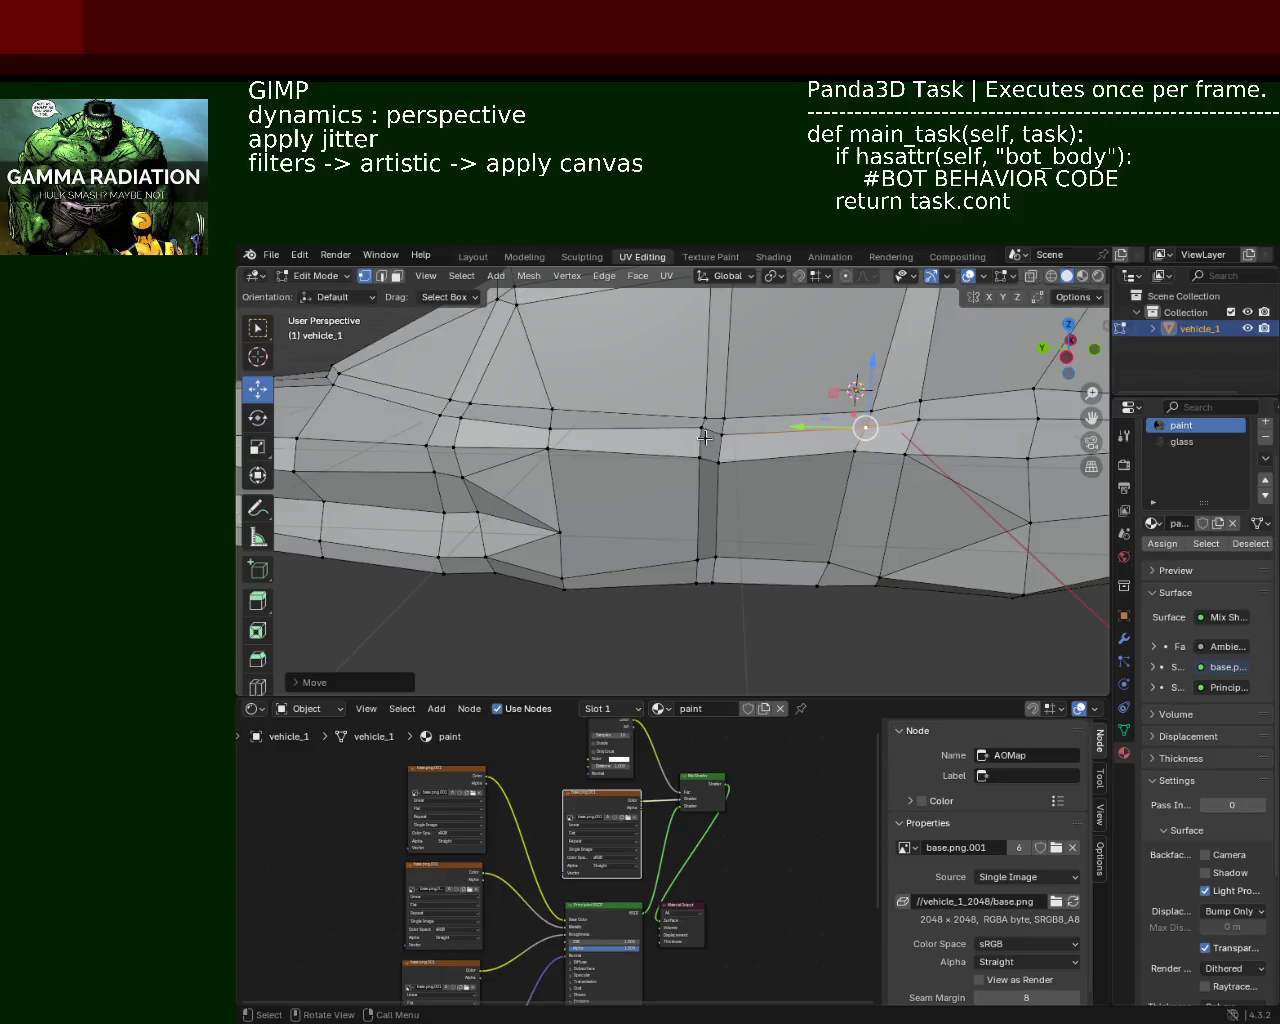
Step: Move the selected side vertex vertically along Z to a new height
key("g")
key("z")
left_click(769, 431)
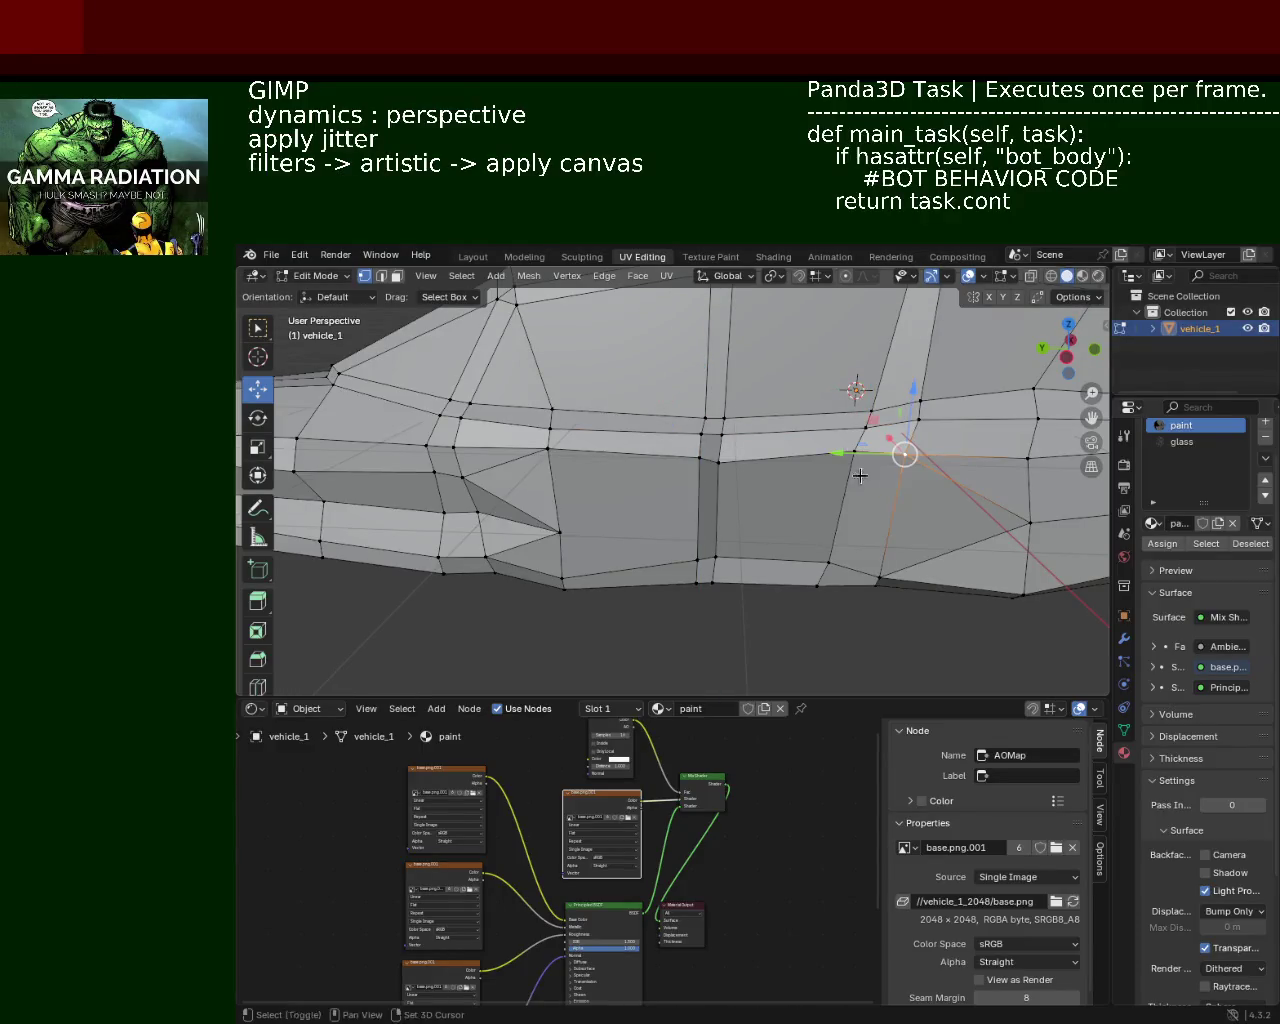
middle_click_drag(769, 431, 574, 479)
Step: Shift the next side vertex along the Y axis
key("g")
key("y")
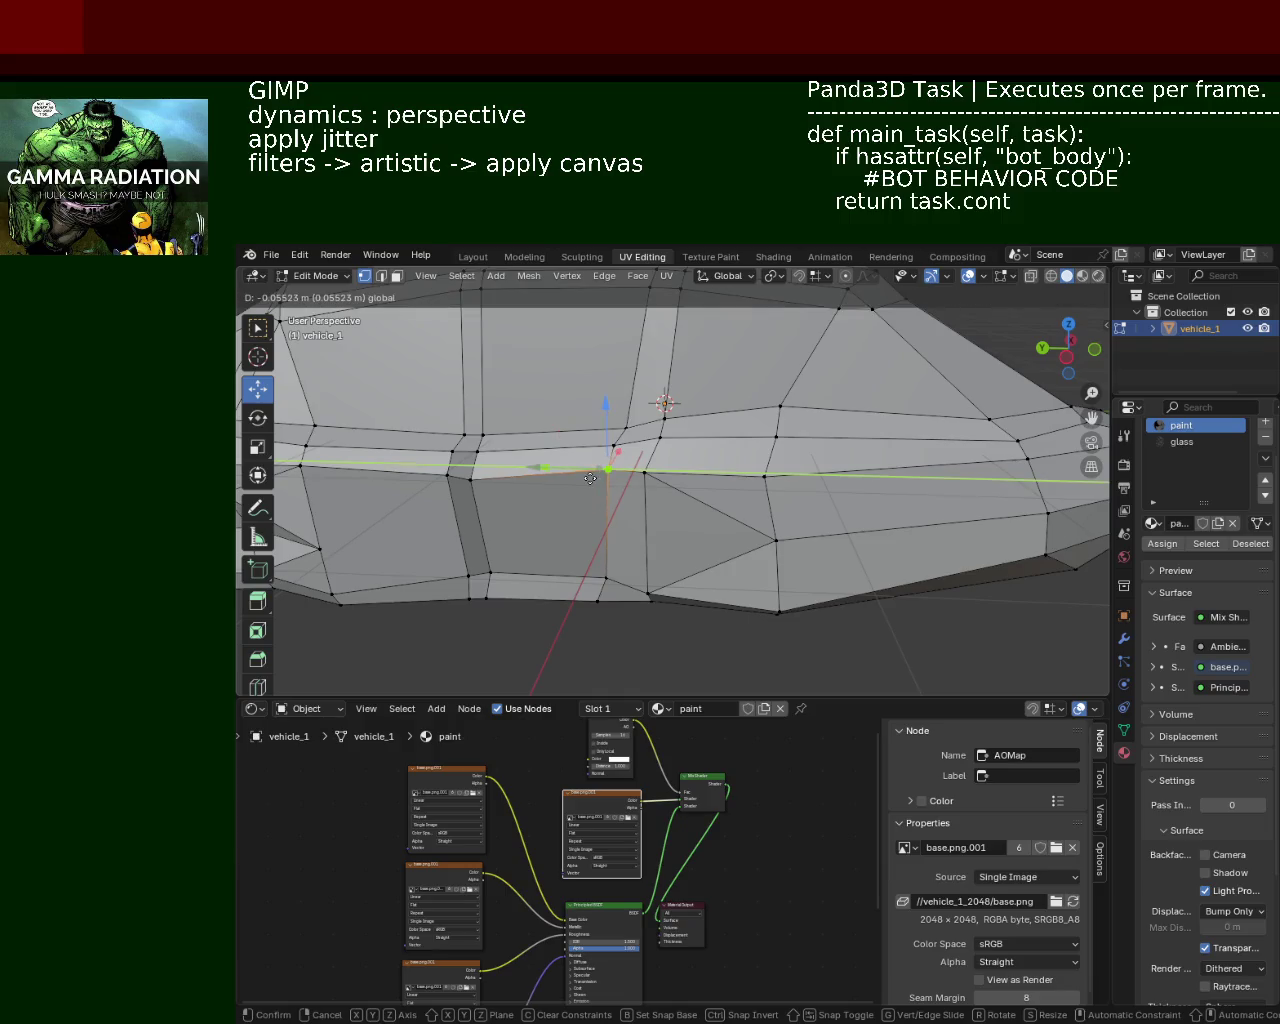
left_click(586, 477)
mouse_move(586, 477)
middle_mouse_down()
mouse_move(660, 463)
mouse_move(678, 522)
middle_mouse_up()
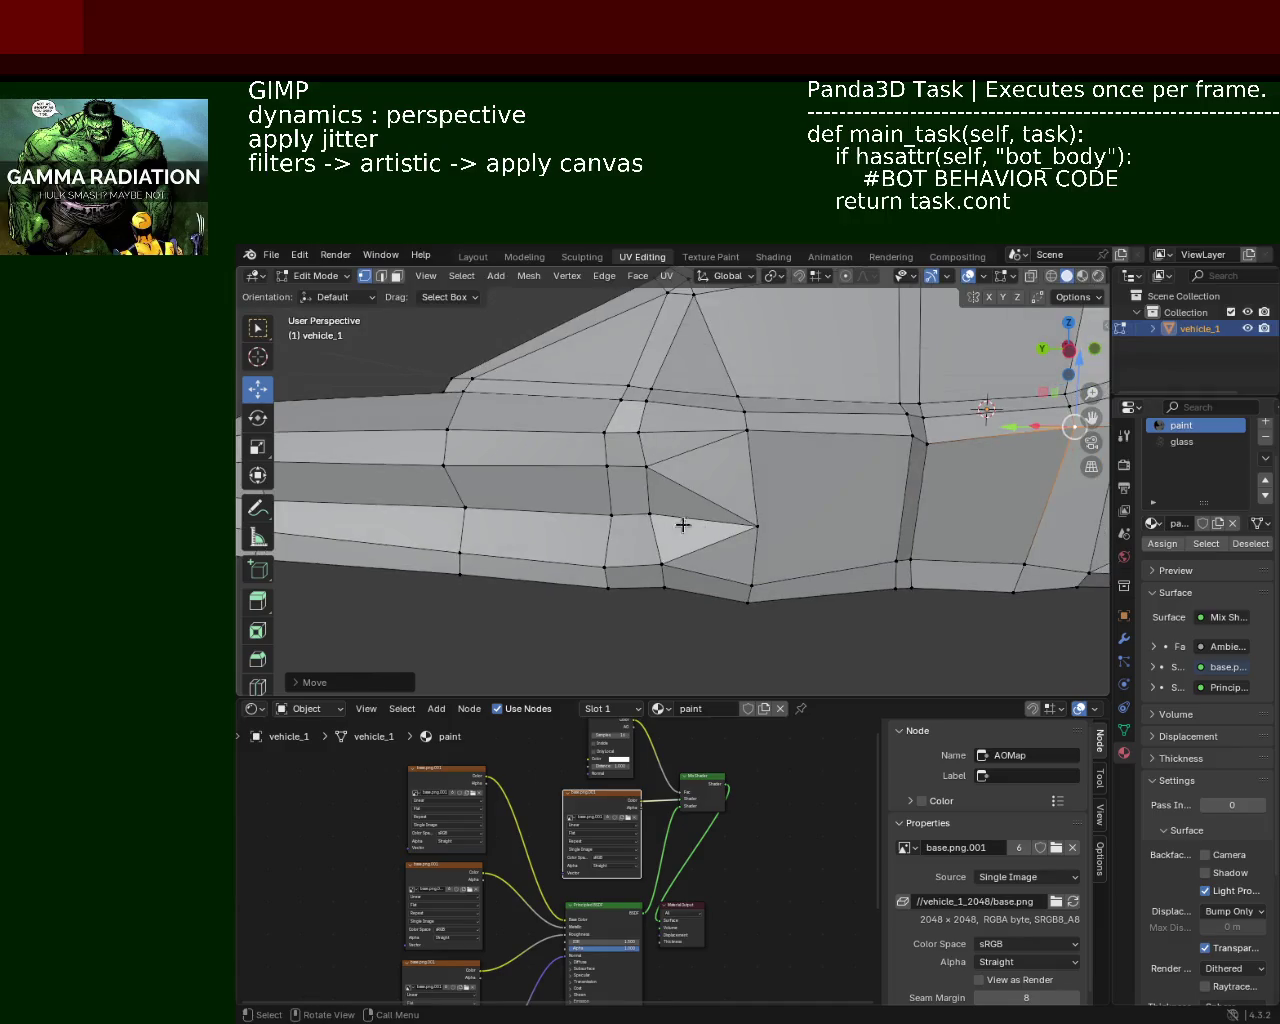
scroll(637, 511, "down", 5)
scroll(663, 529, "up", 1)
scroll(737, 463, "up", 1)
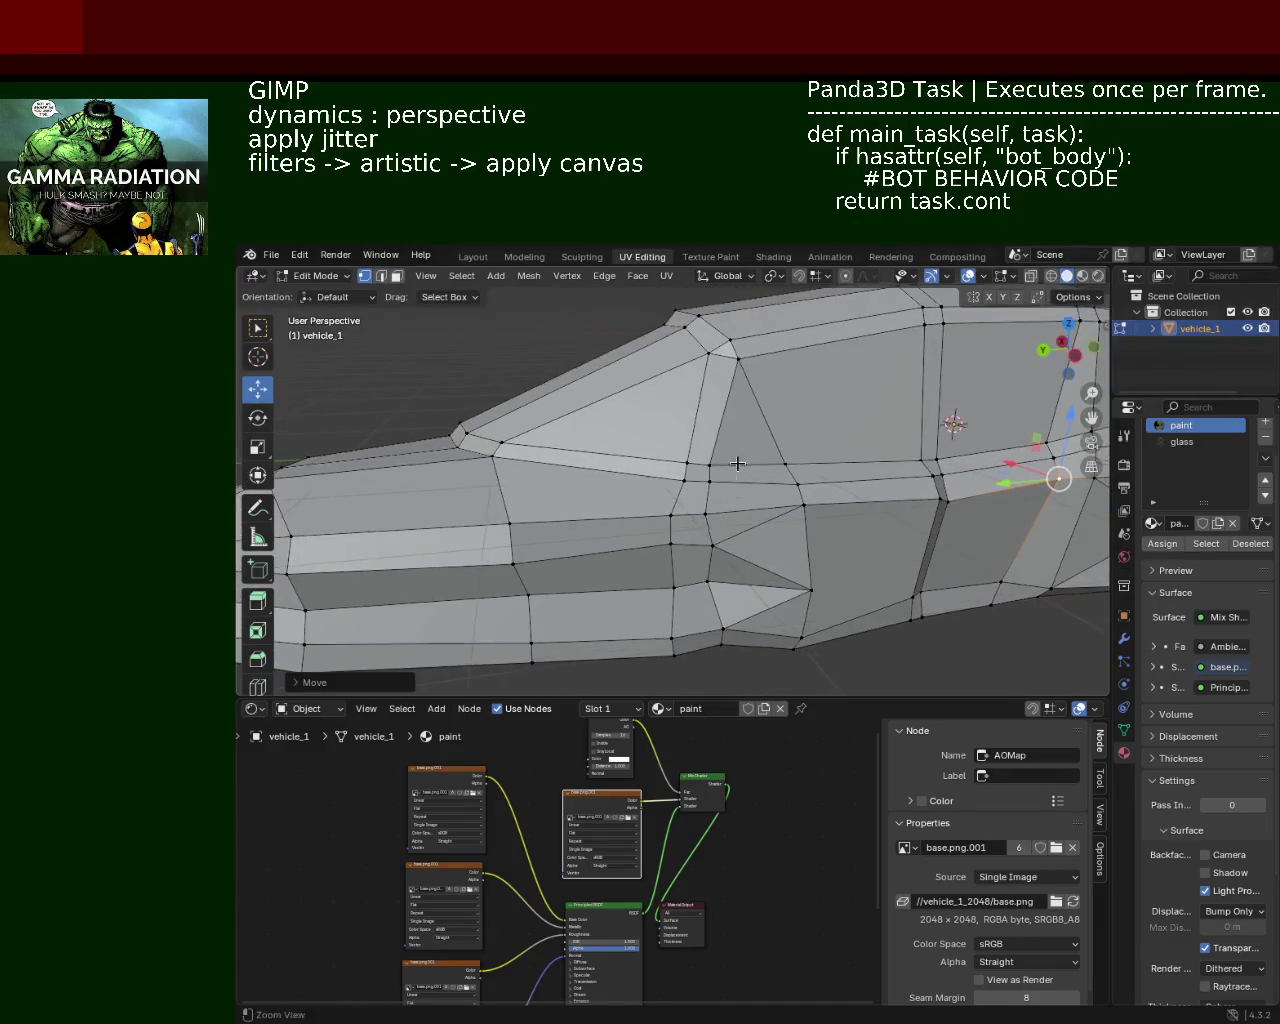
scroll(737, 463, "up", 6)
Step: Slide a window-line vertex along Y to reshape the window line
left_click(737, 452)
key("g")
key("y")
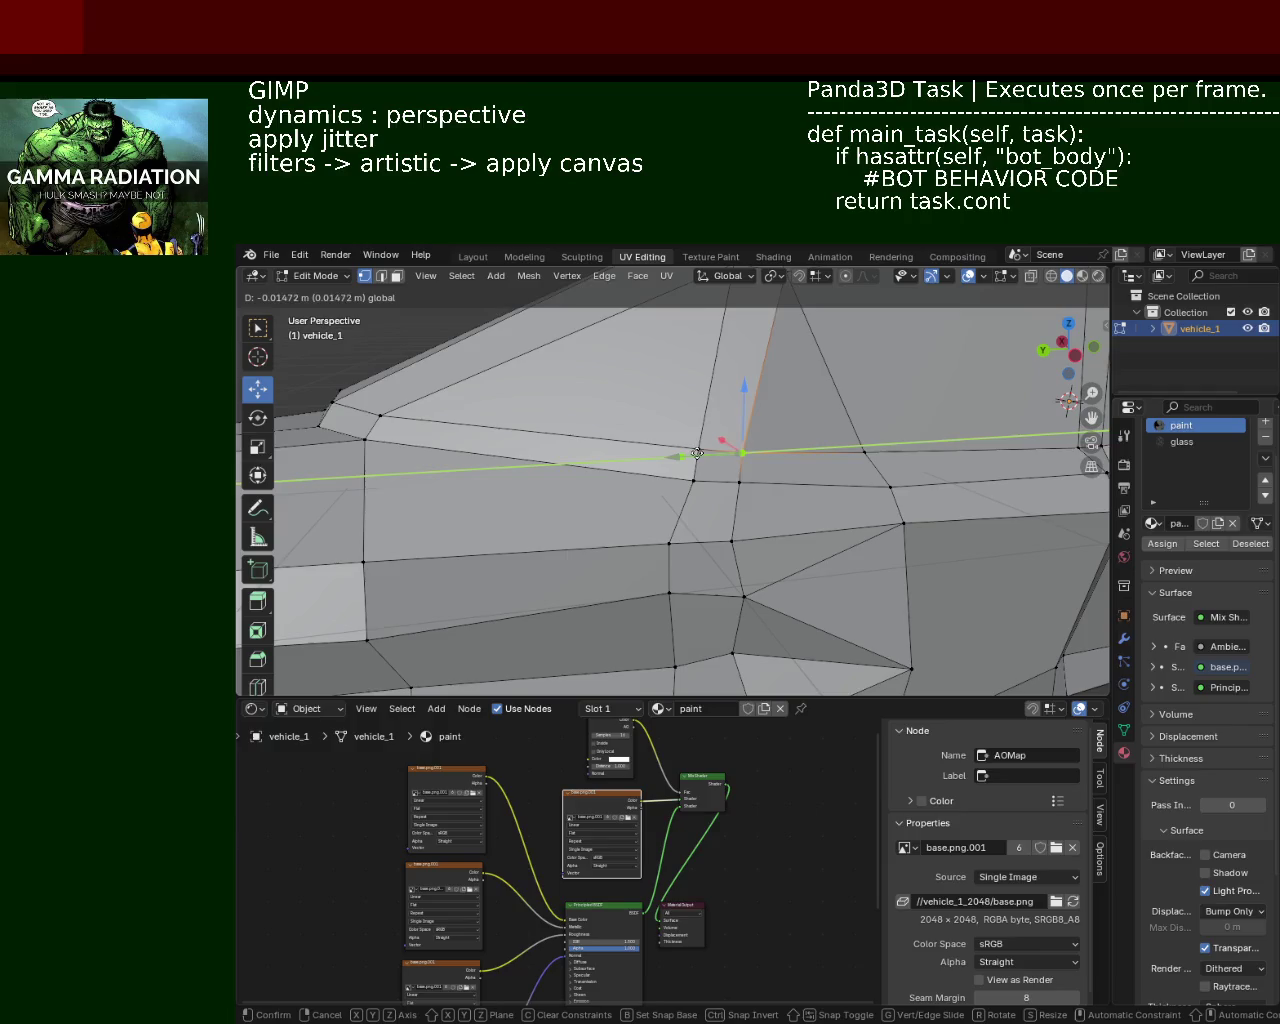
left_click(707, 468)
scroll(707, 468, "down", 5)
mouse_move(707, 468)
middle_mouse_down()
mouse_move(607, 424)
mouse_move(656, 452)
mouse_move(750, 413)
mouse_move(789, 491)
middle_mouse_up()
scroll(572, 451, "up", 3)
scroll(789, 491, "up", 5)
Step: Adjust the heights of two lower side-panel vertices along Z
mouse_move(914, 480)
middle_mouse_down()
mouse_move(754, 451)
mouse_move(777, 449)
middle_mouse_up()
left_click(737, 493)
key("g")
key("z")
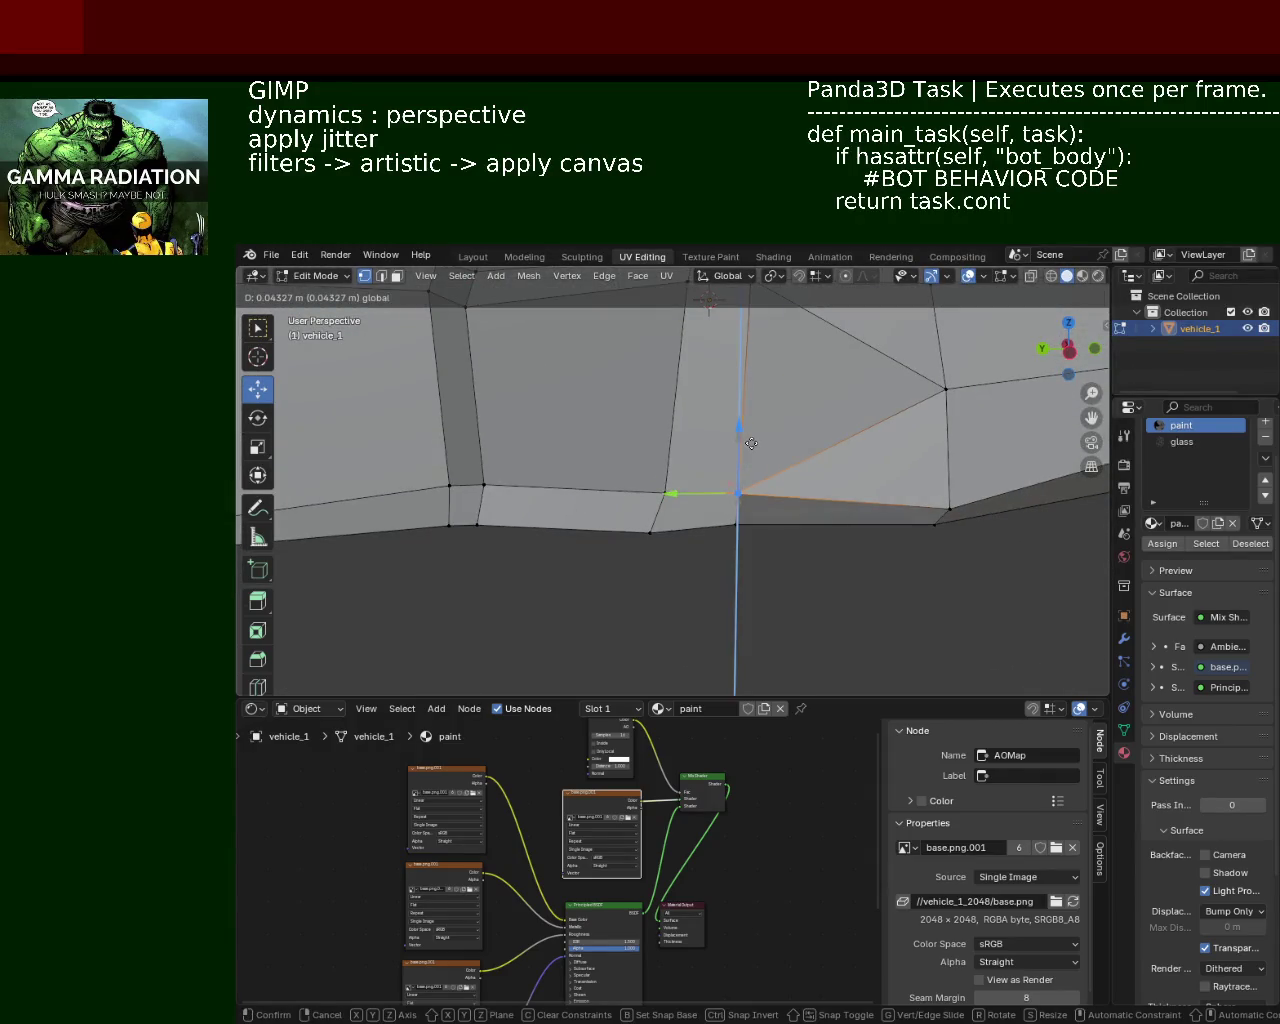
left_click(865, 471)
middle_click_drag(865, 471, 729, 571)
left_click(690, 556)
key("g")
key("z")
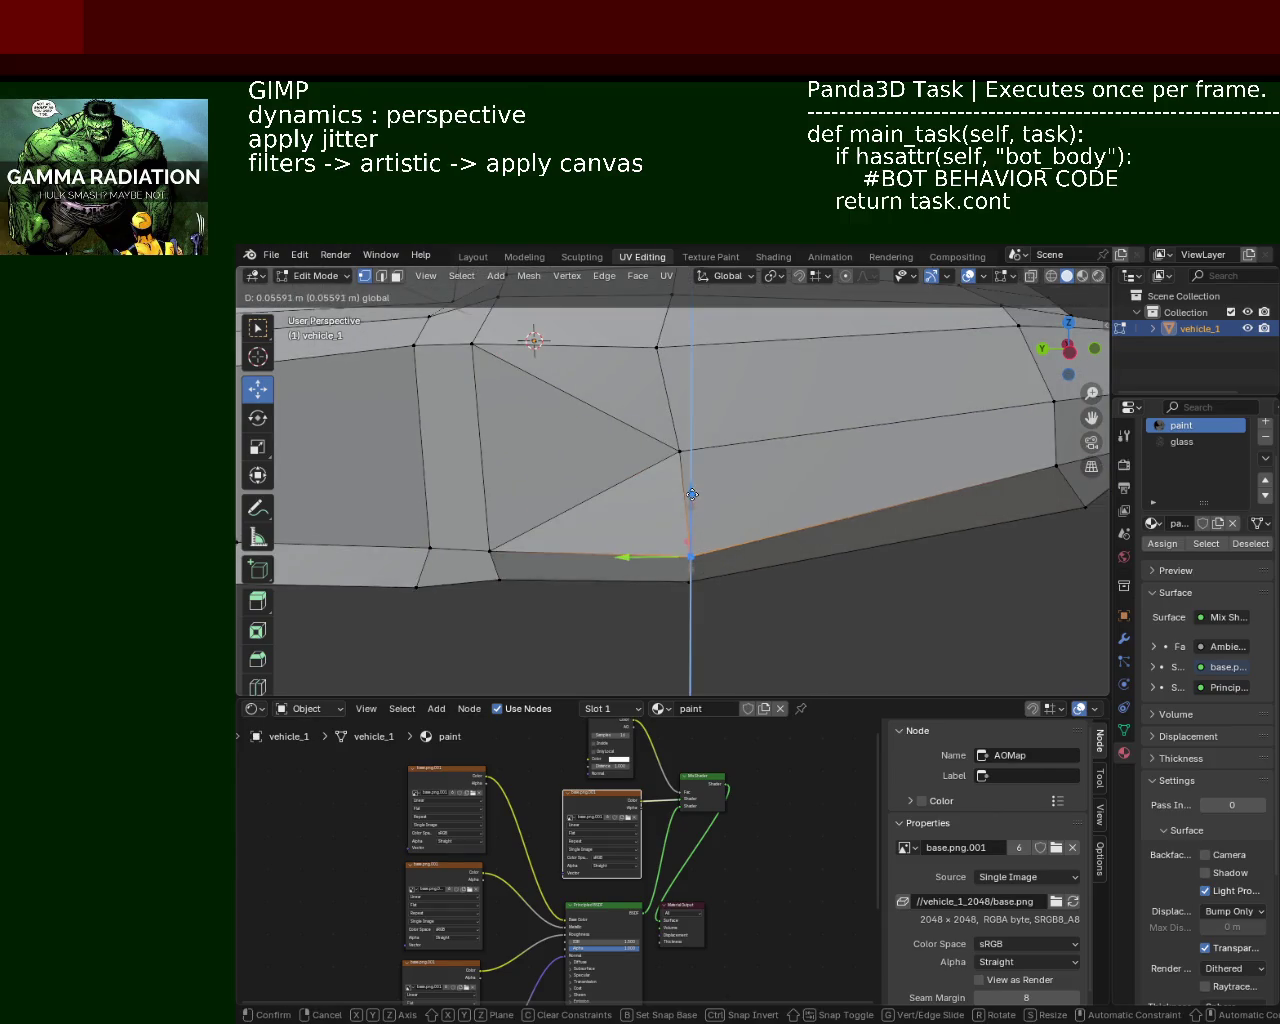
left_click(847, 506)
mouse_move(847, 506)
middle_mouse_down()
mouse_move(709, 517)
mouse_move(802, 489)
middle_mouse_up()
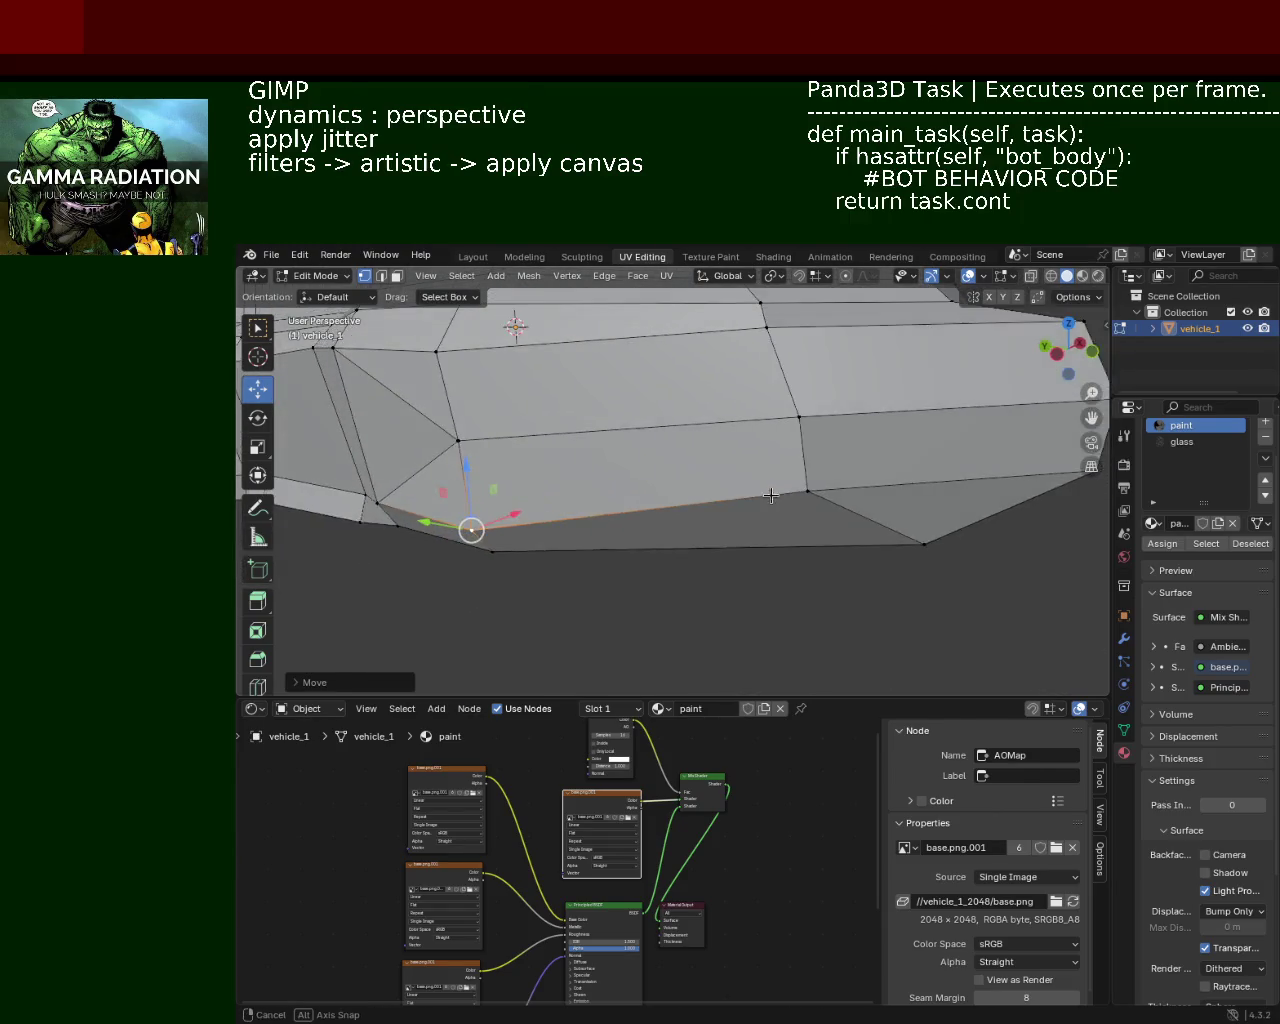
Step: Slide the vertical side-panel edge along Y in two passes
left_click(802, 489, "alt")
key("g")
key("y")
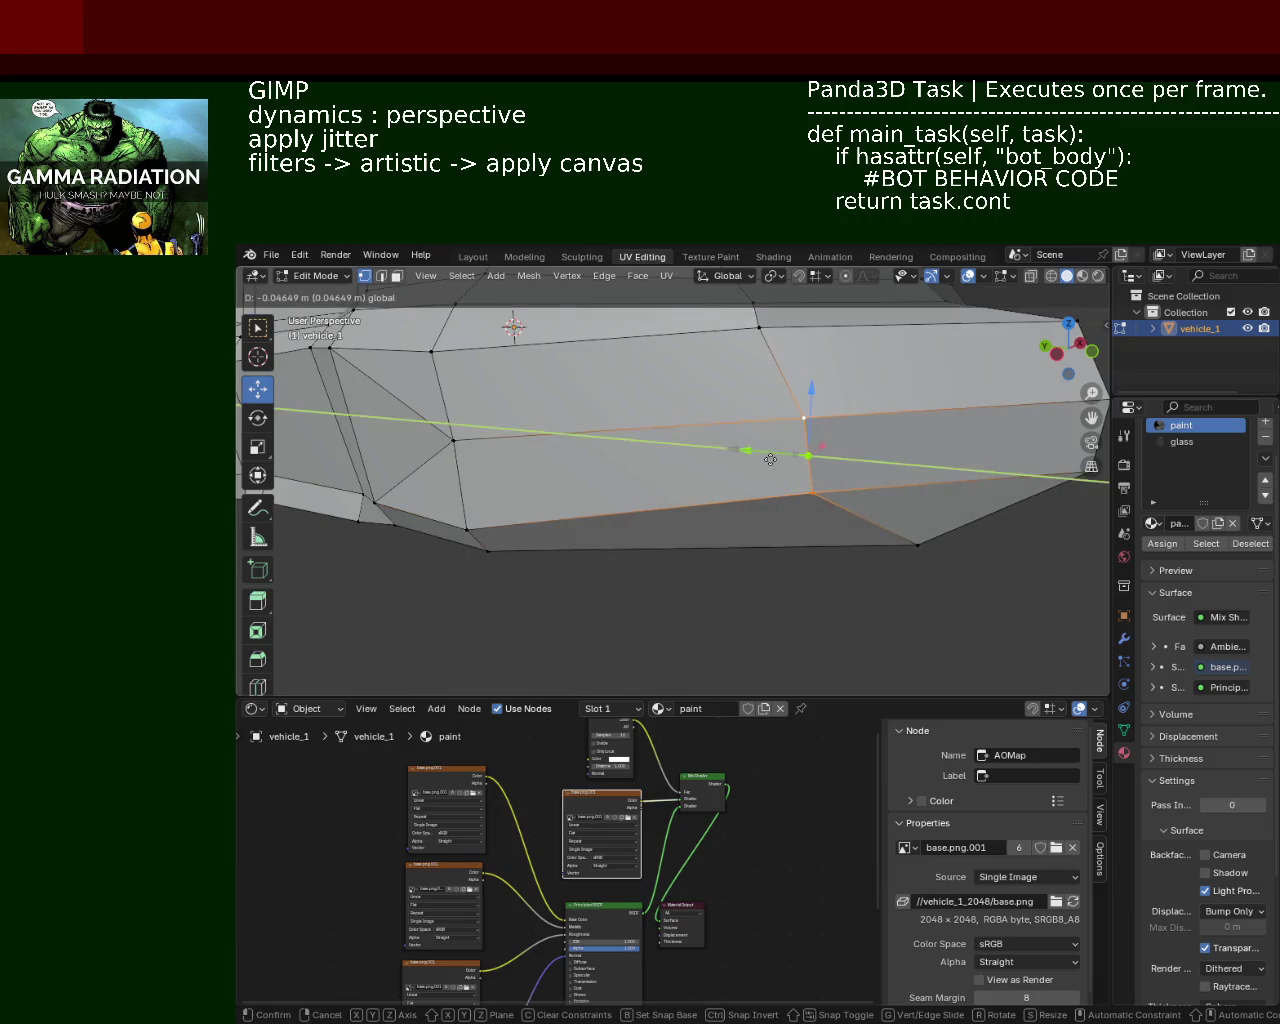
left_click(773, 424)
middle_click_drag(773, 424, 760, 465)
key("g")
key("y")
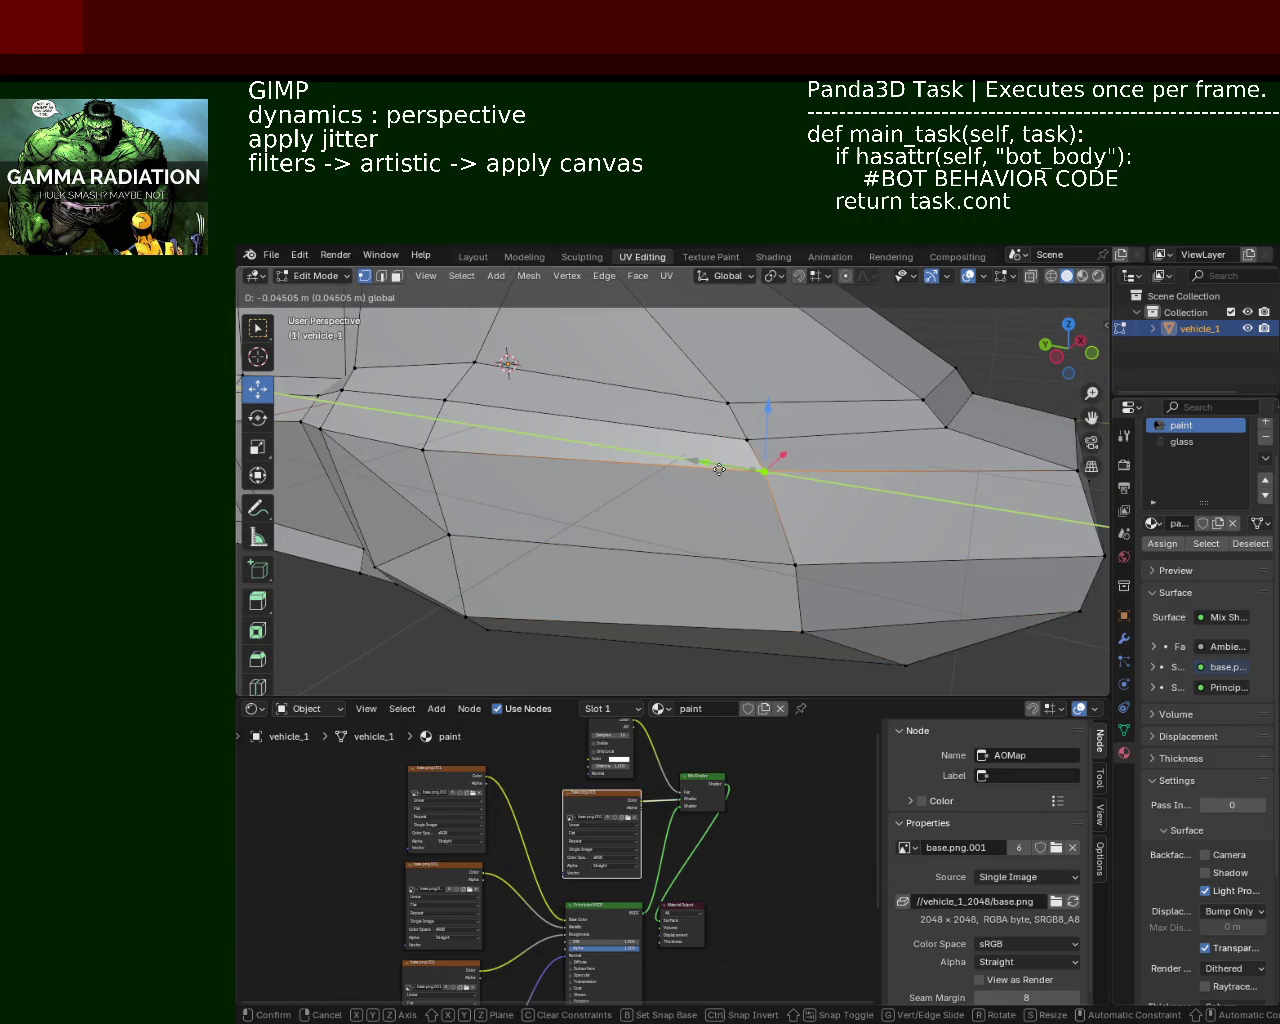
left_click(735, 472)
Step: Shift the lowest side vertex along Y
left_click(793, 572)
left_click(798, 620)
key("g")
key("y")
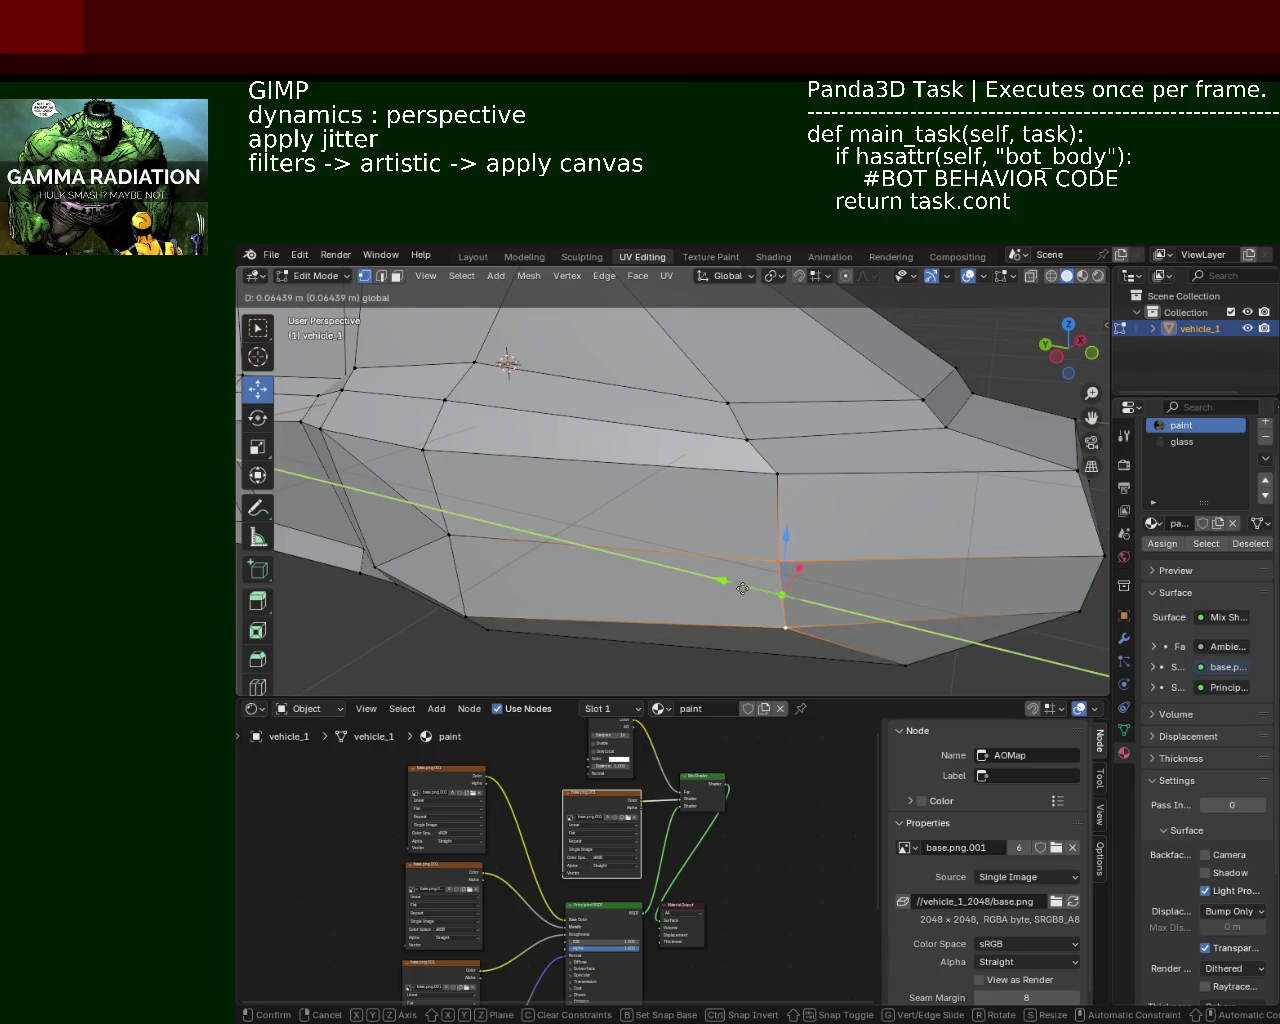
left_click(742, 588)
middle_click_drag(883, 512, 753, 462)
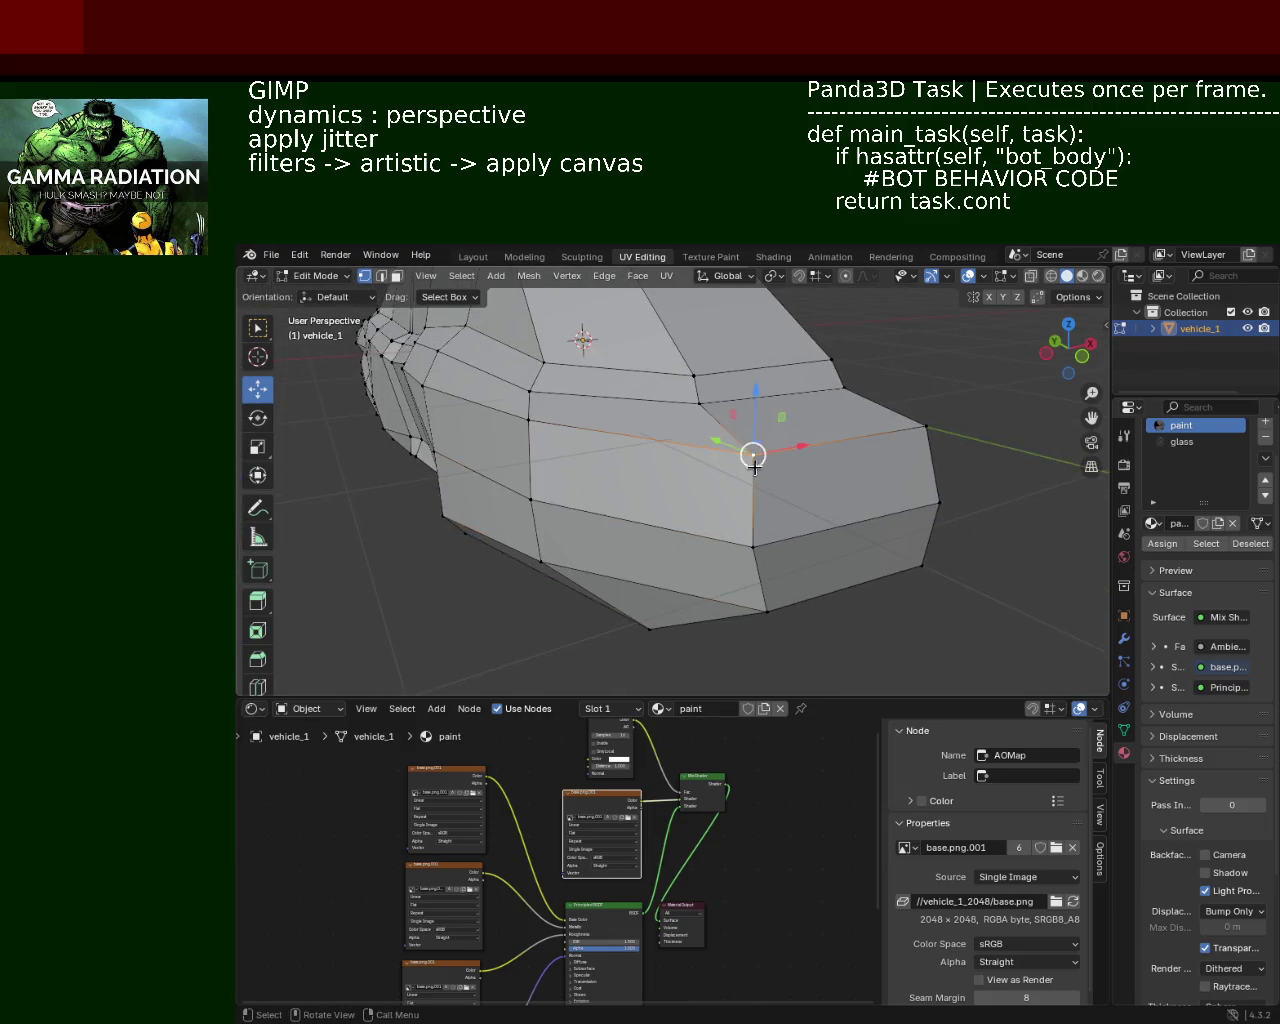
Step: Move two vertices at the car's end sideways along X
left_click(755, 557, "shift")
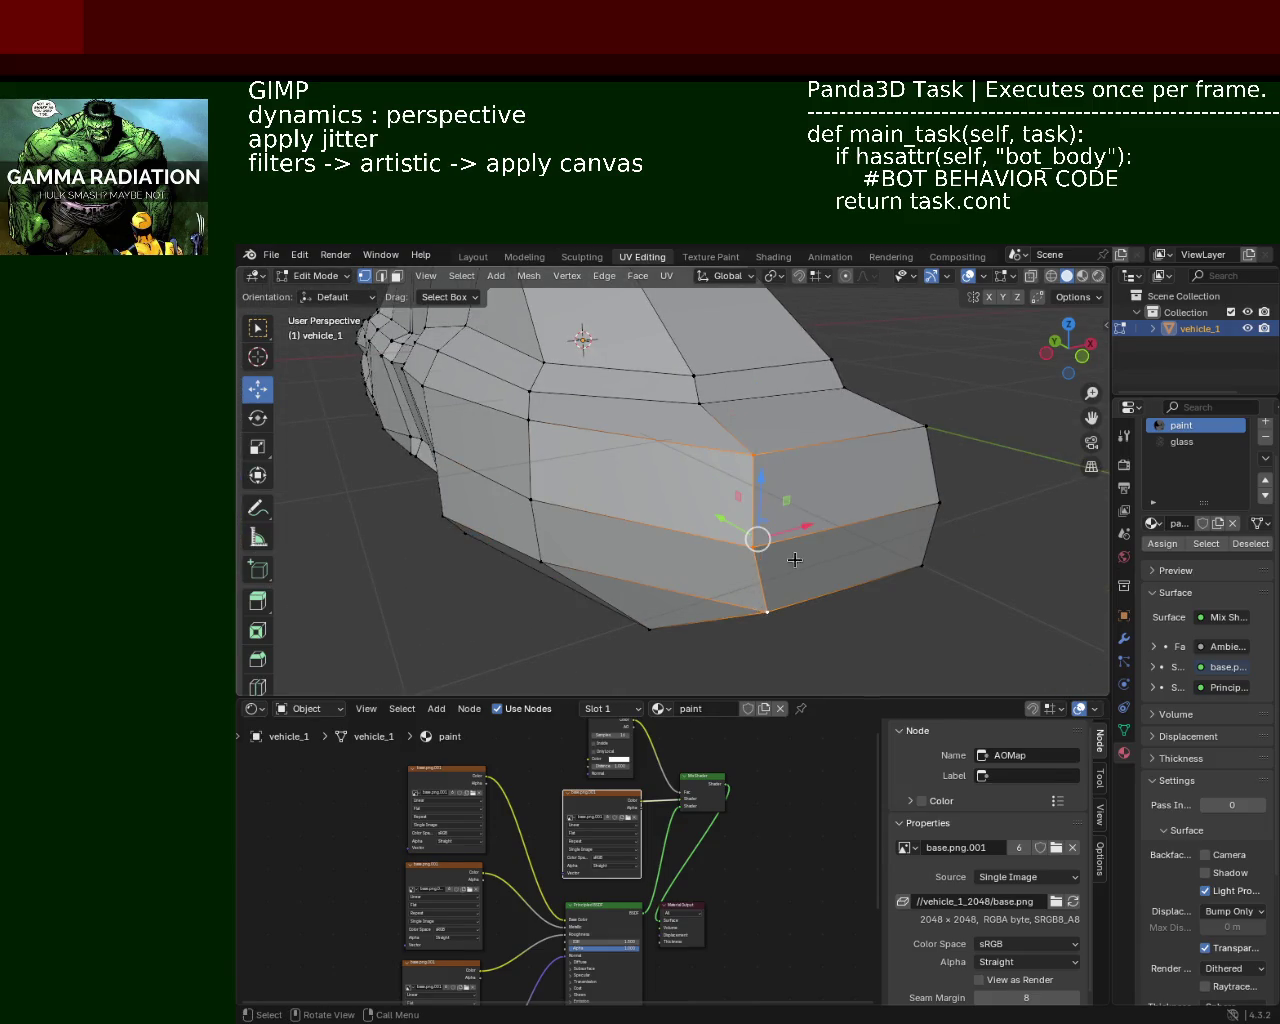
key("g")
key("x")
left_click(831, 538)
middle_click_drag(831, 538, 760, 520)
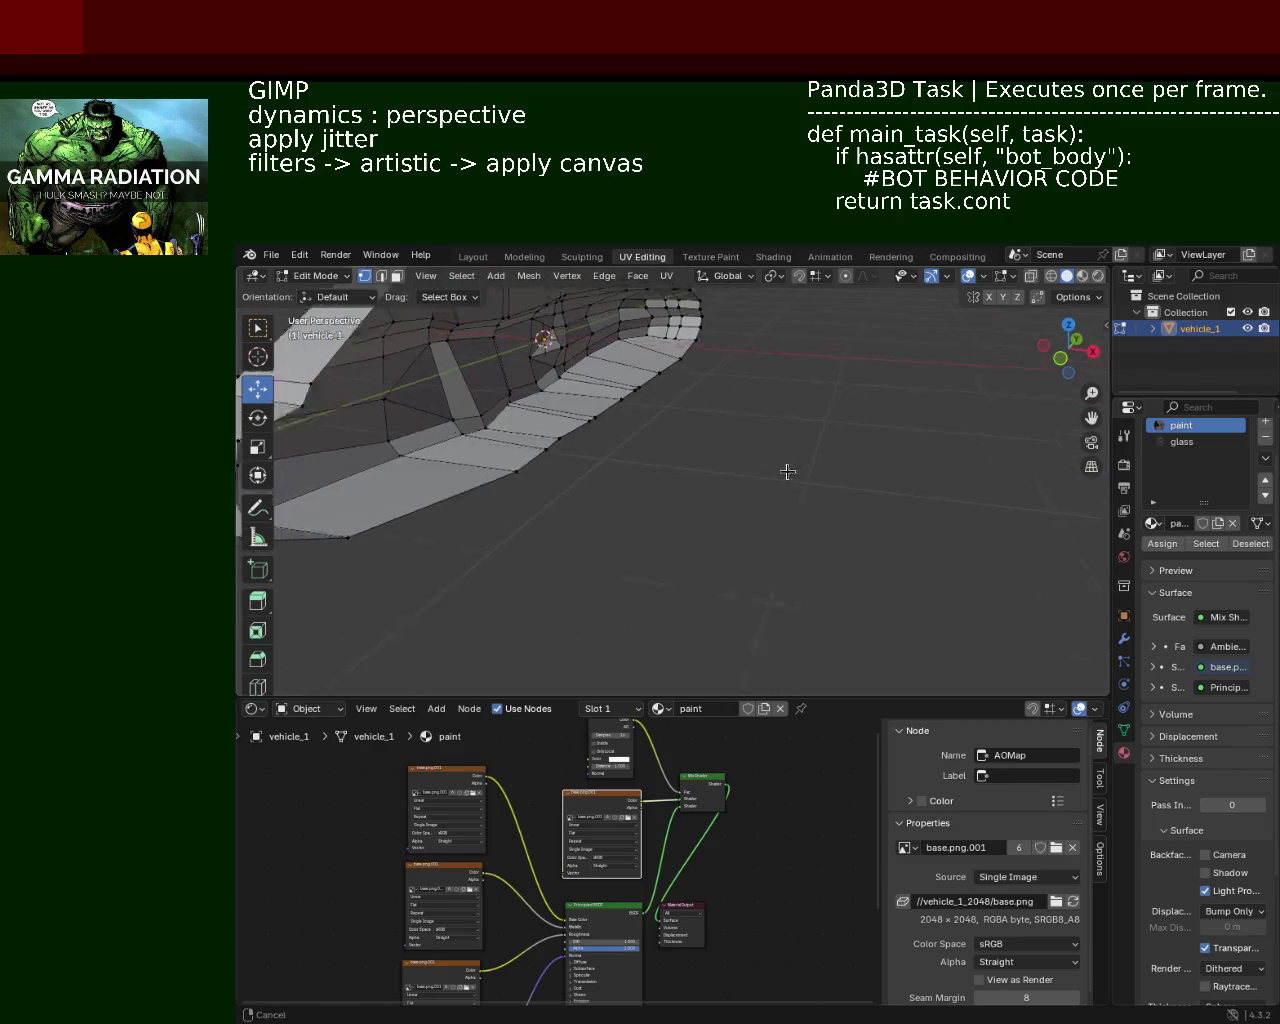
Step: Stretch the front corner edge outward along Y
scroll(777, 457, "down", 5)
middle_click_drag(670, 469, 706, 446)
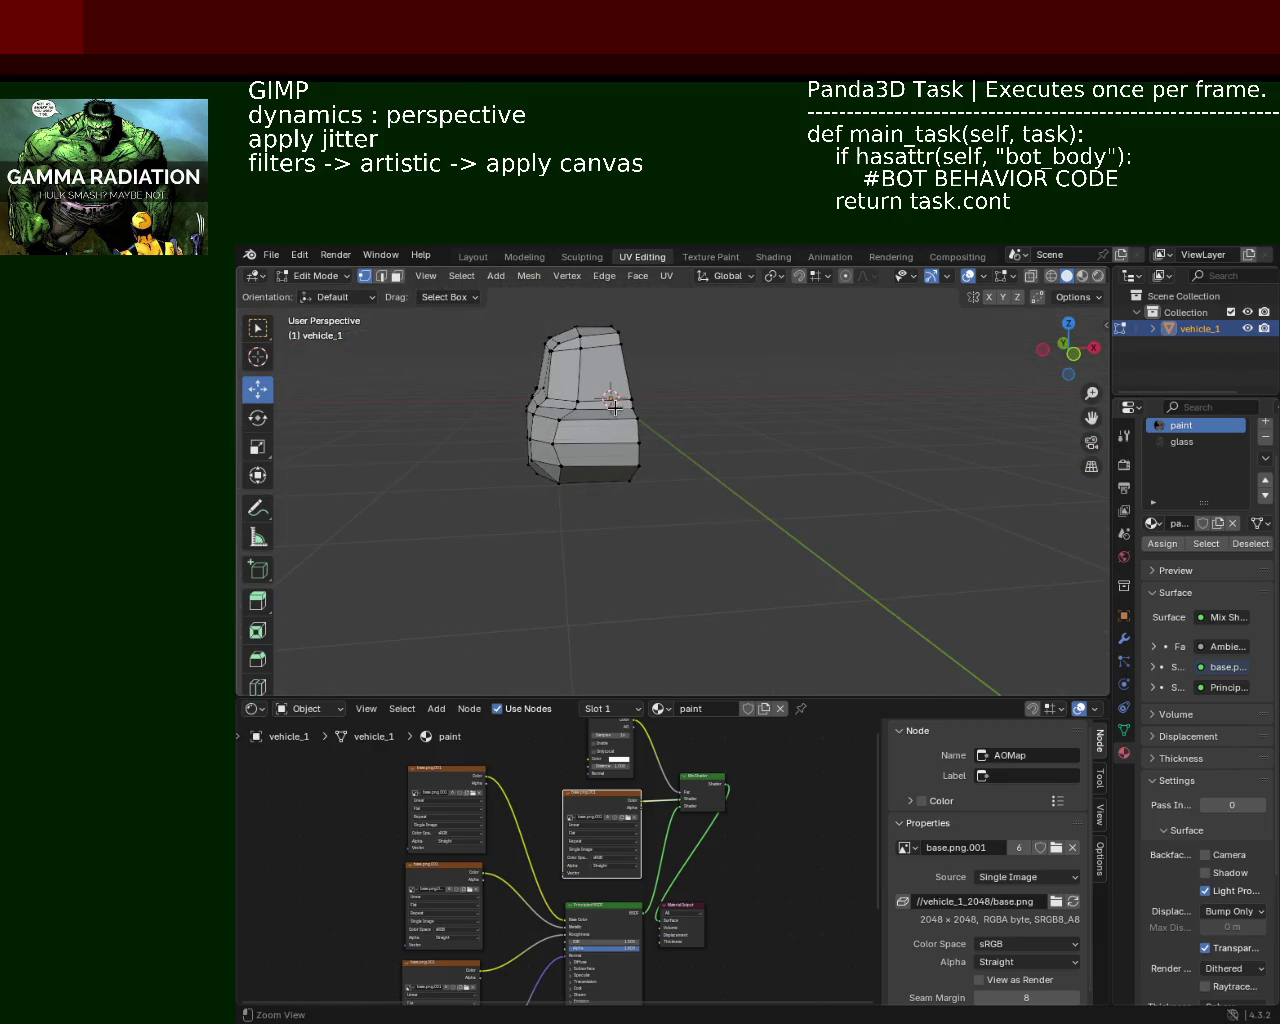
scroll(602, 395, "up", 2)
scroll(602, 395, "down", 4)
mouse_move(837, 486)
middle_mouse_down()
mouse_move(900, 466)
mouse_move(837, 486)
mouse_move(794, 468)
mouse_move(851, 523)
mouse_move(840, 528)
mouse_move(858, 590)
middle_mouse_up()
left_click(842, 530)
key("g")
key("y")
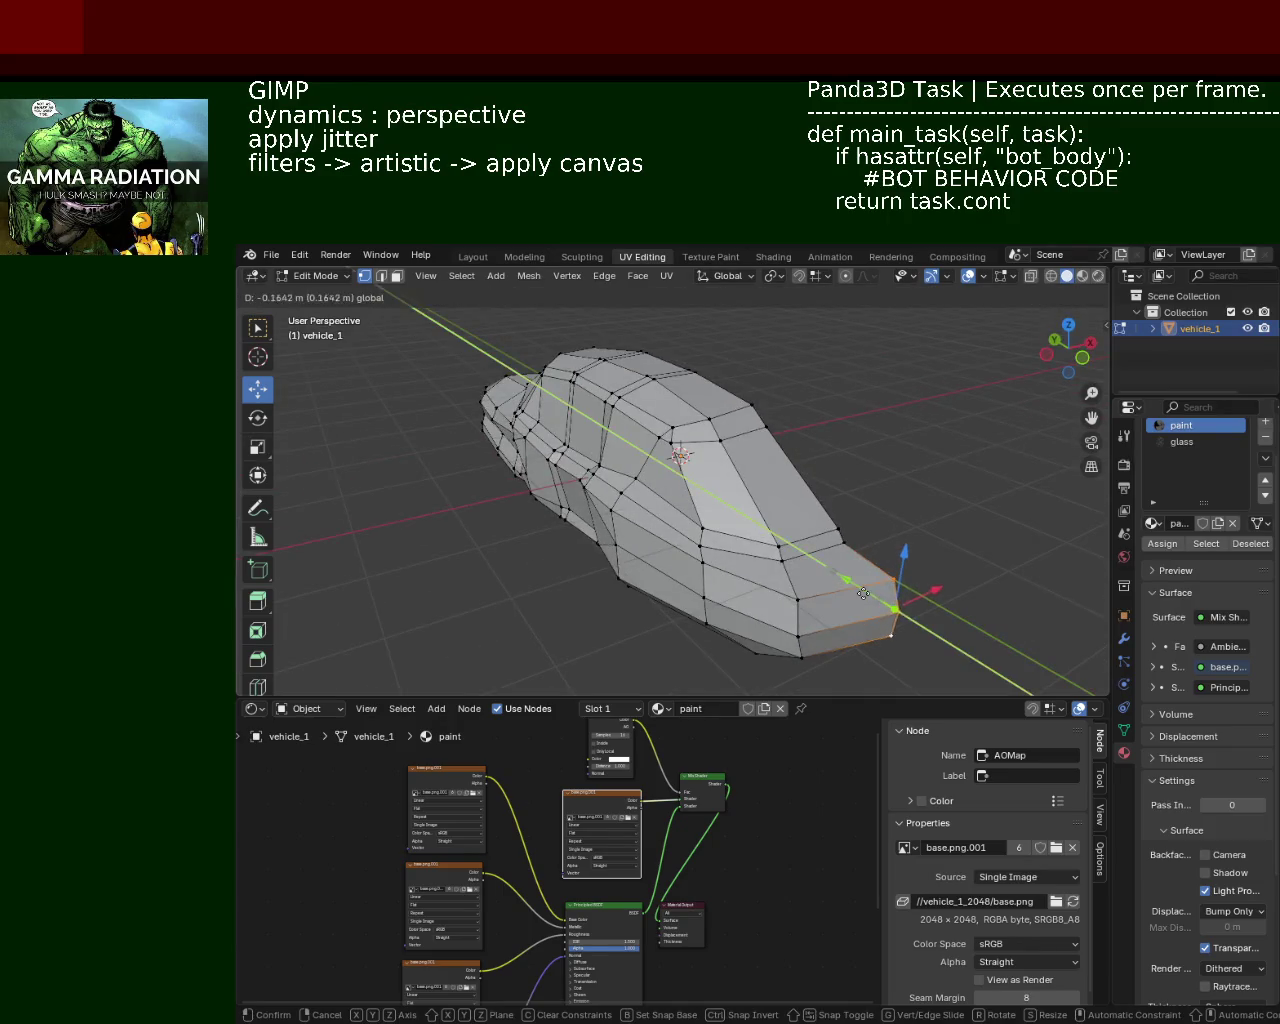
left_click(859, 590)
Step: Refine the nose length with two more Y moves of the front edge
mouse_move(859, 590)
middle_mouse_down()
mouse_move(973, 522)
mouse_move(946, 483)
middle_mouse_up()
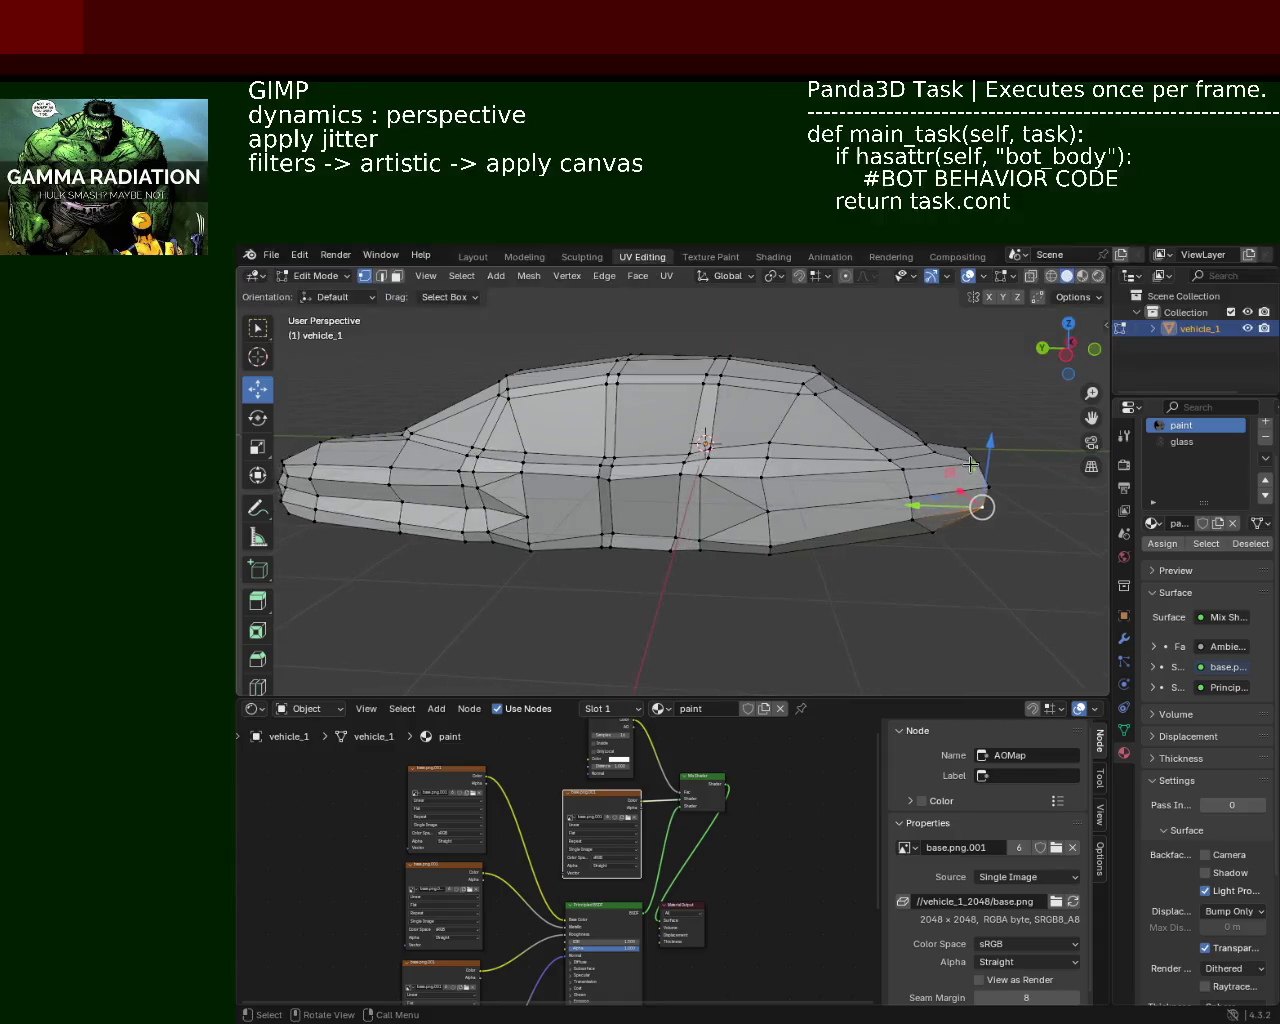
key("g")
key("y")
left_click(946, 485)
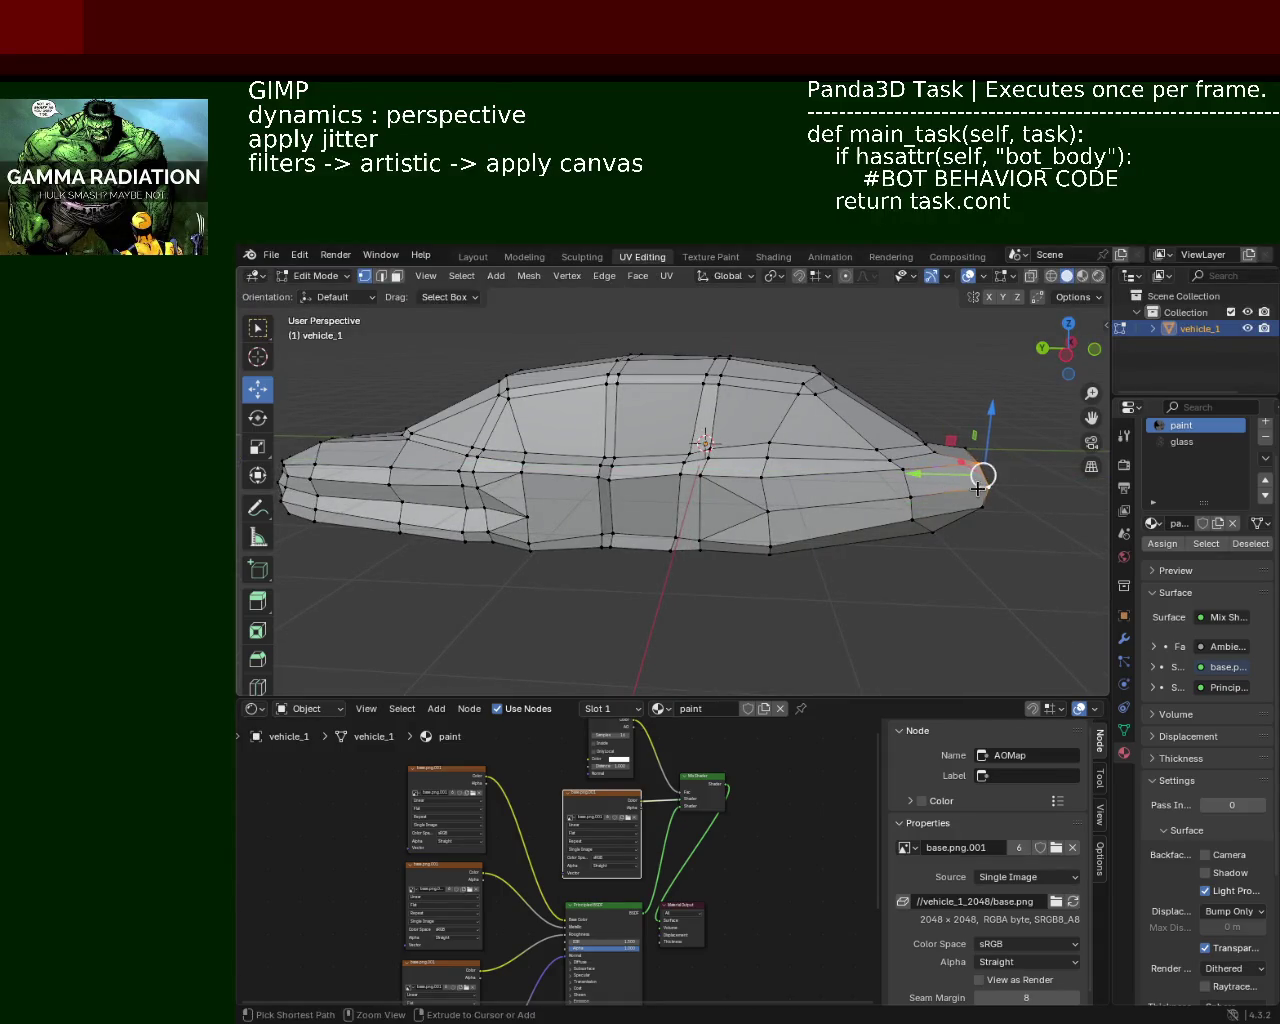
key("g")
key("y")
left_click(945, 487)
mouse_move(945, 490)
middle_mouse_down()
mouse_move(942, 533)
mouse_move(820, 580)
mouse_move(903, 592)
mouse_move(941, 470)
mouse_move(955, 474)
mouse_move(935, 521)
middle_mouse_up()
left_click_drag(935, 521, 876, 535)
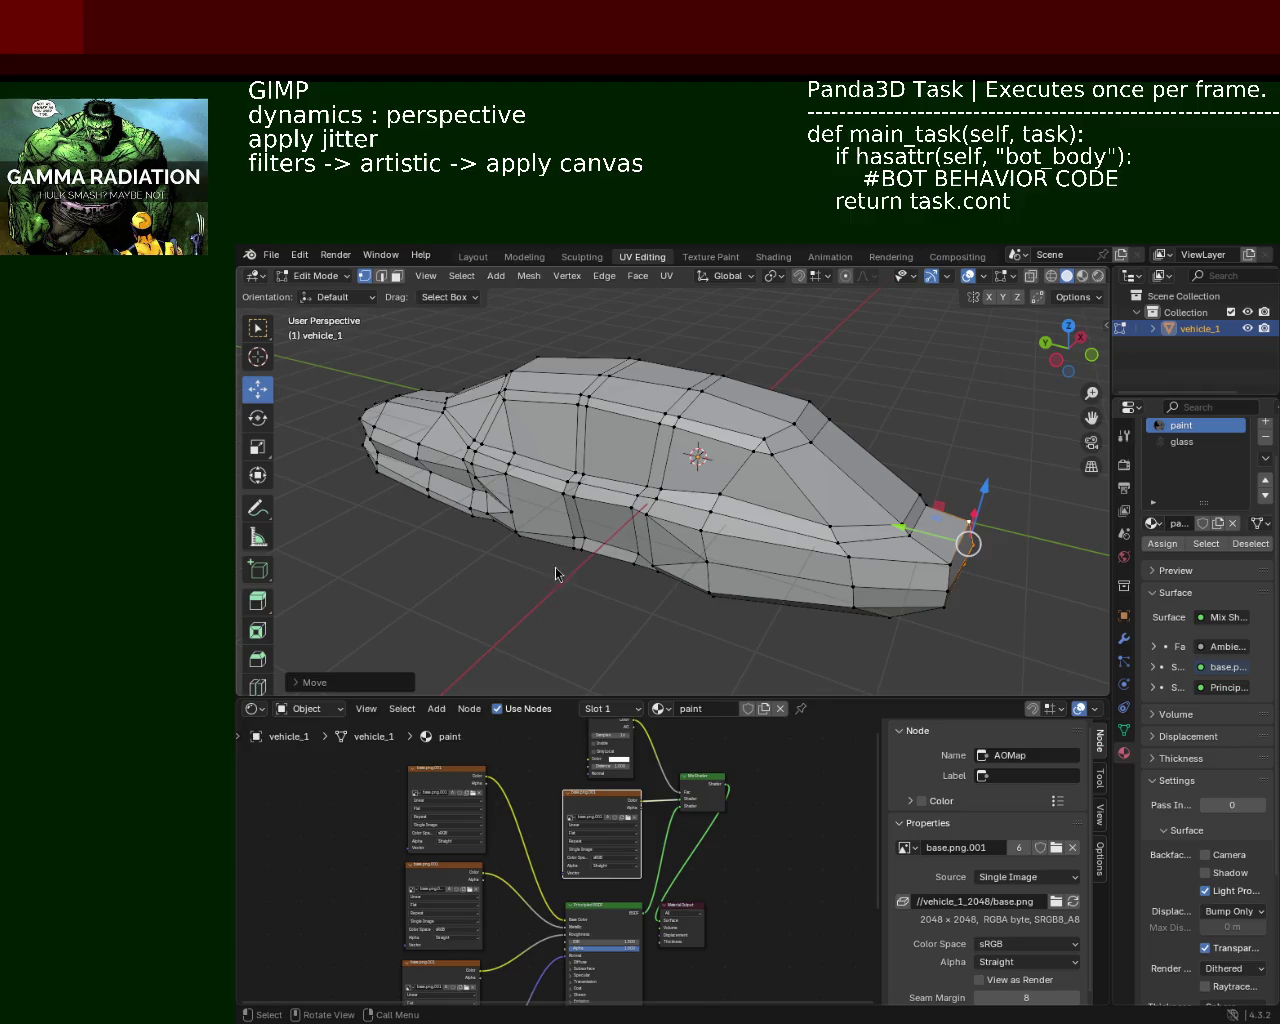
mouse_move(514, 440)
middle_mouse_down()
mouse_move(771, 549)
mouse_move(723, 474)
middle_mouse_up()
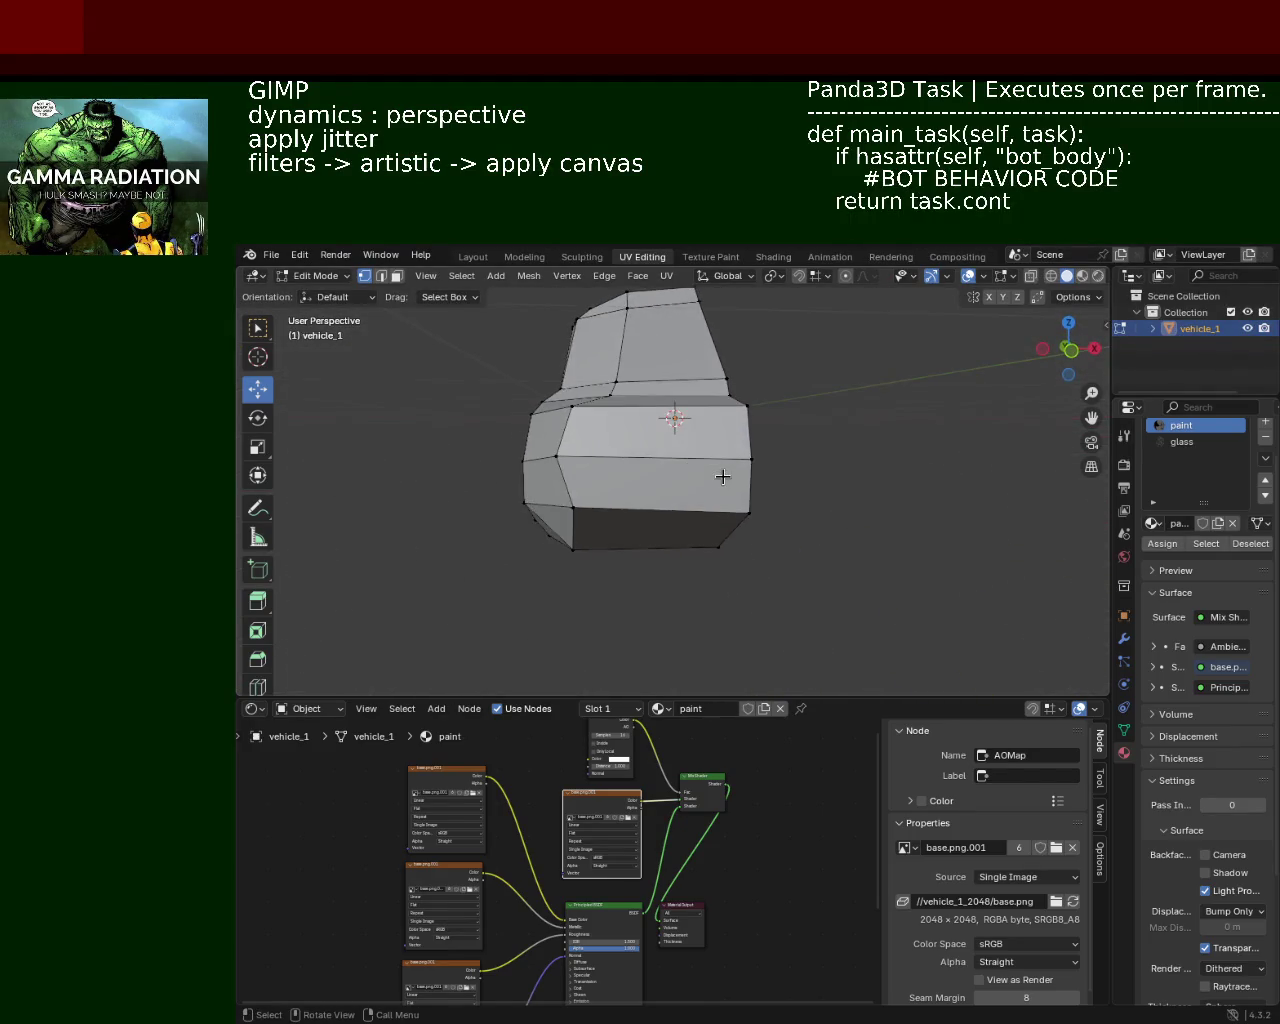
Step: Raise a vertex at the car's end along Z, then inspect the body from the side
left_click(751, 507)
left_click_drag(752, 463, 745, 384)
mouse_move(745, 384)
middle_mouse_down()
mouse_move(727, 499)
mouse_move(811, 486)
mouse_move(821, 460)
mouse_move(640, 500)
mouse_move(503, 557)
mouse_move(517, 500)
mouse_move(579, 496)
middle_mouse_up()
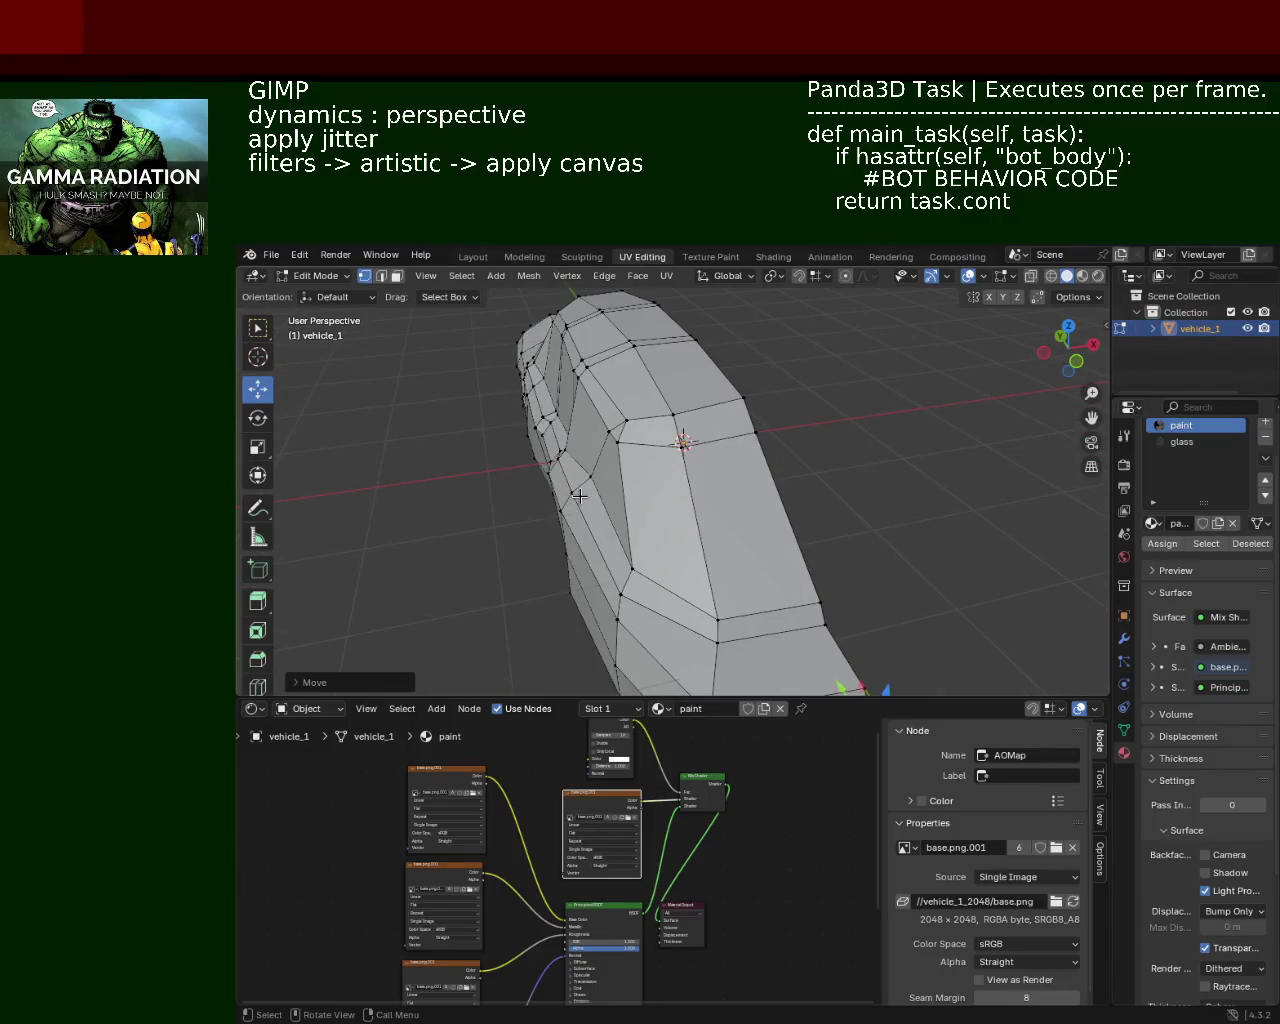
mouse_move(438, 424)
middle_mouse_down()
mouse_move(508, 343)
mouse_move(687, 432)
mouse_move(640, 449)
mouse_move(650, 467)
middle_mouse_up()
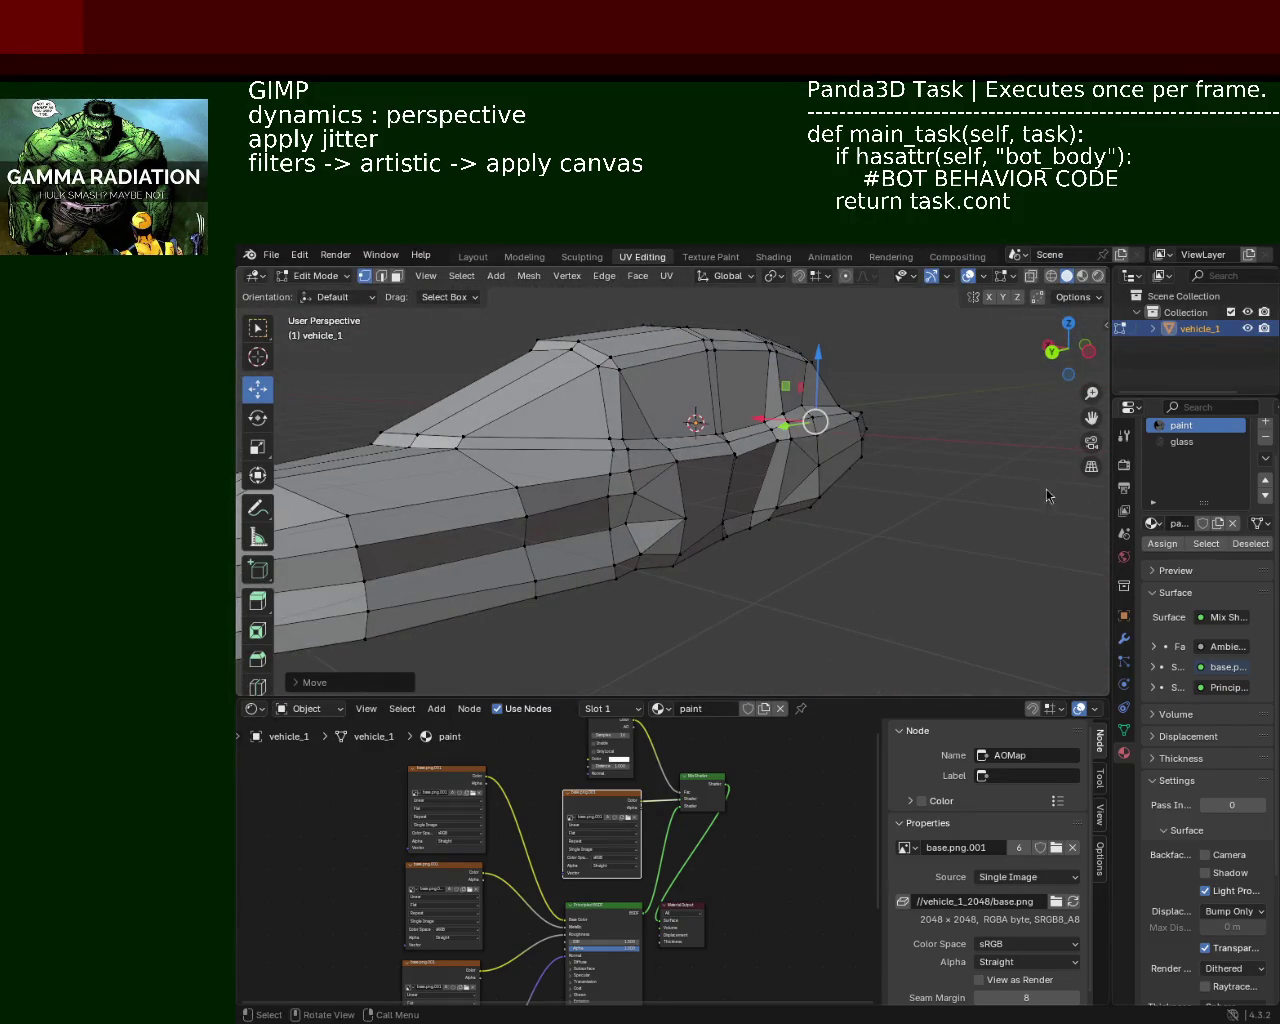
mouse_move(550, 360)
middle_mouse_down()
mouse_move(600, 380)
mouse_move(386, 391)
mouse_move(424, 450)
mouse_move(420, 495)
mouse_move(513, 457)
mouse_move(535, 468)
mouse_move(793, 452)
mouse_move(680, 389)
mouse_move(823, 451)
mouse_move(602, 528)
mouse_move(658, 419)
middle_mouse_up()
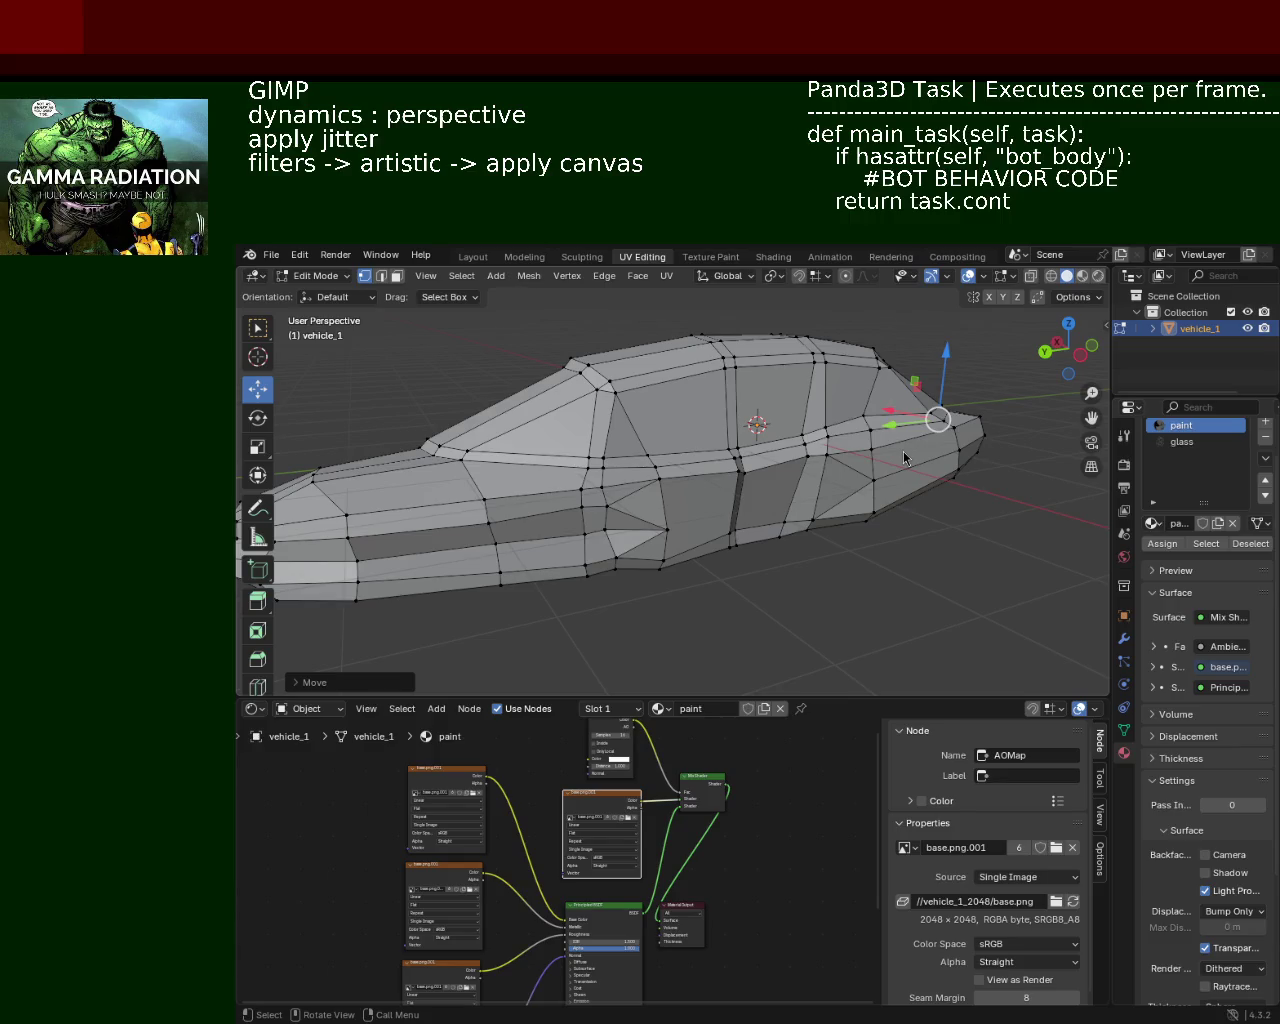
mouse_move(663, 478)
middle_mouse_down()
mouse_move(646, 487)
mouse_move(733, 497)
mouse_move(587, 503)
middle_mouse_up()
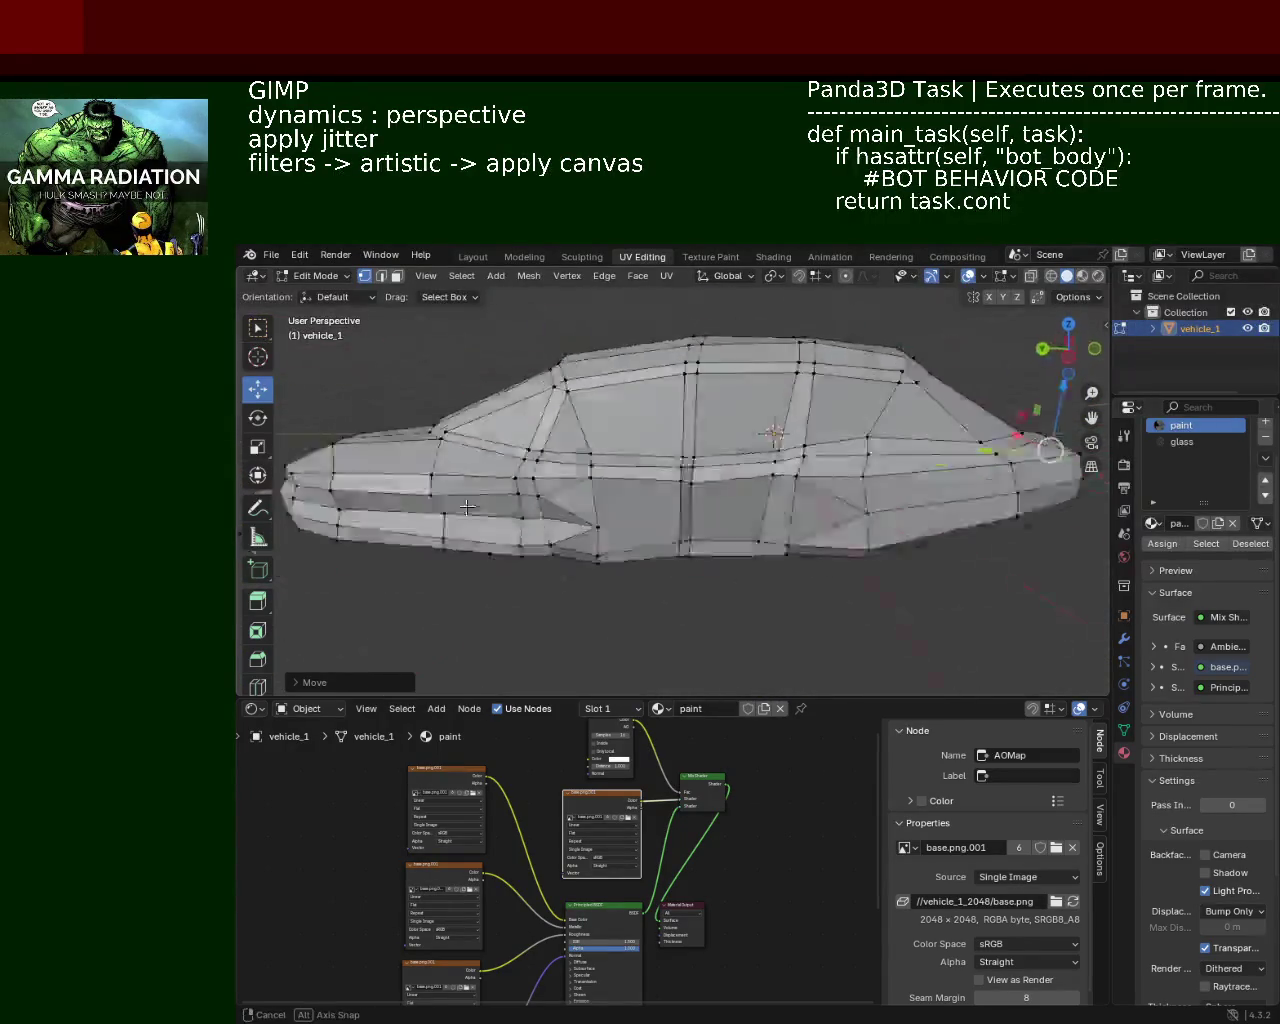
middle_click_drag(587, 503, 902, 474)
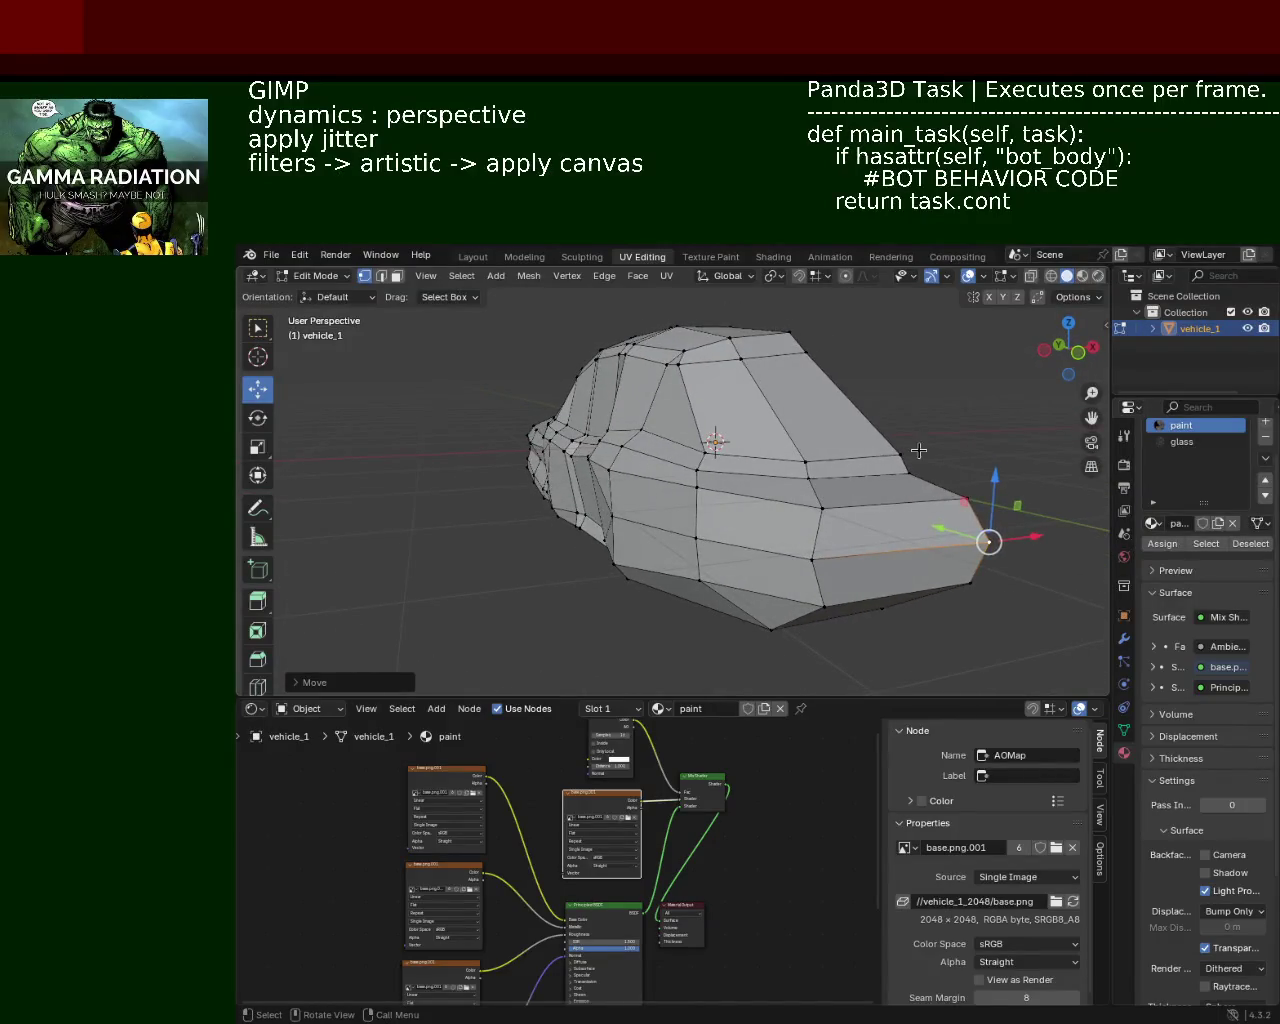
Step: Lower a rear-window edge and raise another rear vertex along Z
left_click(902, 474)
left_click(903, 458, "shift")
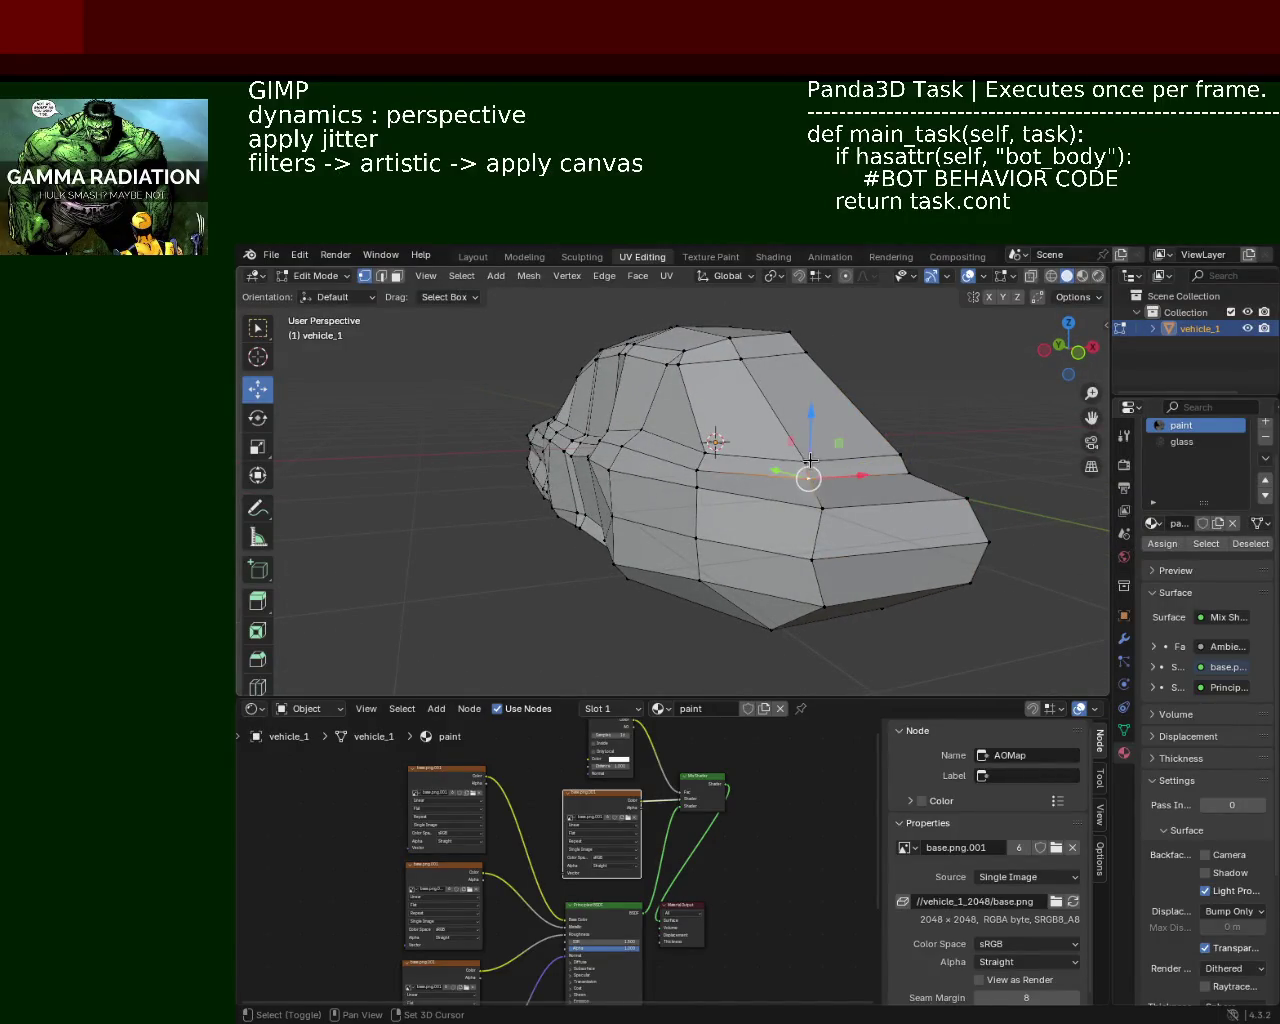
mouse_move(1011, 443)
middle_mouse_down()
mouse_move(931, 484)
mouse_move(943, 480)
mouse_move(737, 477)
mouse_move(720, 494)
mouse_move(671, 477)
mouse_move(640, 490)
mouse_move(651, 498)
mouse_move(735, 391)
middle_mouse_up()
left_click(677, 466, "shift")
left_click(614, 472, "shift")
scroll(735, 391, "up", 3)
left_click_drag(798, 337, 794, 357)
left_click(657, 432)
left_click_drag(663, 372, 663, 388)
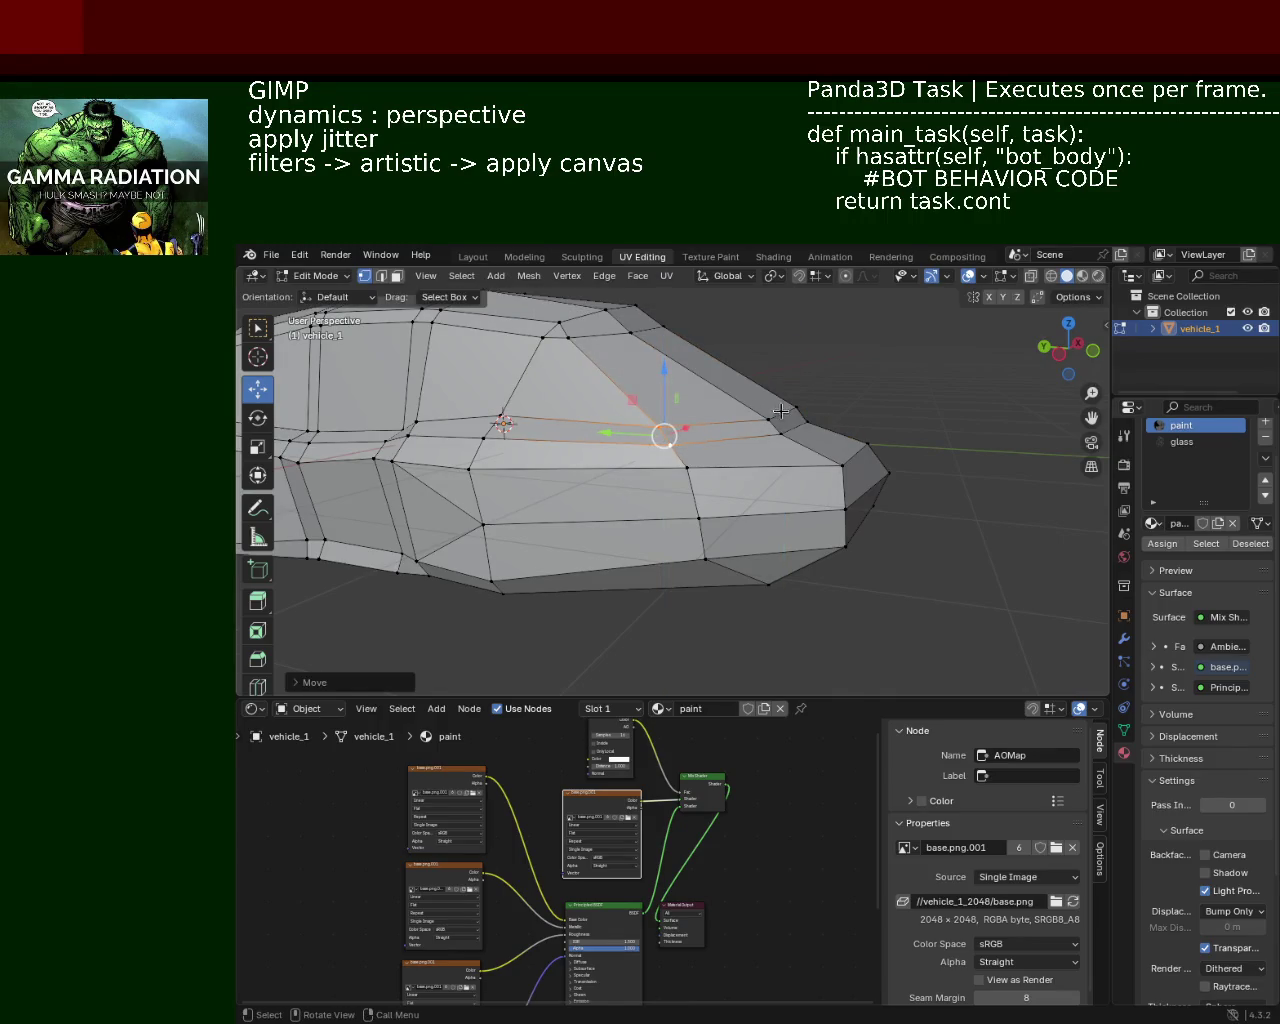
Step: In Face select, raise a small rear face slightly, then lower the selection along Z
left_click(399, 279)
left_click(789, 420)
left_click_drag(789, 372, 788, 360)
mouse_move(788, 370)
middle_mouse_down()
mouse_move(547, 422)
mouse_move(823, 549)
mouse_move(752, 503)
mouse_move(774, 517)
middle_mouse_up()
scroll(823, 549, "up", 3)
left_click_drag(774, 517, 779, 497)
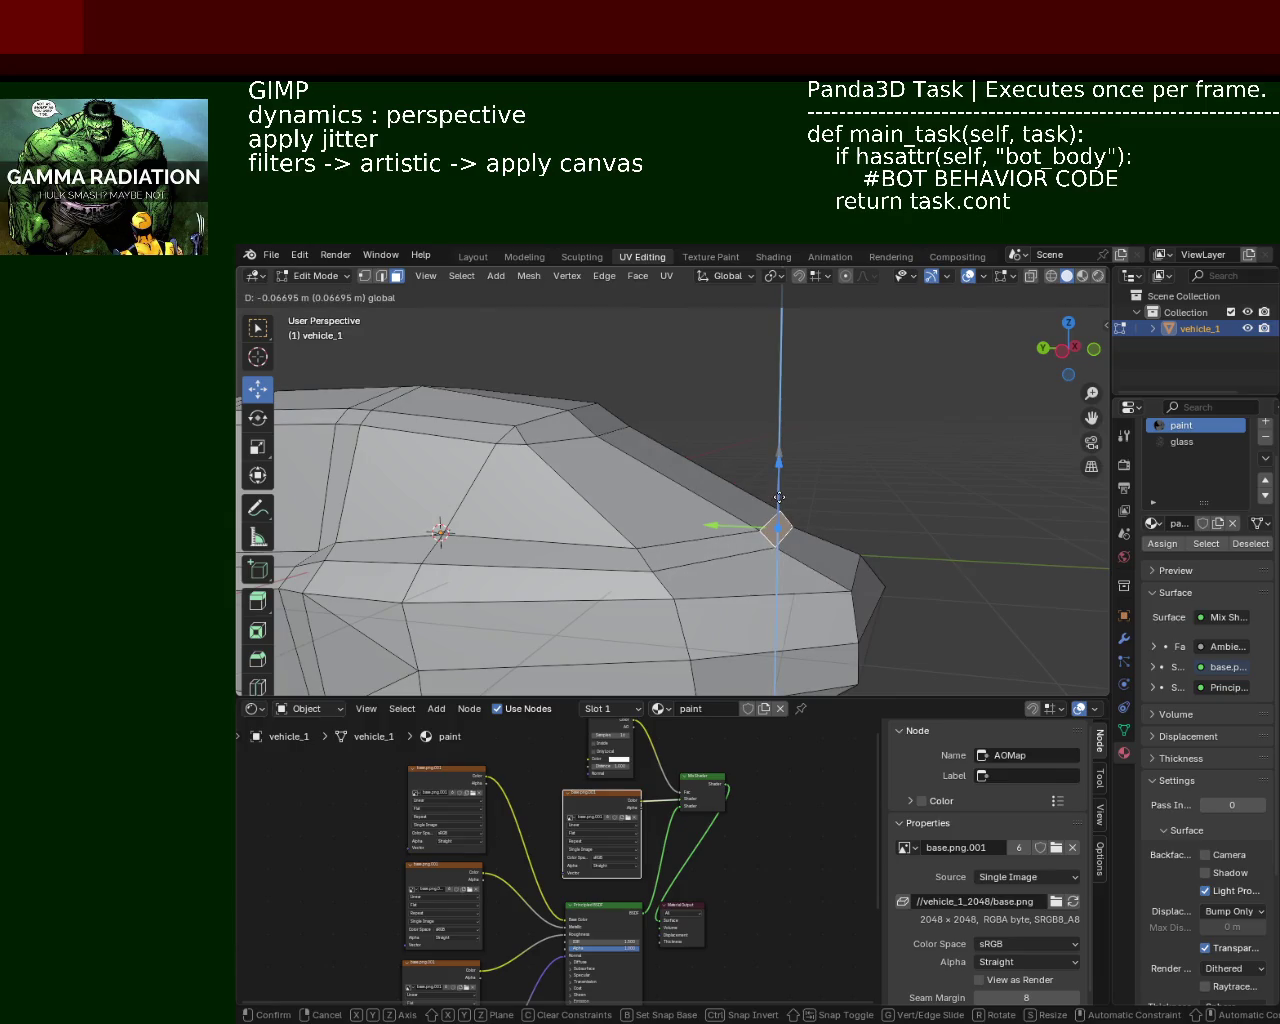
Step: In Vertex select, slide the front corner vertex along Y in two moves
left_click(779, 497)
middle_click_drag(771, 523, 717, 463)
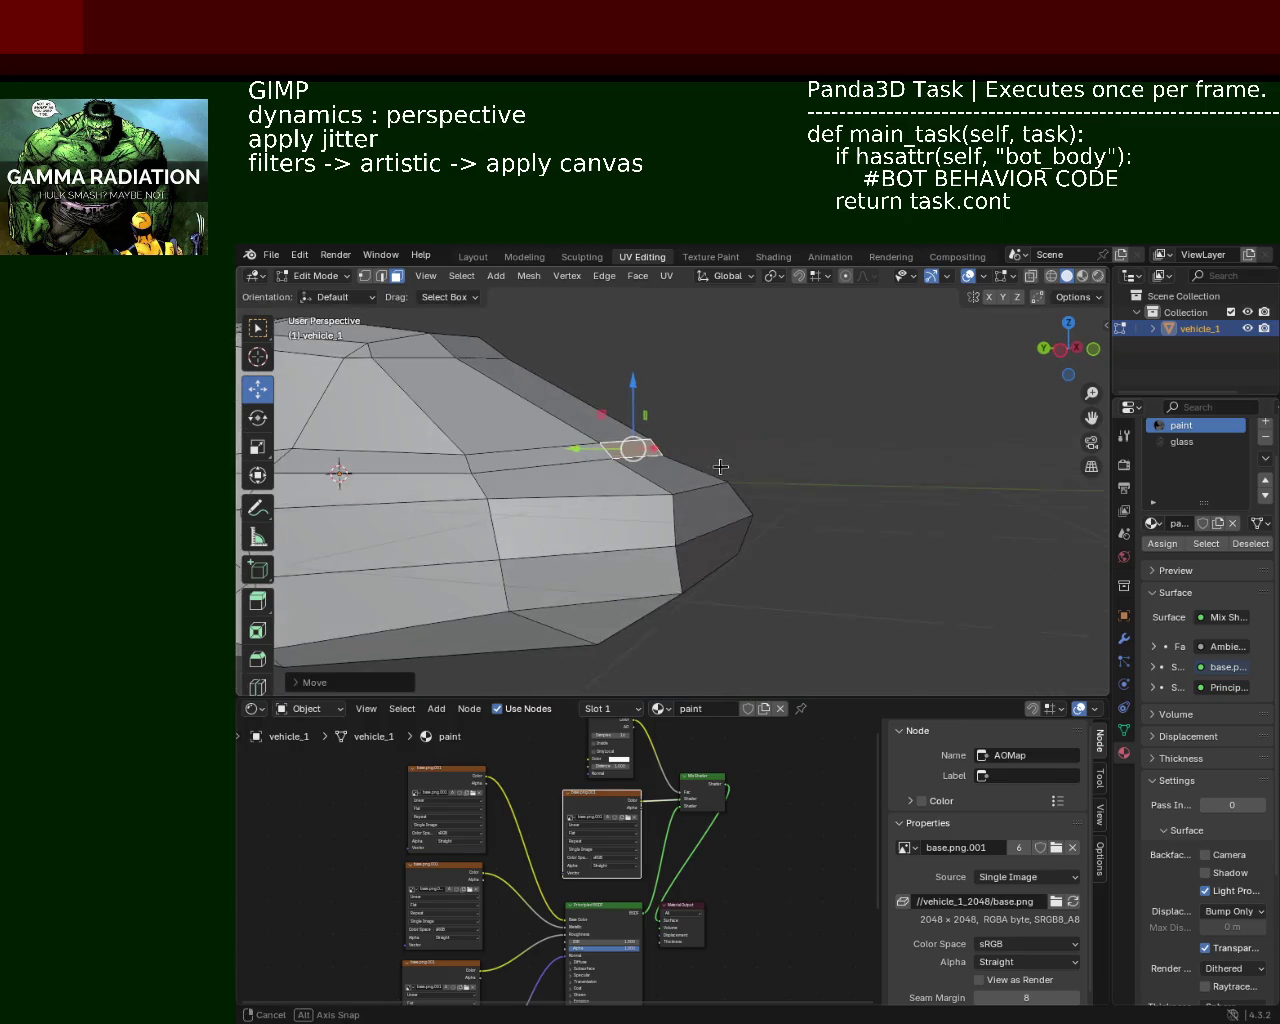
left_click(365, 278)
left_click(742, 515)
left_click_drag(705, 514, 700, 528)
middle_click_drag(700, 528, 751, 543)
left_click_drag(698, 543, 743, 540)
middle_click_drag(743, 540, 723, 515)
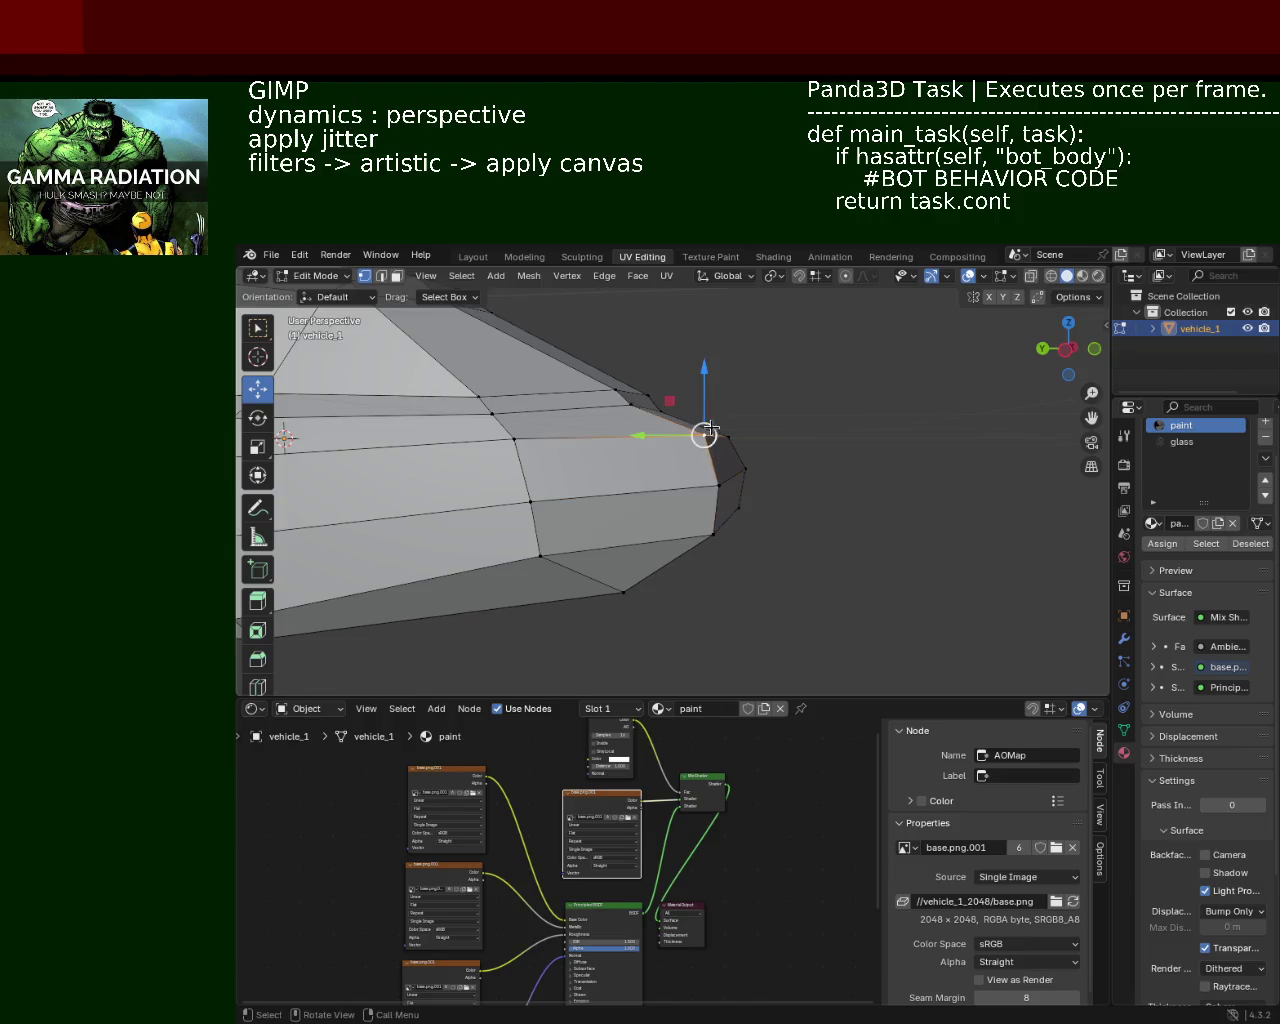
Step: Shift a front vertex and a side vertex inward along X
mouse_move(744, 505)
middle_mouse_down()
mouse_move(544, 557)
mouse_move(570, 447)
middle_mouse_up()
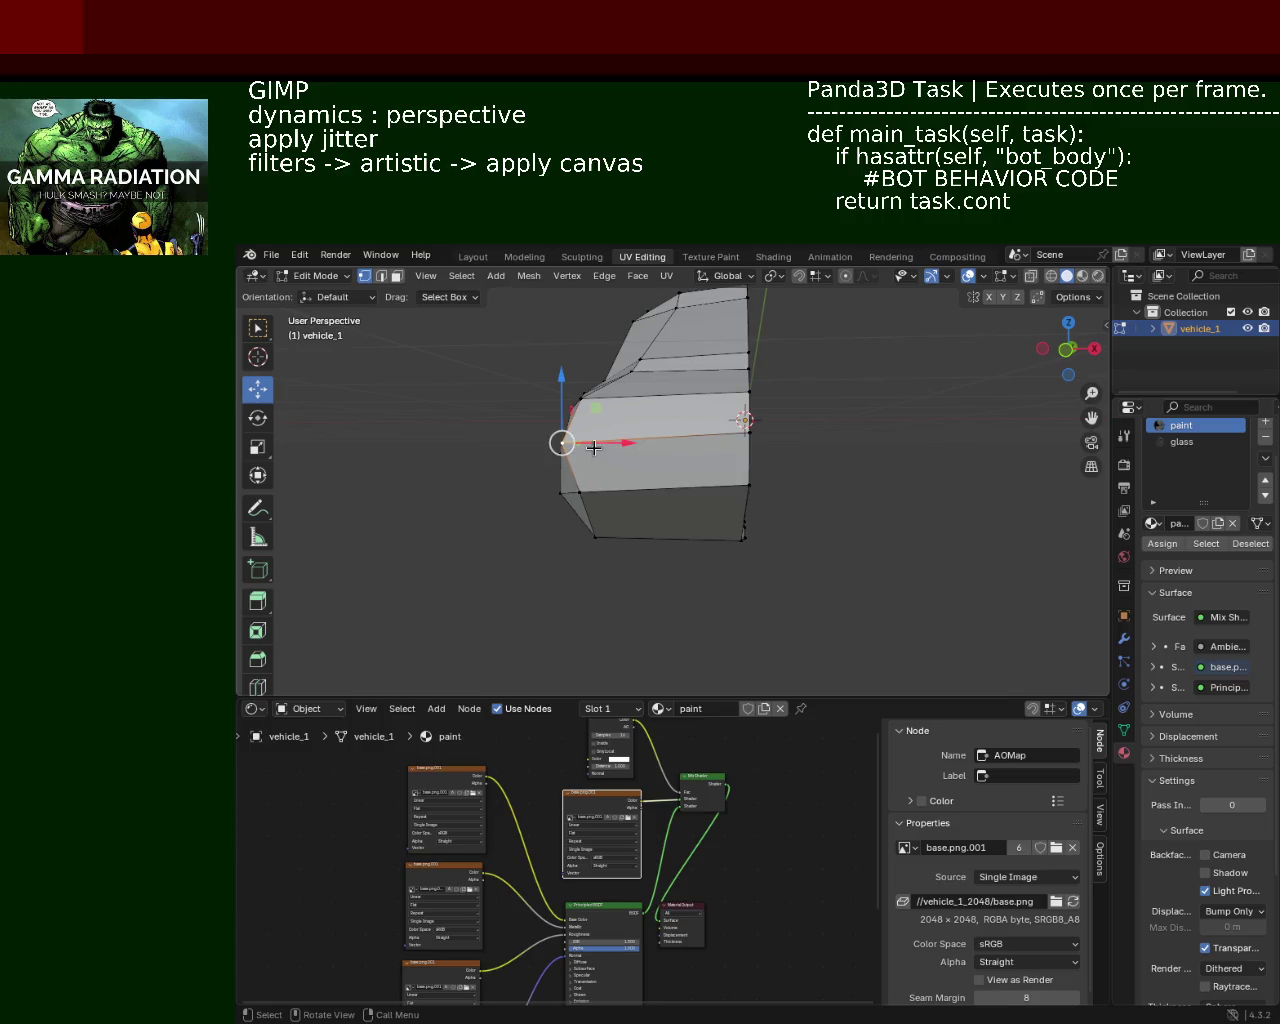
left_click_drag(594, 448, 607, 449)
left_click(607, 449)
mouse_move(607, 449)
middle_mouse_down()
mouse_move(677, 557)
mouse_move(707, 442)
mouse_move(800, 400)
mouse_move(823, 486)
middle_mouse_up()
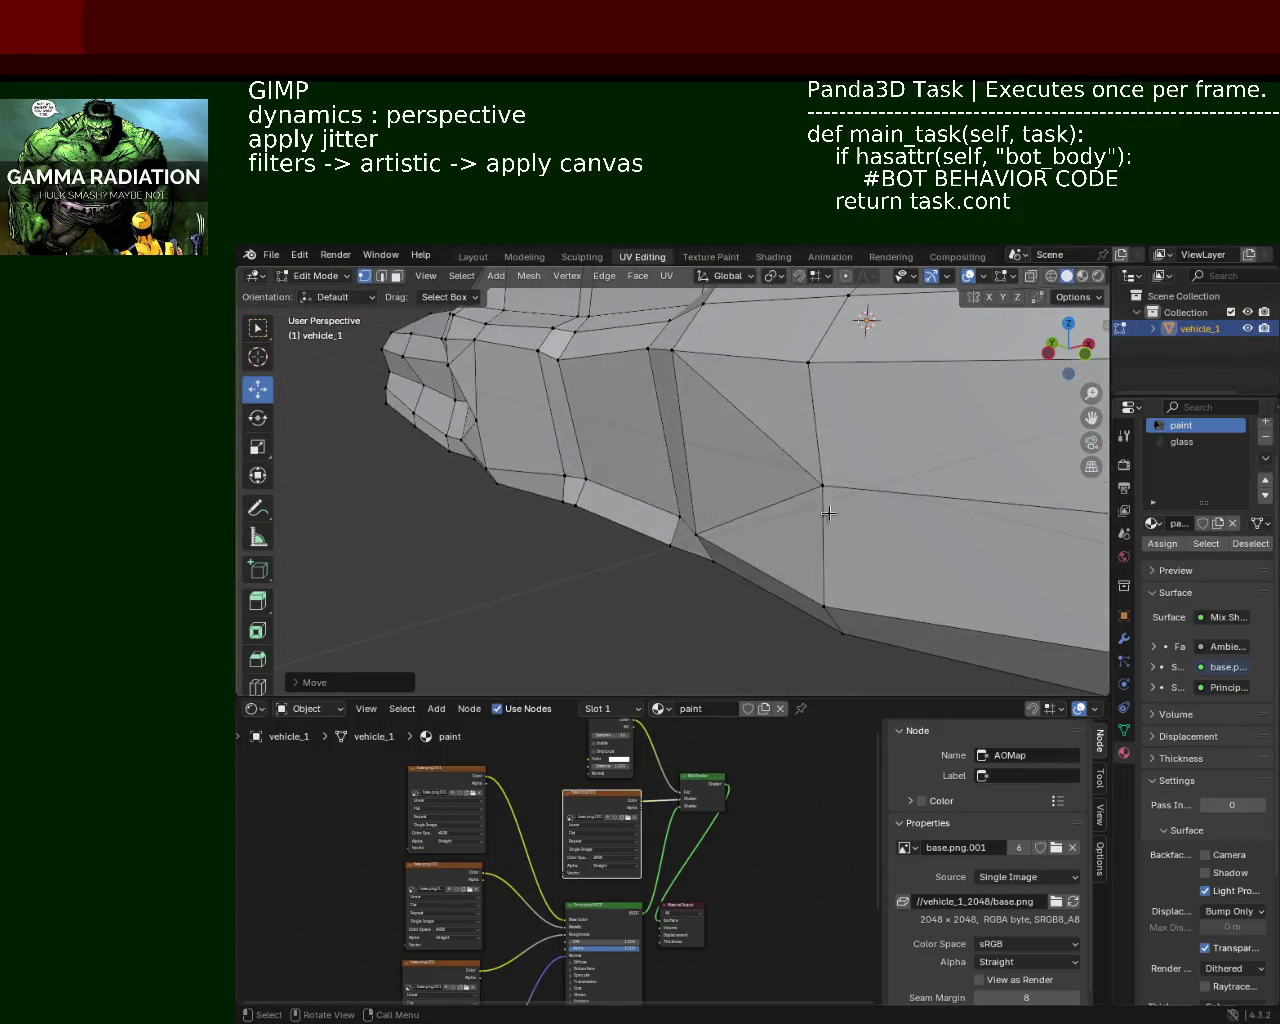
left_click(823, 486)
left_click_drag(858, 476, 824, 483)
left_click(824, 483)
Step: Move the front corner vertex along X, then adjust its height along Z
mouse_move(791, 491)
middle_mouse_down()
mouse_move(709, 545)
mouse_move(755, 492)
middle_mouse_up()
mouse_move(760, 492)
left_mouse_down()
mouse_move(778, 494)
mouse_move(751, 500)
left_mouse_up()
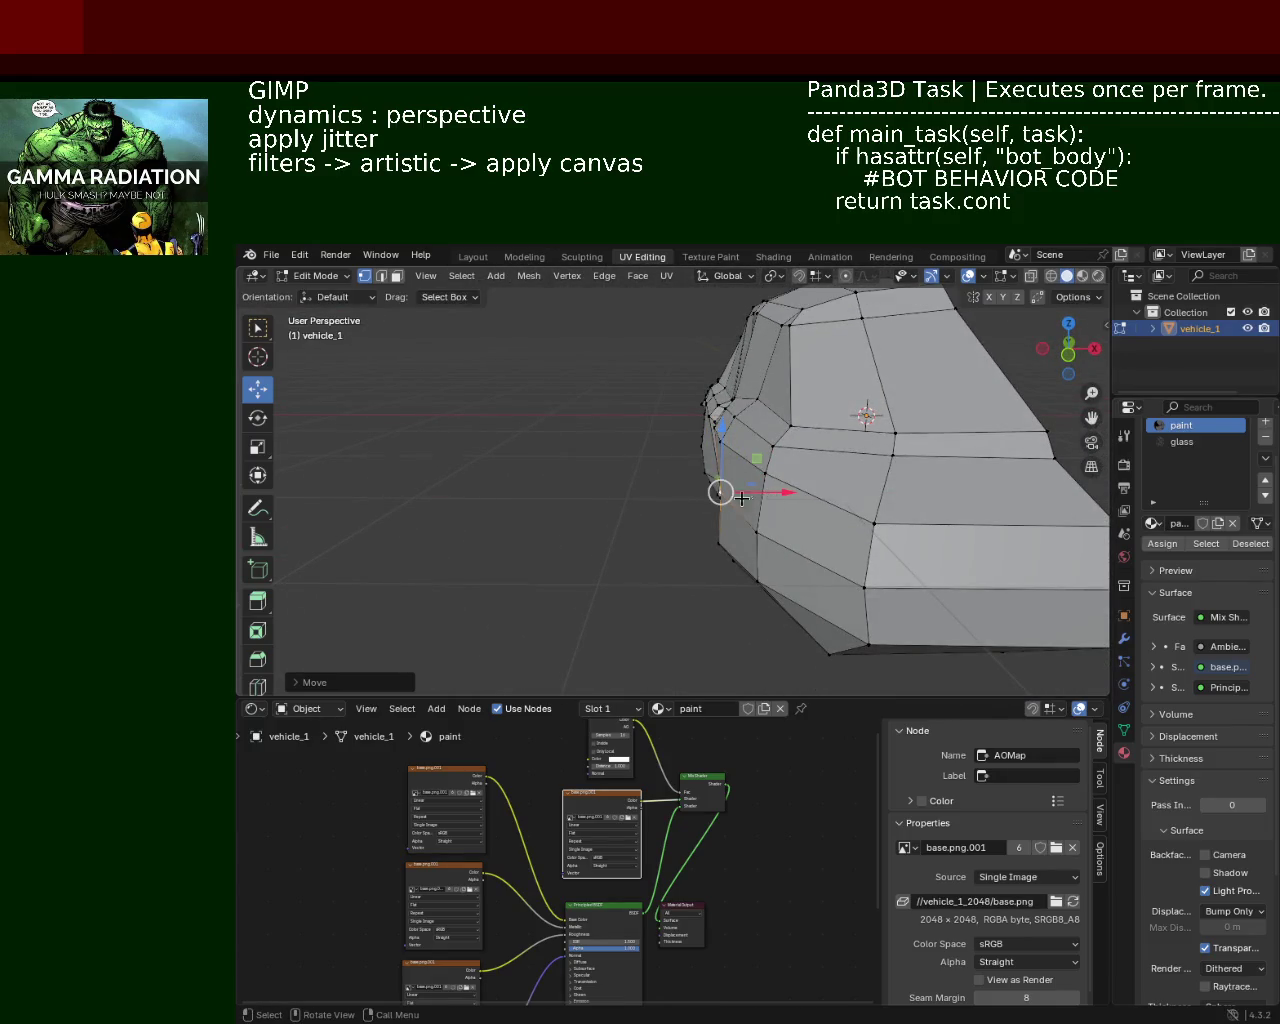
key("z")
middle_click_drag(714, 492, 731, 532)
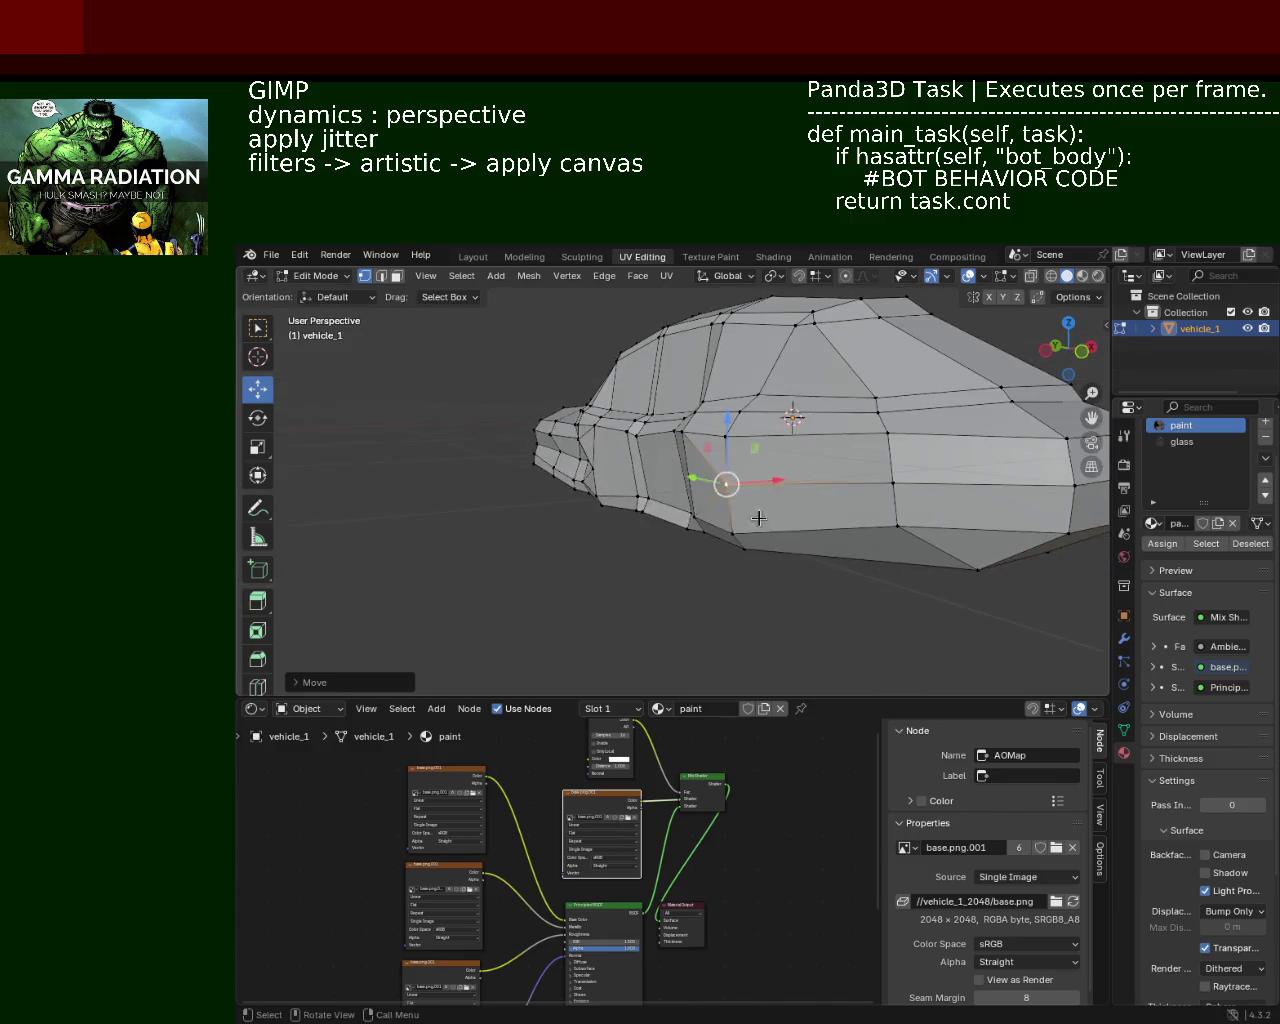
left_click(739, 485)
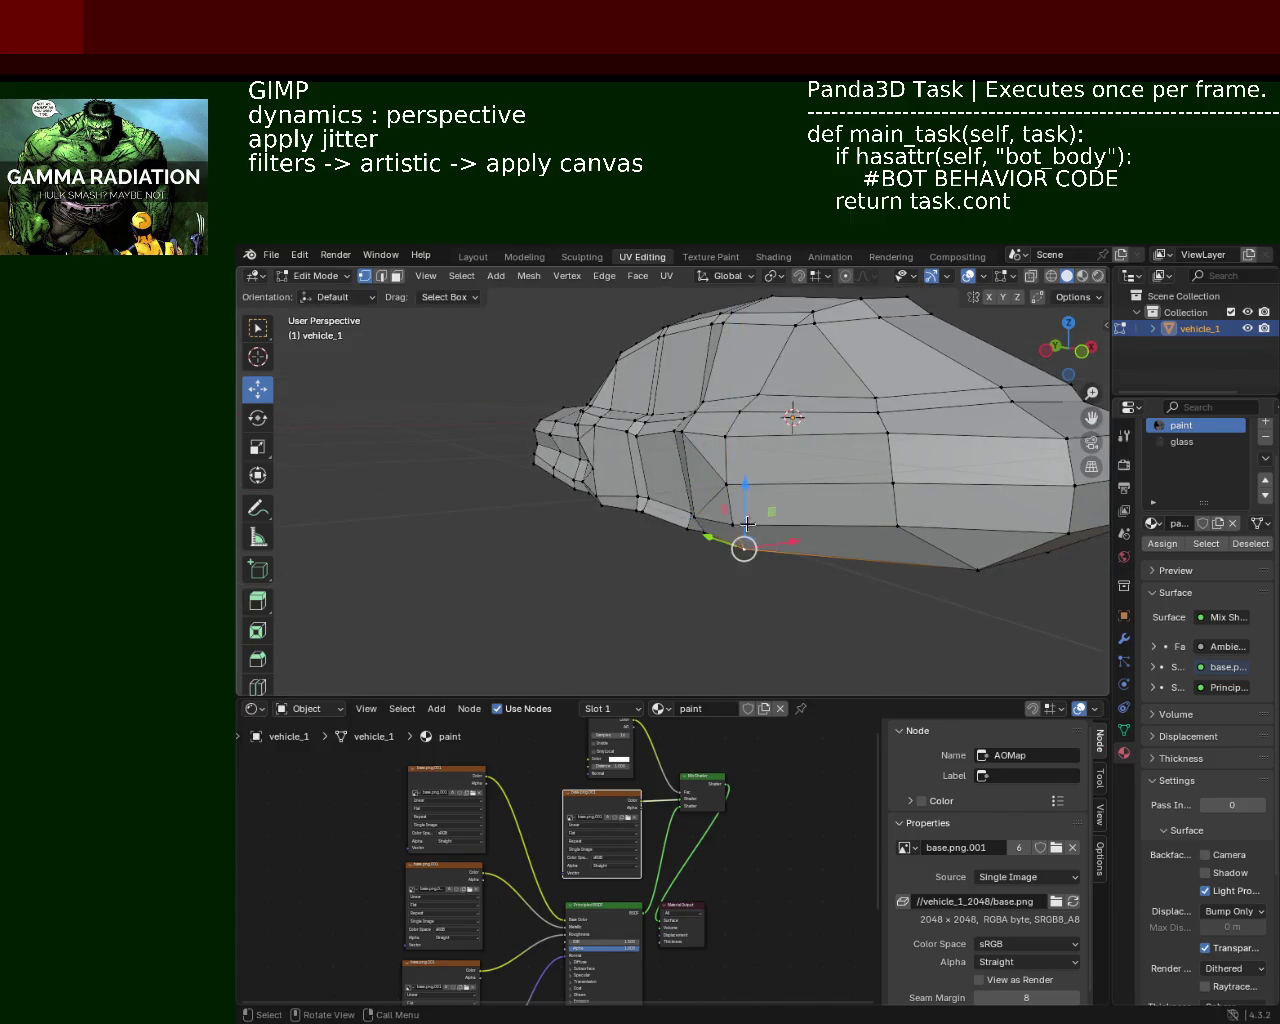
Step: Select a lower side vertex and move it along X
left_click(897, 525)
middle_click_drag(945, 526, 531, 475)
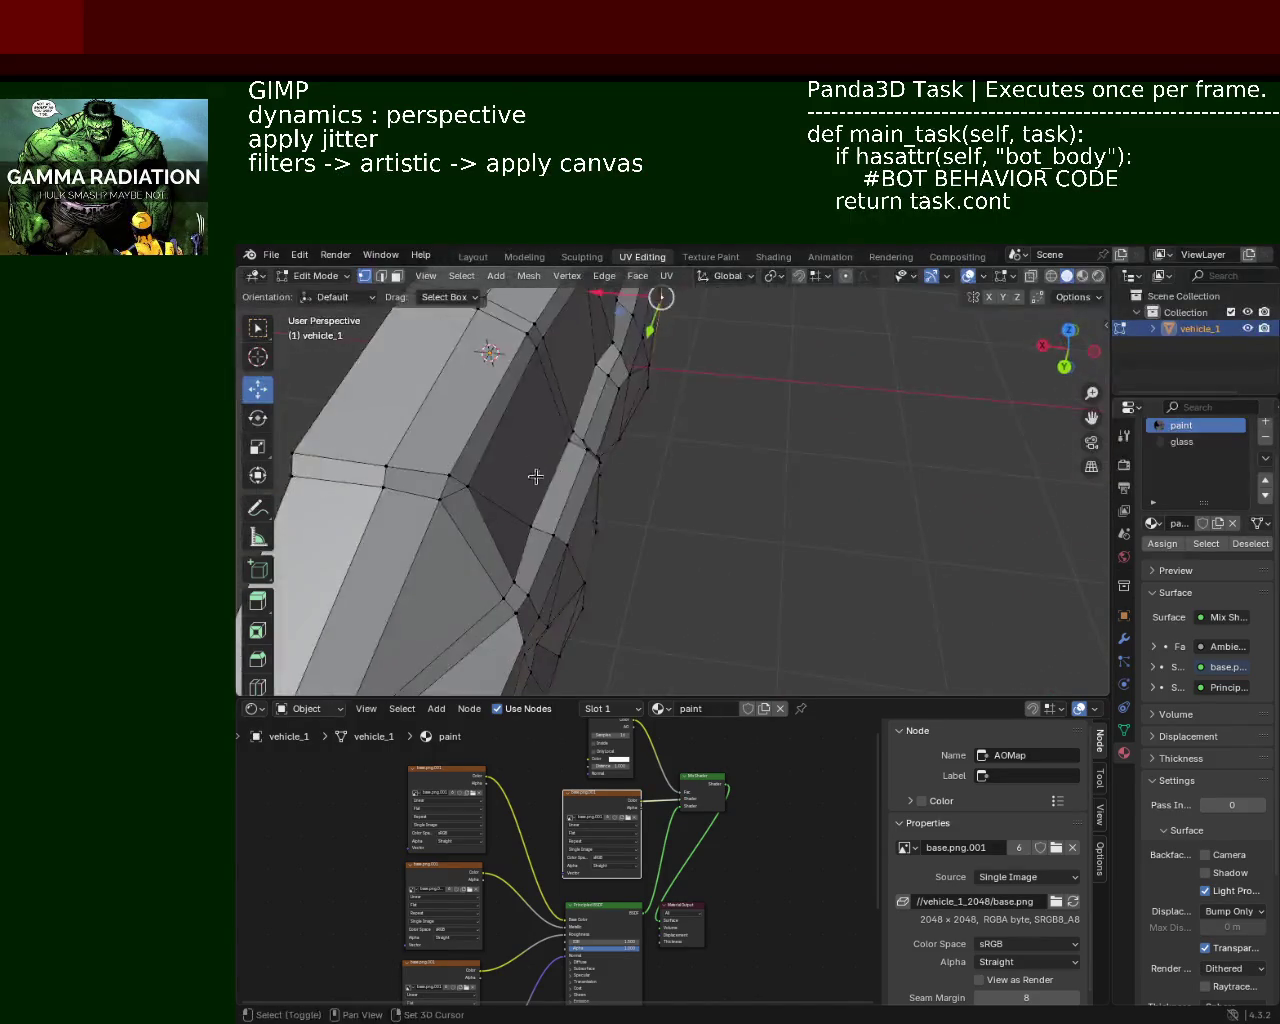
scroll(686, 514, "down", 4)
mouse_move(686, 514)
middle_mouse_down()
mouse_move(593, 416)
mouse_move(640, 425)
middle_mouse_up()
scroll(593, 416, "up", 3)
scroll(650, 418, "up", 2)
left_click_drag(652, 443, 660, 443)
mouse_move(660, 443)
middle_mouse_down()
mouse_move(551, 474)
mouse_move(757, 463)
mouse_move(827, 506)
middle_mouse_up()
scroll(551, 474, "up", 2)
scroll(664, 467, "up", 2)
Step: Raise a side face along Z, then save vehicle_1.blend
left_click(852, 512)
left_click(656, 520)
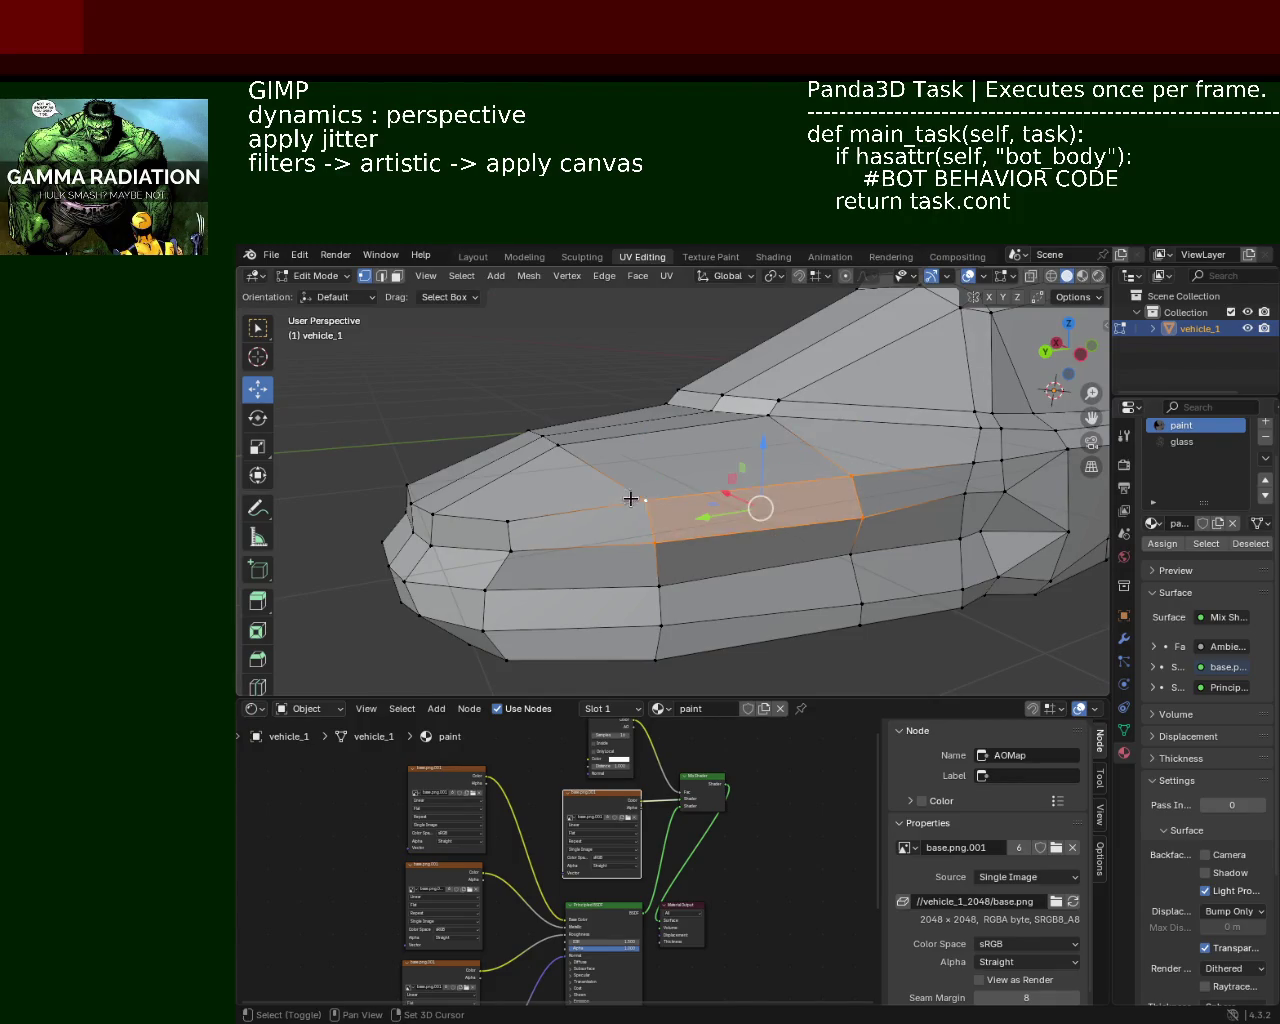
key("alt+a")
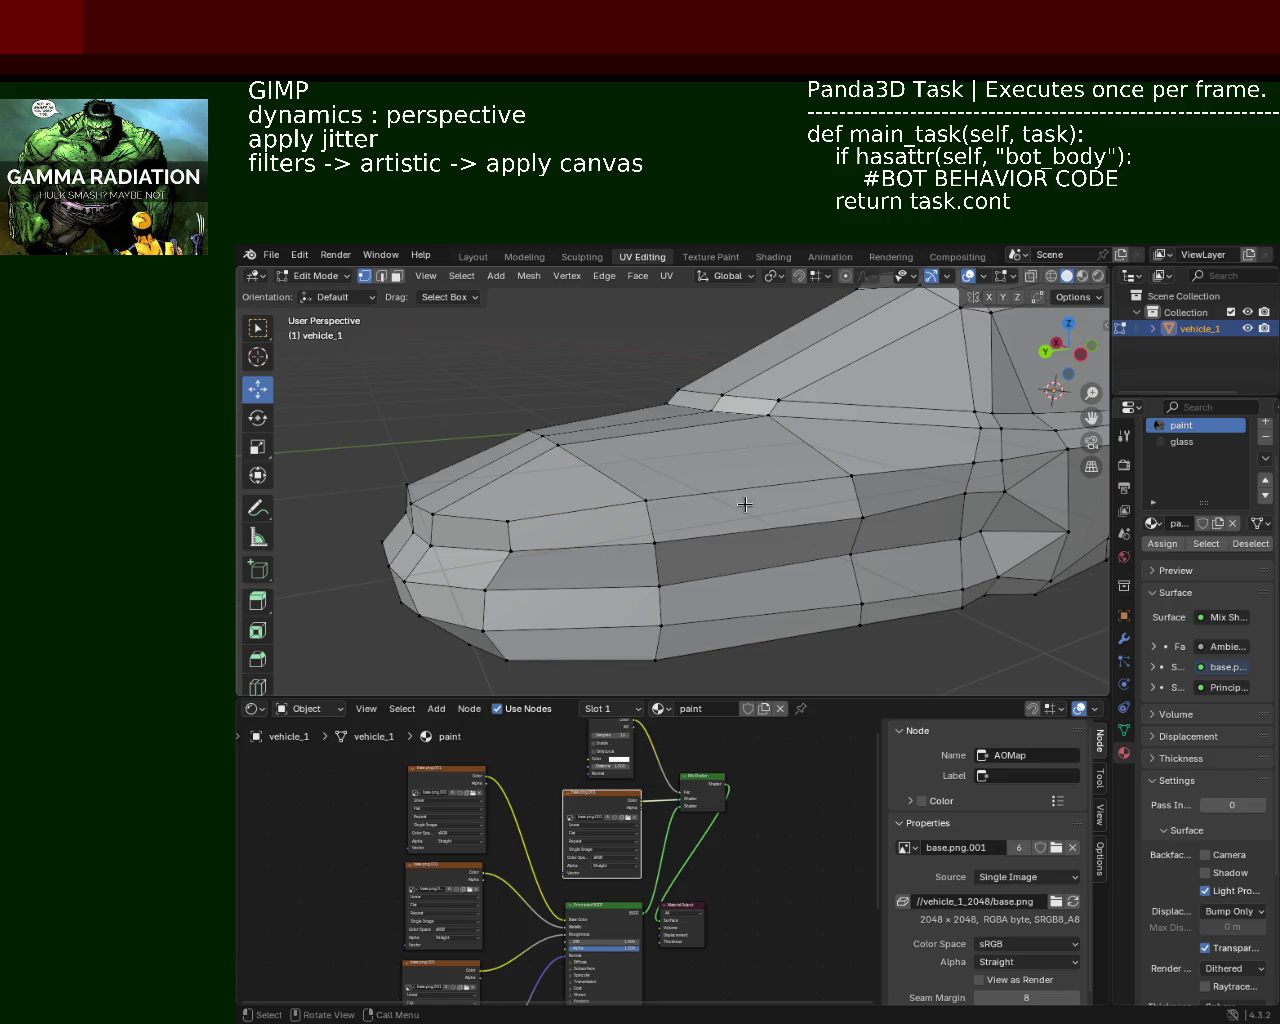
left_click_drag(778, 455, 750, 420)
mouse_move(760, 470)
middle_mouse_down()
mouse_move(694, 477)
mouse_move(653, 430)
mouse_move(644, 459)
mouse_move(795, 559)
mouse_move(684, 513)
middle_mouse_up()
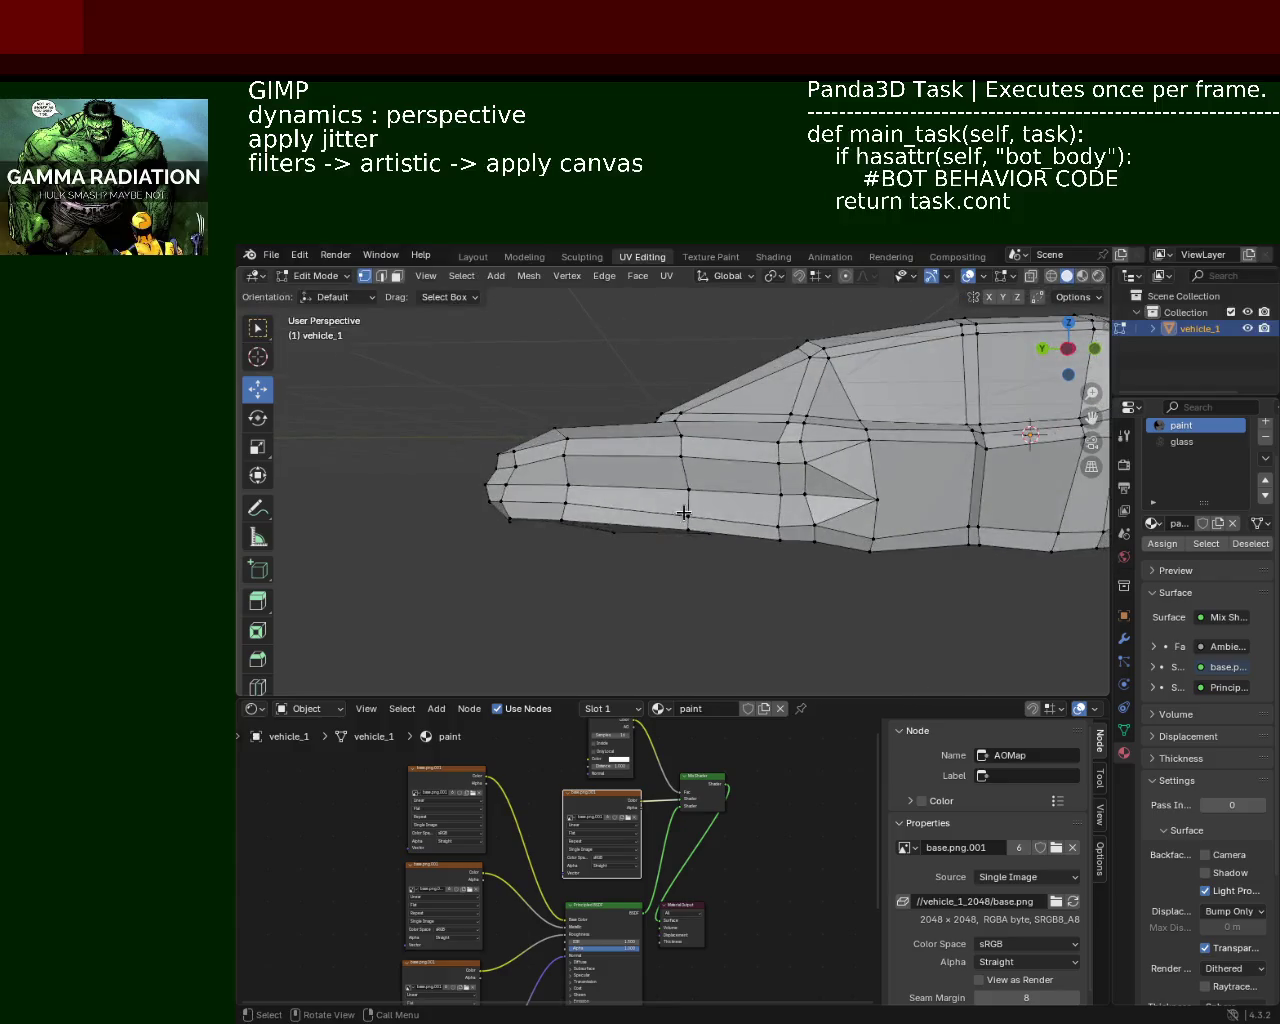
left_click_drag(687, 488, 690, 477)
middle_click_drag(690, 477, 696, 488)
mouse_move(812, 508)
middle_mouse_down("ctrl")
mouse_move(786, 541)
mouse_move(820, 558)
mouse_move(841, 601)
mouse_move(751, 557)
mouse_move(821, 555)
mouse_move(700, 550)
mouse_move(616, 526)
mouse_move(737, 509)
mouse_move(706, 539)
middle_mouse_up("ctrl")
key("ctrl+s")
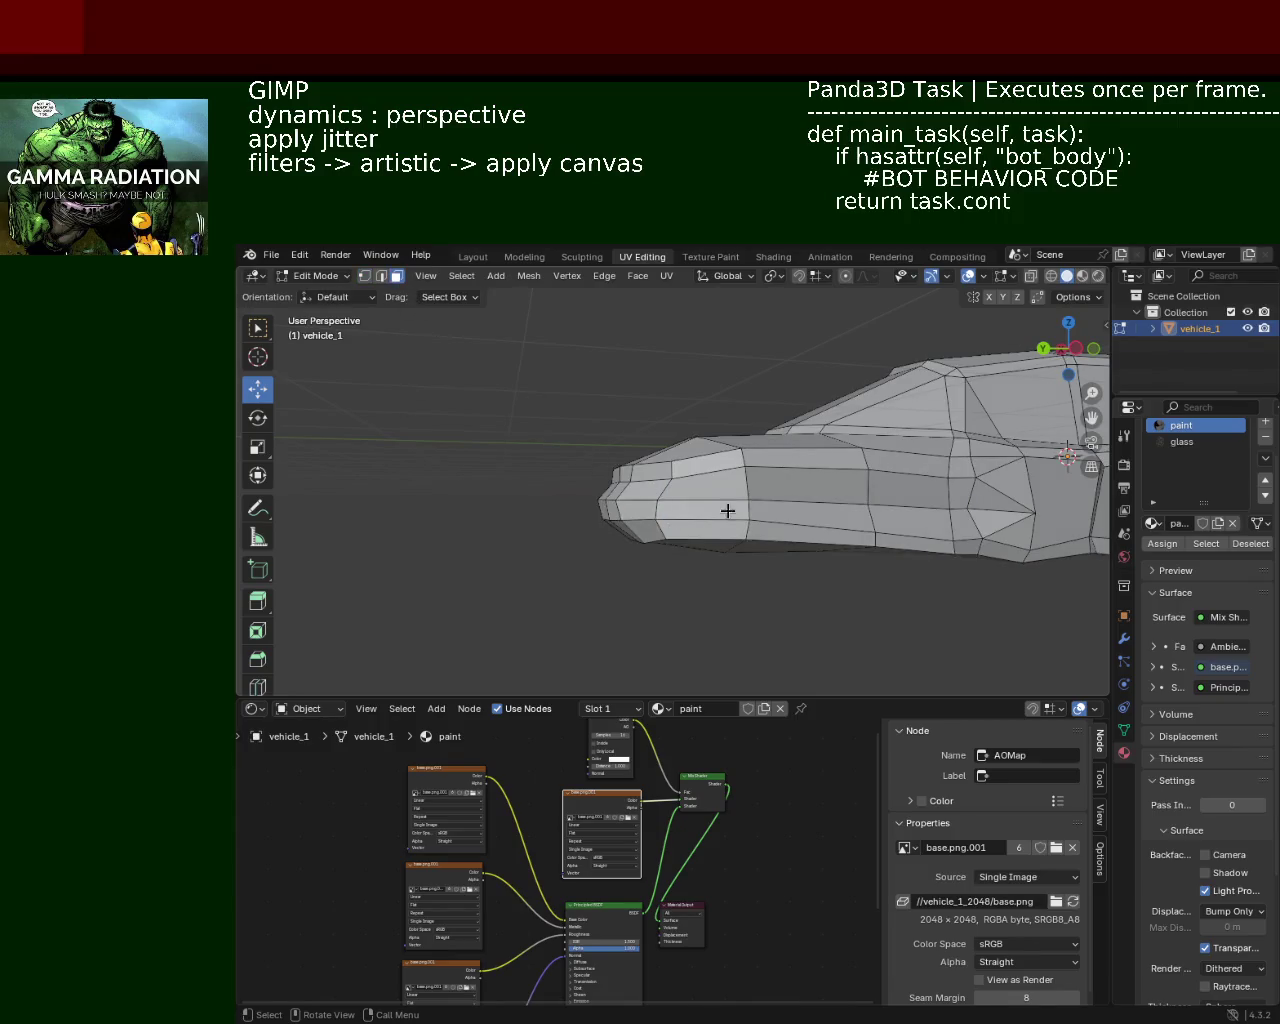
Step: Lower the selected face at the car's nose along Z
middle_click_drag(668, 543, 730, 548)
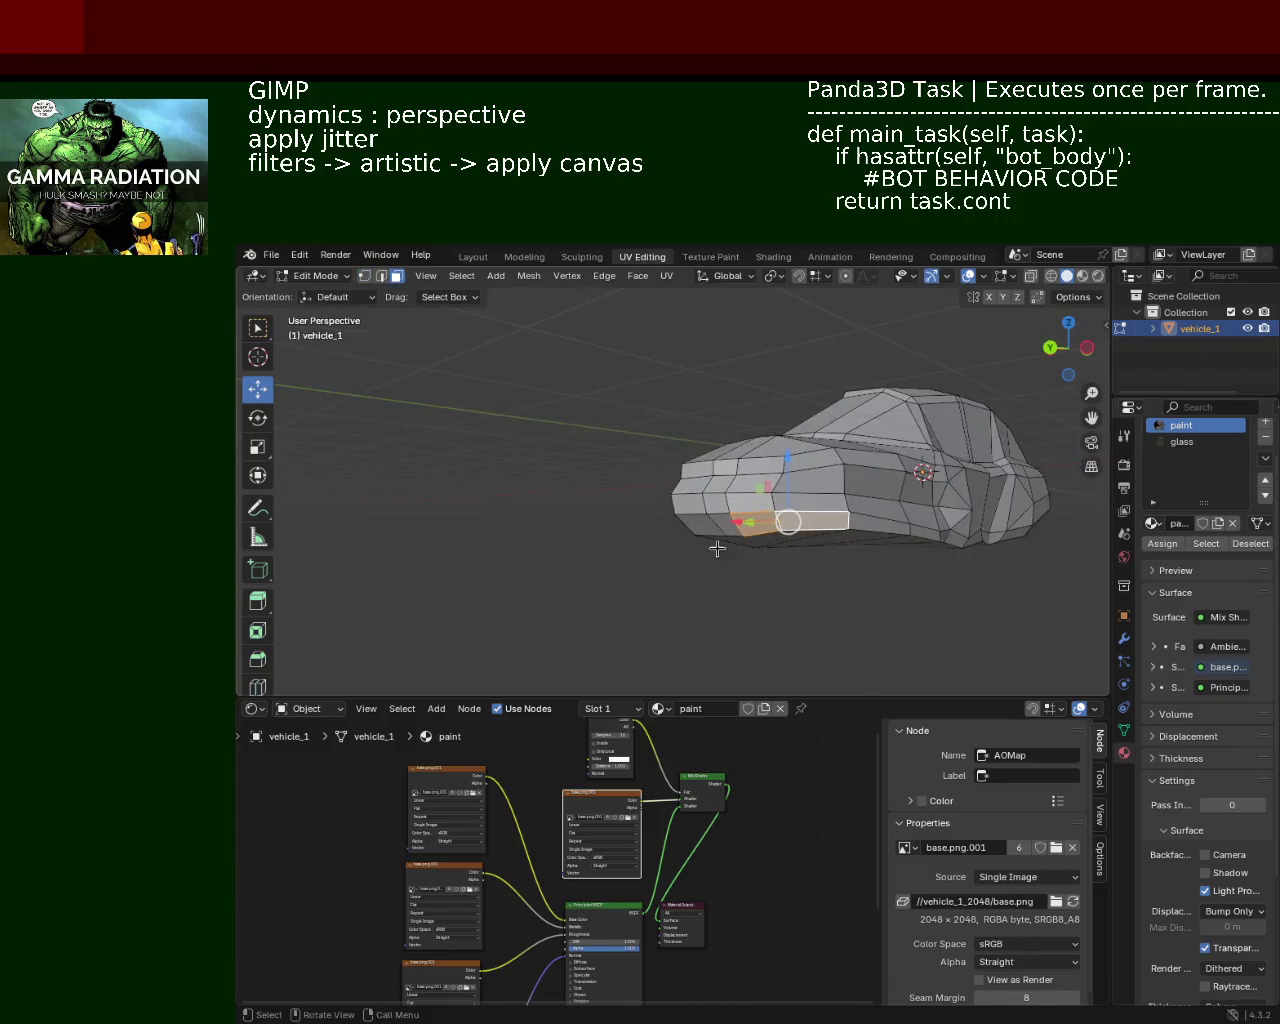
left_click_drag(749, 470, 743, 491)
scroll(743, 491, "up", 3)
mouse_move(743, 491)
middle_mouse_down()
mouse_move(862, 617)
mouse_move(811, 583)
mouse_move(751, 591)
mouse_move(751, 526)
mouse_move(728, 526)
mouse_move(726, 541)
middle_mouse_up()
scroll(751, 591, "up", 2)
scroll(748, 588, "up", 2)
scroll(757, 531, "down", 2)
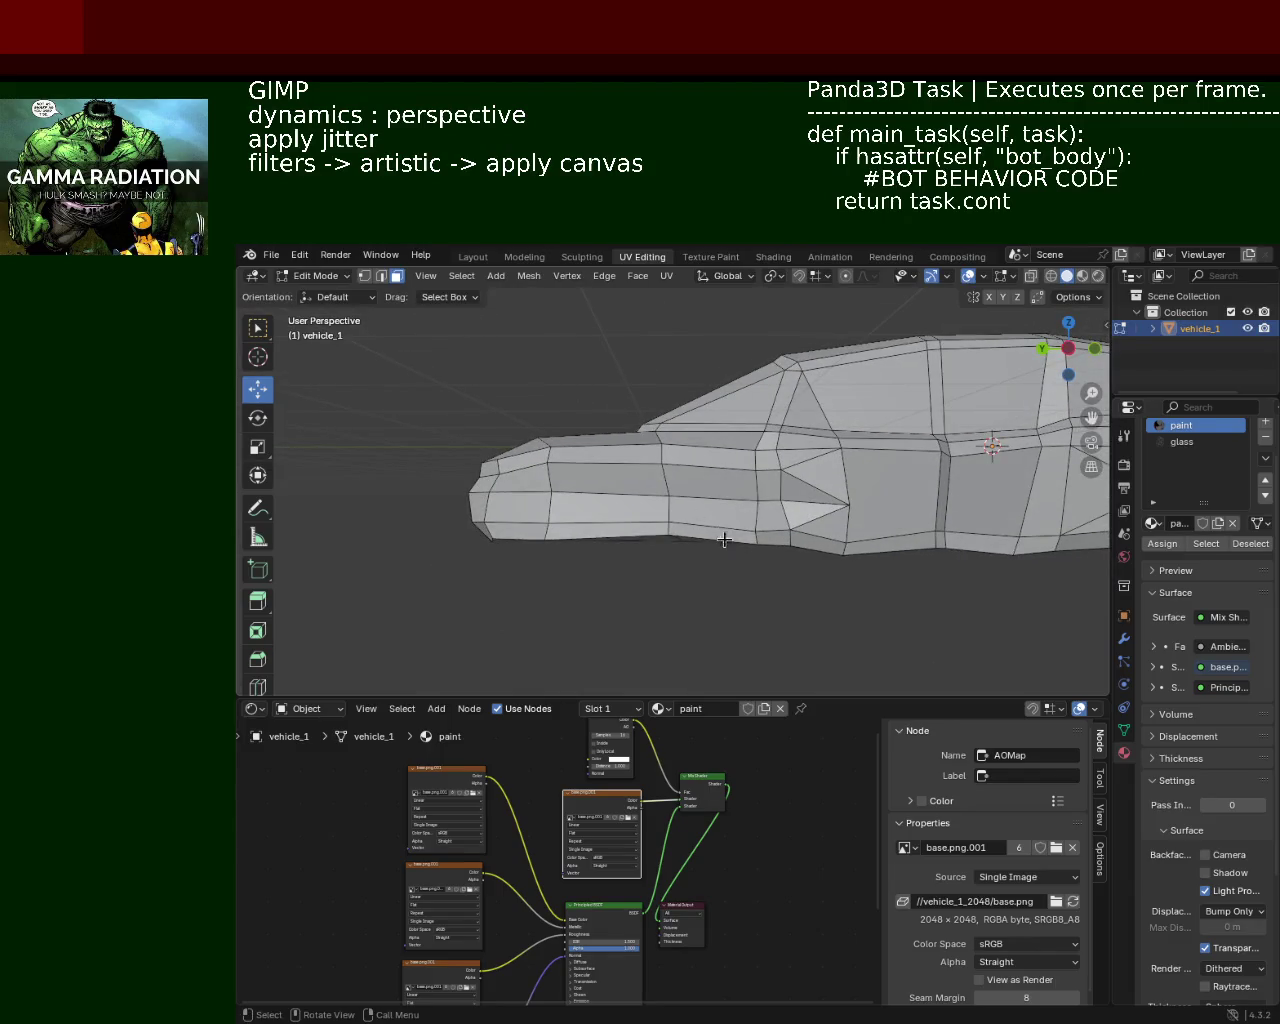
Step: Select a lower side face and start a vertical move, then cancel it
left_click_drag(708, 492, 708, 490)
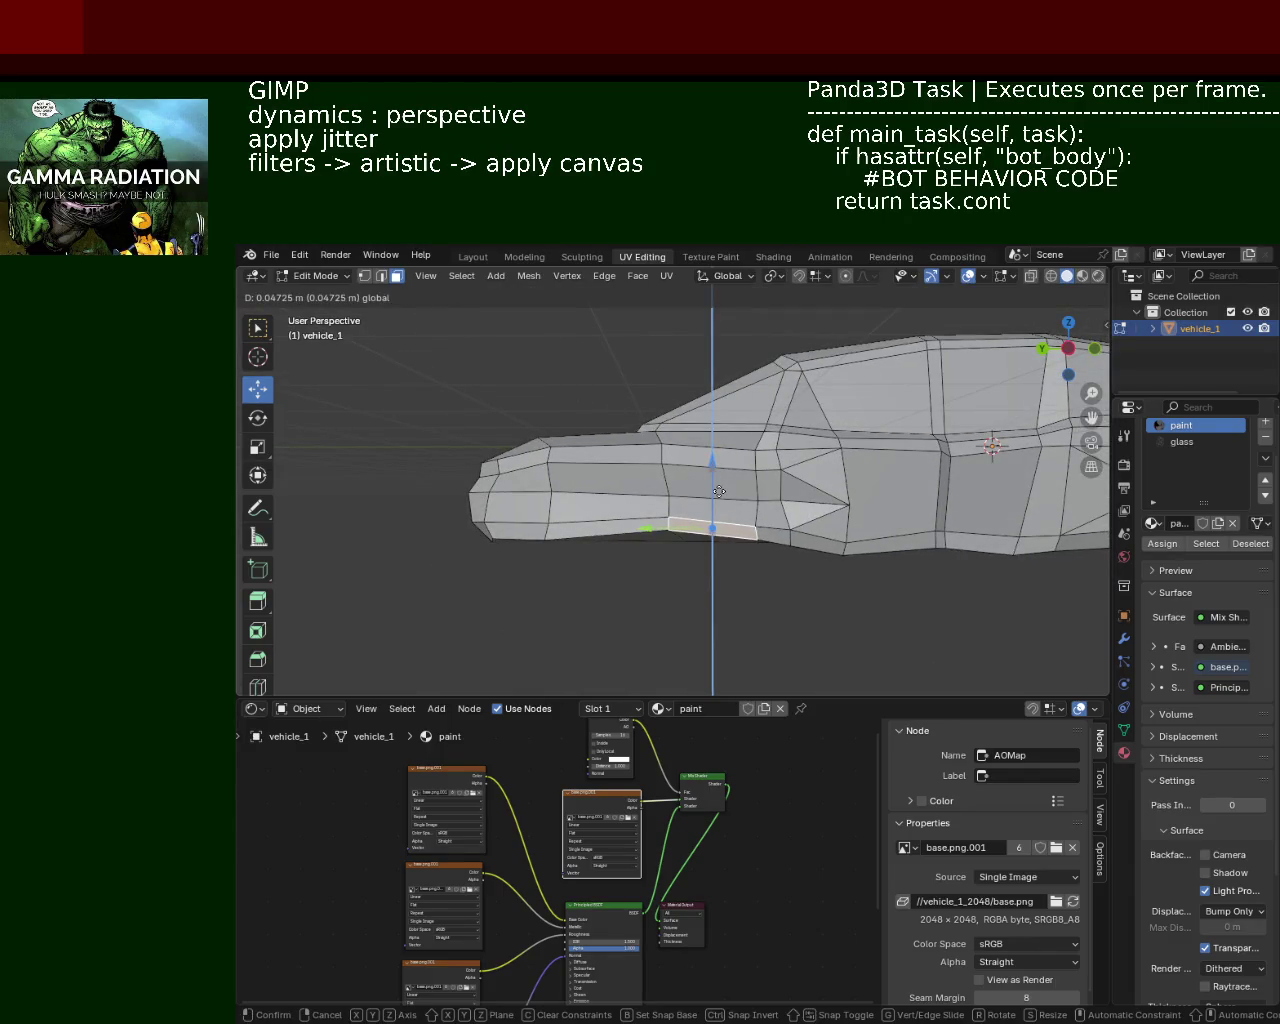
middle_click_drag(708, 490, 828, 577)
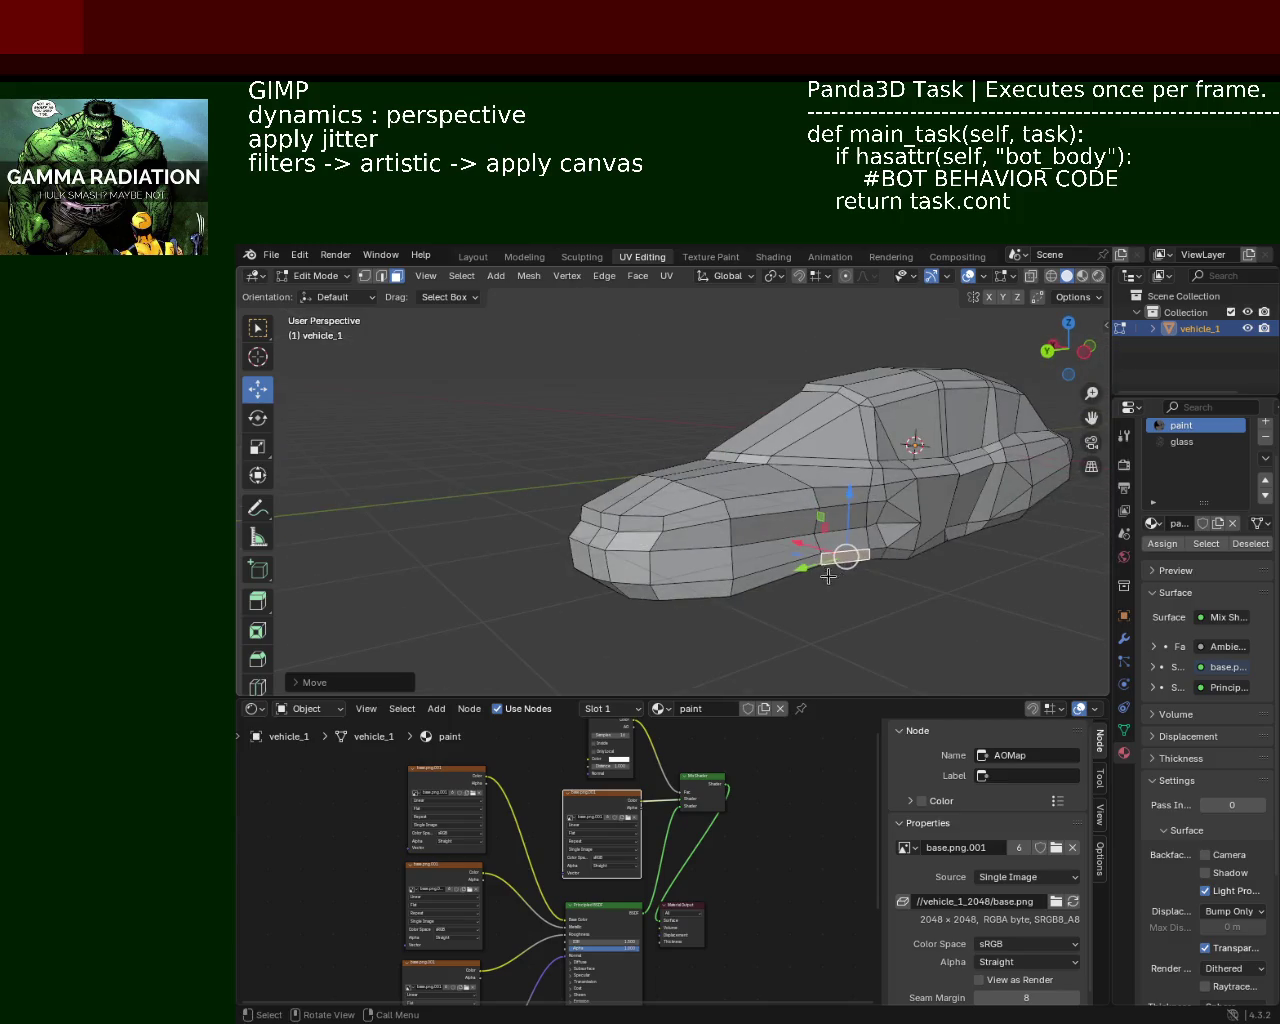
left_click(755, 572)
key("g")
key("z")
key("Escape")
Step: Lower a side face near the front about 0.135 m along Z
mouse_move(894, 592)
middle_mouse_down()
mouse_move(877, 609)
mouse_move(672, 563)
mouse_move(668, 550)
middle_mouse_up()
left_click(664, 540)
key("g")
key("z")
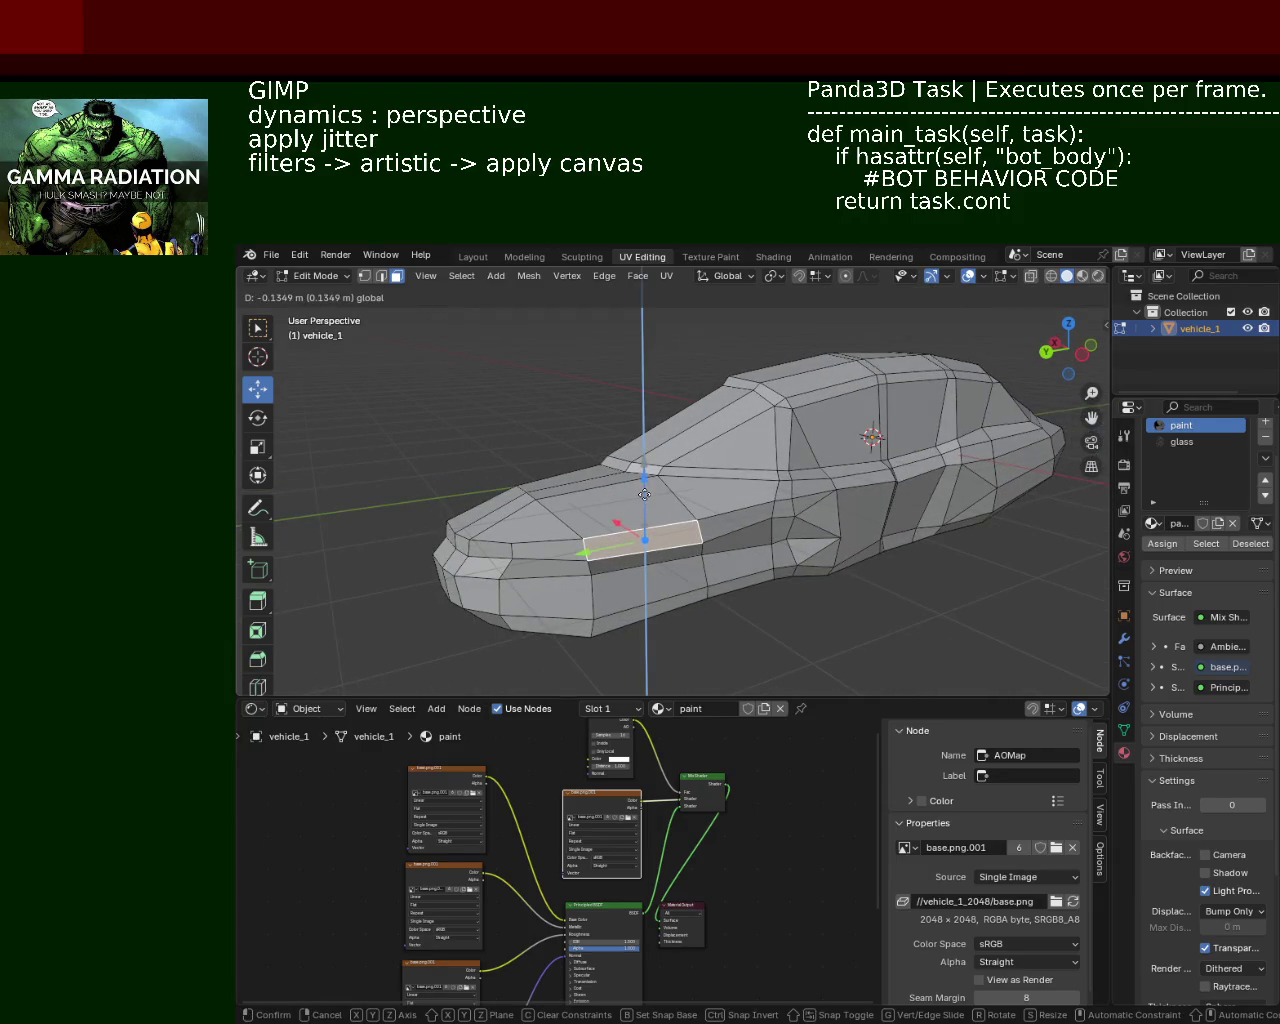
left_click(644, 500)
Step: Nudge the selection along X, then select the narrow hood face and its neighbour
mouse_move(912, 620)
middle_mouse_down()
mouse_move(797, 594)
mouse_move(586, 583)
mouse_move(634, 591)
mouse_move(589, 545)
middle_mouse_up()
left_click(667, 595)
key("g")
key("x")
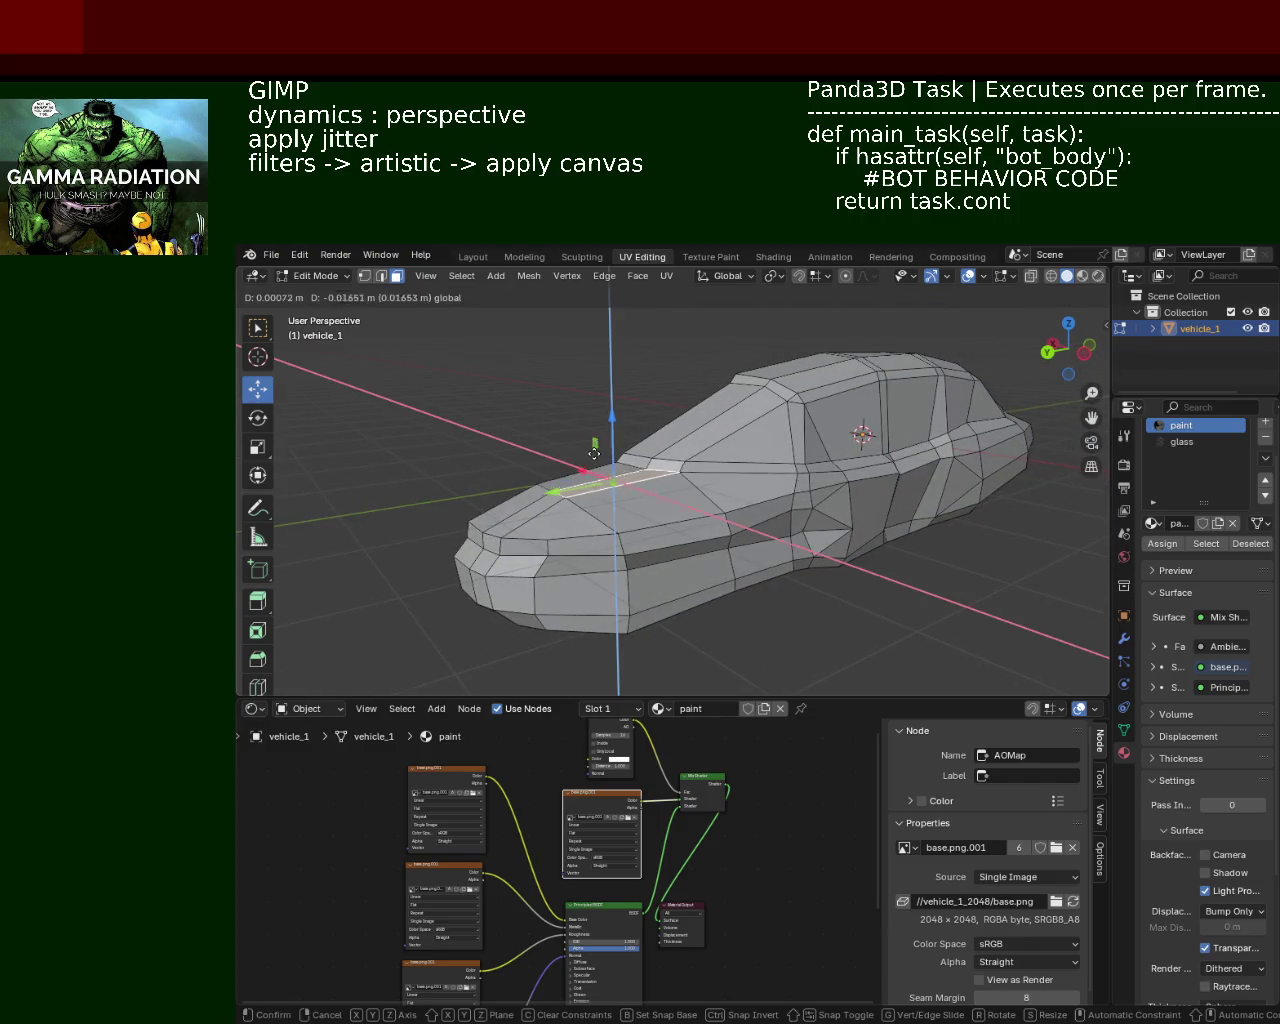
left_click(583, 463)
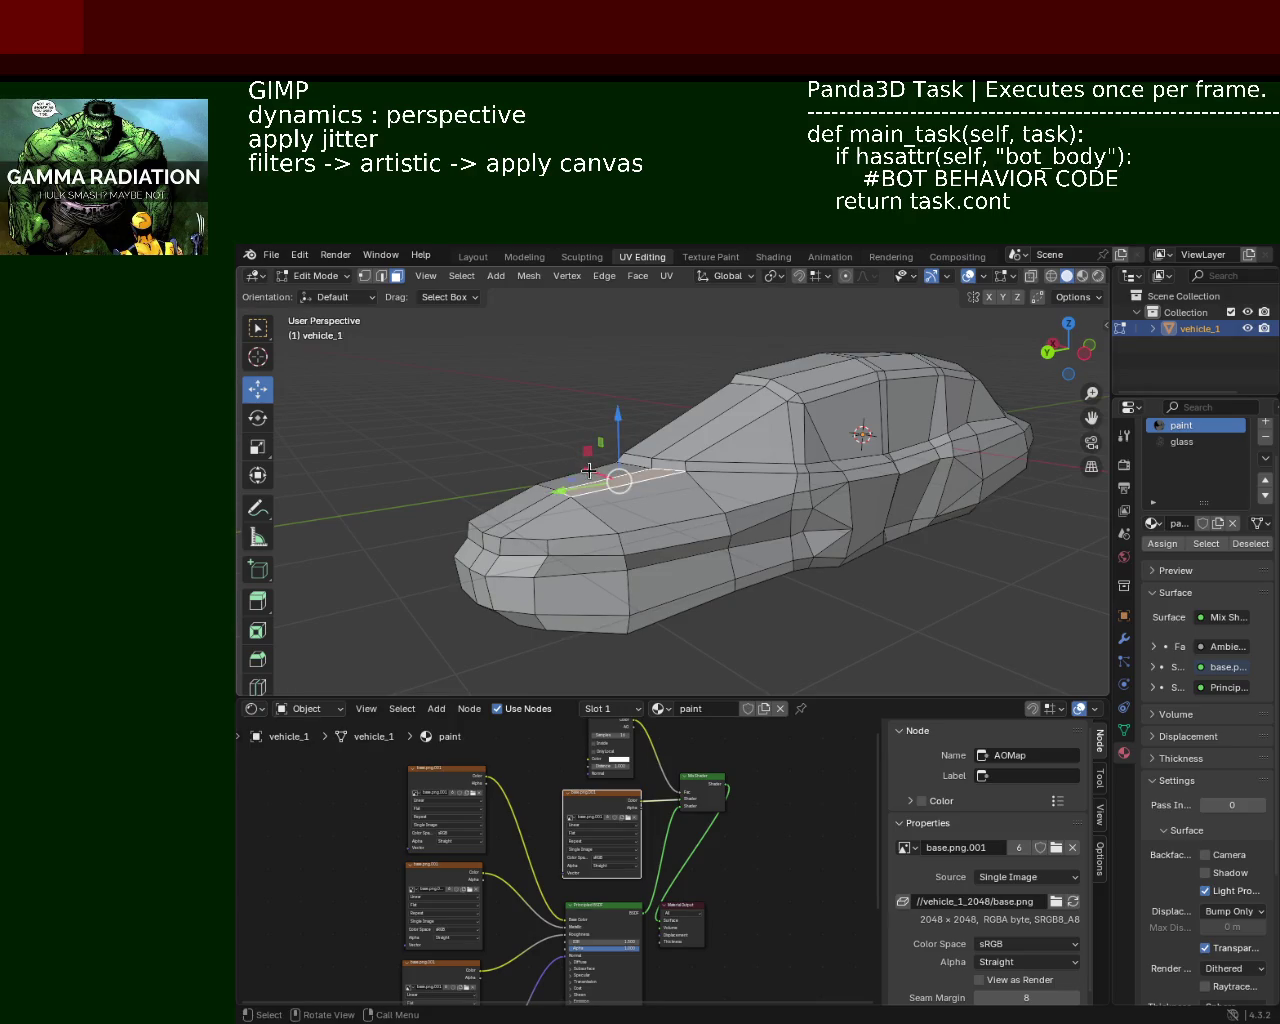
left_click(593, 444)
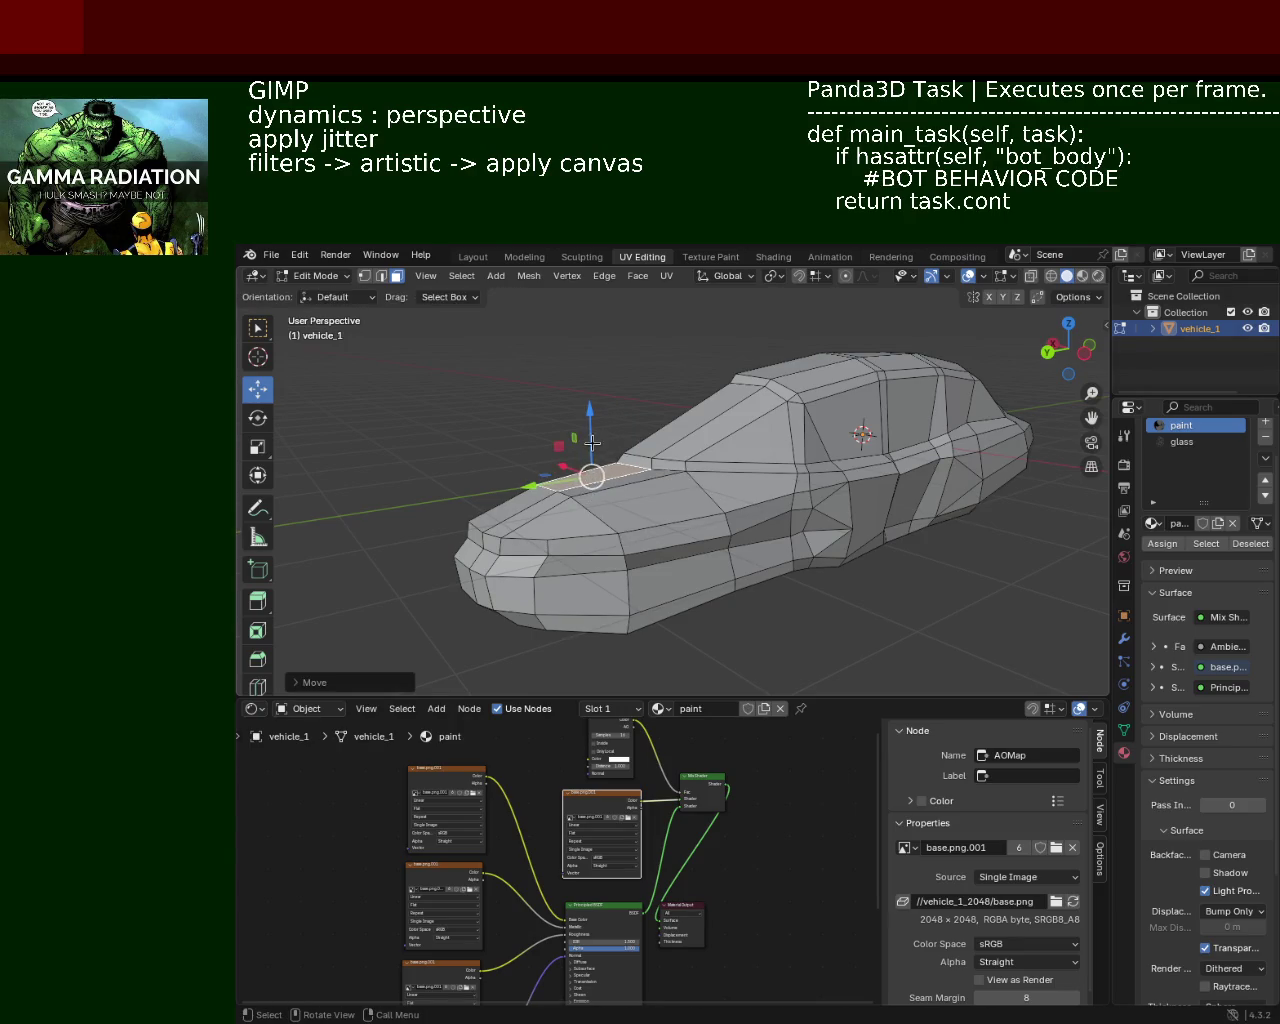
left_click(581, 486, "shift")
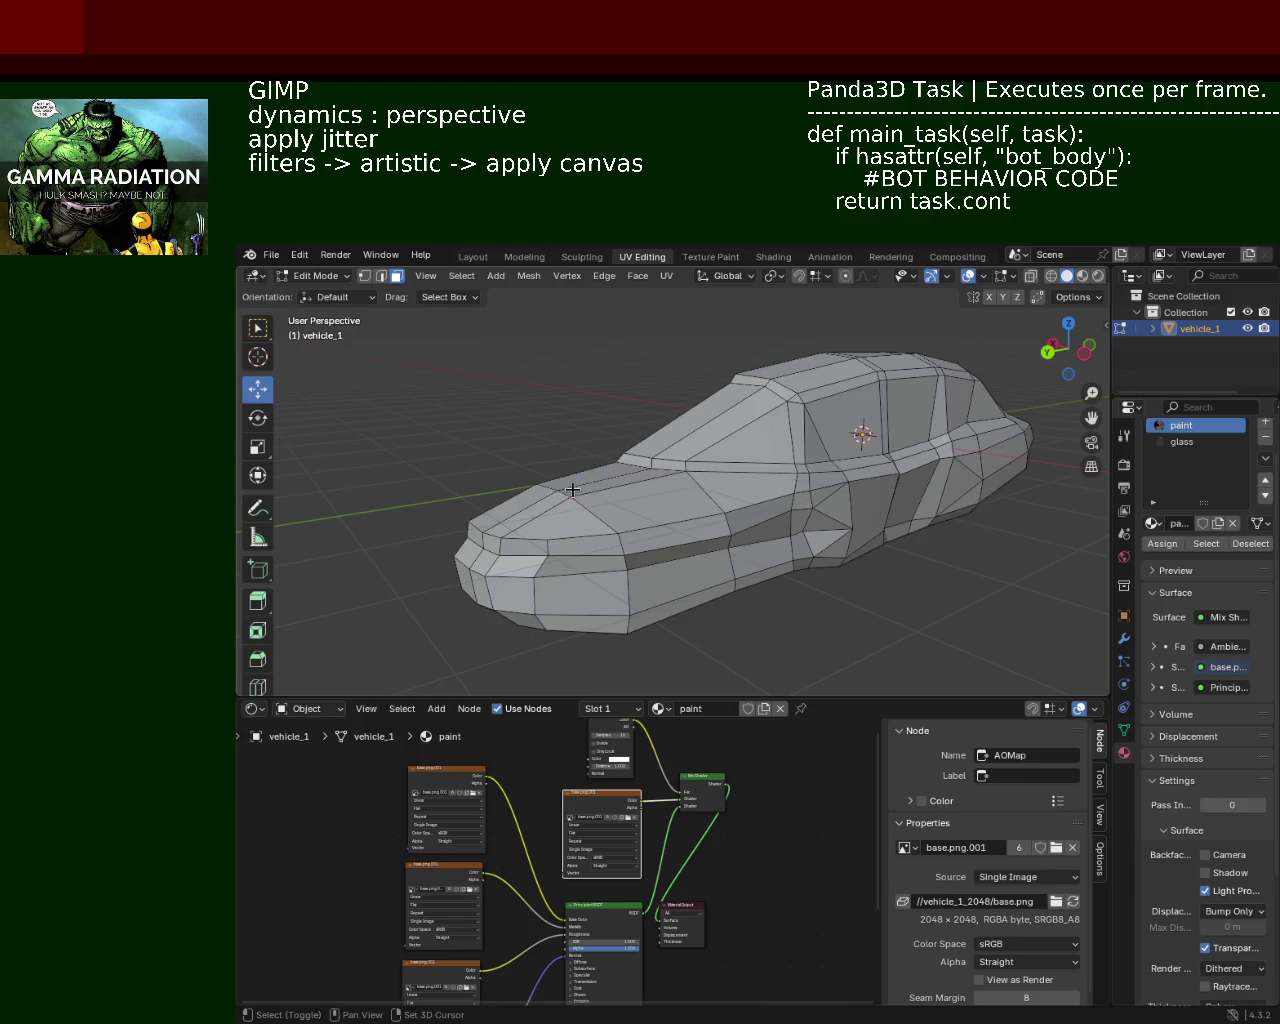
Step: Raise the hood face at the base of the windscreen with the Z gizmo arrow
left_click_drag(591, 446, 593, 458)
mouse_move(593, 458)
middle_mouse_down()
mouse_move(588, 507)
mouse_move(628, 509)
middle_mouse_up()
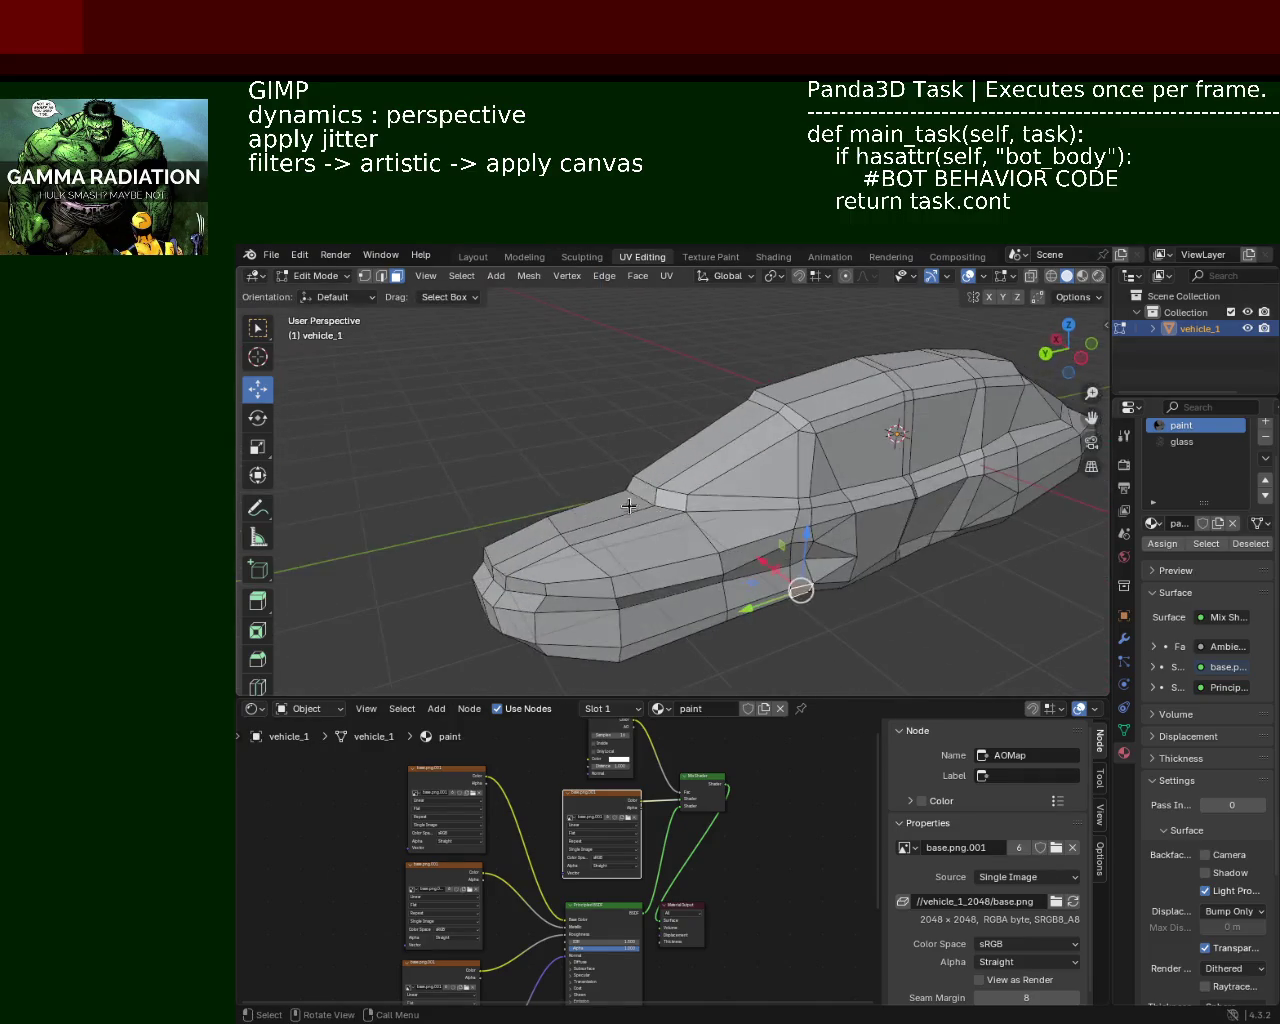
left_click_drag(657, 435, 657, 440)
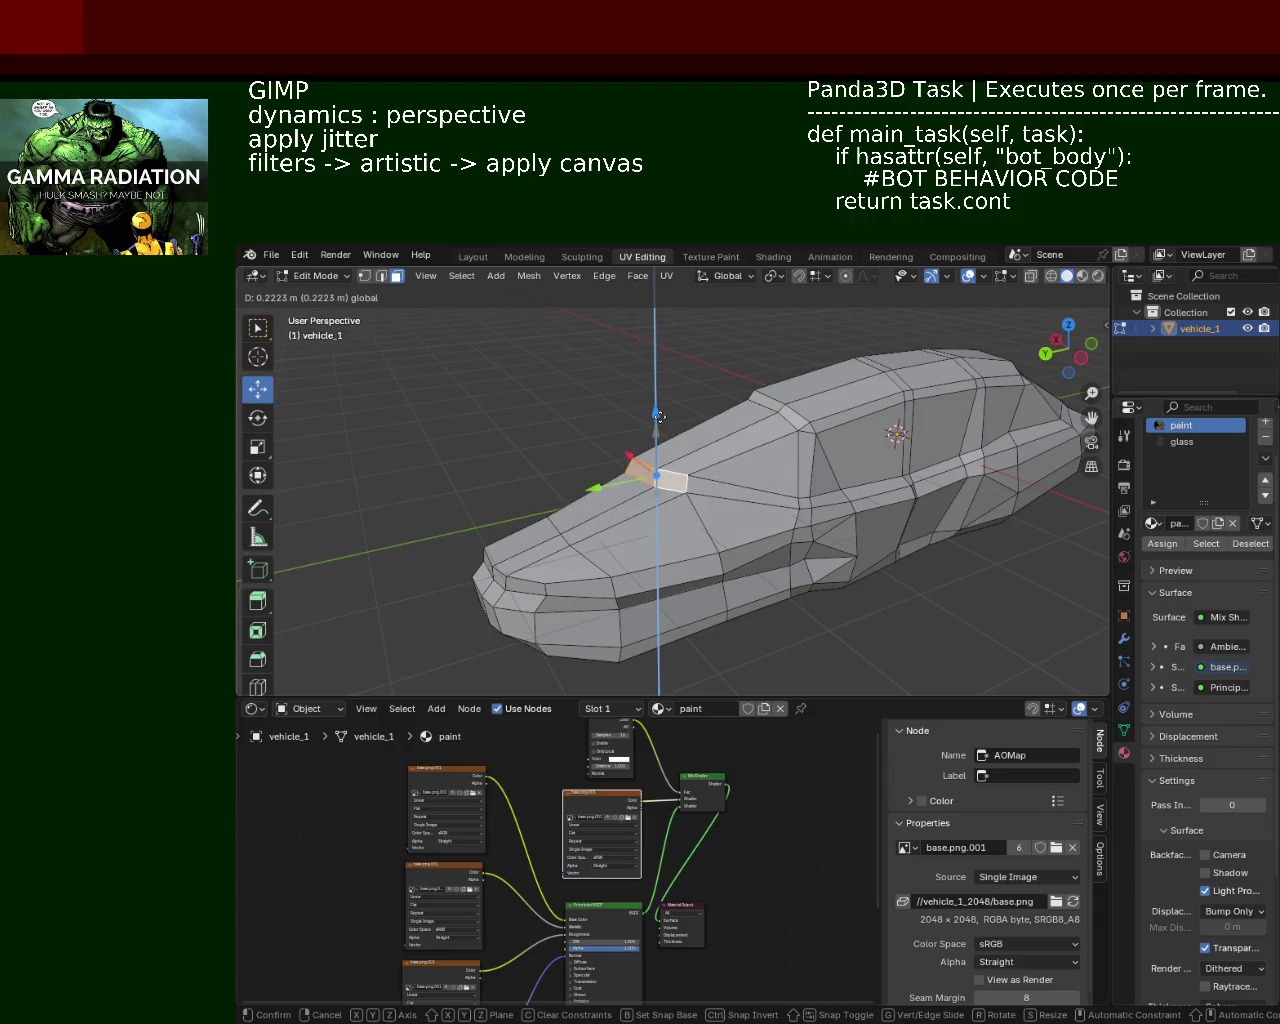
mouse_move(657, 440)
middle_mouse_down()
mouse_move(840, 599)
mouse_move(698, 562)
middle_mouse_up()
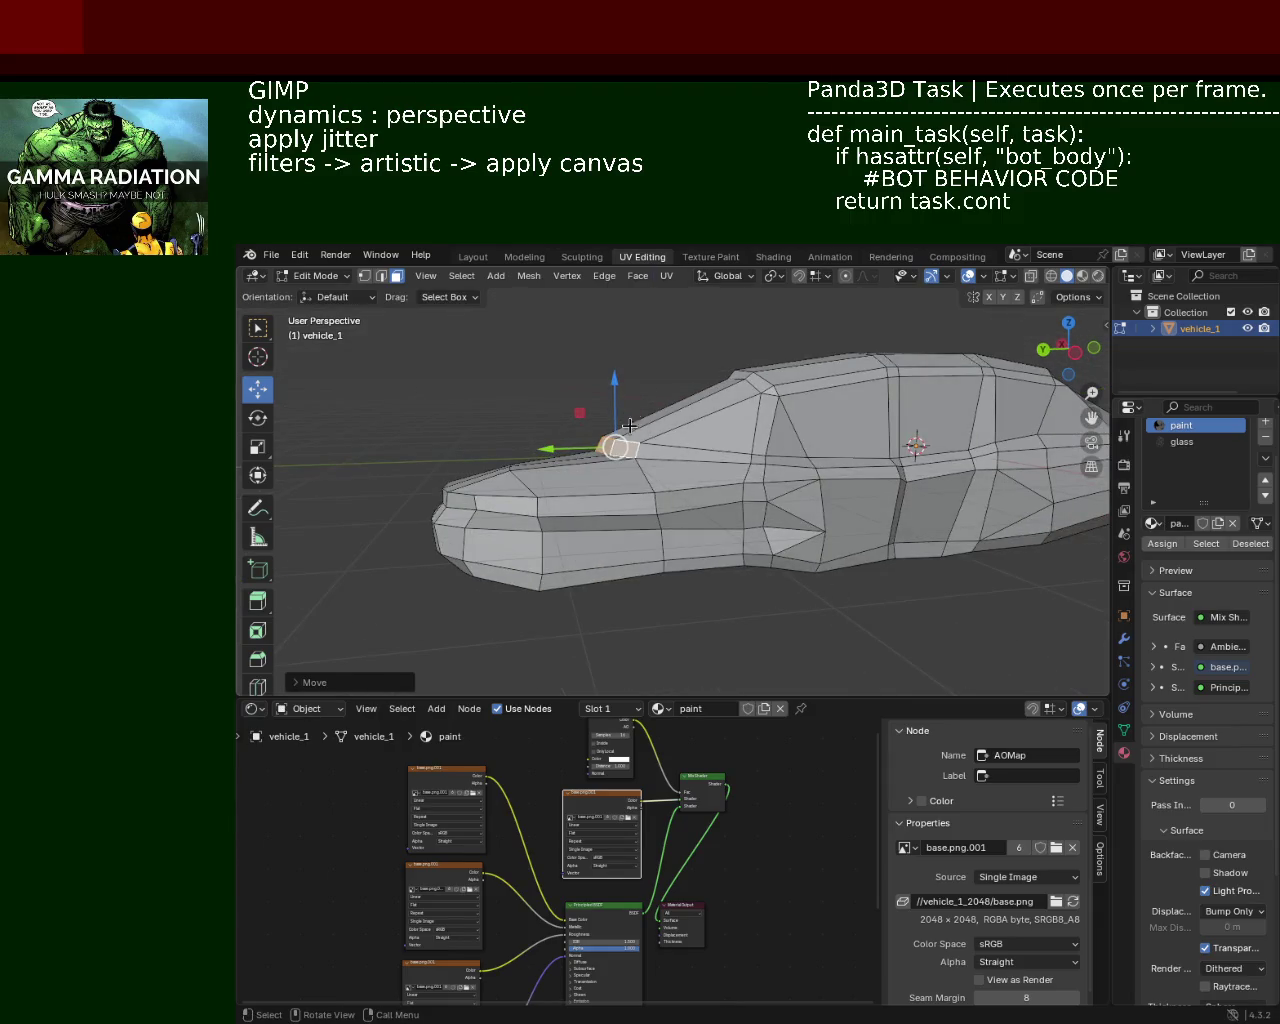
middle_click_drag(629, 418, 670, 522)
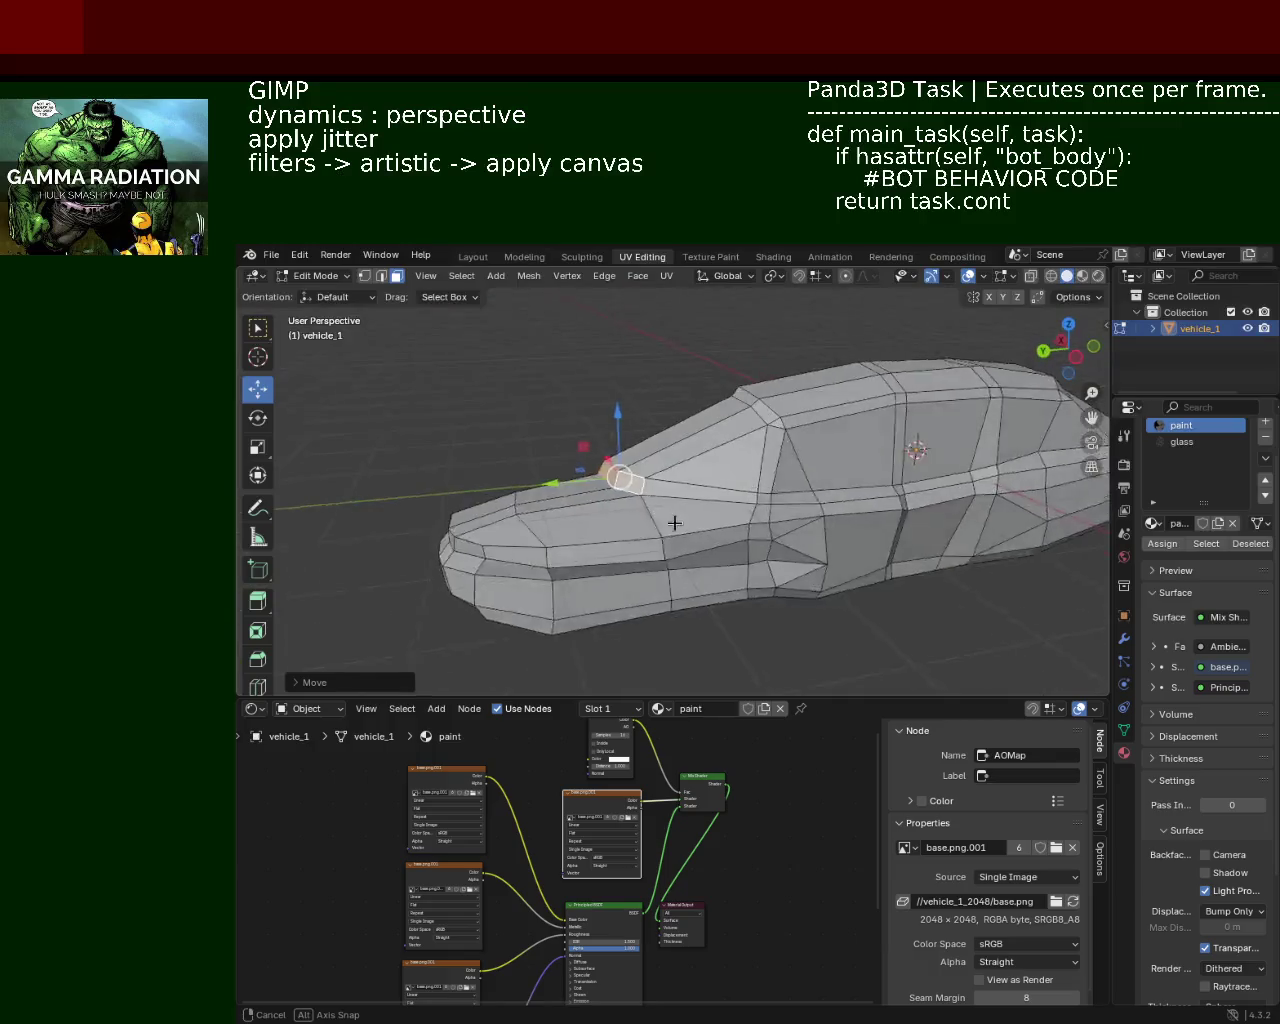
mouse_move(670, 522)
middle_mouse_down()
mouse_move(850, 435)
mouse_move(684, 472)
mouse_move(617, 549)
mouse_move(469, 537)
mouse_move(543, 543)
mouse_move(735, 513)
mouse_move(523, 523)
middle_mouse_up()
Step: In Edge select mode, shift the lower front edge about 0.03 m along X
left_click(381, 276)
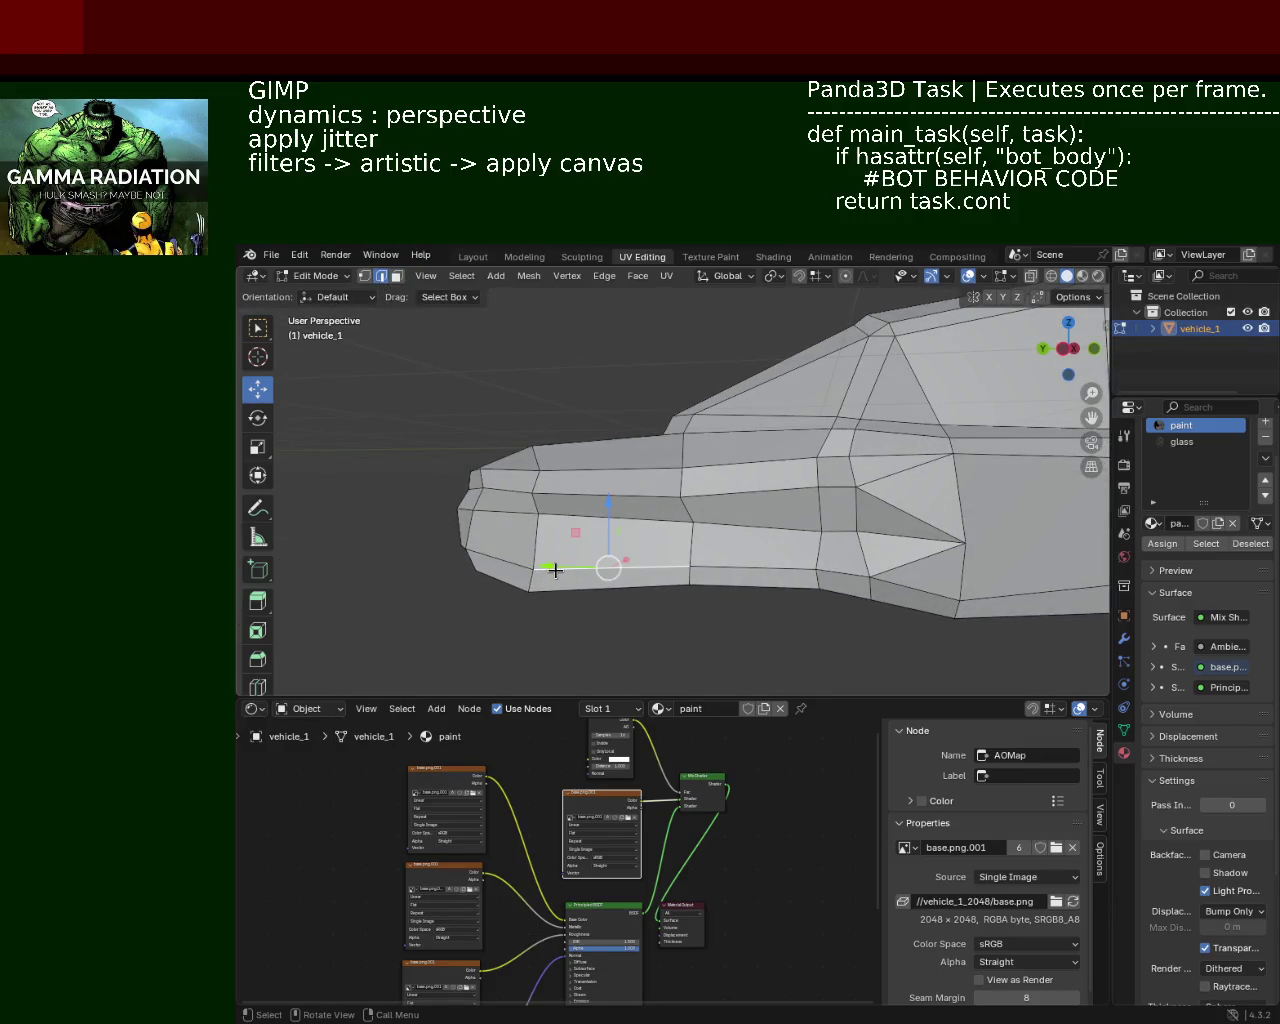
mouse_move(580, 550)
middle_mouse_down()
mouse_move(540, 585)
mouse_move(469, 572)
mouse_move(520, 579)
middle_mouse_up()
mouse_move(520, 557)
left_mouse_down()
mouse_move(536, 550)
mouse_move(498, 550)
mouse_move(492, 481)
mouse_move(500, 537)
mouse_move(559, 538)
left_mouse_up()
key("x")
left_click(555, 539)
mouse_move(555, 539)
middle_mouse_down()
mouse_move(620, 563)
mouse_move(580, 583)
mouse_move(780, 592)
mouse_move(701, 518)
mouse_move(731, 540)
middle_mouse_up()
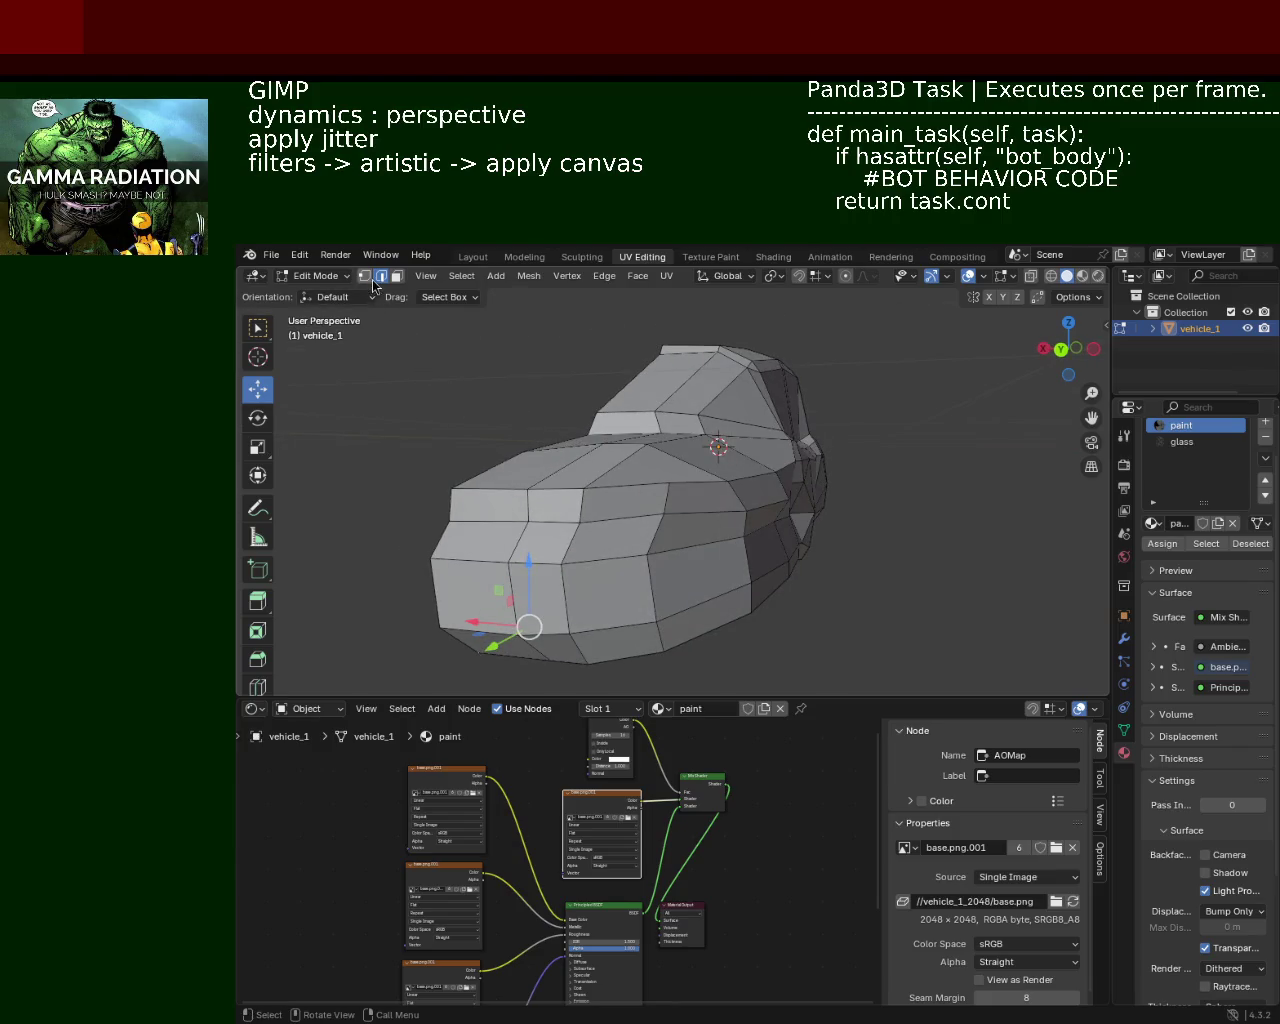
Step: Move a vertex at the car's nose along Y
mouse_move(641, 554)
middle_mouse_down()
mouse_move(491, 569)
mouse_move(691, 554)
mouse_move(641, 549)
middle_mouse_up()
left_click(631, 530)
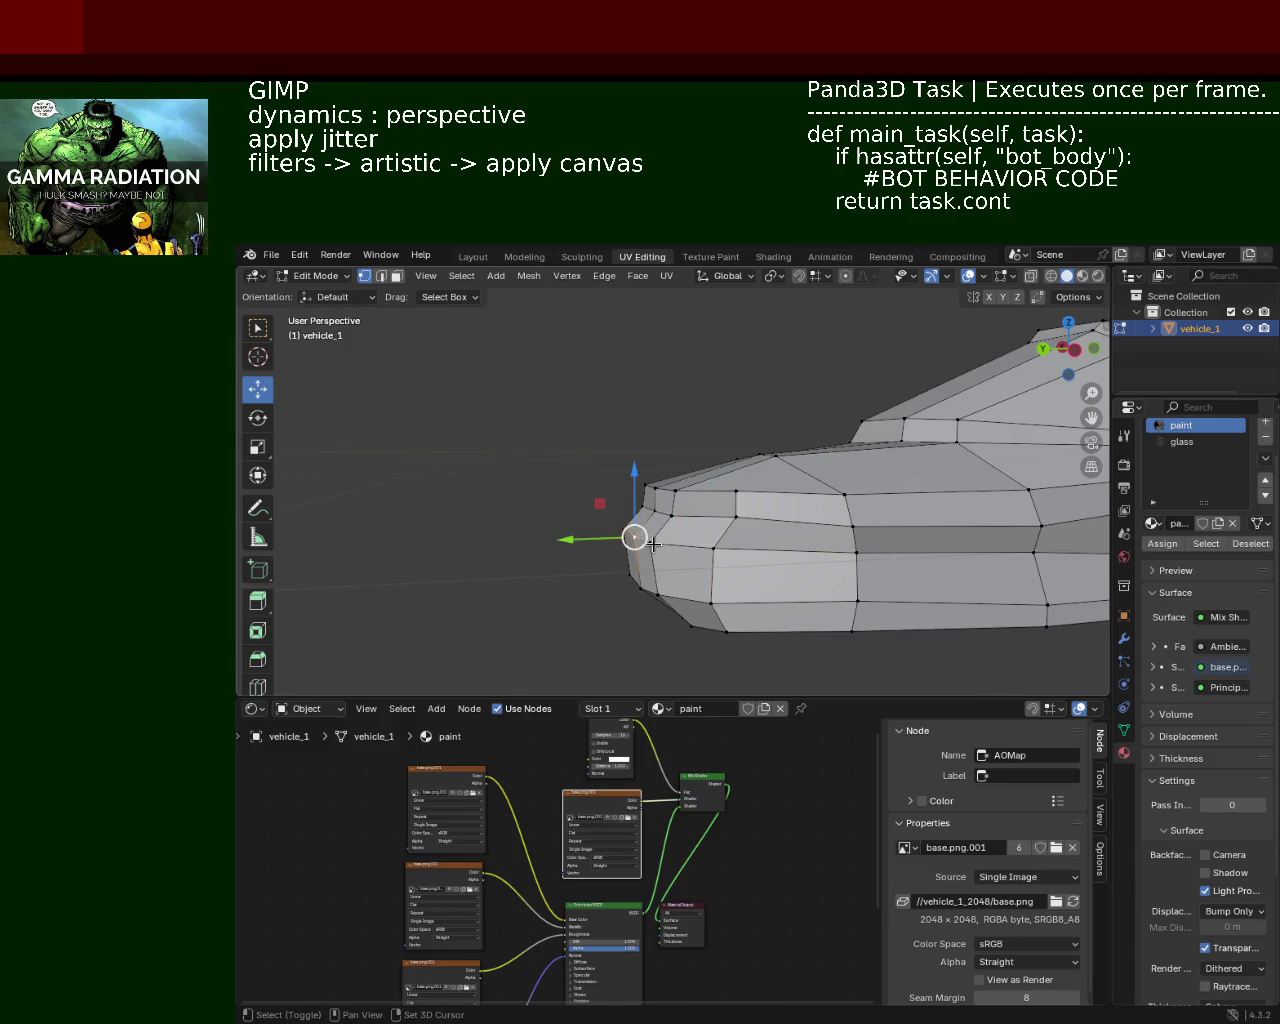
key("g")
key("y")
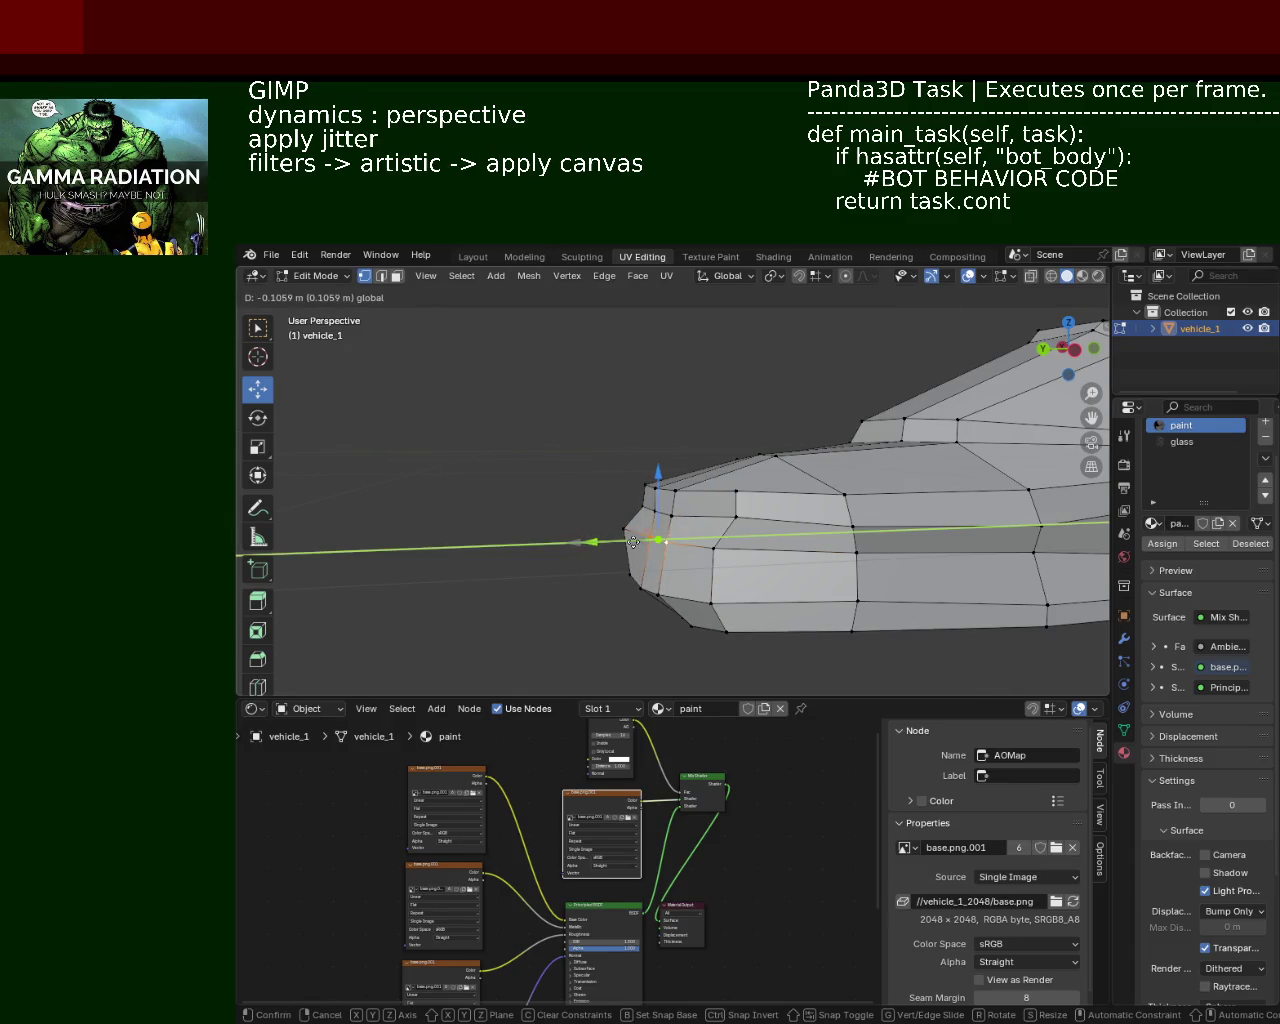
left_click(633, 541)
Step: Shift a front-corner vertex along X in two successive moves
mouse_move(636, 536)
middle_mouse_down()
mouse_move(800, 571)
mouse_move(850, 537)
middle_mouse_up()
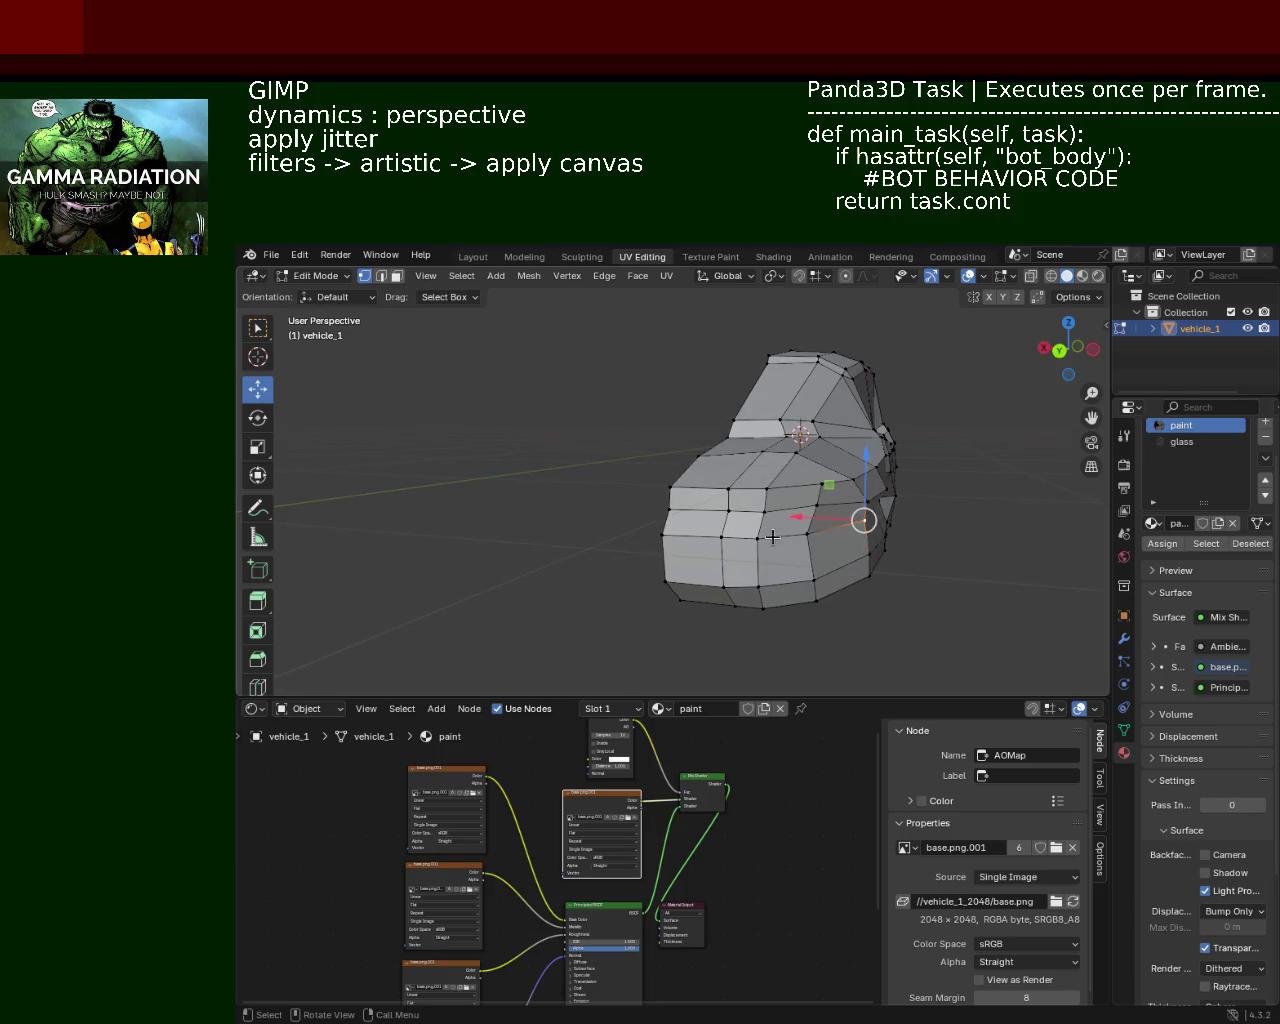
left_click(805, 537)
key("g")
key("x")
left_click(753, 537)
key("g")
key("x")
left_click(804, 549)
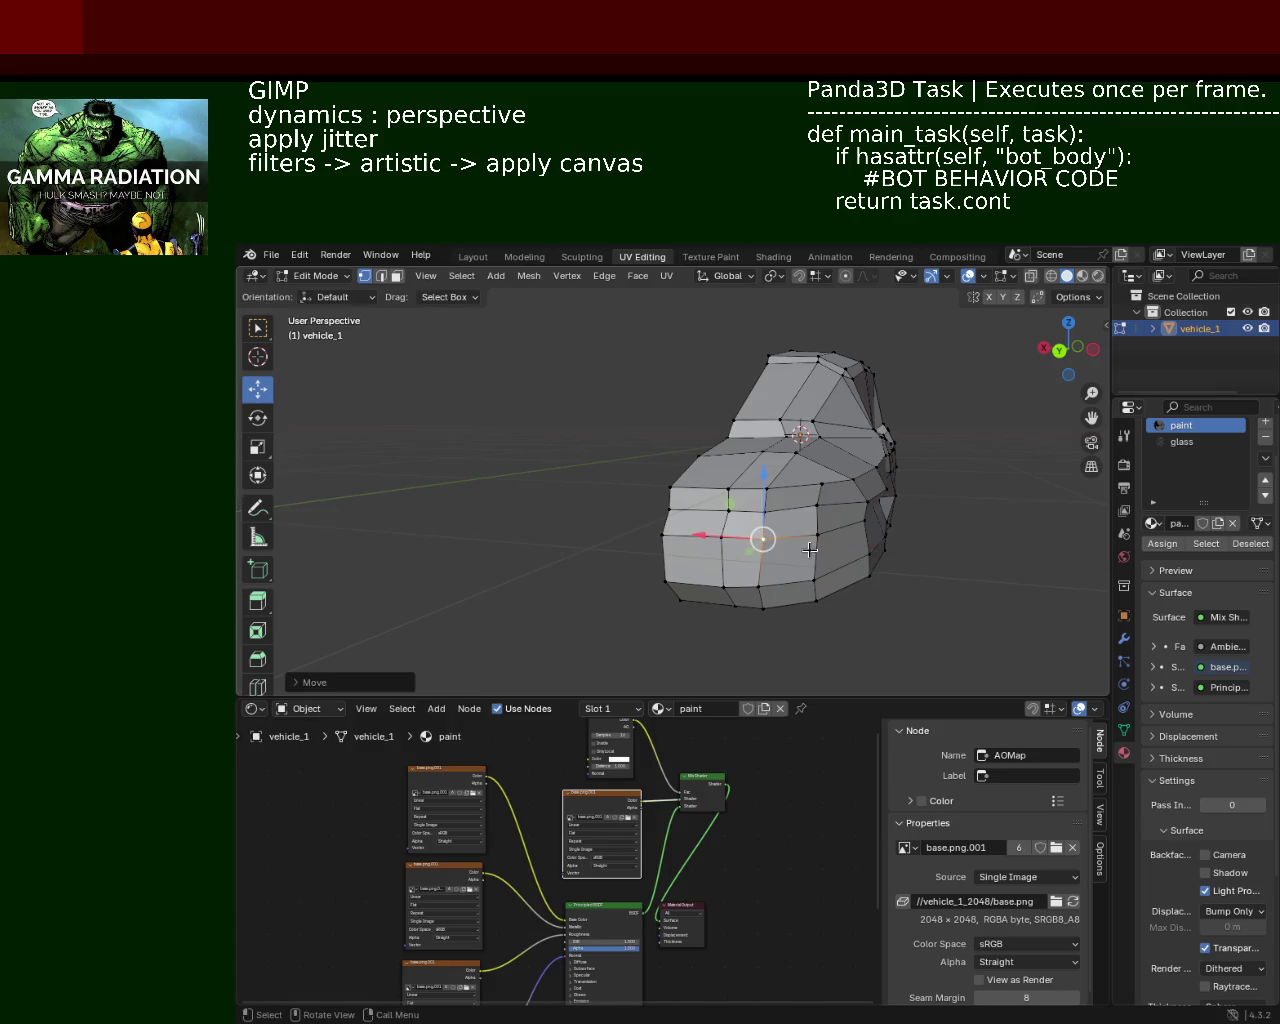
Step: Move another nose vertex along X
left_click(890, 580)
mouse_move(810, 549)
middle_mouse_down()
mouse_move(888, 579)
mouse_move(828, 500)
mouse_move(818, 580)
mouse_move(728, 520)
mouse_move(854, 563)
middle_mouse_up()
key("g")
key("x")
left_click(760, 589)
Step: Raise a vertex on the car's side slightly with the Z gizmo arrow
left_click(818, 580)
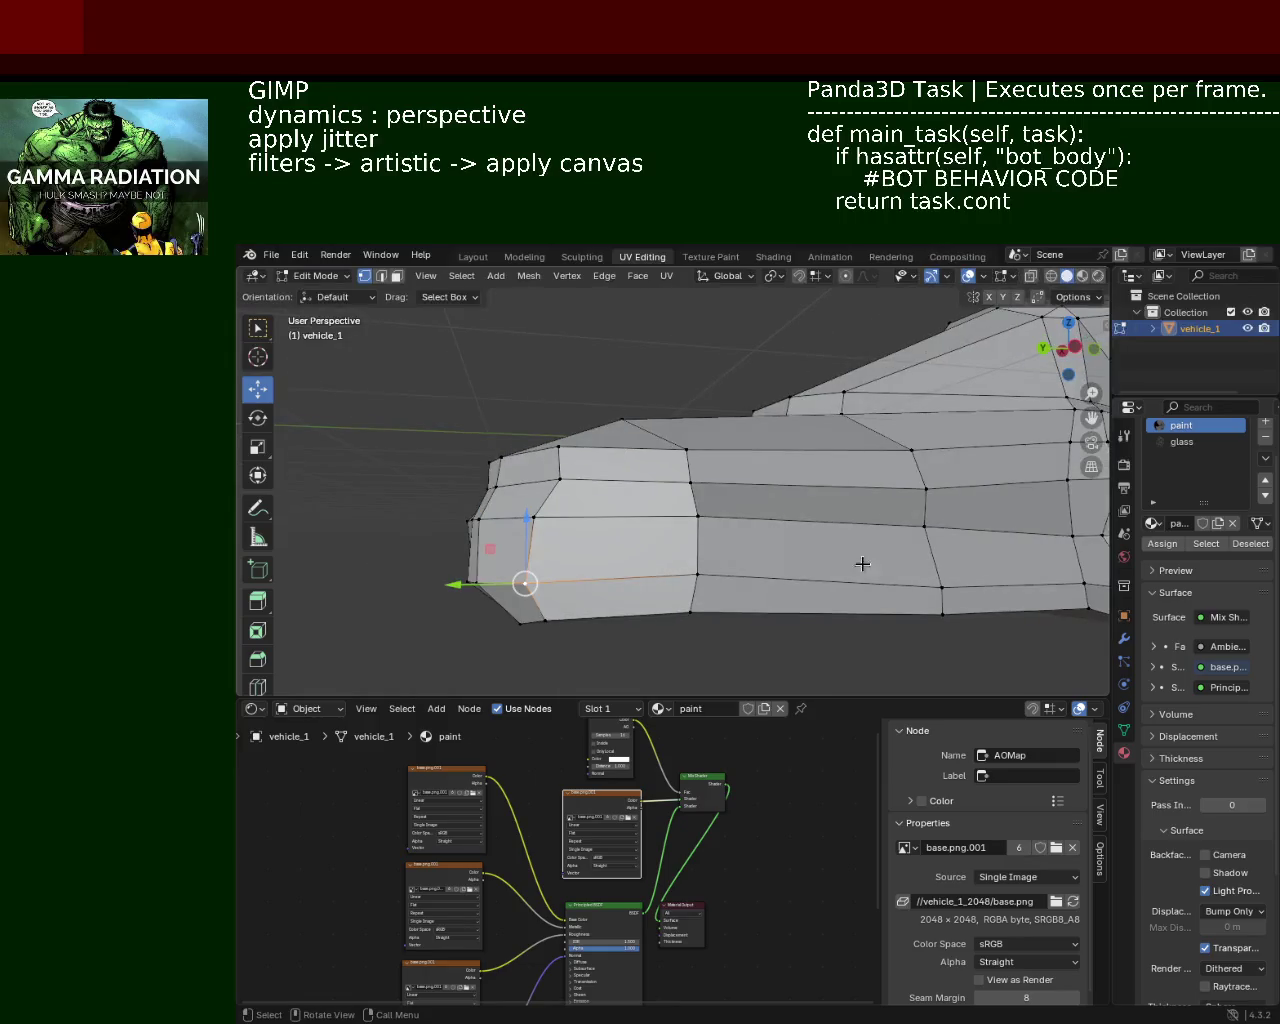
left_click(940, 572)
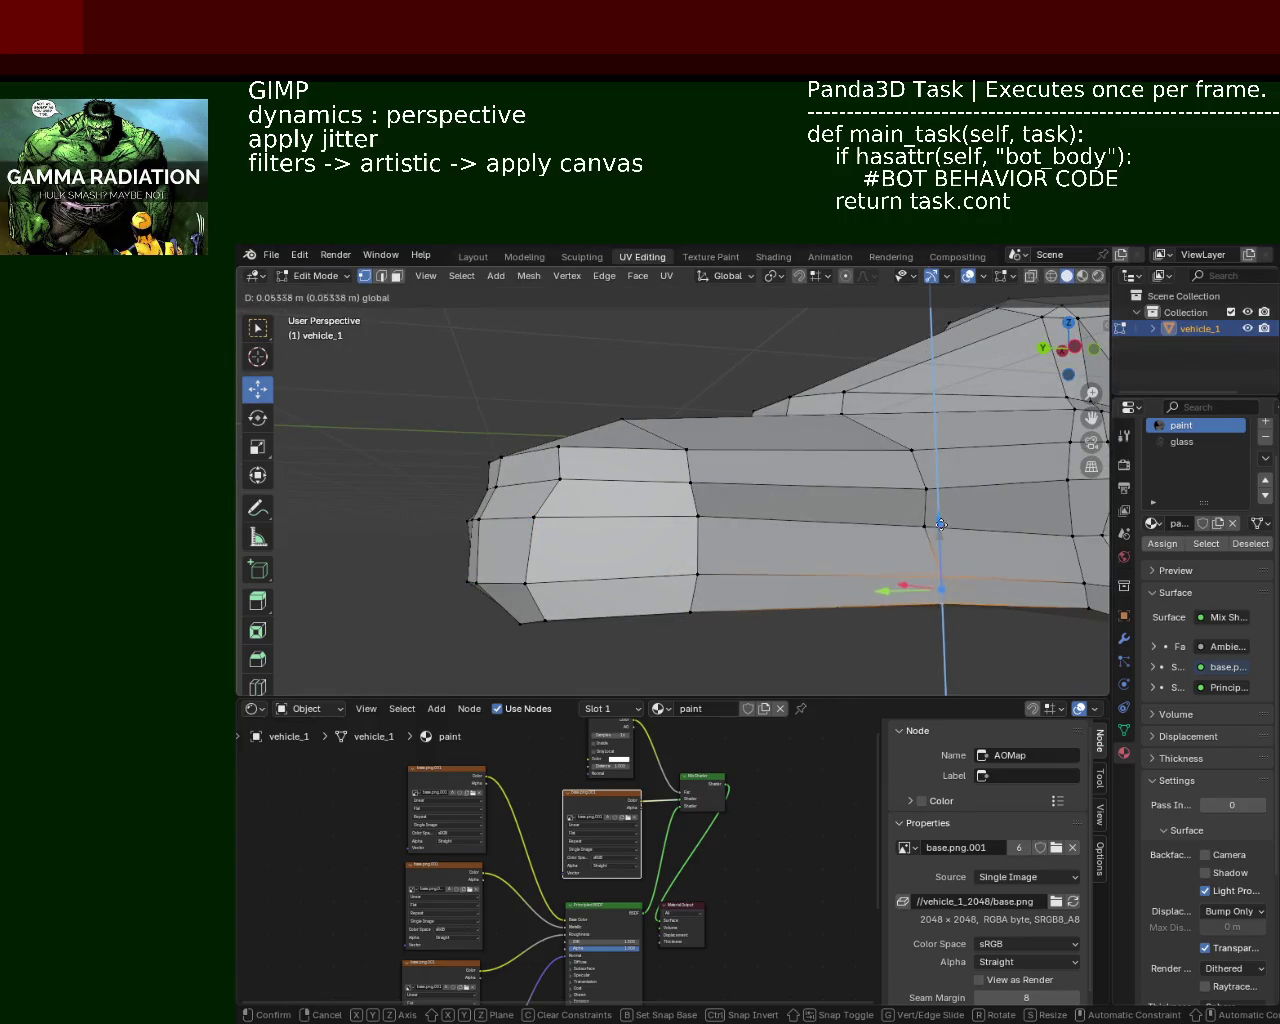
left_click(907, 490)
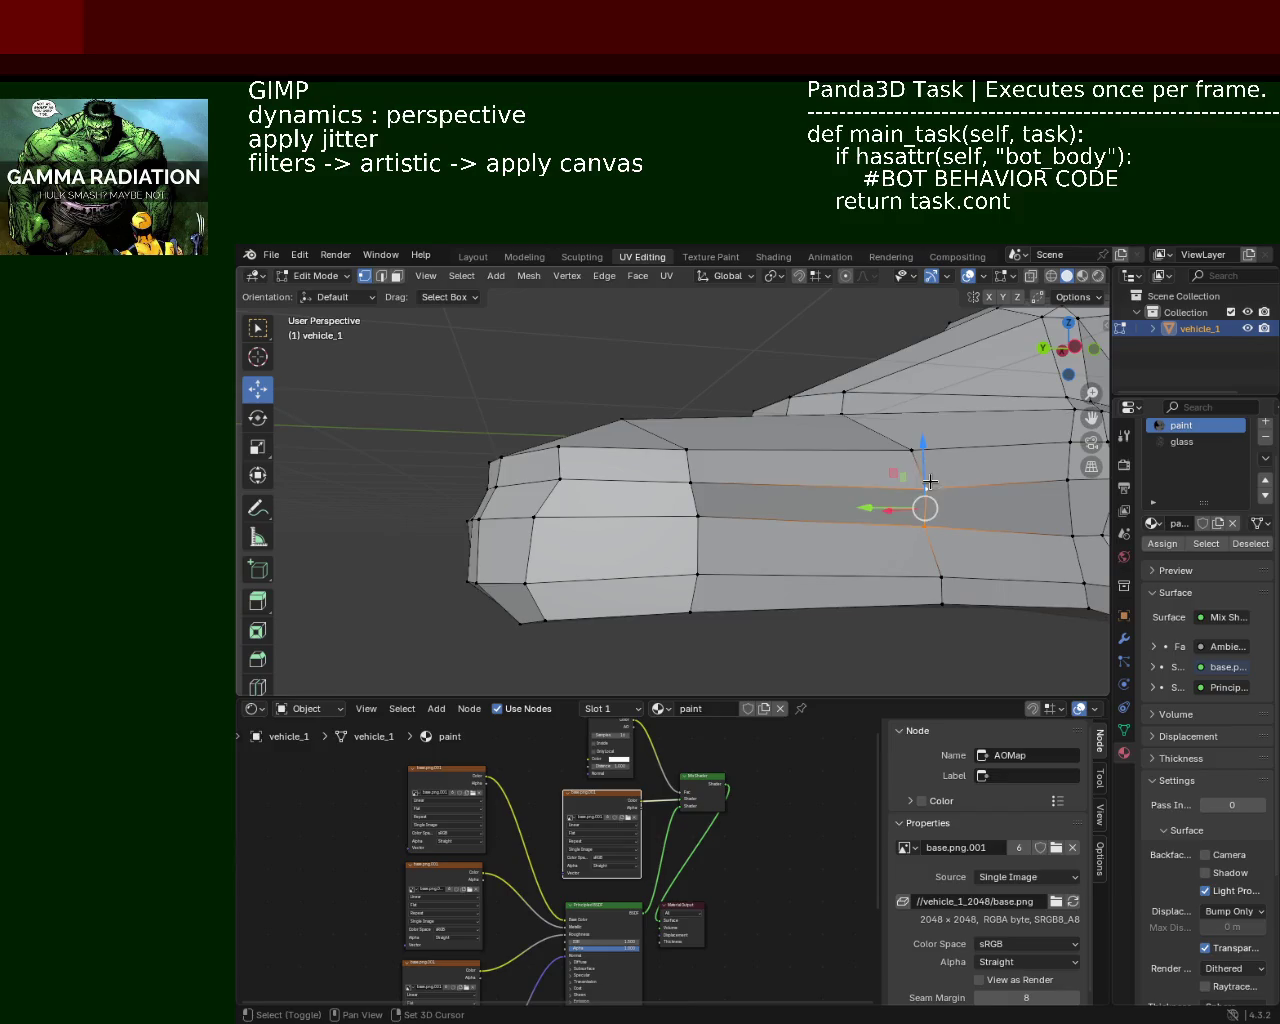
left_click_drag(925, 511, 925, 499)
mouse_move(817, 421)
middle_mouse_down()
mouse_move(622, 467)
mouse_move(771, 449)
middle_mouse_up()
scroll(868, 451, "up", 2)
mouse_move(868, 451)
middle_mouse_down()
mouse_move(620, 457)
mouse_move(741, 490)
middle_mouse_up()
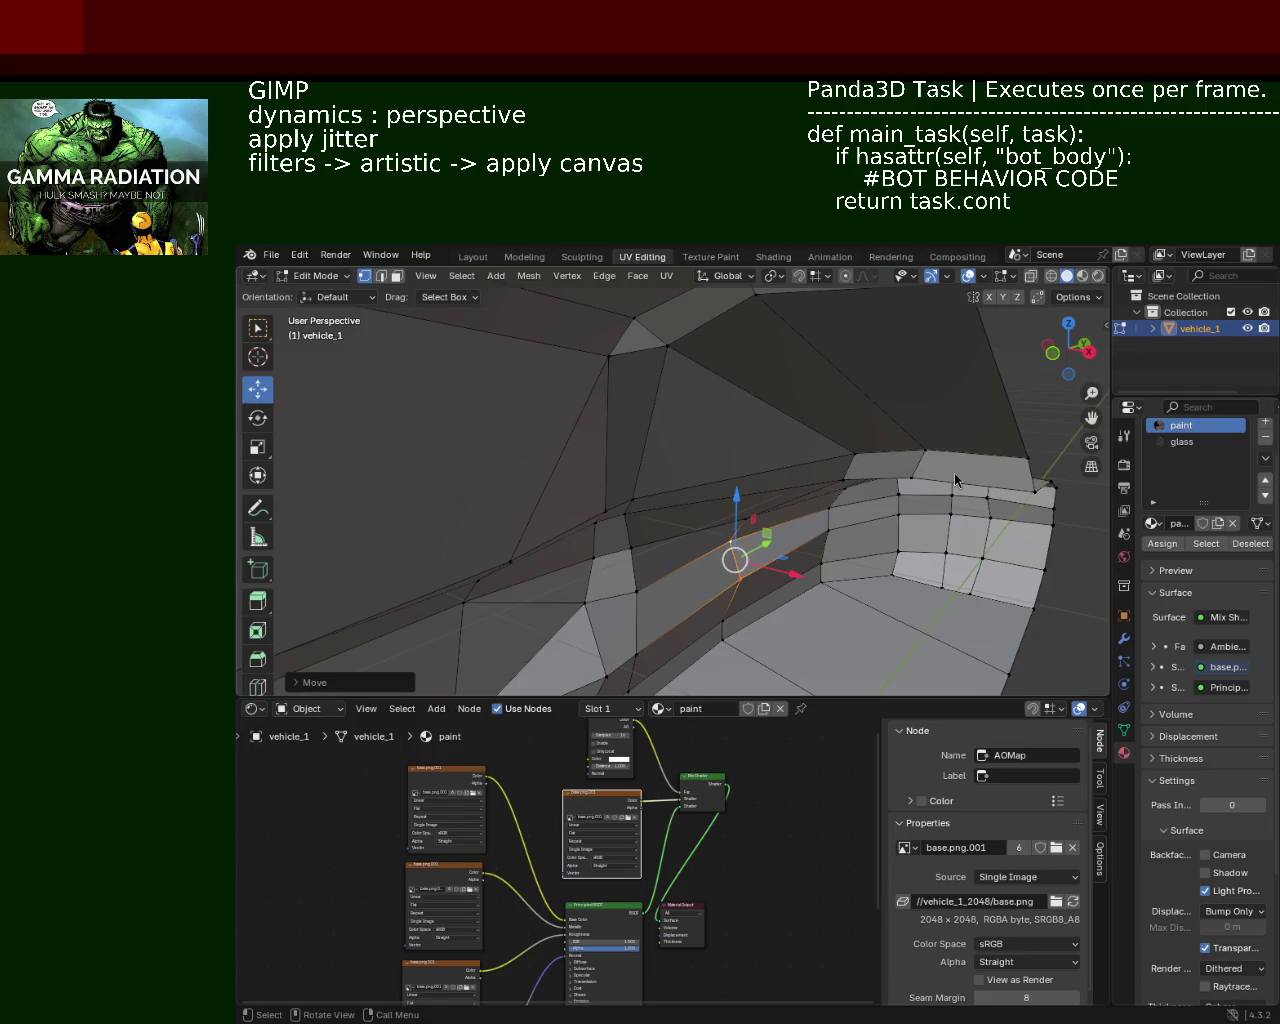
Step: Lower the two selected hood-edge vertices with the gizmo
middle_click_drag(675, 441, 713, 489)
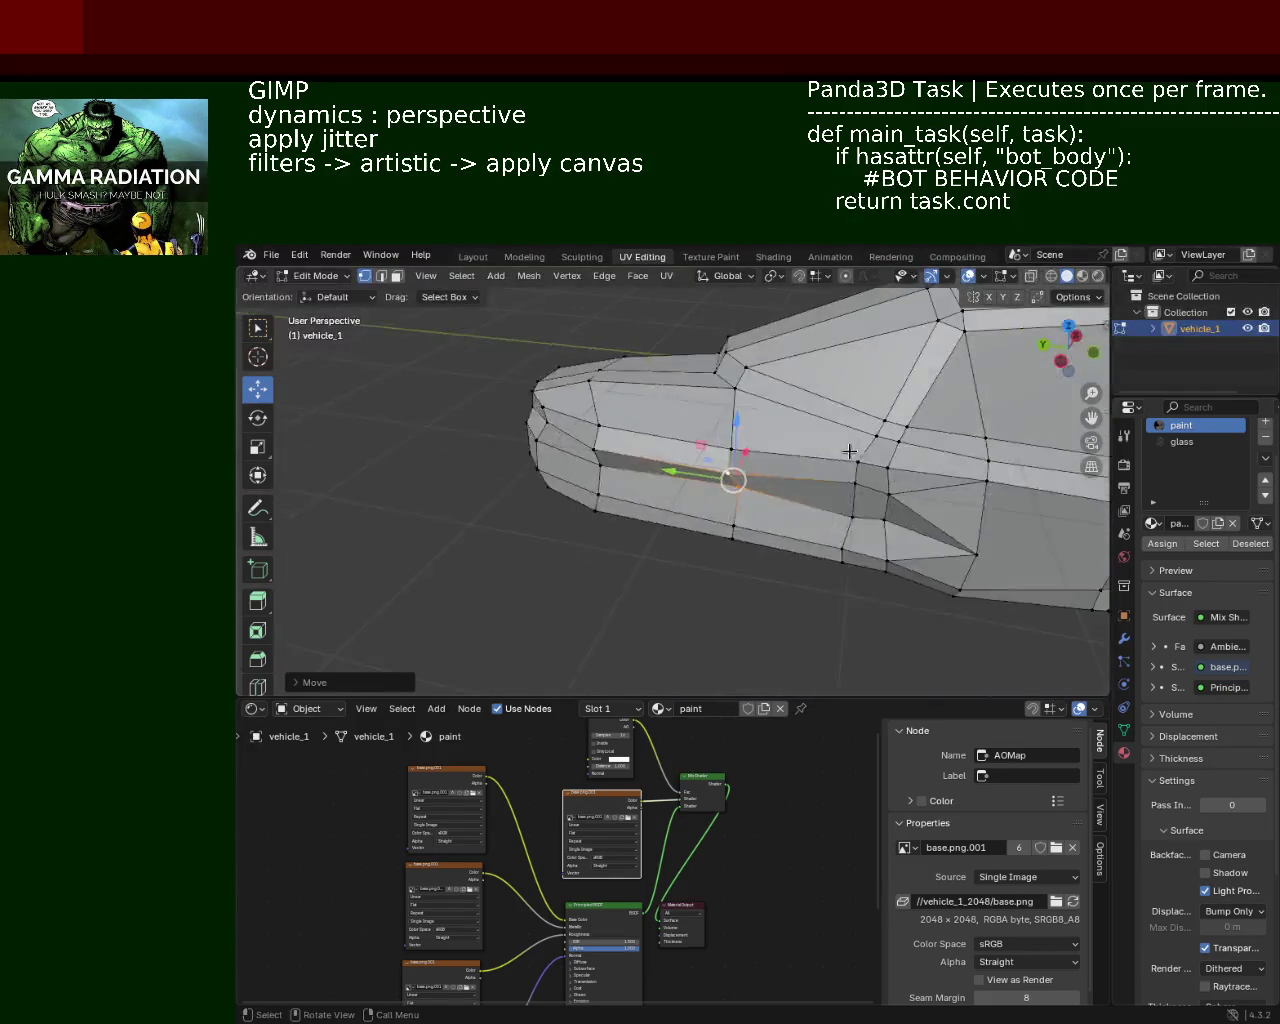
scroll(713, 489, "up", 3)
scroll(766, 423, "up", 1)
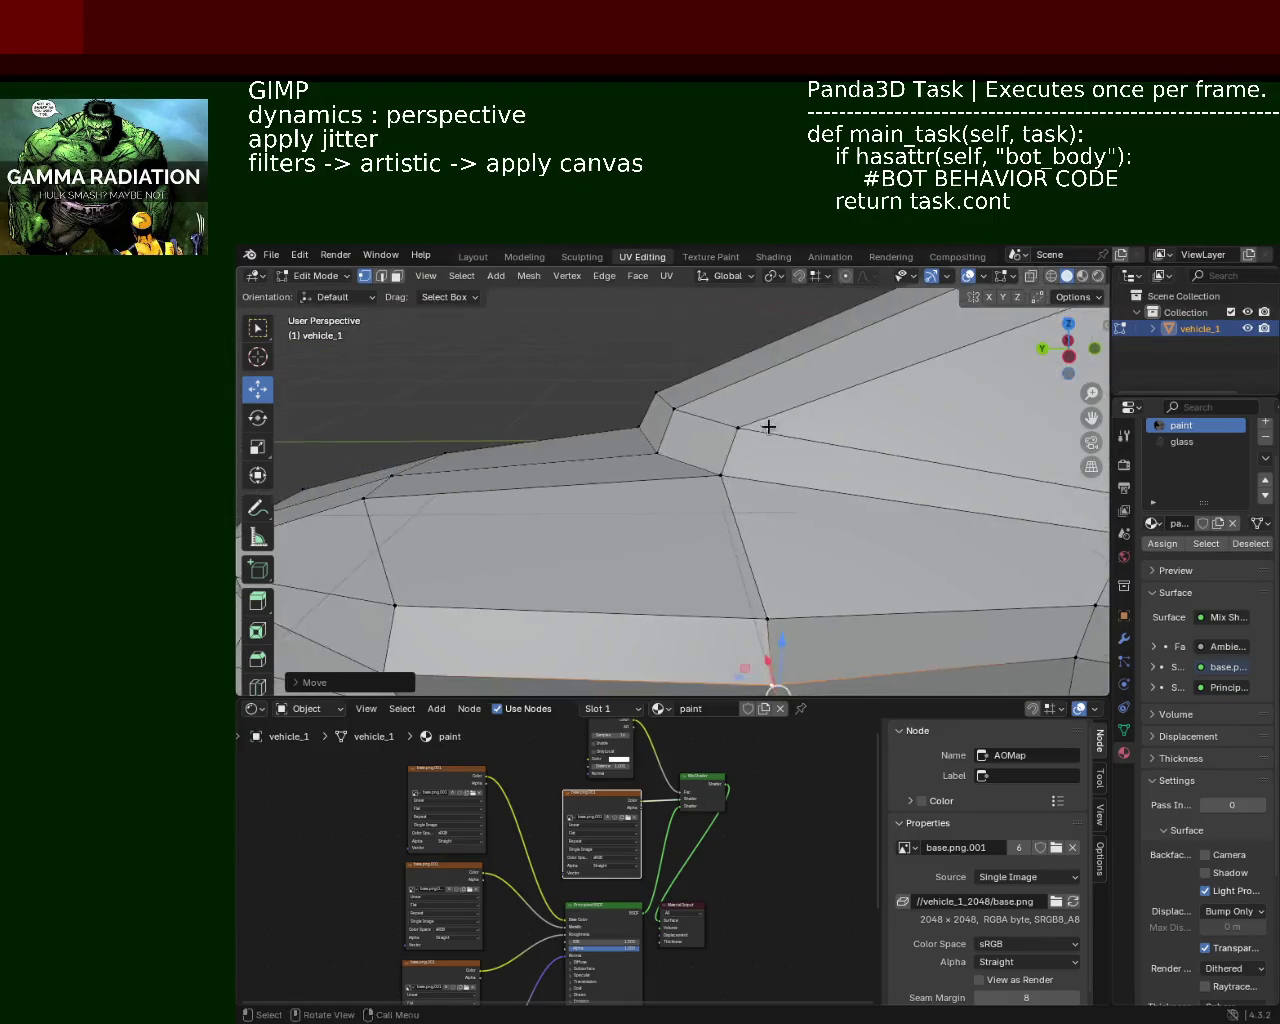
scroll(766, 423, "up", 1)
left_click(614, 345)
left_click(711, 395, "shift")
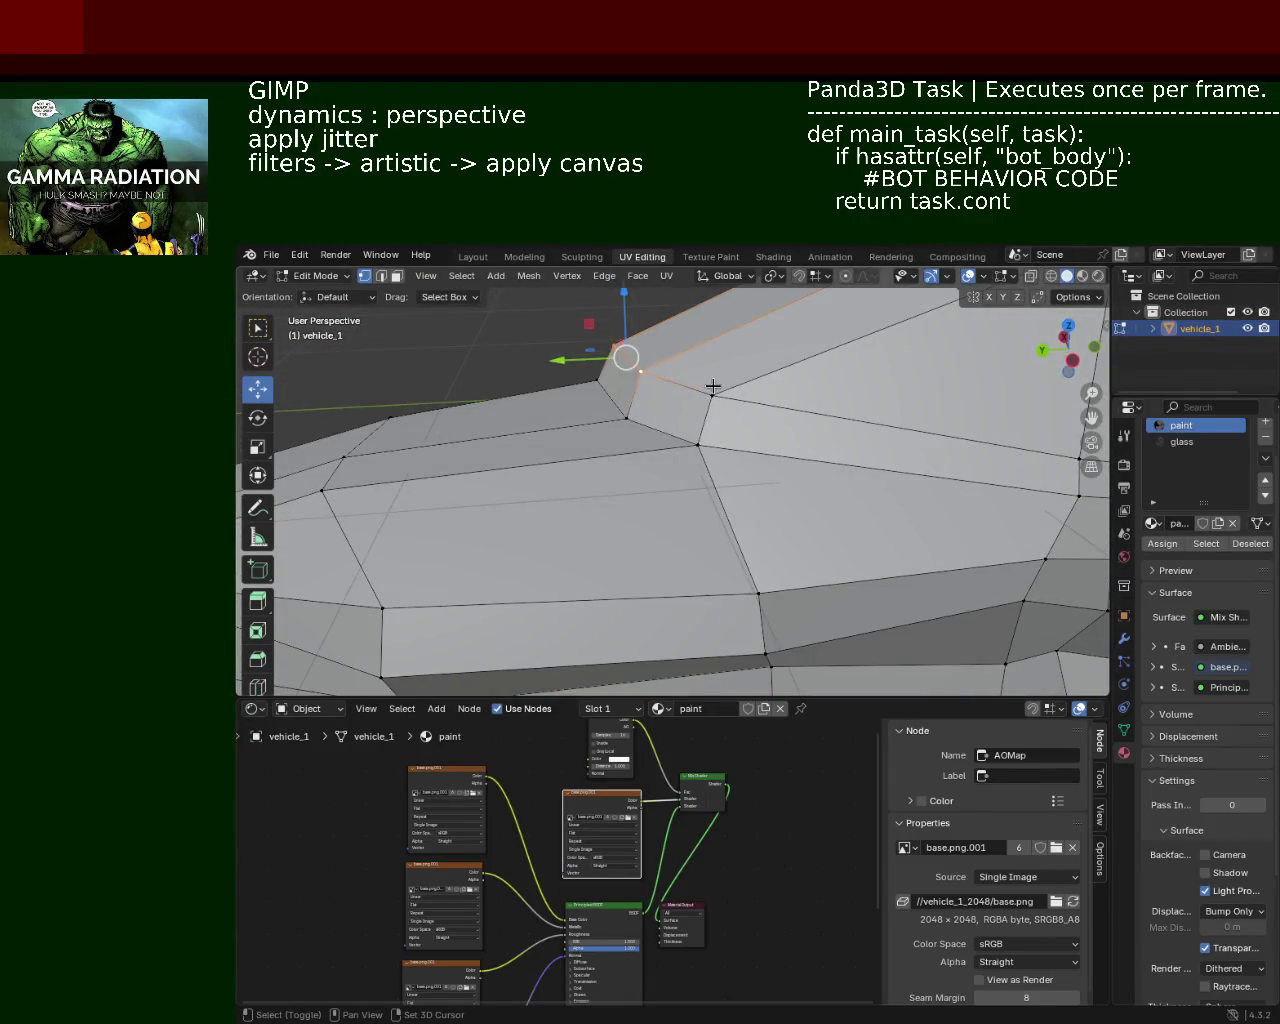
mouse_move(651, 369)
left_mouse_down()
mouse_move(675, 329)
mouse_move(689, 396)
left_mouse_up()
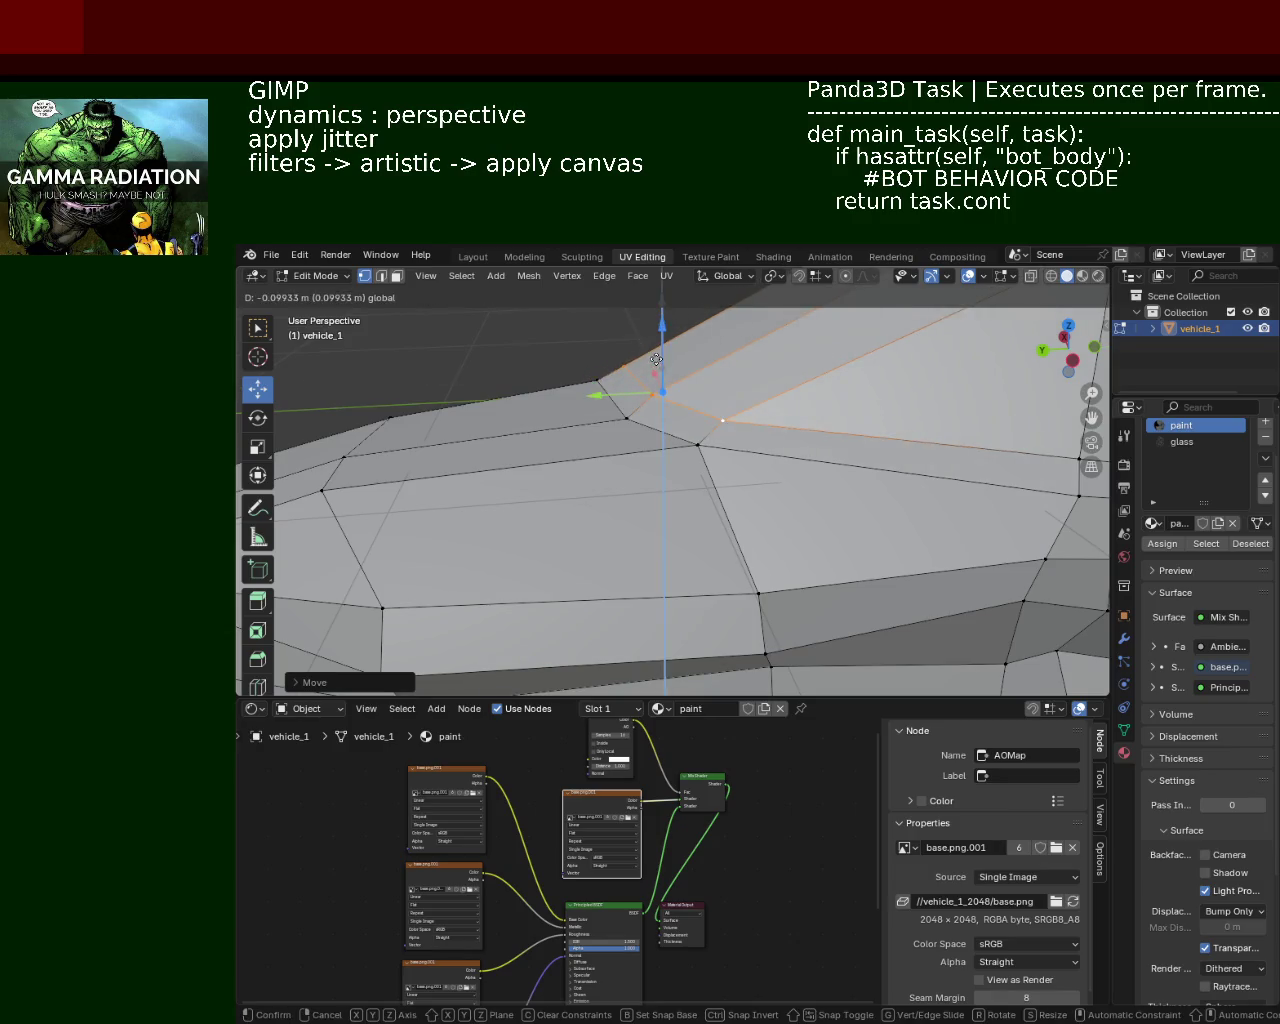
Step: Slide a vertex on the car's side along Y
scroll(614, 389, "down", 1)
scroll(614, 400, "down", 2)
scroll(609, 447, "down", 2)
middle_click_drag(609, 447, 741, 500)
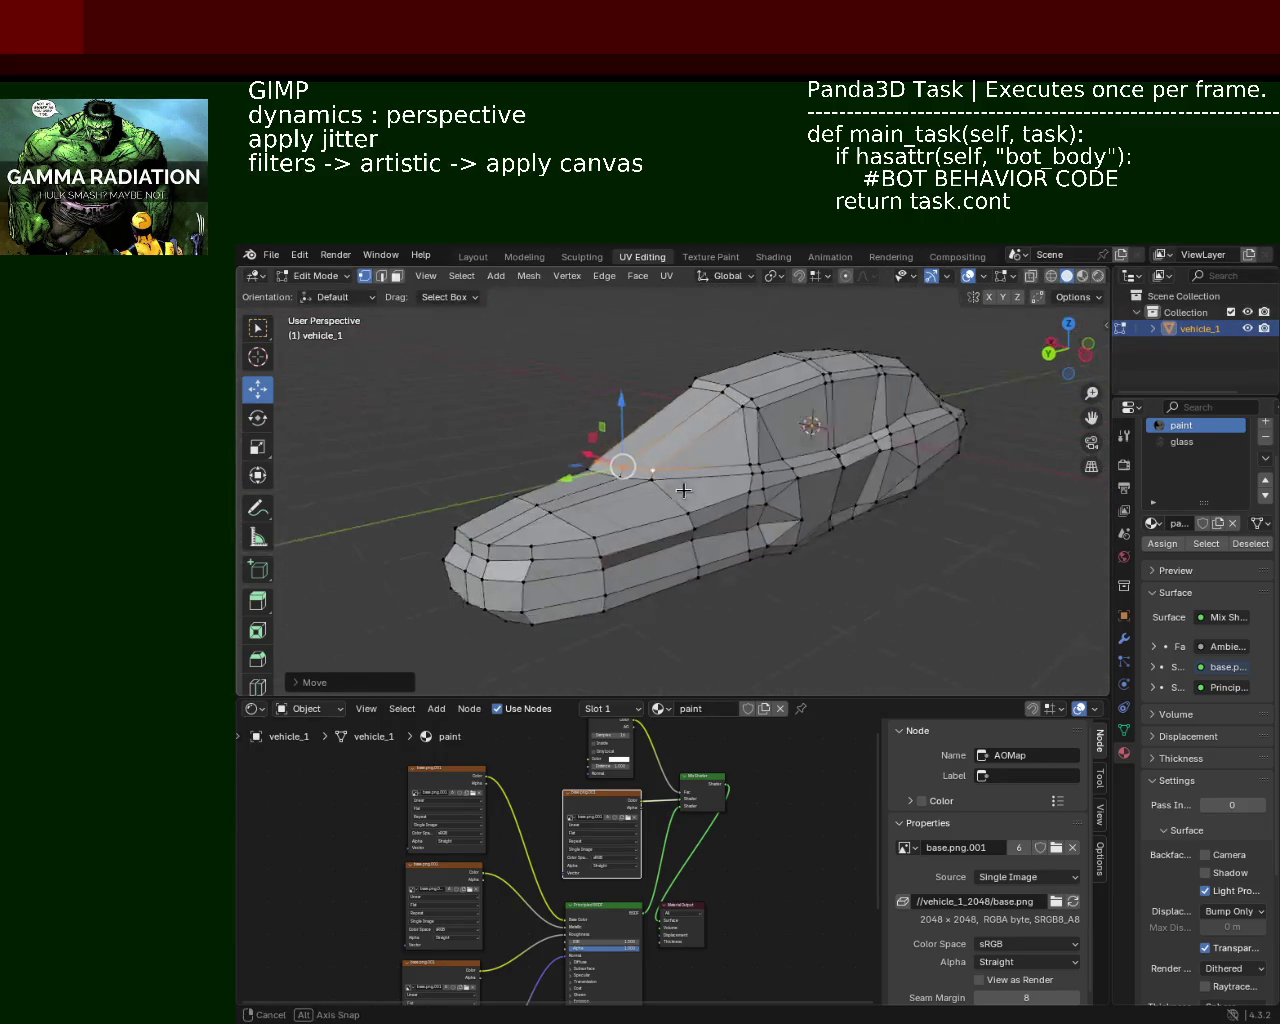
scroll(741, 500, "up", 3)
scroll(544, 517, "up", 5)
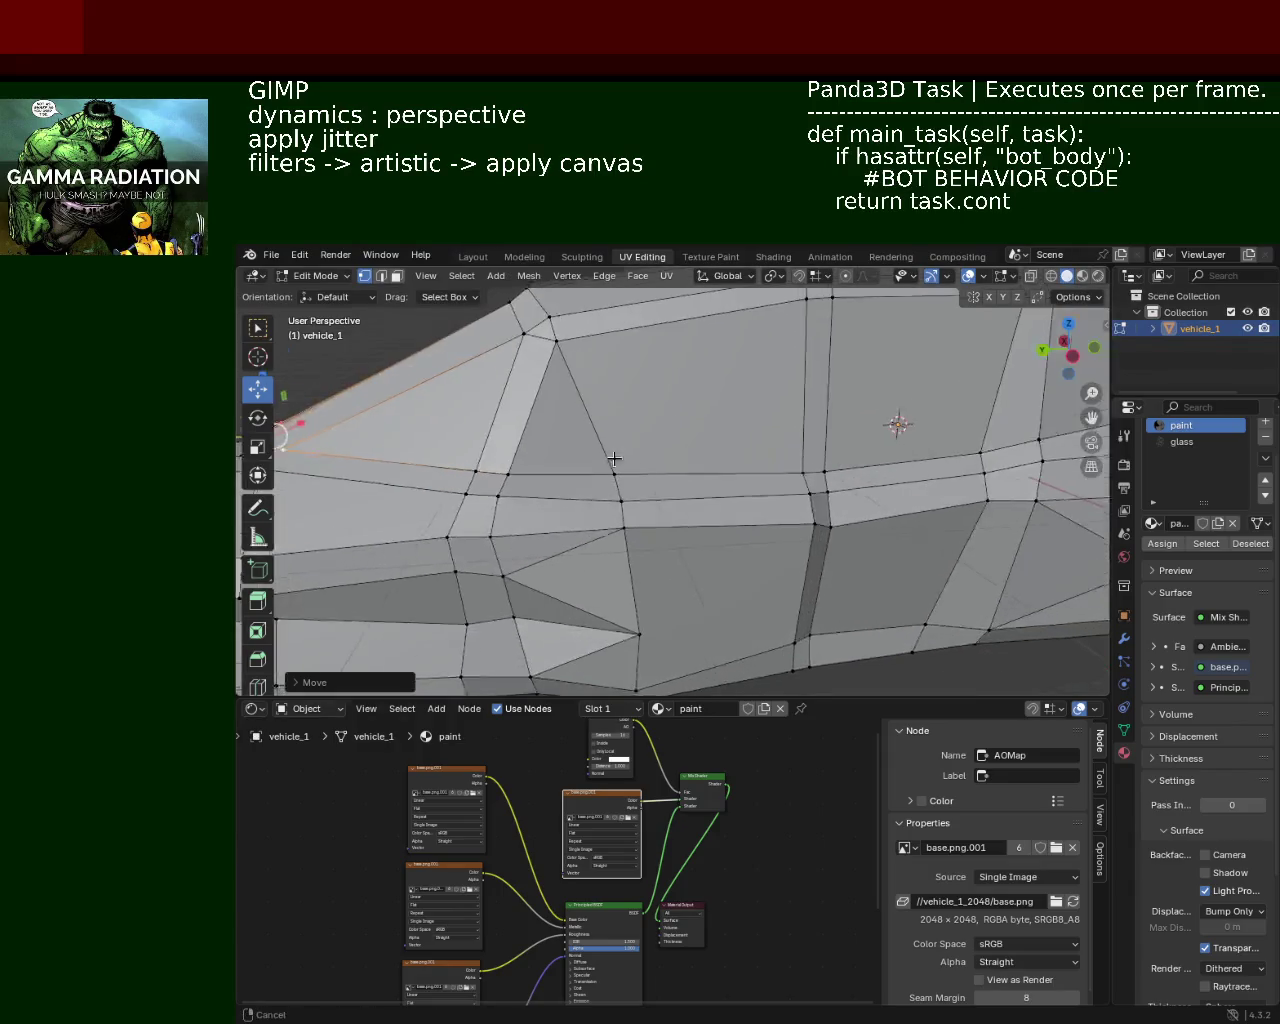
scroll(544, 517, "down", 2)
left_click(598, 453)
key("g")
key("y")
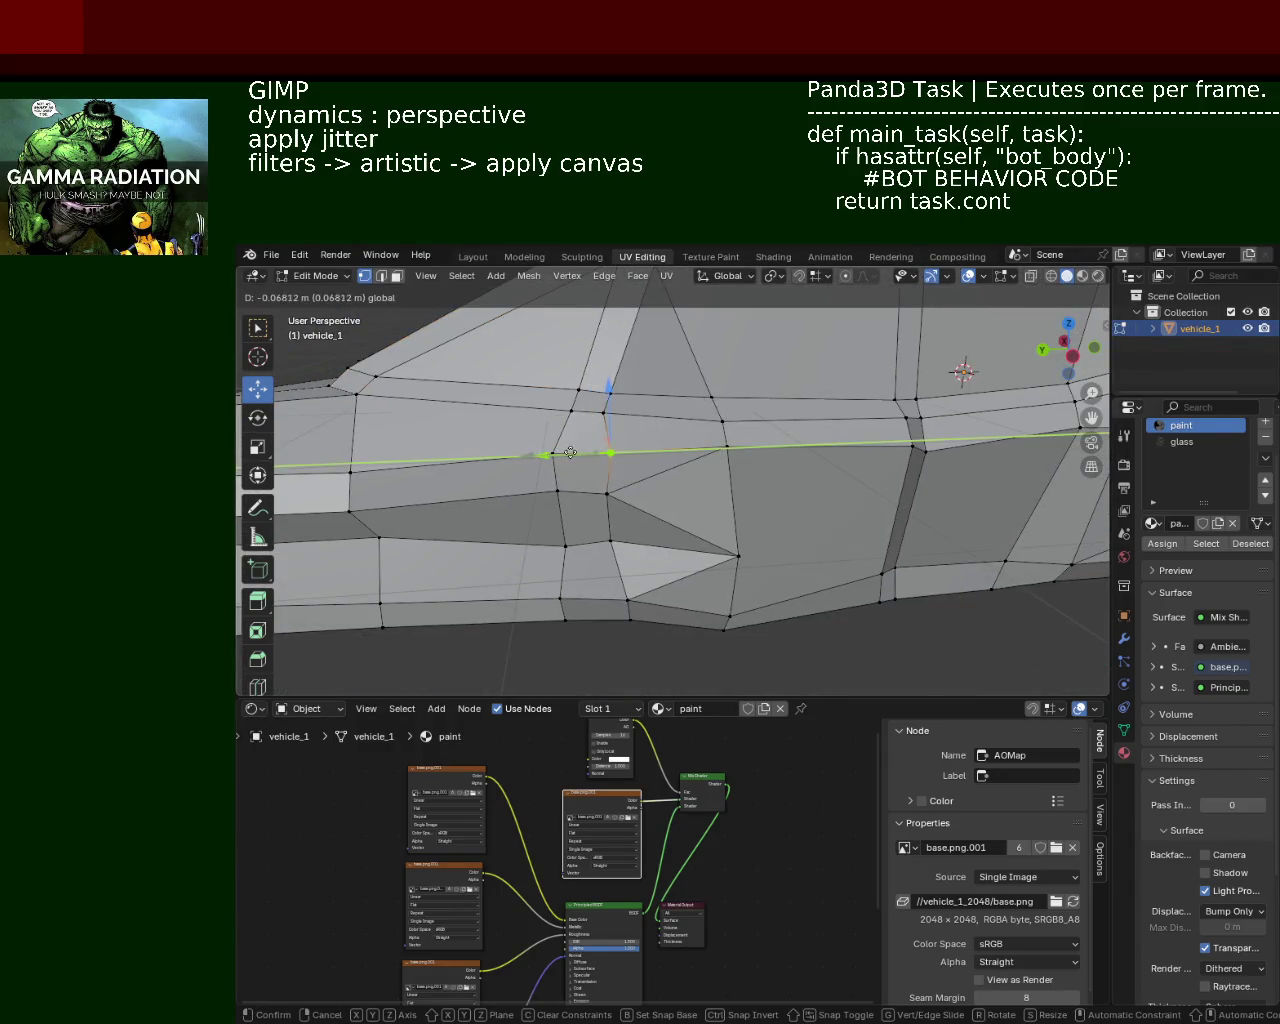
left_click(571, 453)
Step: Undo that move and slide the vertex along the side edge instead
key("ctrl+z")
mouse_move(563, 413)
left_mouse_down()
mouse_move(575, 414)
mouse_move(512, 415)
mouse_move(528, 414)
left_mouse_up()
left_click_drag(628, 481, 619, 480)
key("g")
key("g")
left_click(619, 480)
Step: Adjust the selected vertex and slightly raise a lower side vertex
mouse_move(619, 480)
middle_mouse_down()
mouse_move(791, 489)
mouse_move(651, 449)
mouse_move(712, 460)
mouse_move(574, 486)
mouse_move(640, 466)
mouse_move(706, 376)
mouse_move(791, 477)
mouse_move(776, 450)
mouse_move(799, 443)
mouse_move(820, 492)
mouse_move(790, 470)
middle_mouse_up()
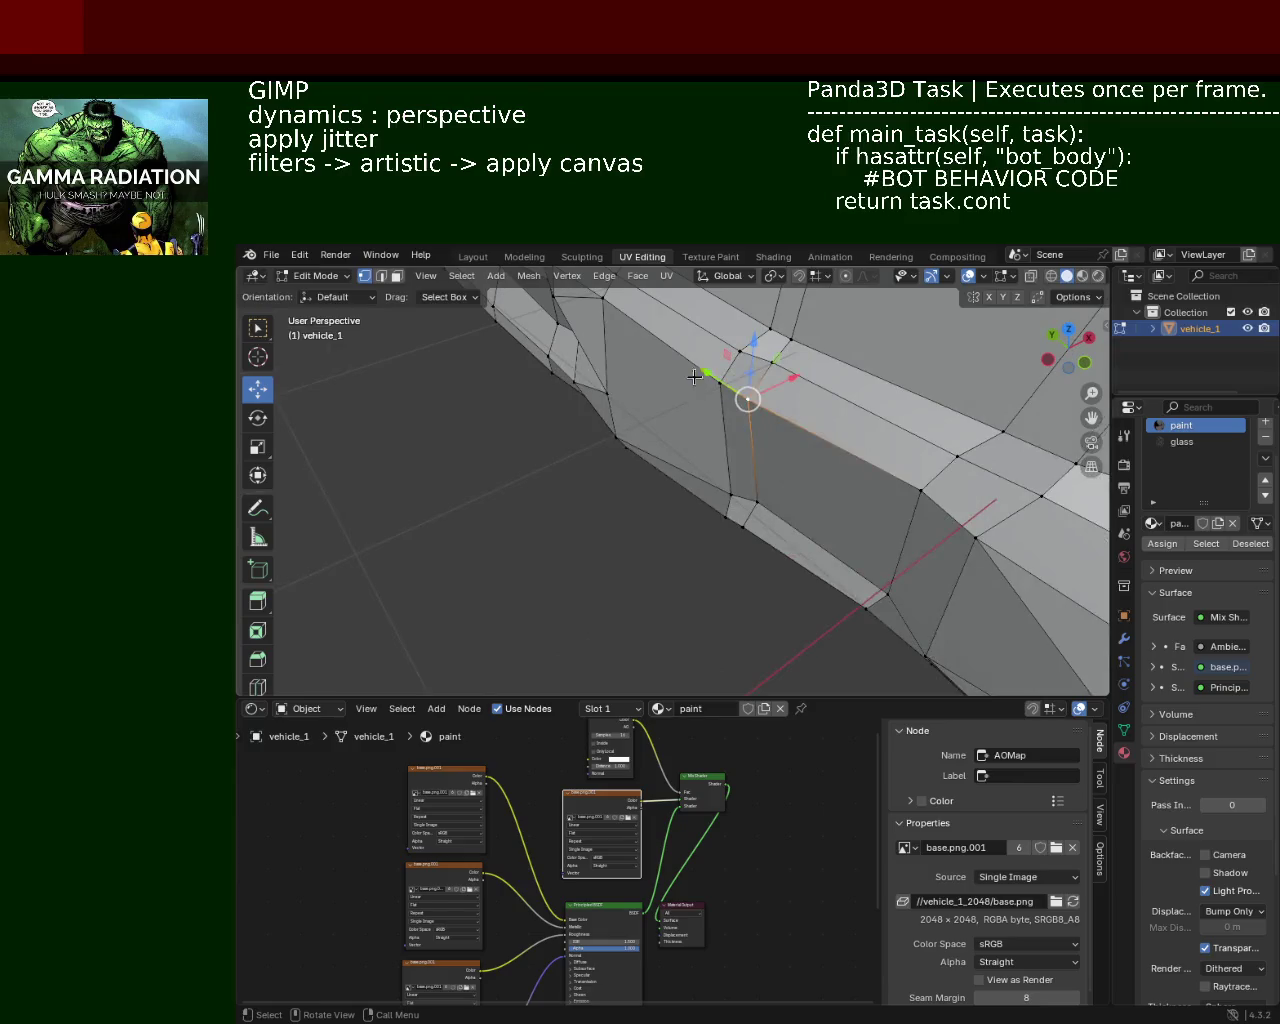
left_click_drag(750, 375, 750, 487)
mouse_move(750, 487)
middle_mouse_down()
mouse_move(717, 571)
mouse_move(586, 583)
middle_mouse_up()
left_click(586, 583)
left_click_drag(575, 540, 575, 520)
mouse_move(795, 372)
middle_mouse_down()
mouse_move(663, 486)
mouse_move(637, 443)
middle_mouse_up()
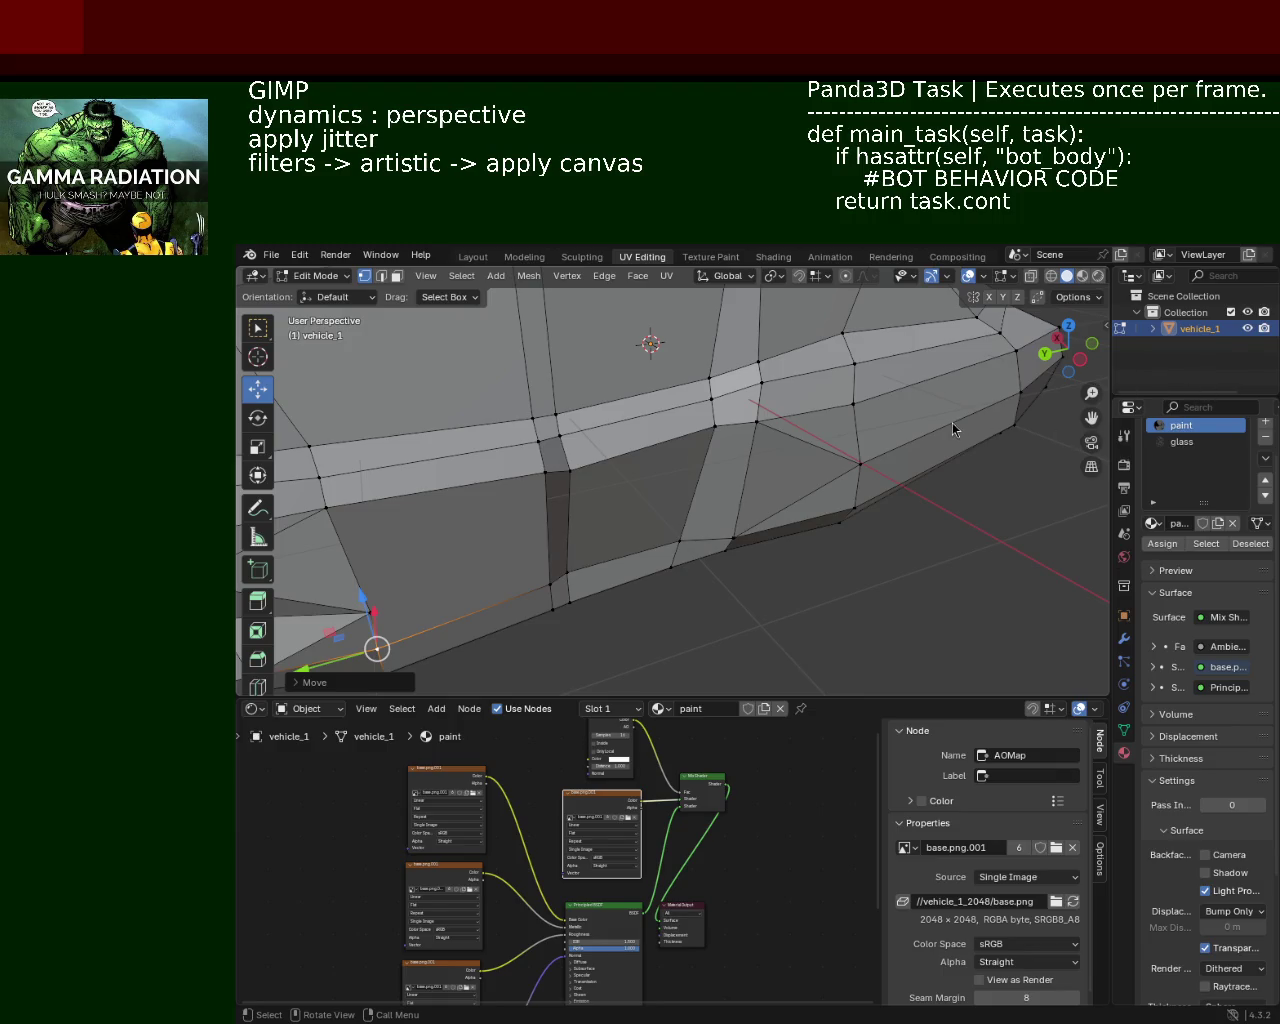
Step: Lower a side-panel vertex about 0.08 m along Z
mouse_move(492, 356)
middle_mouse_down()
mouse_move(603, 459)
mouse_move(604, 448)
middle_mouse_up()
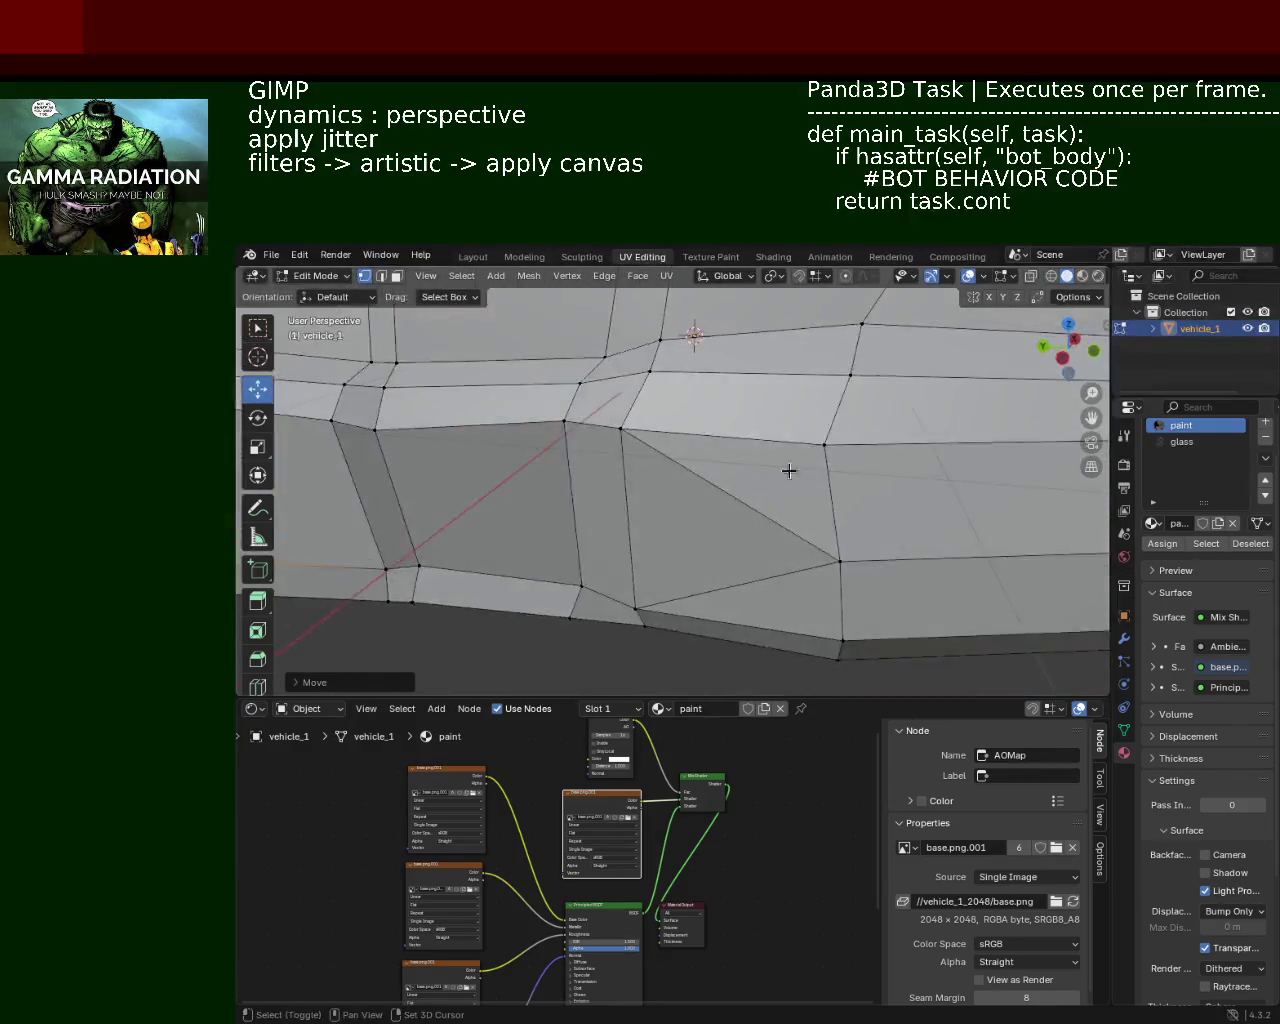
scroll(604, 448, "down", 3)
mouse_move(604, 448)
middle_mouse_down()
mouse_move(582, 508)
mouse_move(681, 509)
mouse_move(725, 480)
middle_mouse_up()
left_click(734, 457)
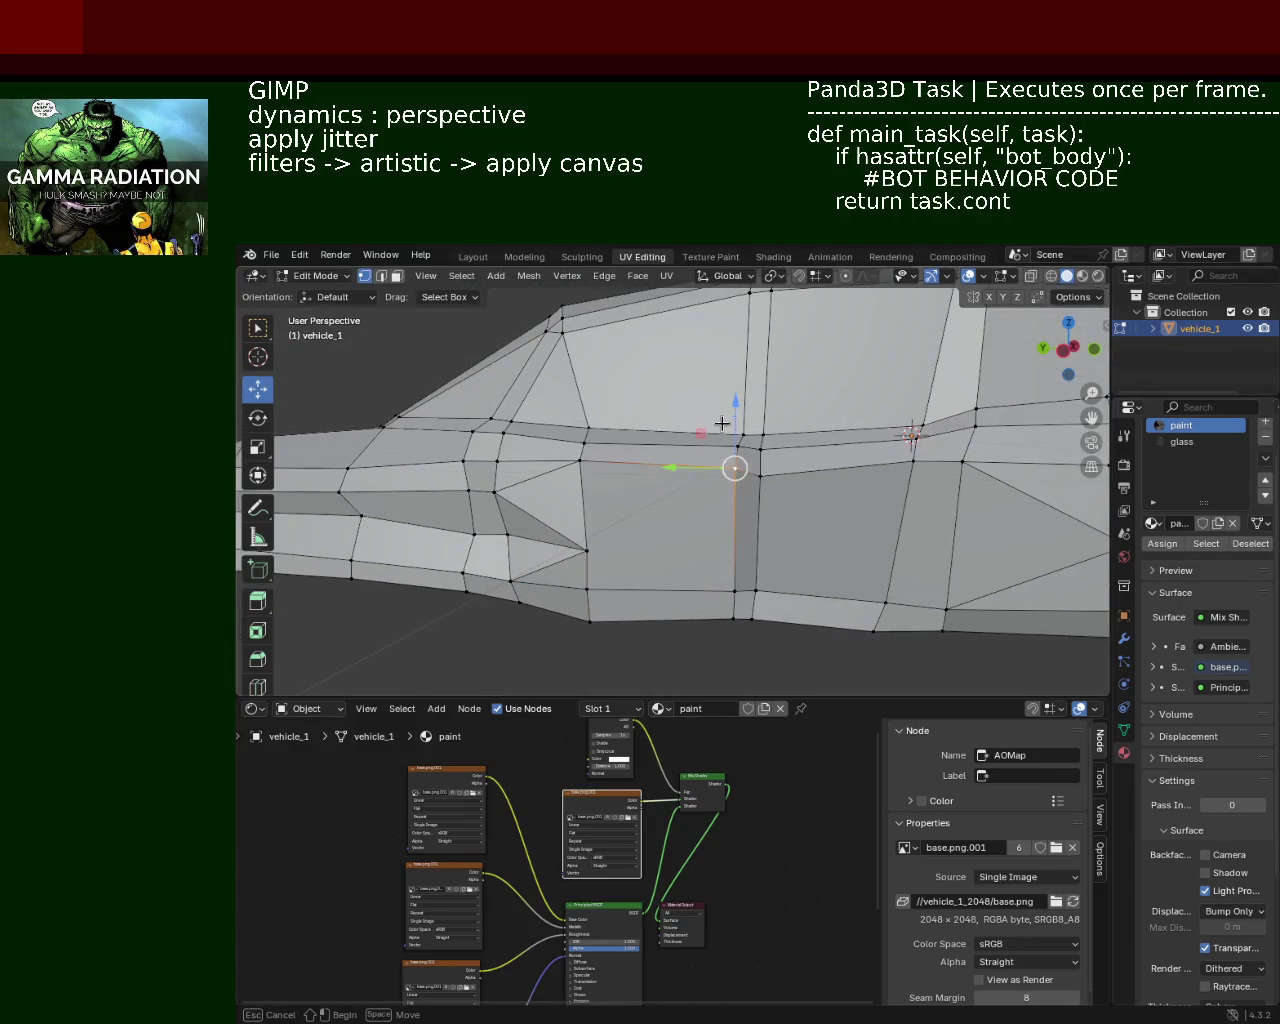
left_click(739, 451)
left_click(739, 451)
left_click_drag(742, 400, 741, 425)
Step: Try nudging and raising lower-edge vertices, undoing both attempts
left_click(580, 463)
left_click_drag(580, 402, 591, 417)
key("ctrl+z")
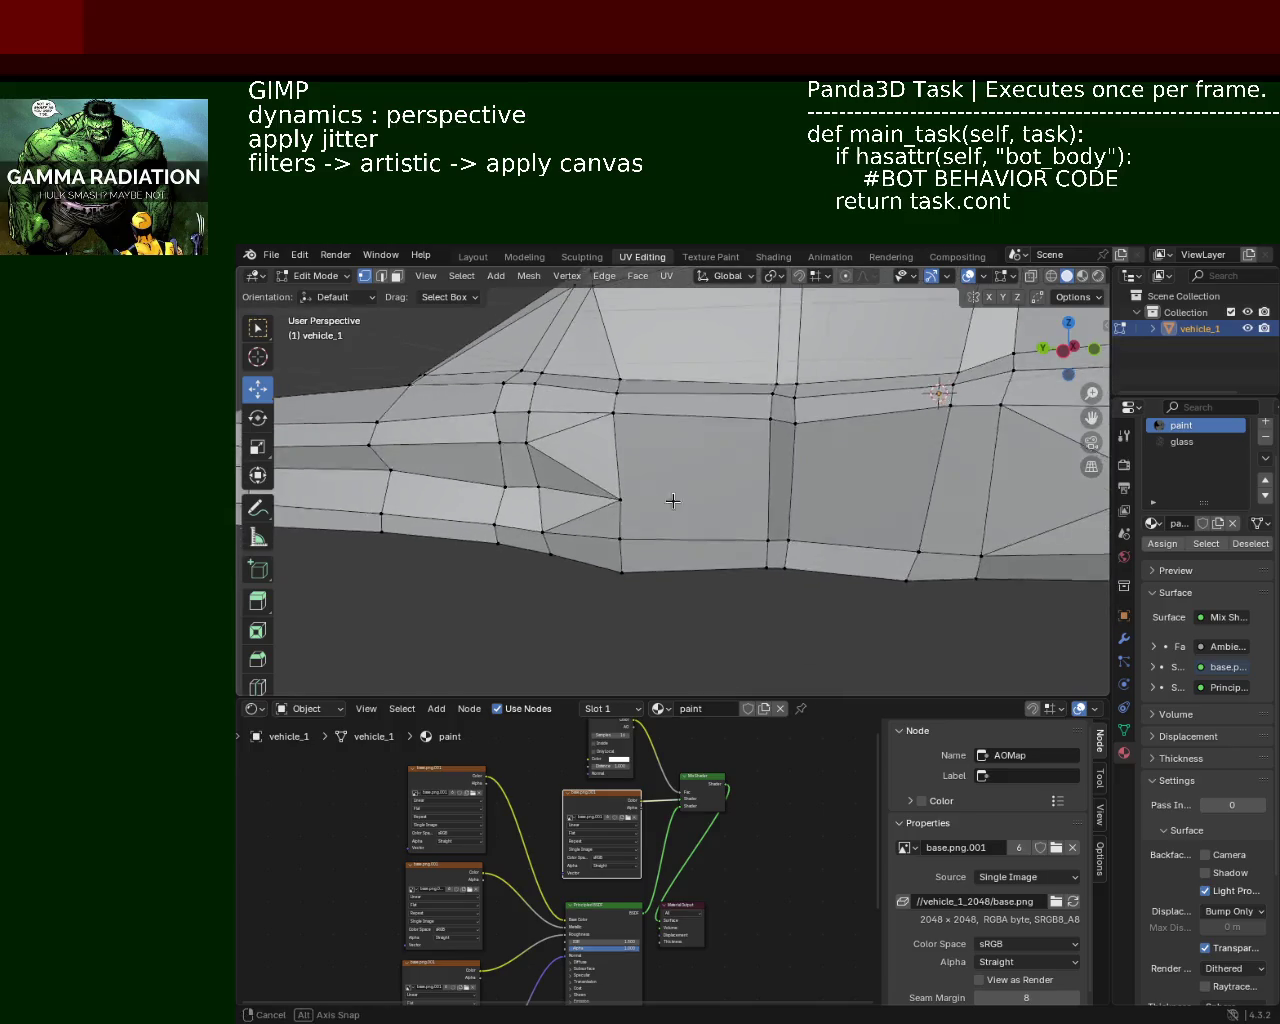
middle_click_drag(631, 552, 617, 535)
left_click(597, 576, "shift")
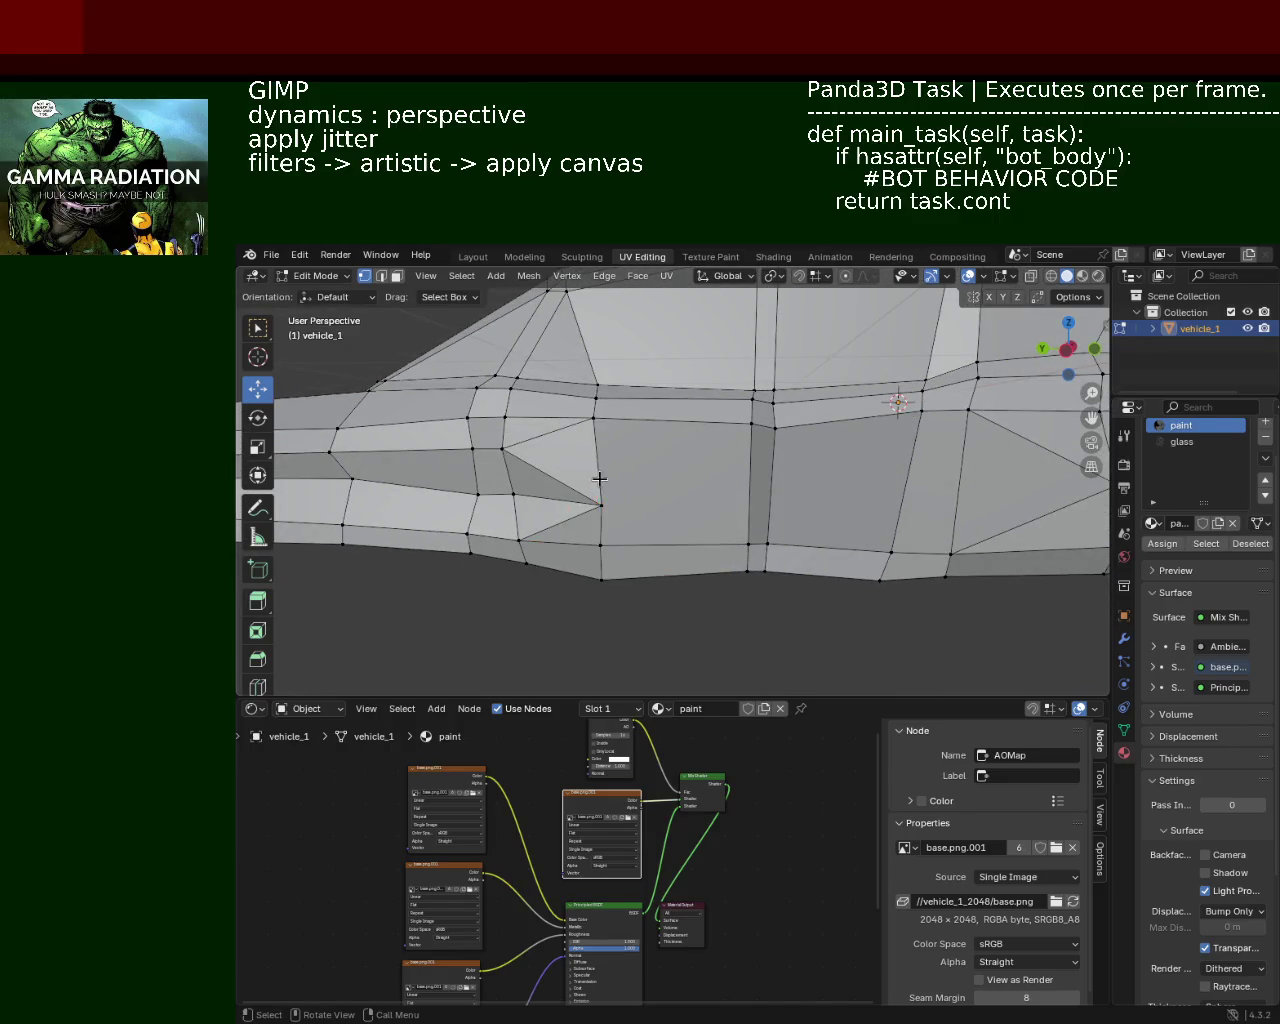
left_click(603, 572, "shift")
left_click_drag(595, 510, 737, 522)
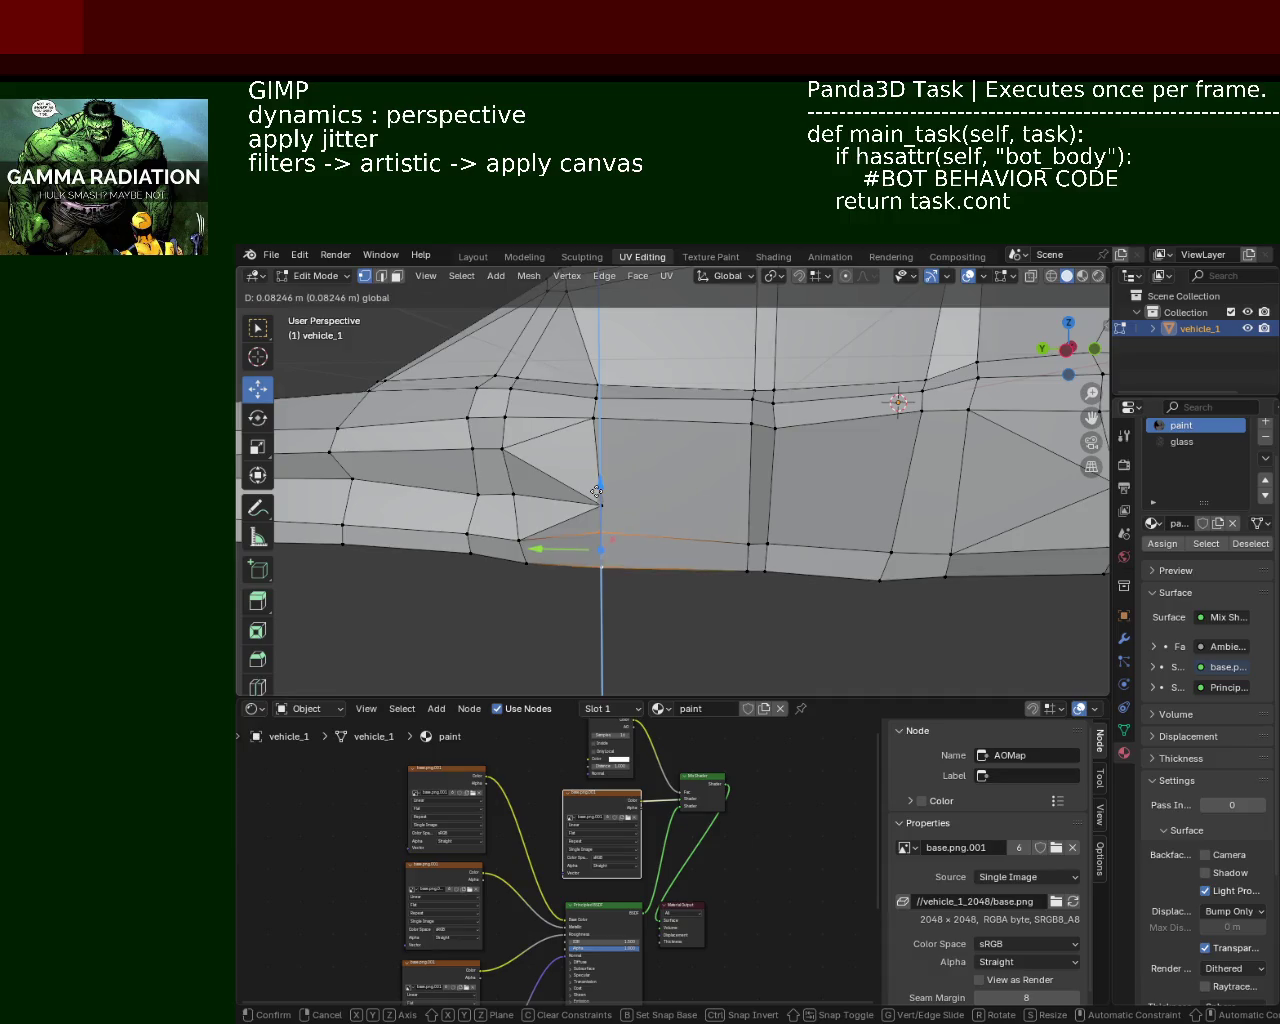
key("ctrl+z")
Step: Slide the lower sill vertices along the Y axis
middle_click_drag(851, 543, 704, 555)
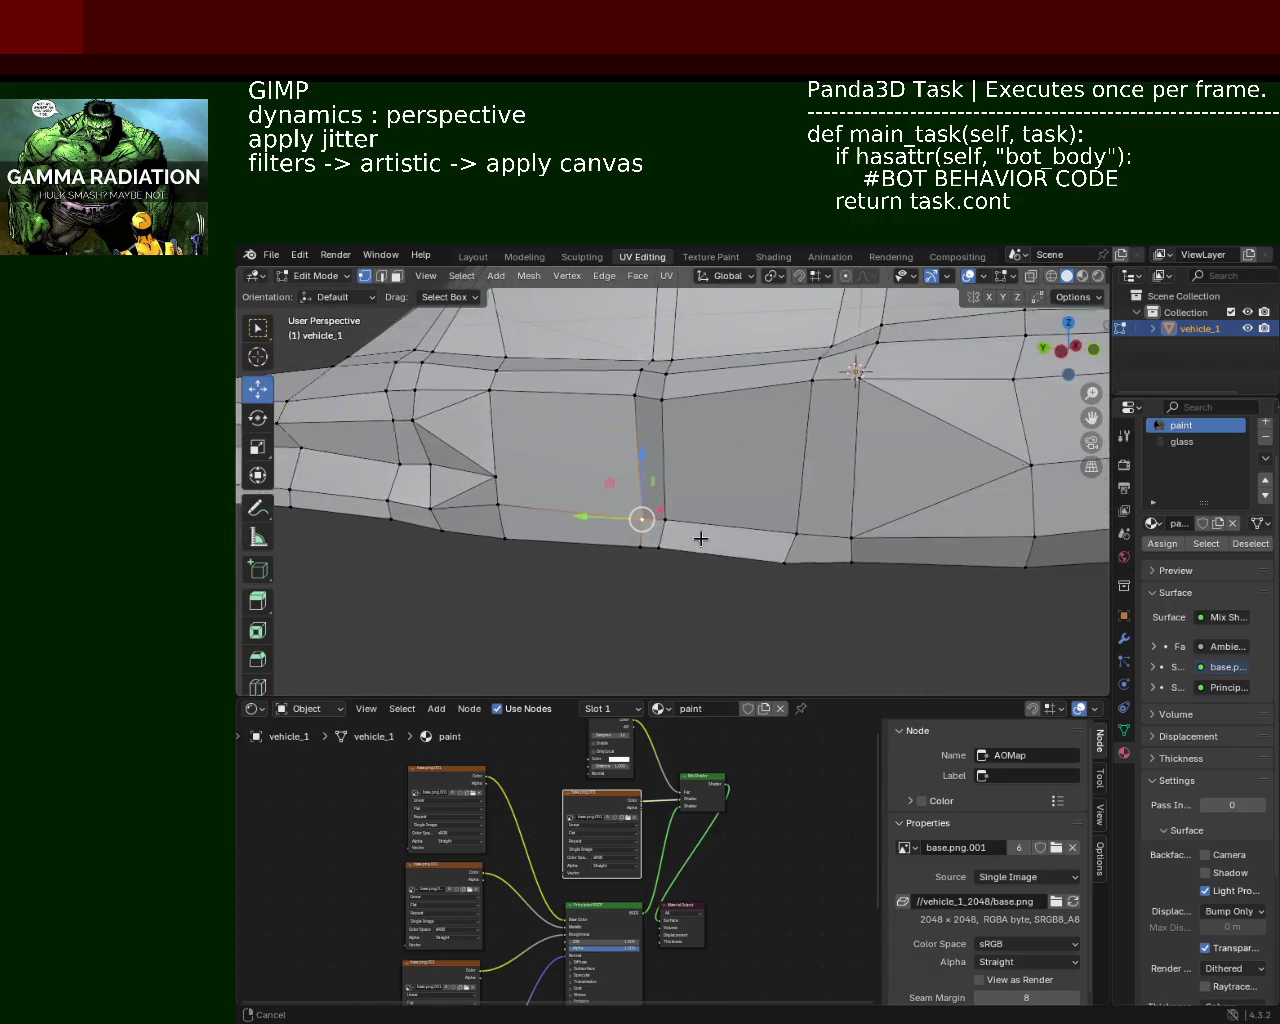
left_click_drag(704, 555, 706, 537)
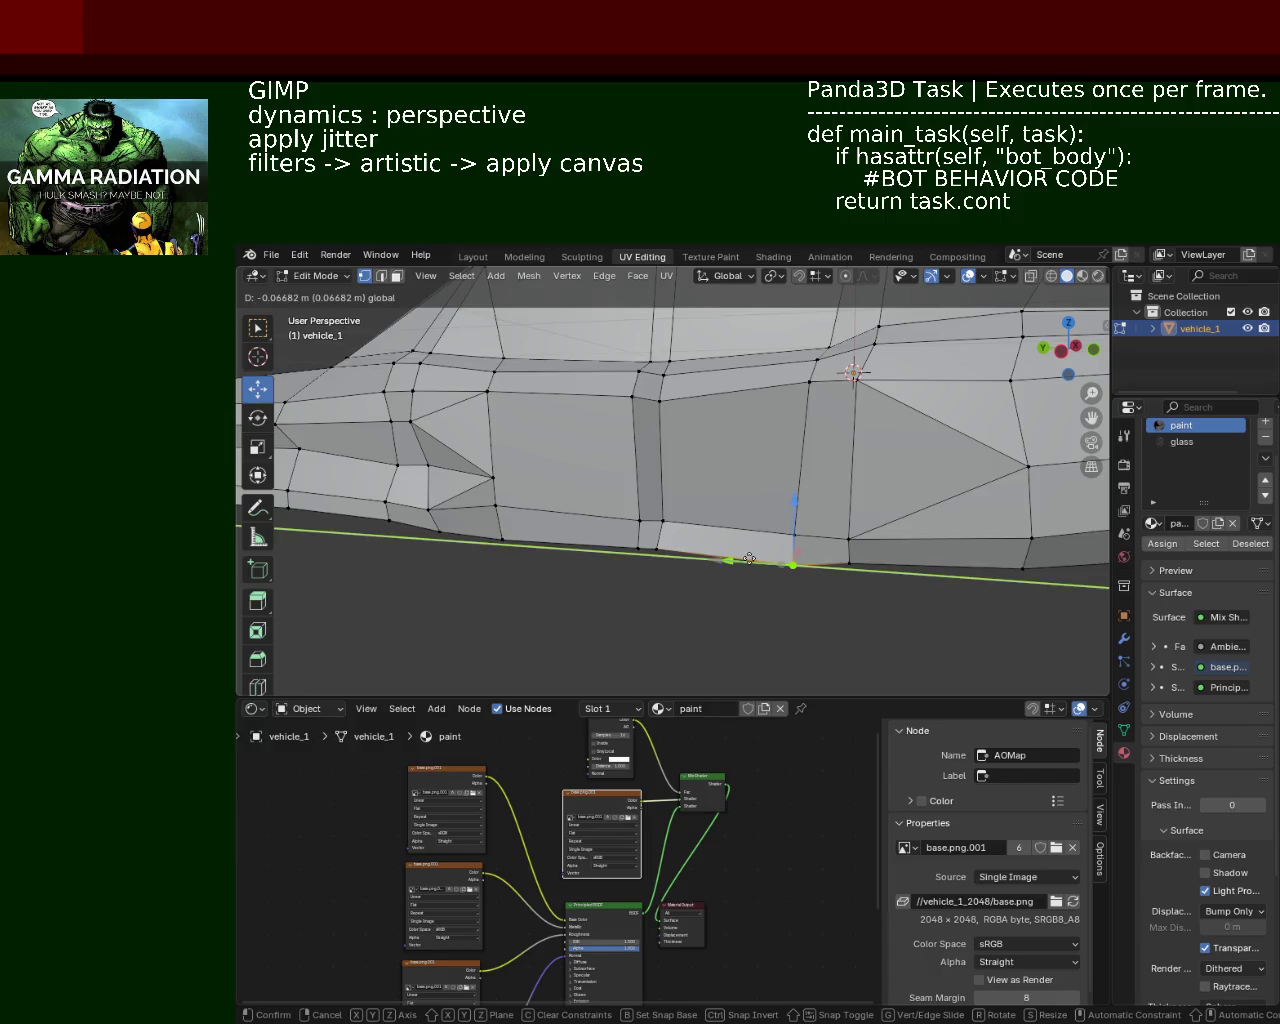
middle_click_drag(706, 537, 671, 513)
left_click_drag(636, 498, 630, 503)
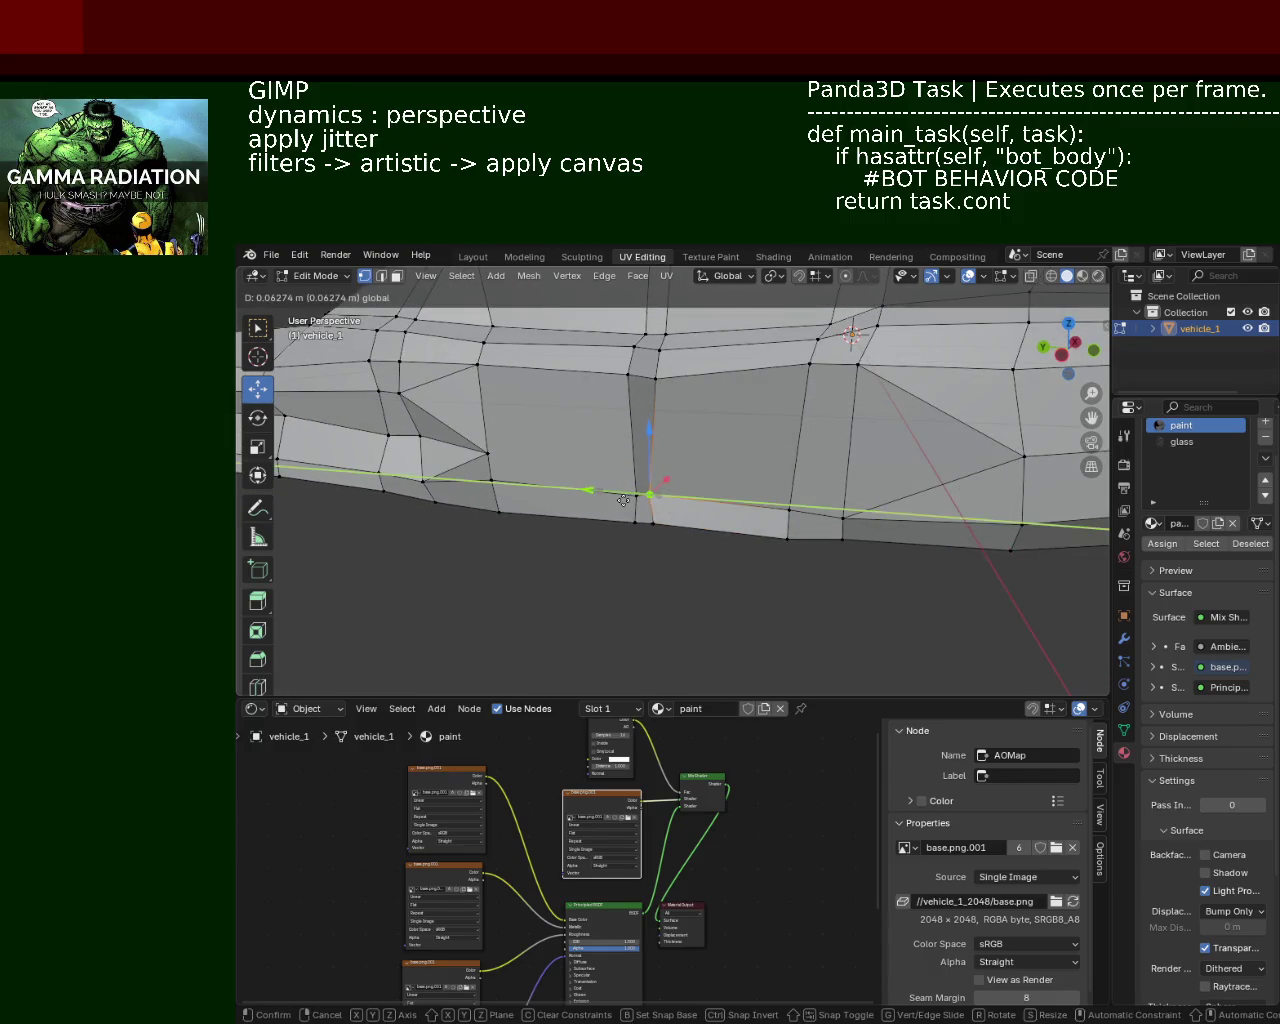
mouse_move(741, 456)
middle_mouse_down()
mouse_move(666, 465)
mouse_move(771, 534)
middle_mouse_up()
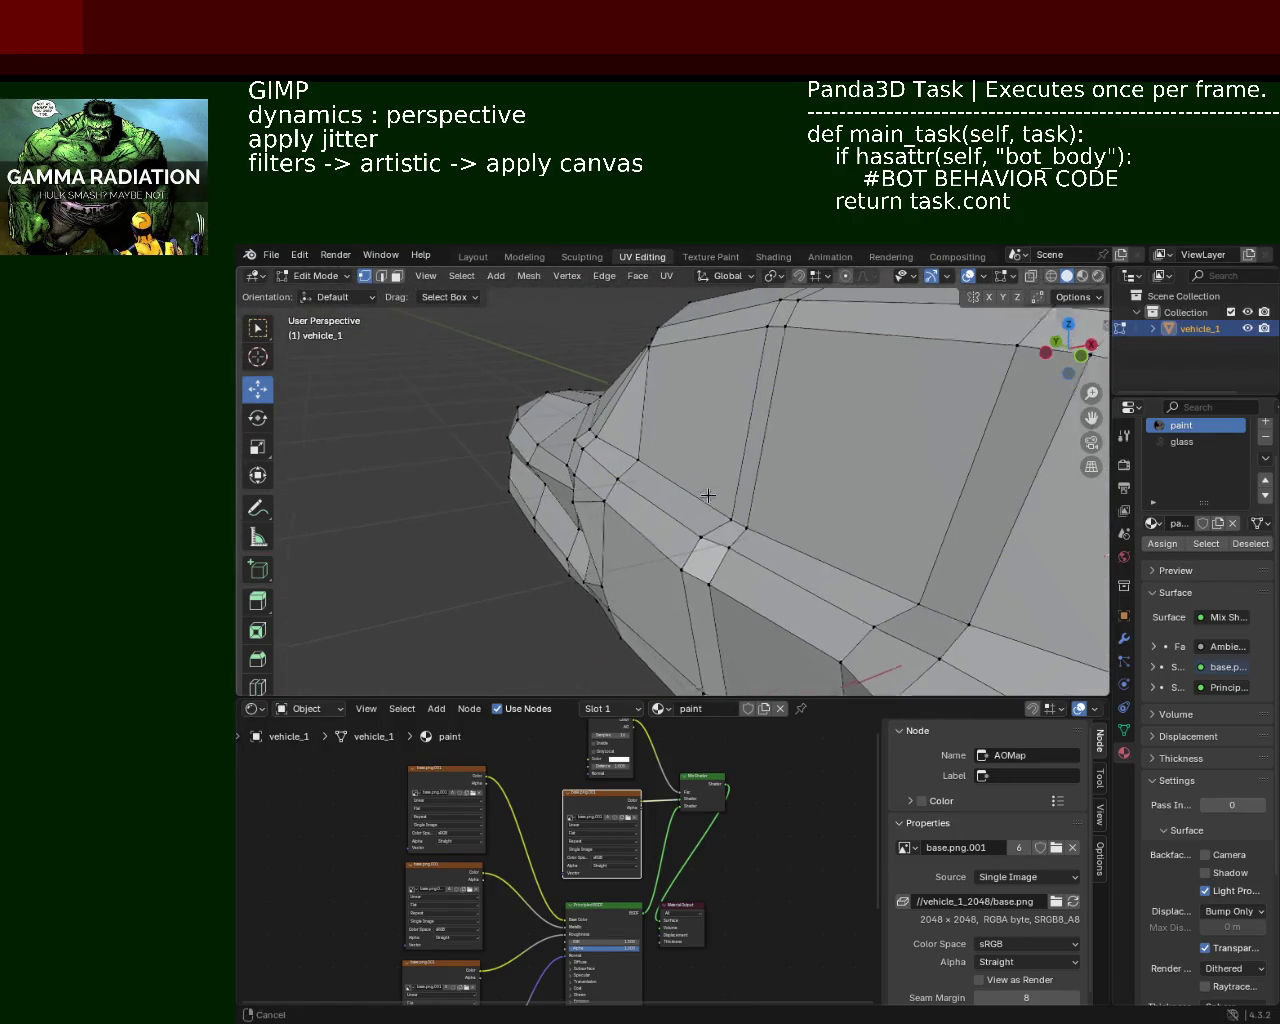
Step: Slide a vertex at the front wheel-arch edge along Y
middle_click_drag(771, 534, 734, 534)
left_click(738, 533)
left_click_drag(722, 519, 710, 524)
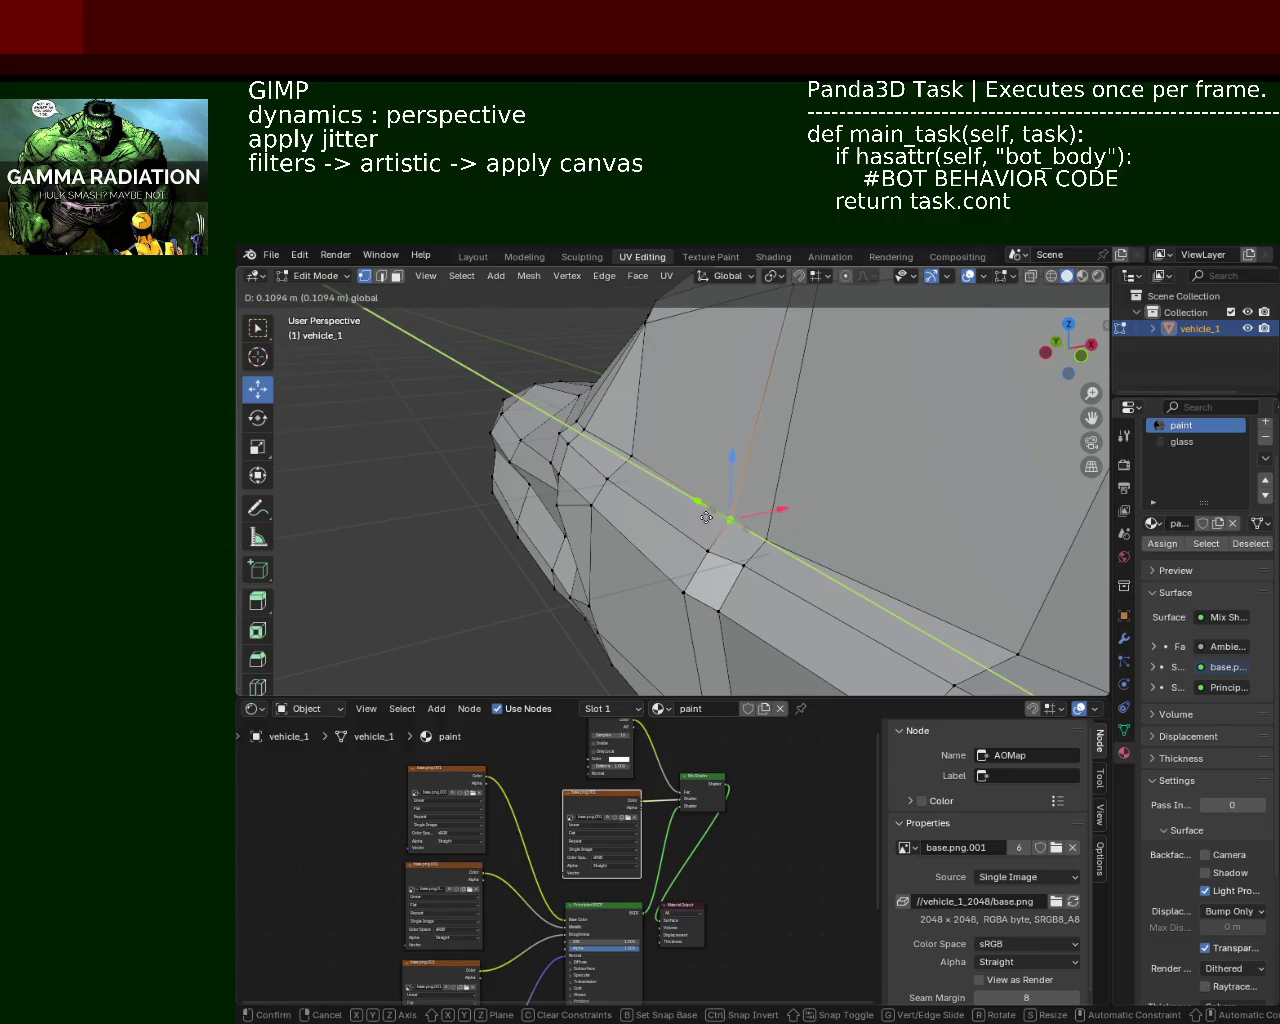
left_click(710, 524)
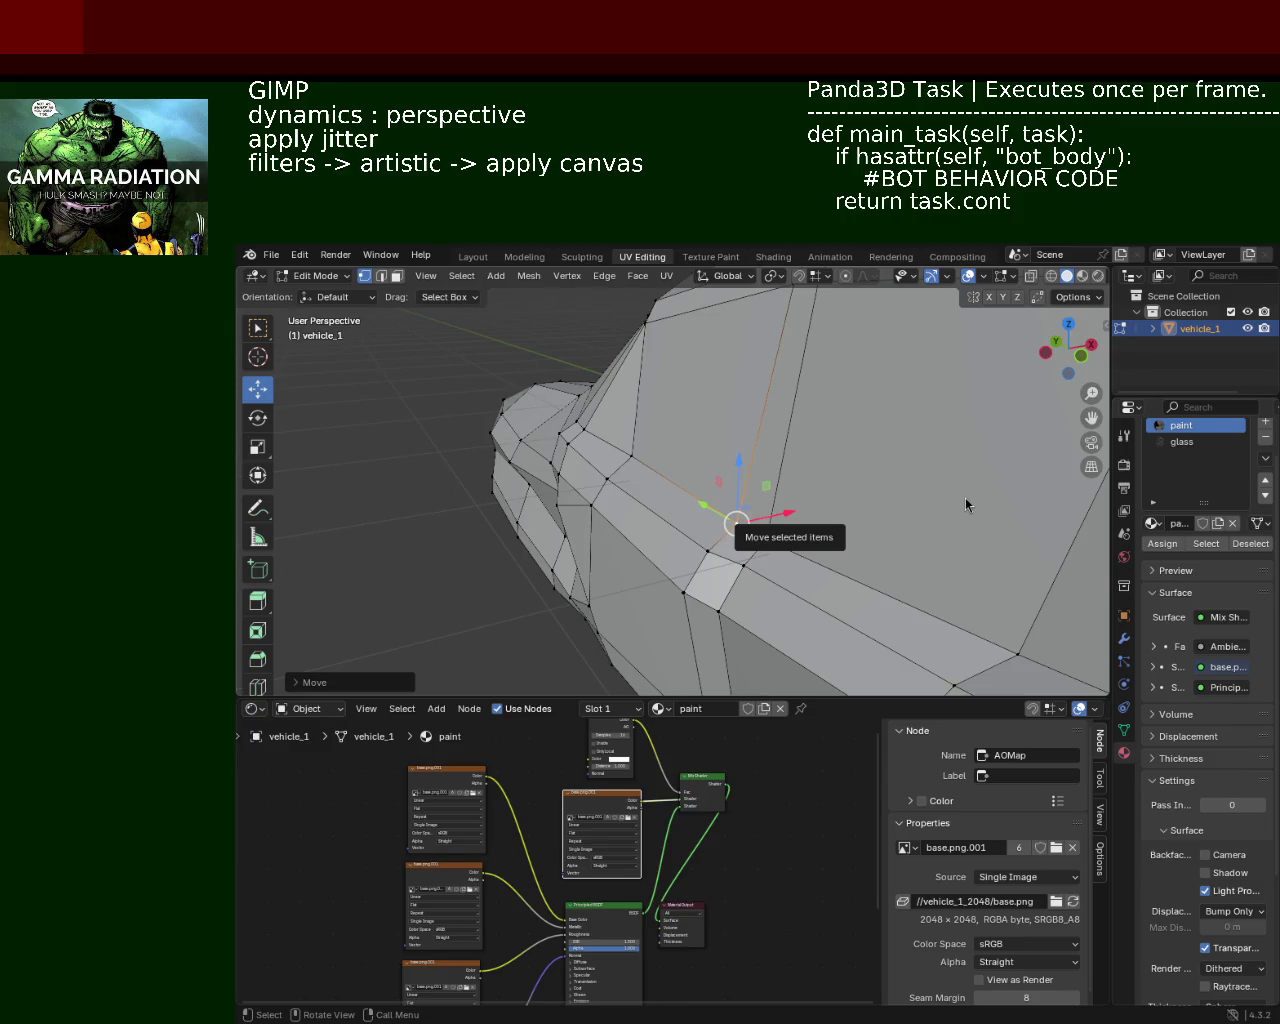
Step: Move a side-panel strip edge along X, sharpening the crease by about 0.012 m
mouse_move(626, 540)
middle_mouse_down()
mouse_move(681, 395)
mouse_move(517, 443)
mouse_move(677, 414)
mouse_move(708, 428)
middle_mouse_up()
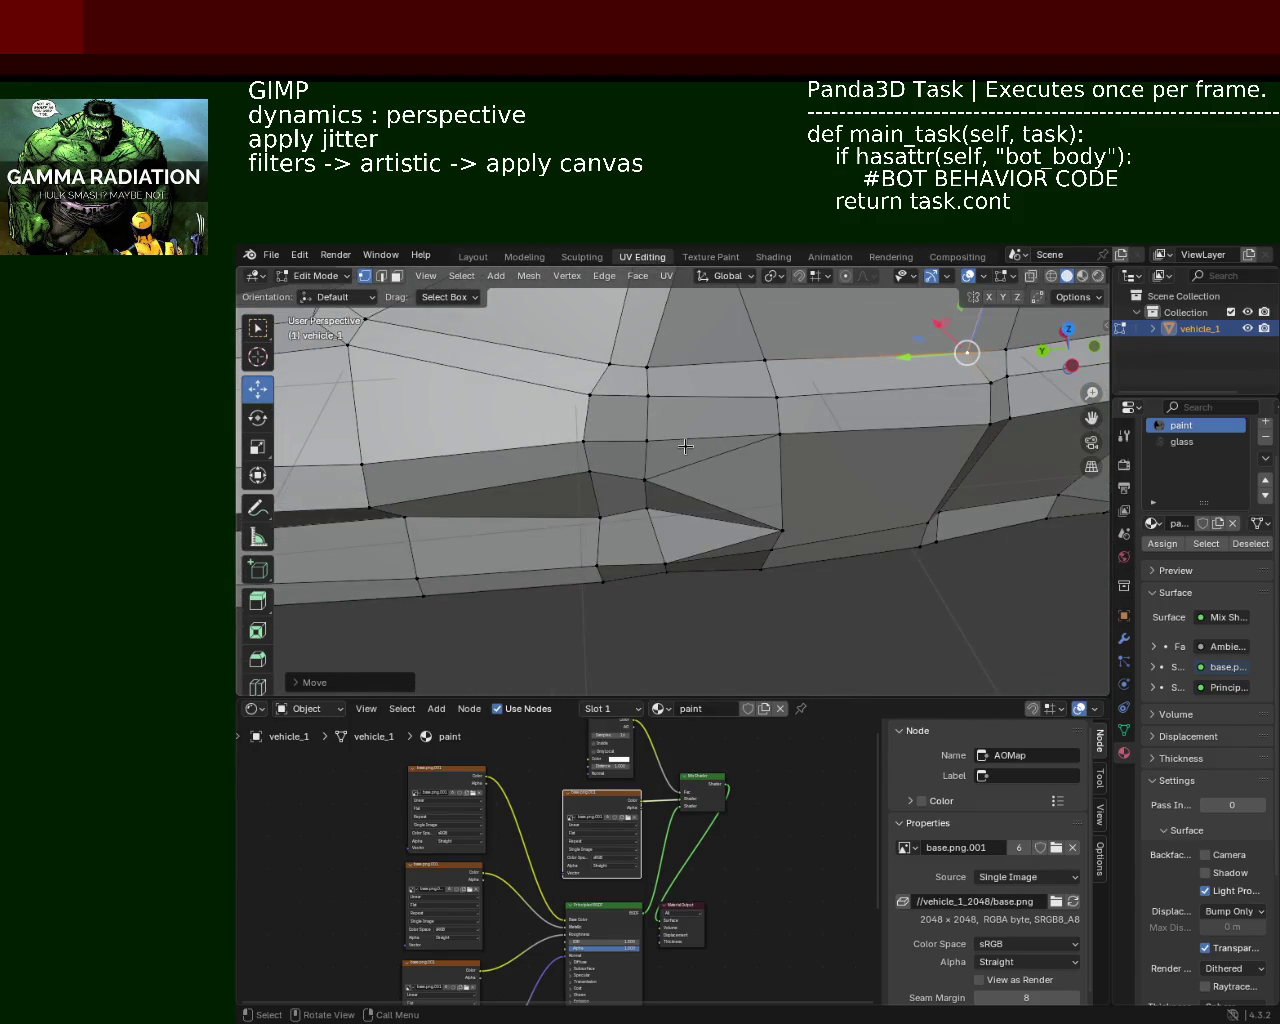
mouse_move(589, 458)
middle_mouse_down()
mouse_move(741, 414)
mouse_move(655, 447)
mouse_move(691, 420)
mouse_move(690, 343)
middle_mouse_up()
left_click(691, 413)
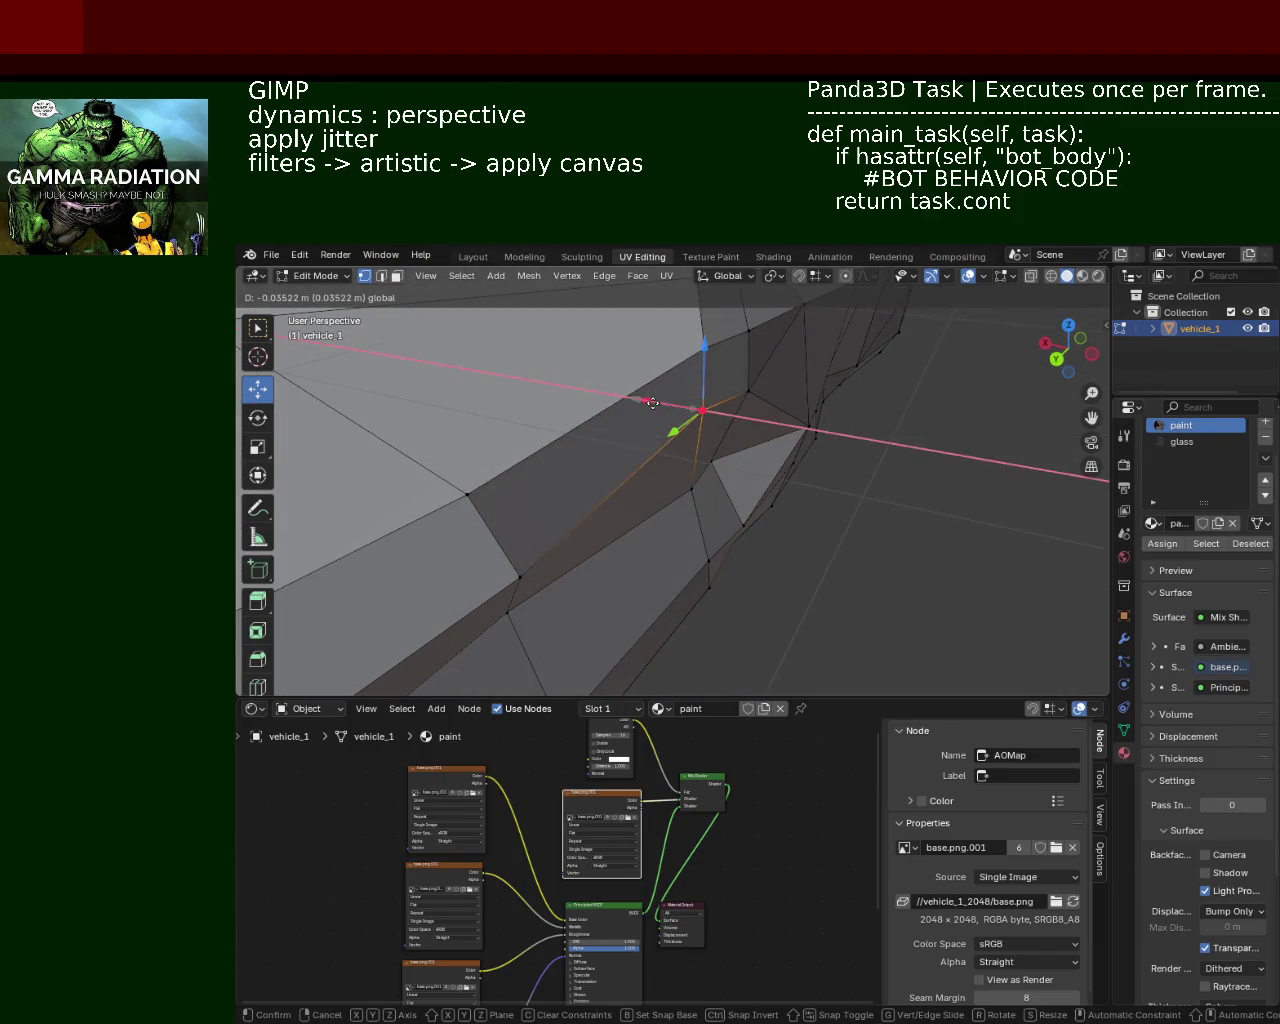
left_click(709, 396)
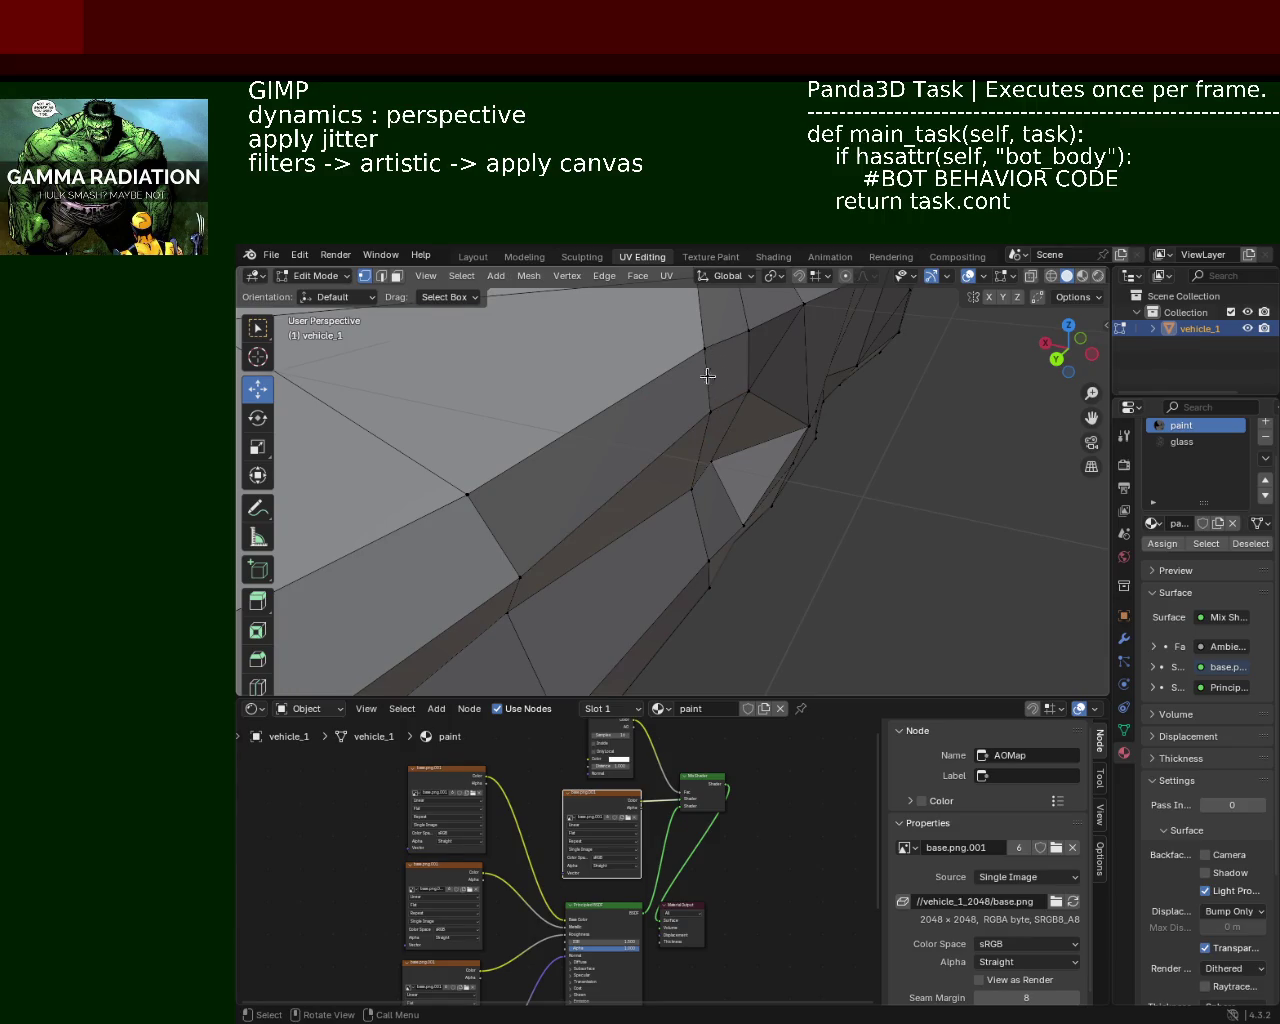
left_click(709, 396)
mouse_move(705, 365)
left_mouse_down()
mouse_move(700, 430)
mouse_move(797, 444)
left_mouse_up()
middle_click_drag(797, 444, 823, 466)
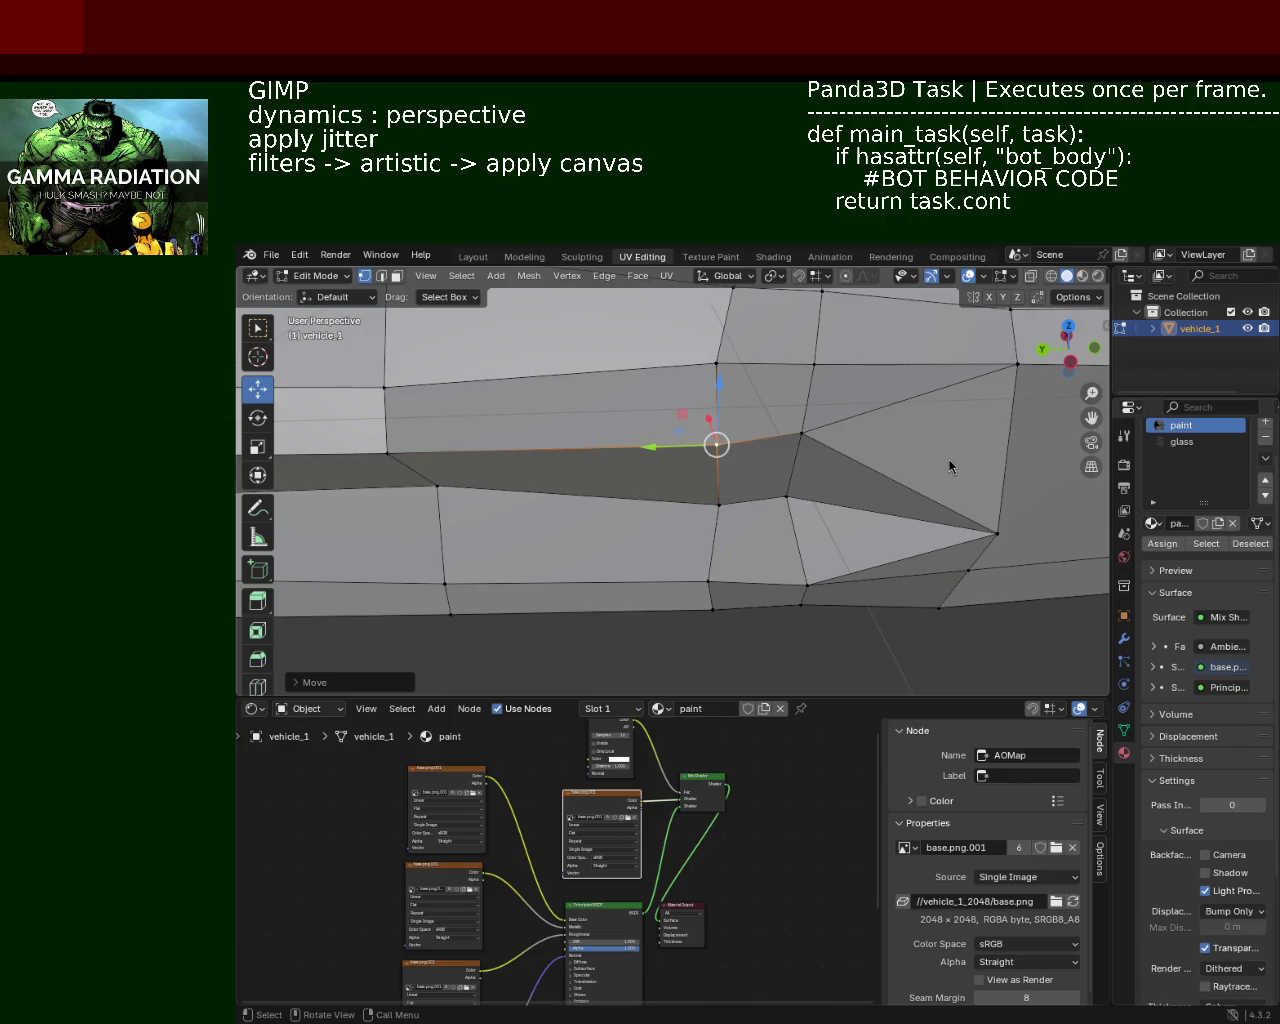
middle_click_drag(571, 380, 773, 455)
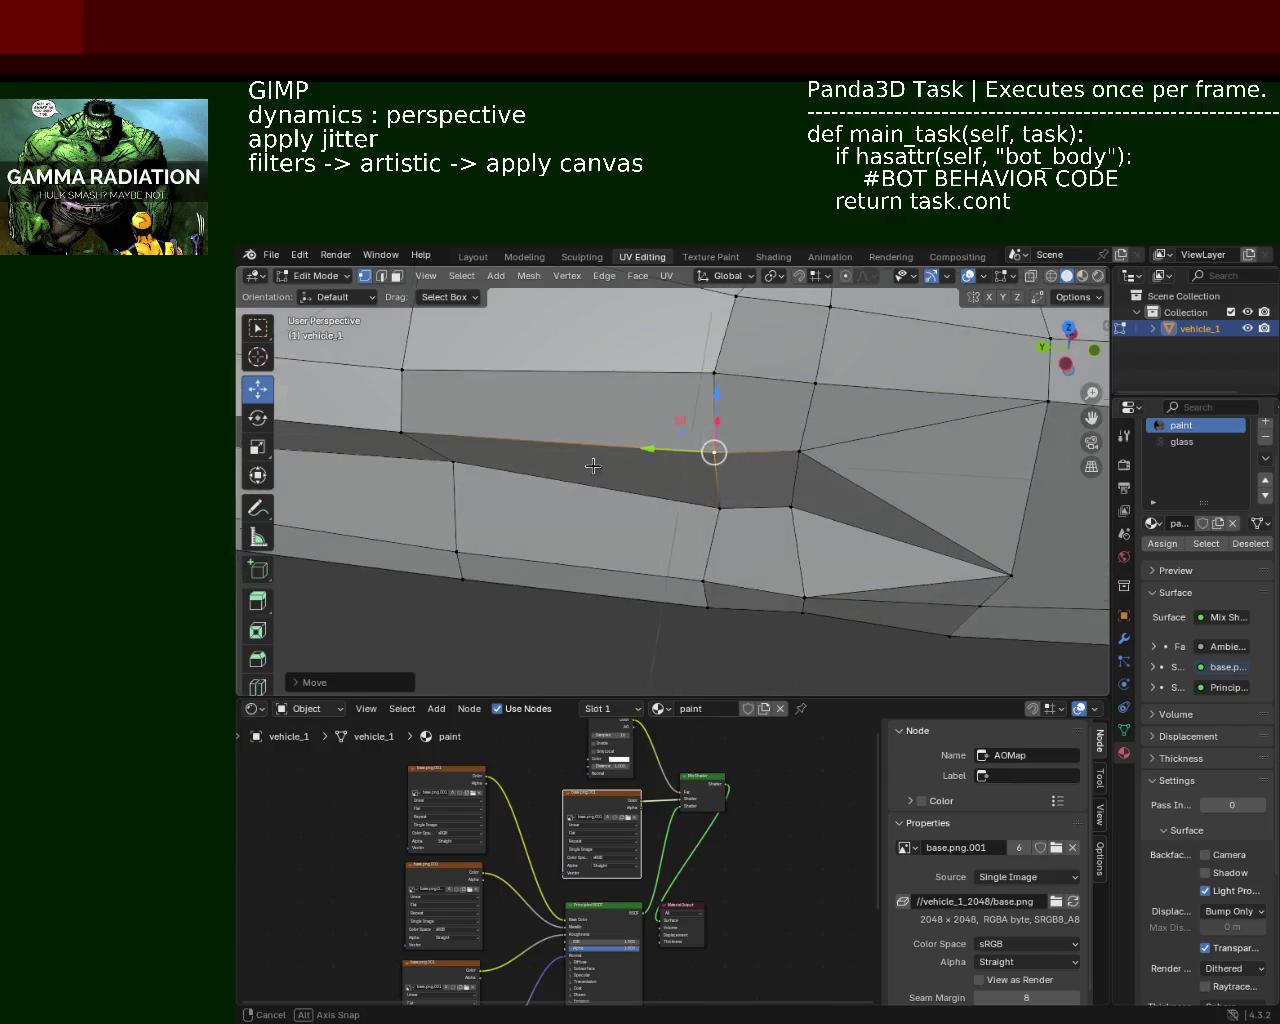
scroll(571, 380, "down", 5)
scroll(773, 455, "up", 2)
scroll(700, 440, "up", 2)
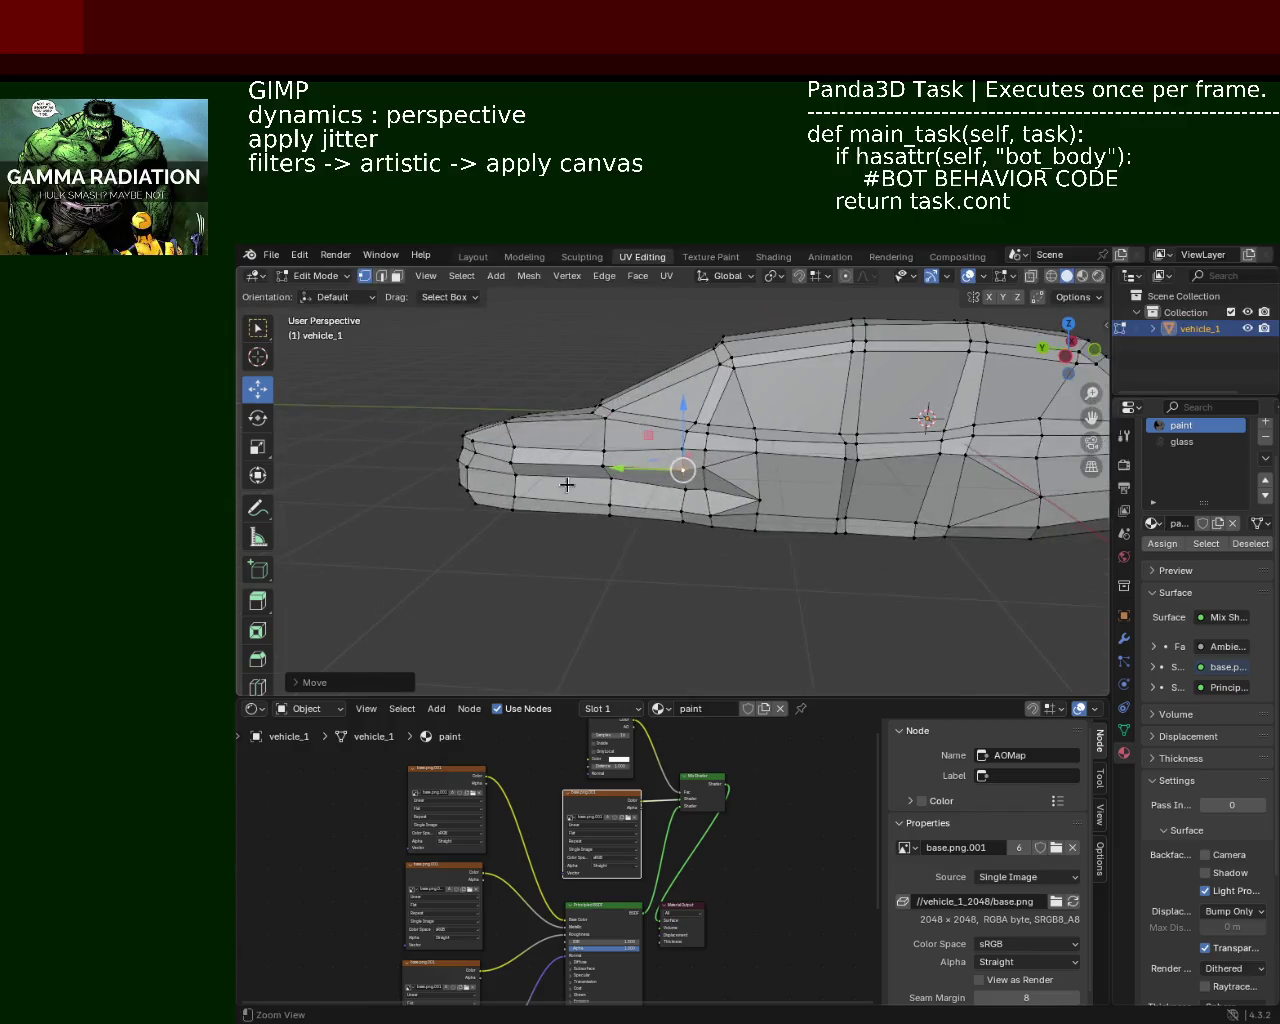
scroll(672, 427, "up", 1)
middle_click_drag(672, 427, 860, 466)
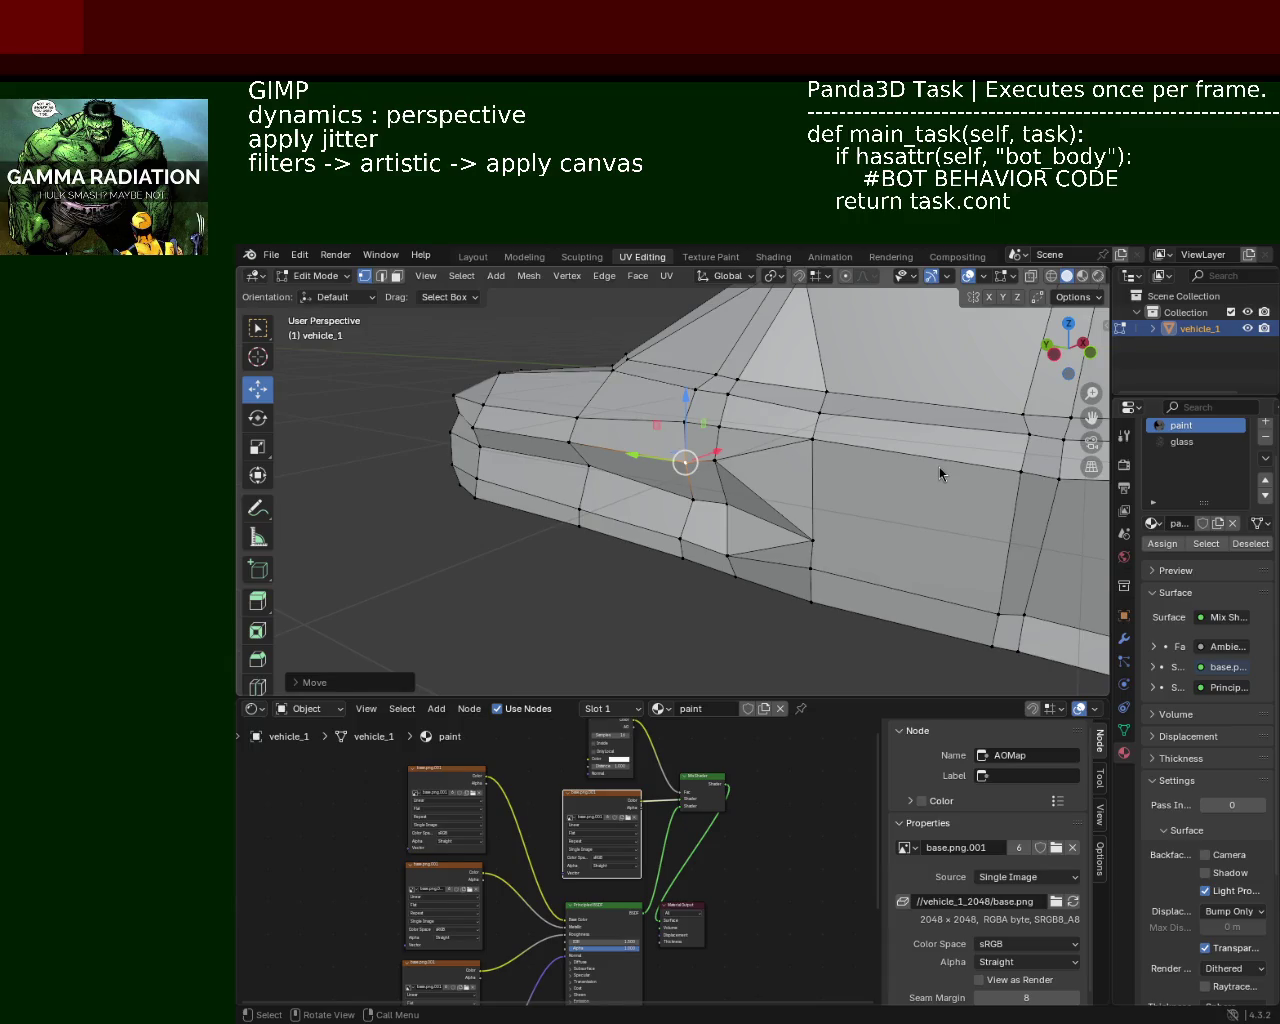
mouse_move(560, 422)
middle_mouse_down()
mouse_move(514, 440)
mouse_move(586, 456)
mouse_move(676, 391)
mouse_move(860, 440)
middle_mouse_up()
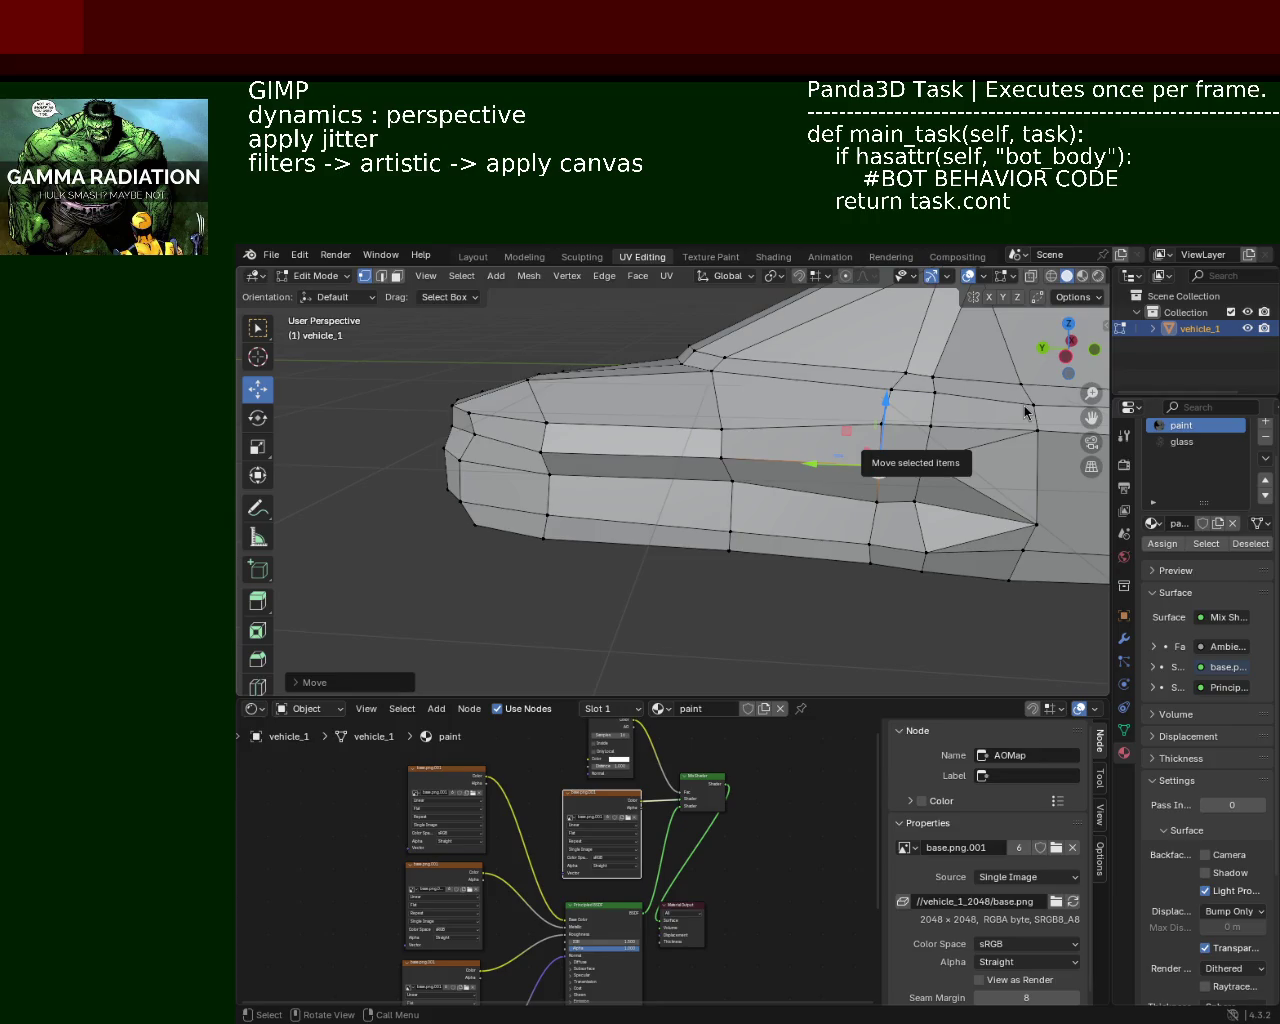
mouse_move(694, 425)
middle_mouse_down()
mouse_move(632, 461)
mouse_move(543, 409)
mouse_move(690, 460)
mouse_move(654, 423)
mouse_move(745, 450)
mouse_move(605, 478)
mouse_move(604, 460)
mouse_move(640, 477)
mouse_move(559, 463)
mouse_move(574, 426)
middle_mouse_up()
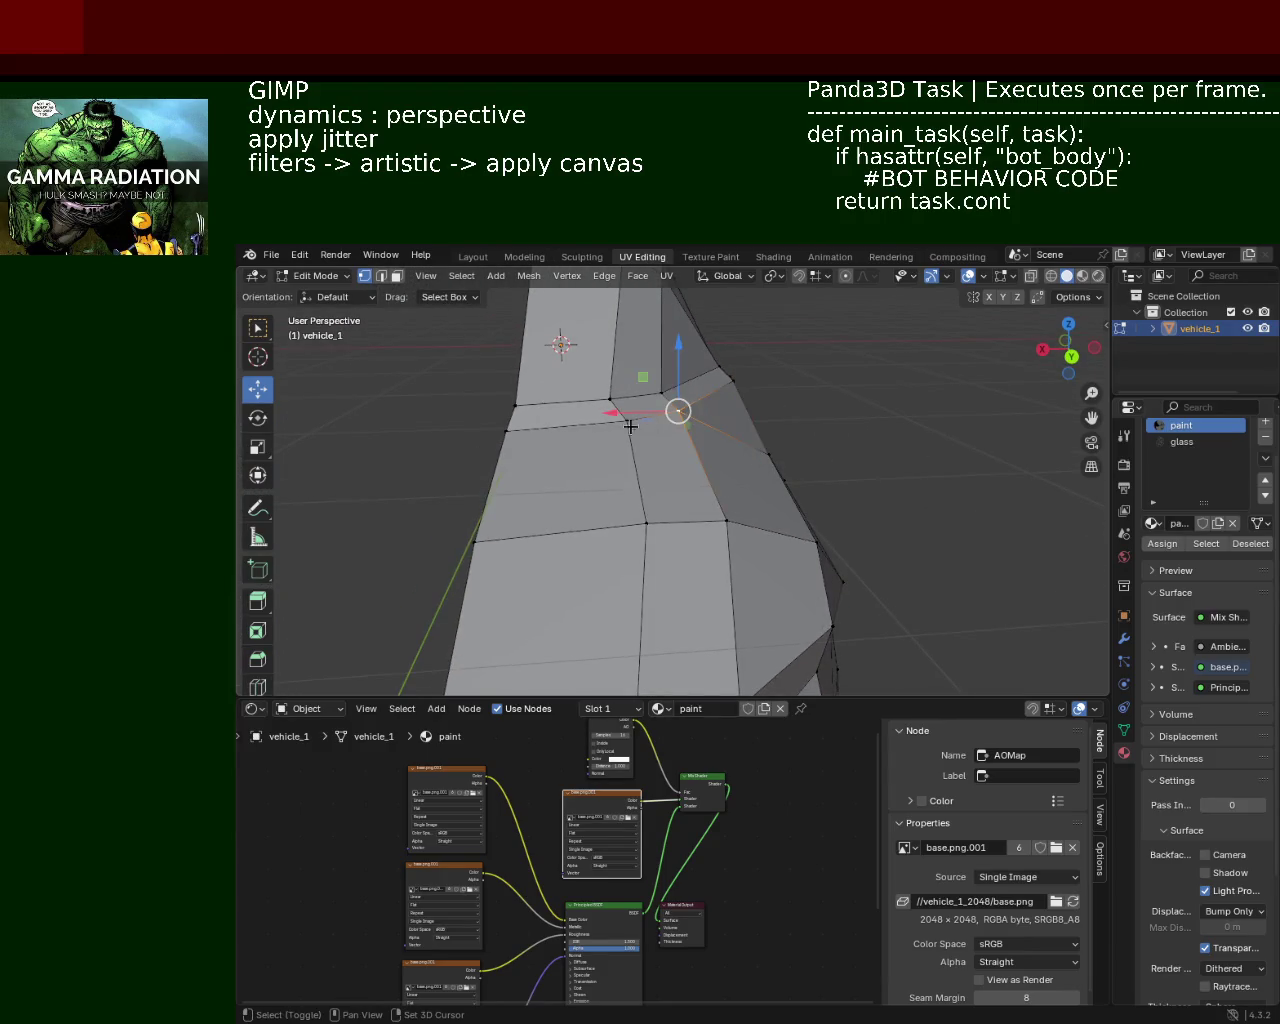
Step: Shift the selected front-end vertices along X
left_click_drag(574, 426, 590, 421)
mouse_move(590, 421)
middle_mouse_down()
mouse_move(730, 477)
mouse_move(906, 506)
mouse_move(1000, 585)
mouse_move(801, 532)
mouse_move(729, 467)
mouse_move(678, 468)
middle_mouse_up()
left_click_drag(647, 483, 661, 485)
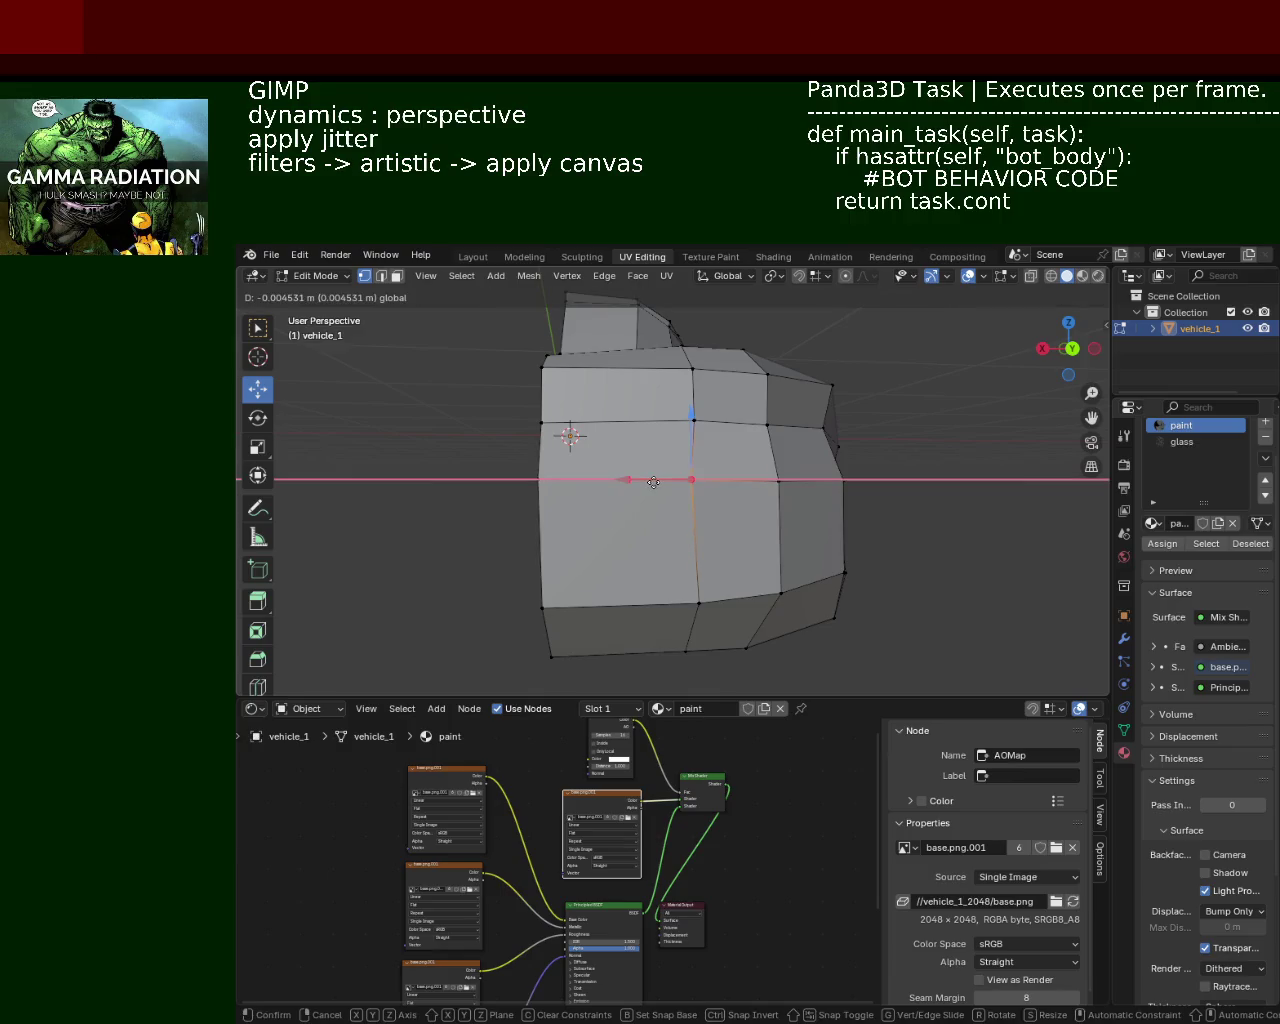
middle_click_drag(661, 485, 711, 436)
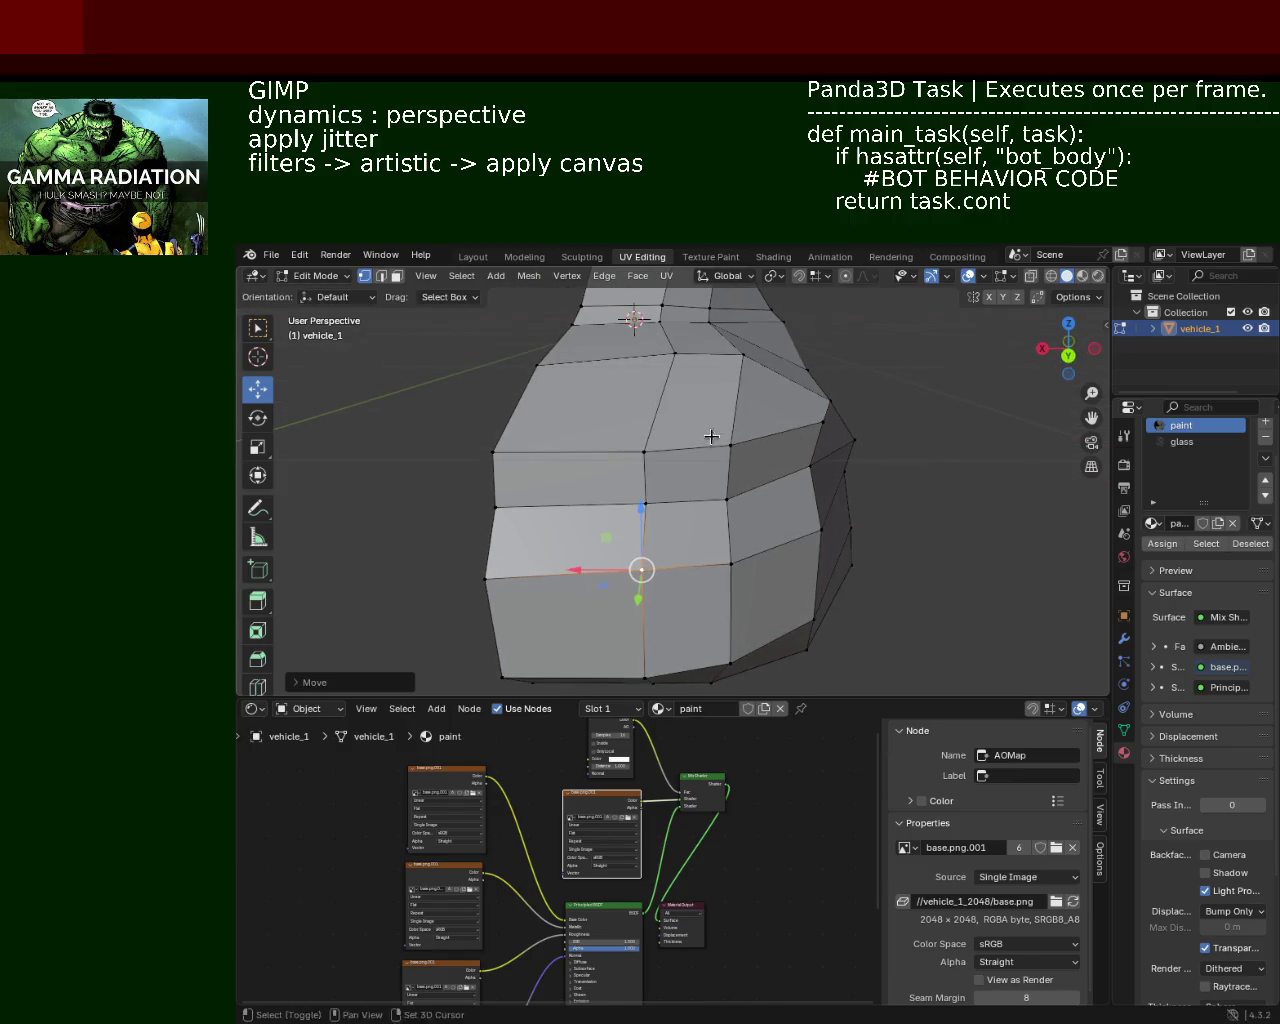
Step: Select the top vertex of the front end and move it along X
left_click(655, 449)
left_click(706, 322)
left_click(665, 356)
left_click_drag(651, 361, 622, 362)
middle_click_drag(622, 362, 700, 420)
left_click_drag(718, 402, 661, 406)
mouse_move(661, 406)
middle_mouse_down()
mouse_move(675, 443)
mouse_move(630, 424)
mouse_move(709, 443)
mouse_move(633, 487)
mouse_move(590, 480)
middle_mouse_up()
Step: From a higher front view, start a Y move and cancel it
left_click_drag(590, 480, 606, 491)
mouse_move(606, 491)
middle_mouse_down()
mouse_move(575, 476)
mouse_move(757, 434)
mouse_move(769, 508)
mouse_move(716, 480)
mouse_move(626, 514)
mouse_move(737, 523)
mouse_move(629, 516)
mouse_move(720, 489)
mouse_move(691, 437)
middle_mouse_up()
key("g")
key("y")
key("Escape")
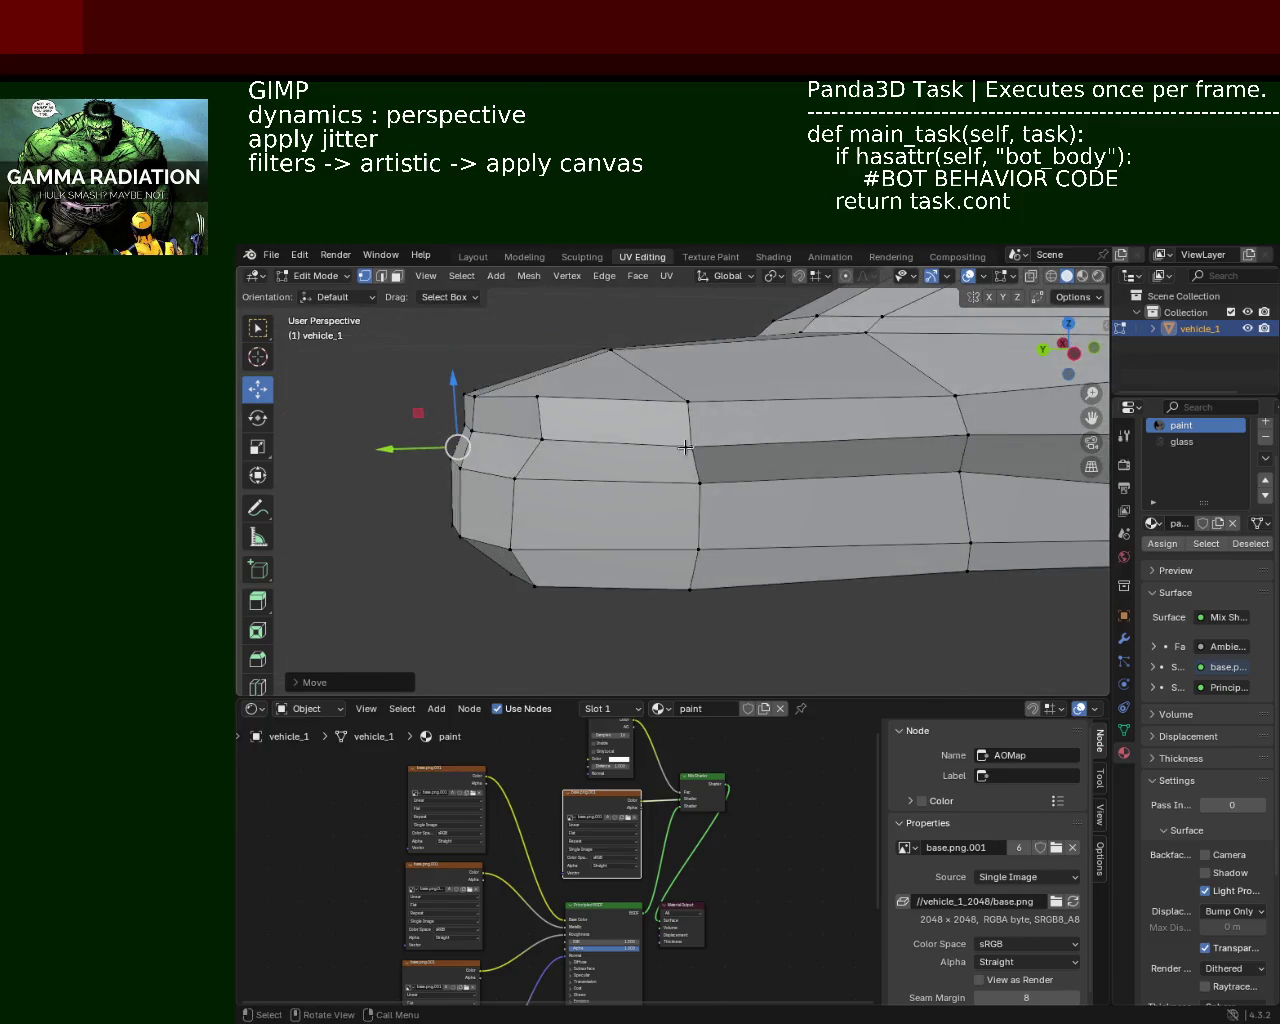
Step: Shift a vertex on vehicle_1's side slightly along the Y axis
scroll(691, 437, "up", 3)
scroll(703, 414, "up", 2)
left_click(686, 494)
key("g")
key("y")
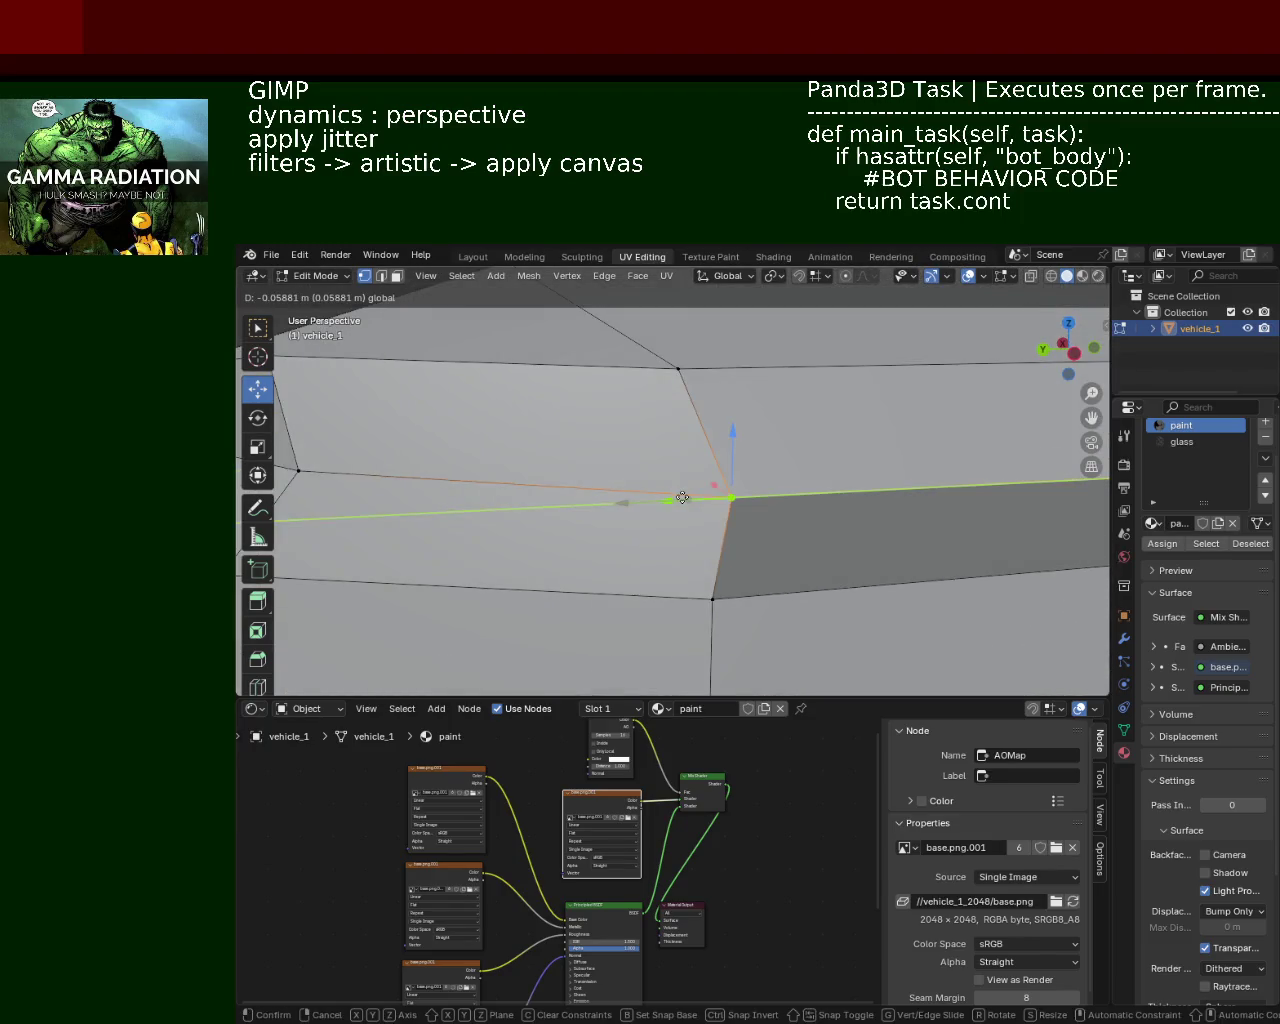
left_click(679, 497)
scroll(767, 479, "down", 2)
Step: Nudge the lower front-corner vertices along X to reshape the front corner
mouse_move(780, 488)
middle_mouse_down()
mouse_move(793, 471)
mouse_move(777, 463)
mouse_move(804, 460)
middle_mouse_up()
left_click_drag(804, 460, 806, 459)
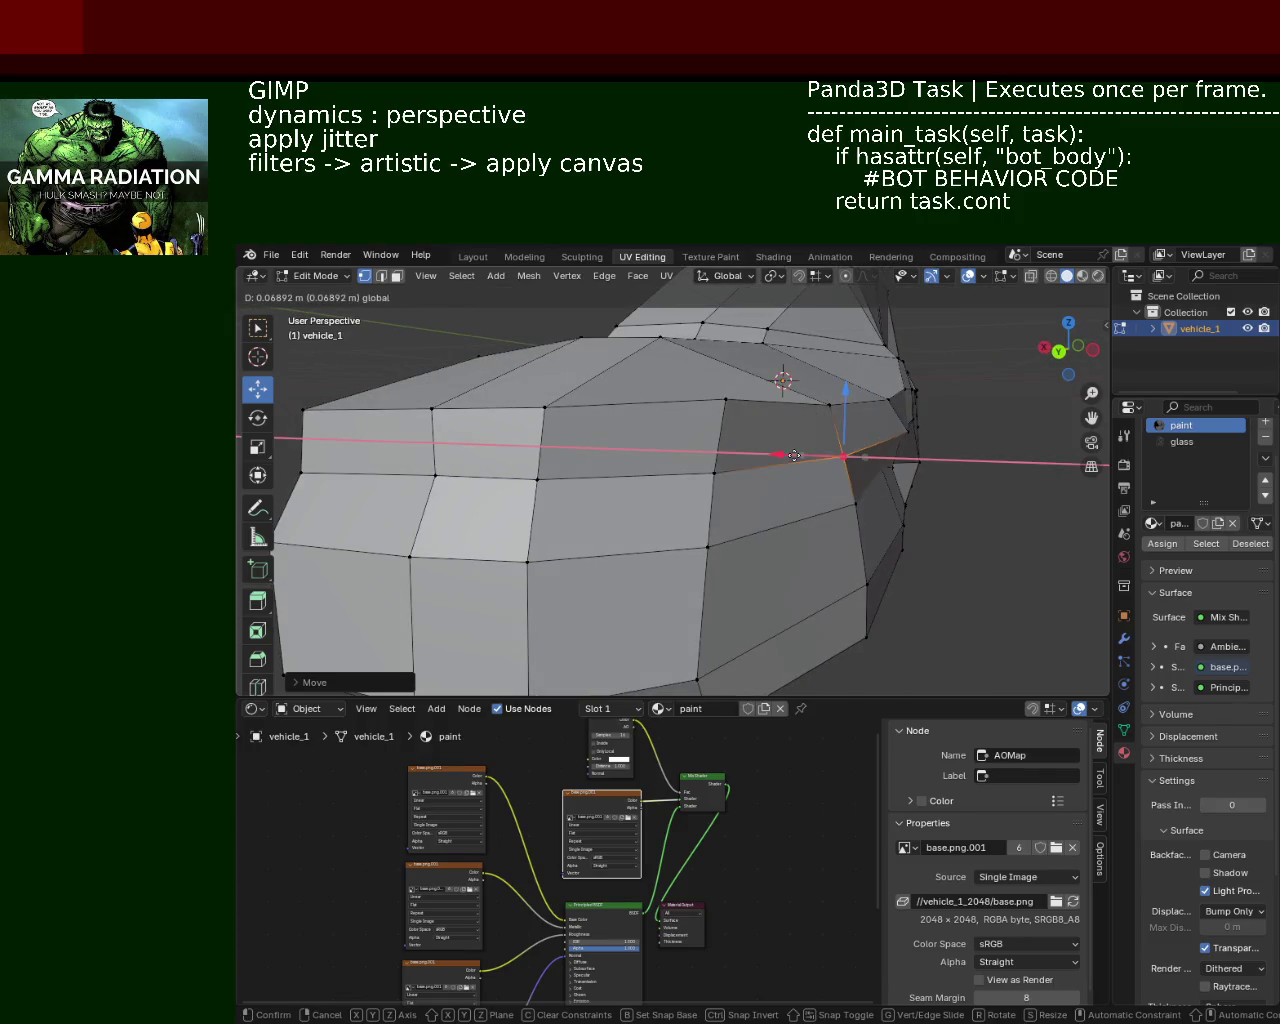
mouse_move(887, 440)
middle_mouse_down()
mouse_move(707, 487)
mouse_move(523, 509)
mouse_move(546, 449)
middle_mouse_up()
left_click(562, 522)
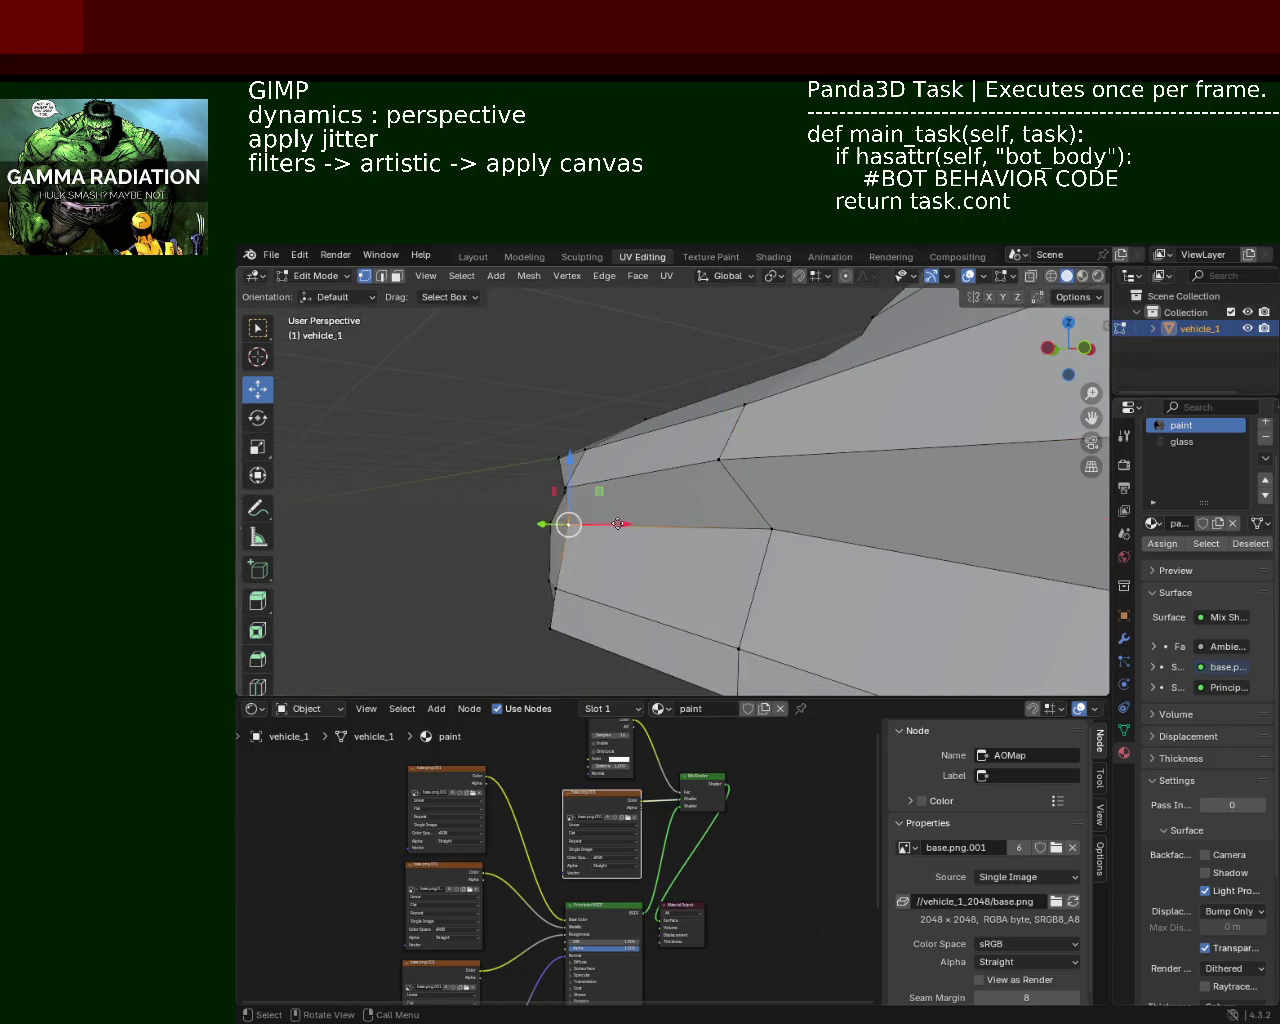
left_click(553, 588)
left_click(550, 628)
left_click_drag(606, 619, 614, 614)
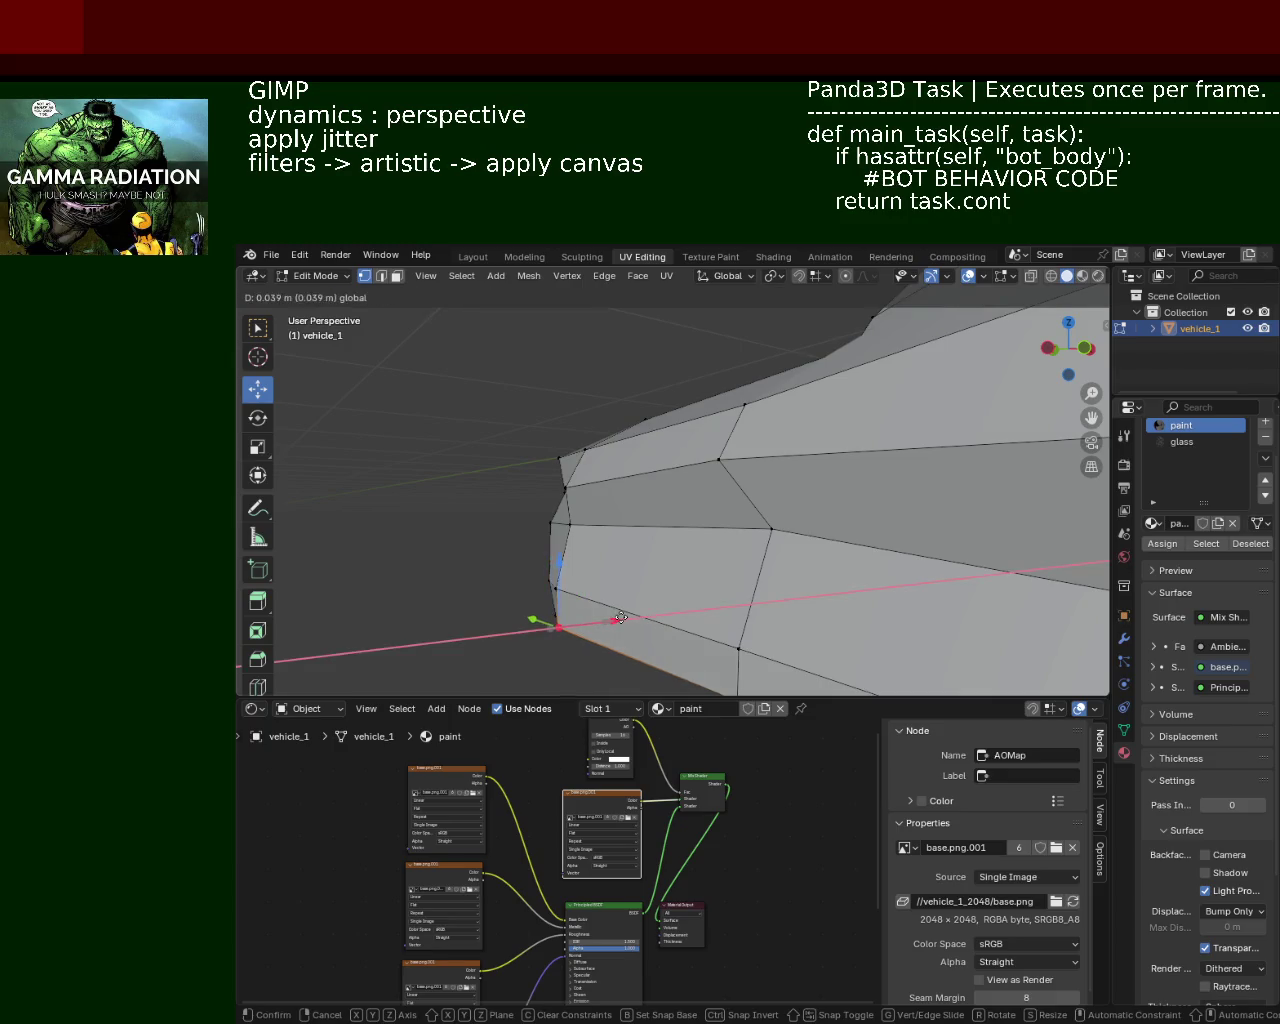
mouse_move(666, 534)
middle_mouse_down()
mouse_move(603, 451)
mouse_move(656, 509)
mouse_move(649, 481)
mouse_move(697, 443)
mouse_move(717, 449)
mouse_move(691, 472)
mouse_move(729, 503)
mouse_move(829, 477)
middle_mouse_up()
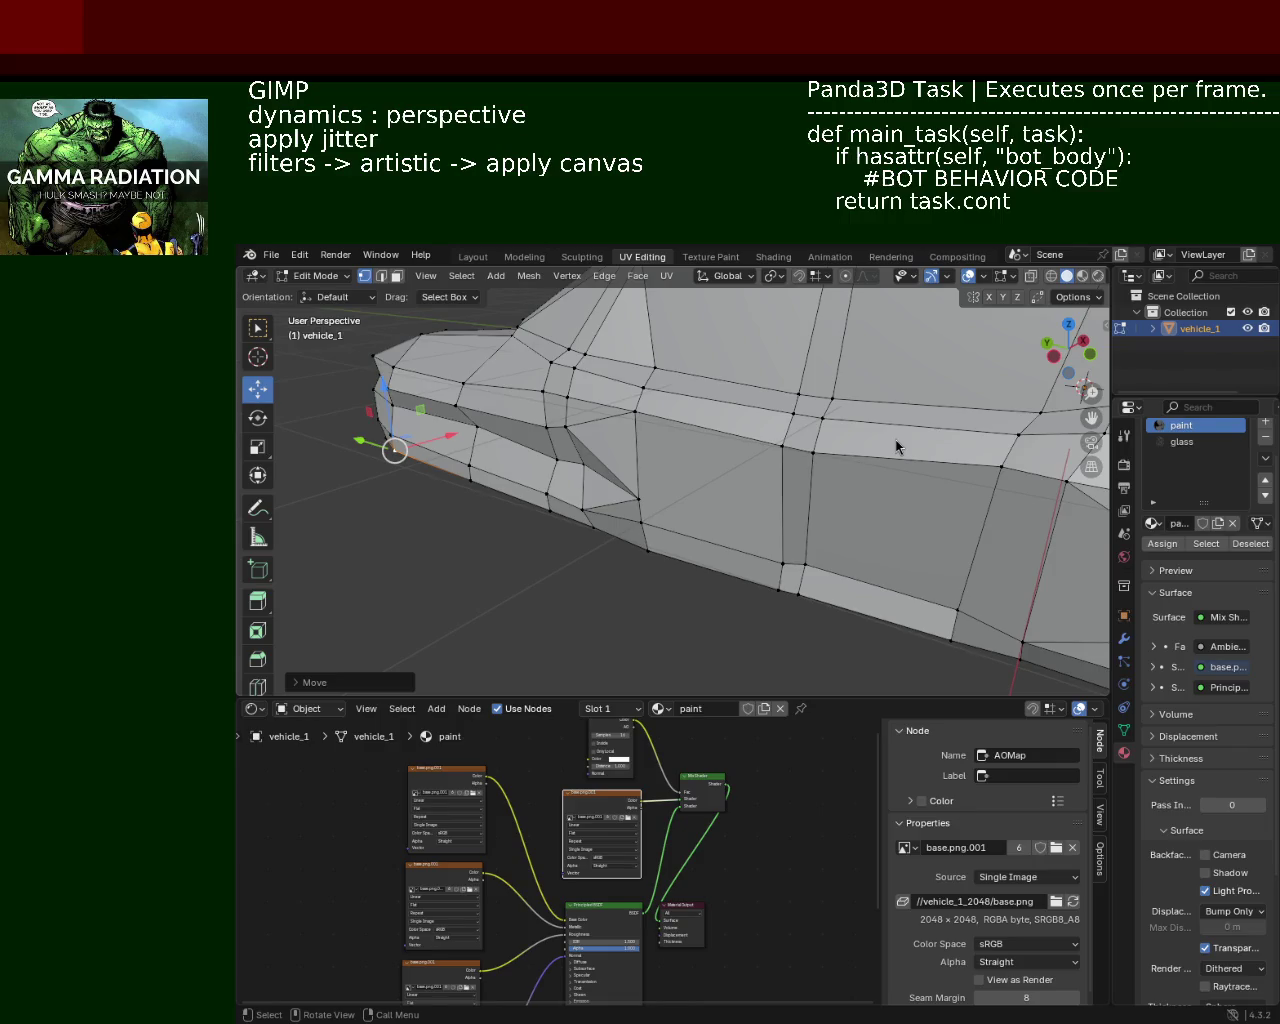
Step: Move a vertex on the lower side edge along Z, then fine-tune its height
mouse_move(562, 396)
middle_mouse_down()
mouse_move(651, 415)
mouse_move(570, 445)
mouse_move(634, 471)
middle_mouse_up()
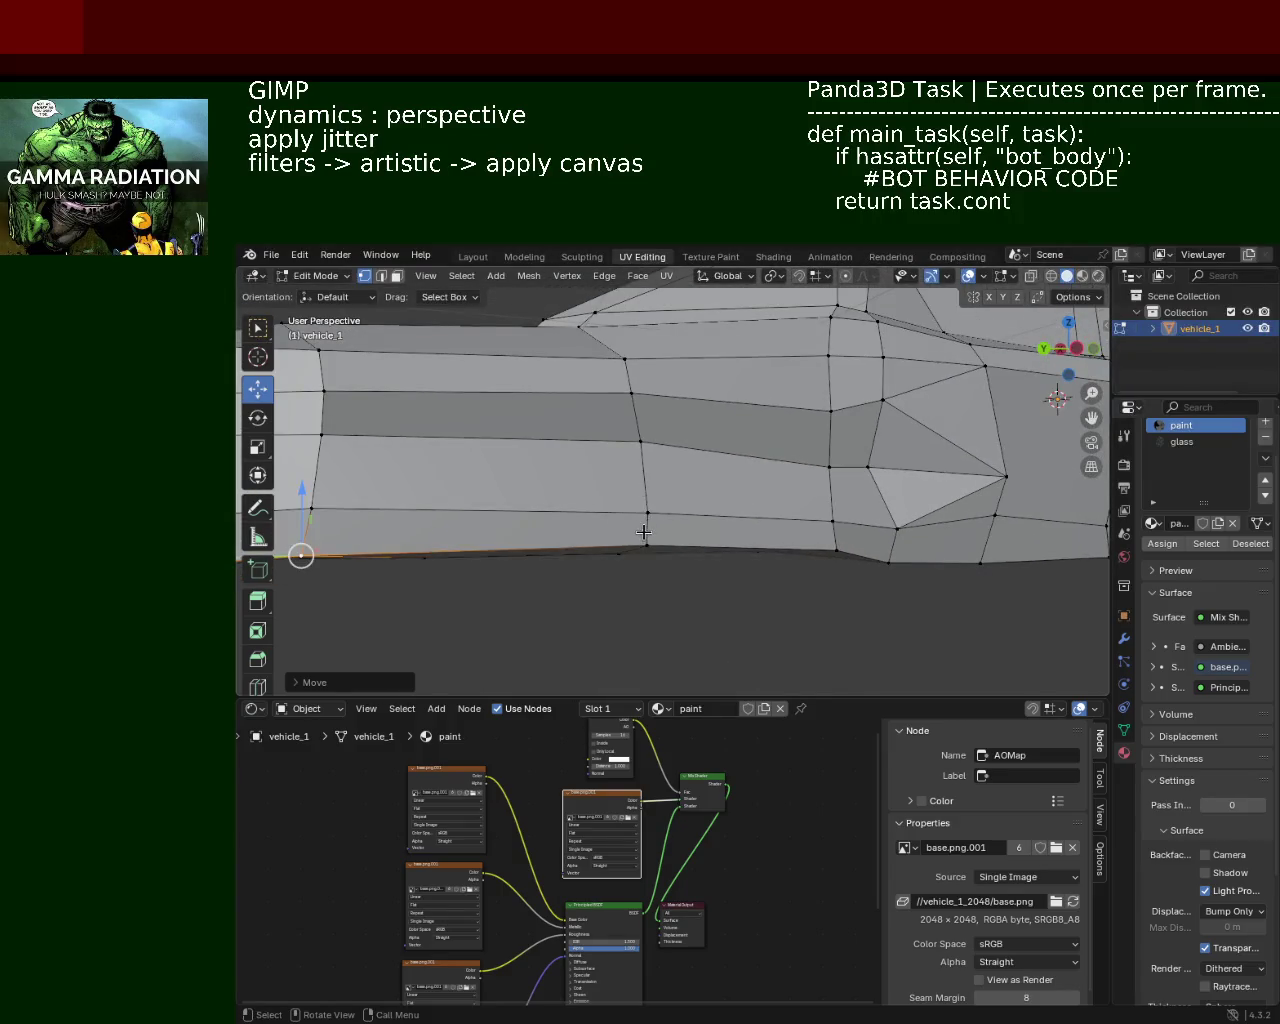
left_click(647, 528)
key("g")
key("z")
left_click(640, 440)
key("g")
key("z")
left_click(637, 404)
mouse_move(640, 434)
middle_mouse_down()
mouse_move(647, 494)
mouse_move(612, 462)
mouse_move(770, 486)
mouse_move(851, 463)
mouse_move(626, 479)
middle_mouse_up()
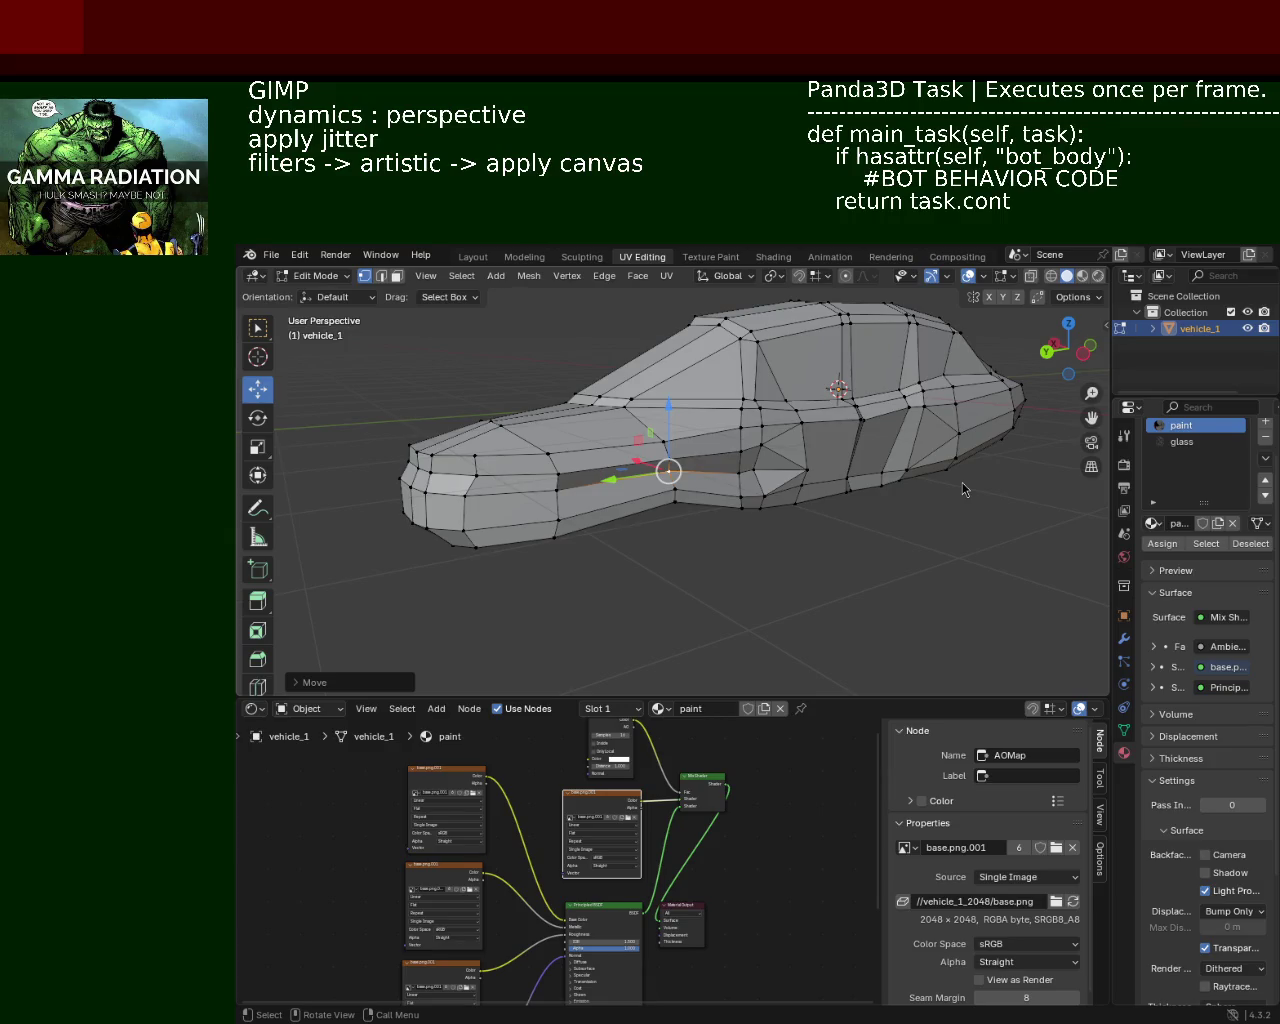
Step: Select edges on the side panel's lower and middle loops for subdividing
mouse_move(674, 529)
middle_mouse_down("ctrl")
mouse_move(682, 474)
mouse_move(709, 507)
middle_mouse_up("ctrl")
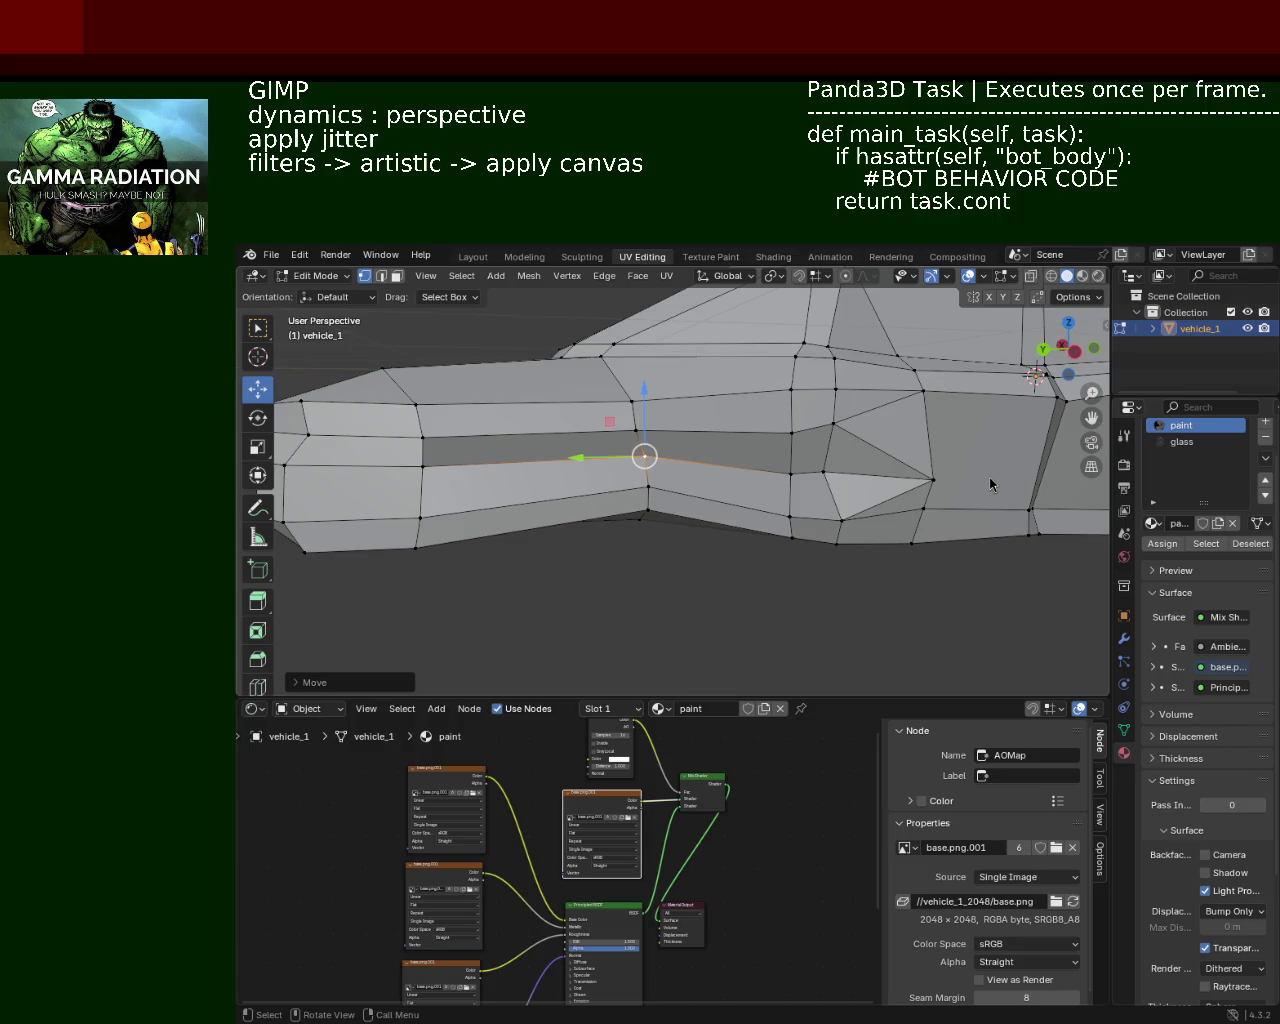
mouse_move(576, 405)
middle_mouse_down("ctrl")
mouse_move(680, 533)
mouse_move(655, 493)
mouse_move(447, 413)
middle_mouse_up("ctrl")
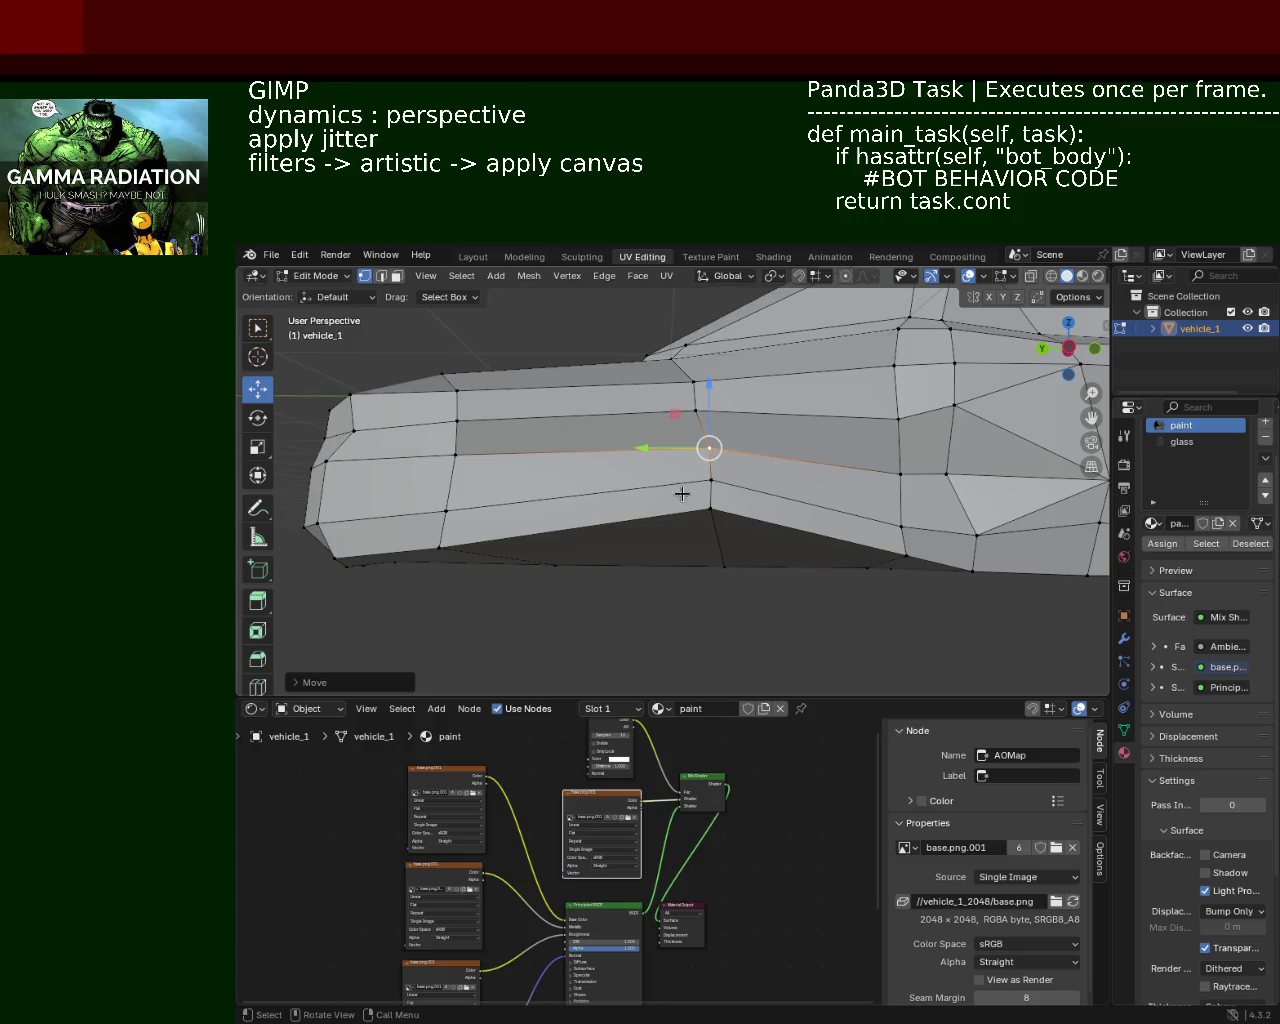
left_click(698, 504, "alt")
key("ctrl+e")
left_click(566, 500, "alt")
left_click(692, 488)
left_click(493, 505, "shift")
left_click(550, 499, "shift")
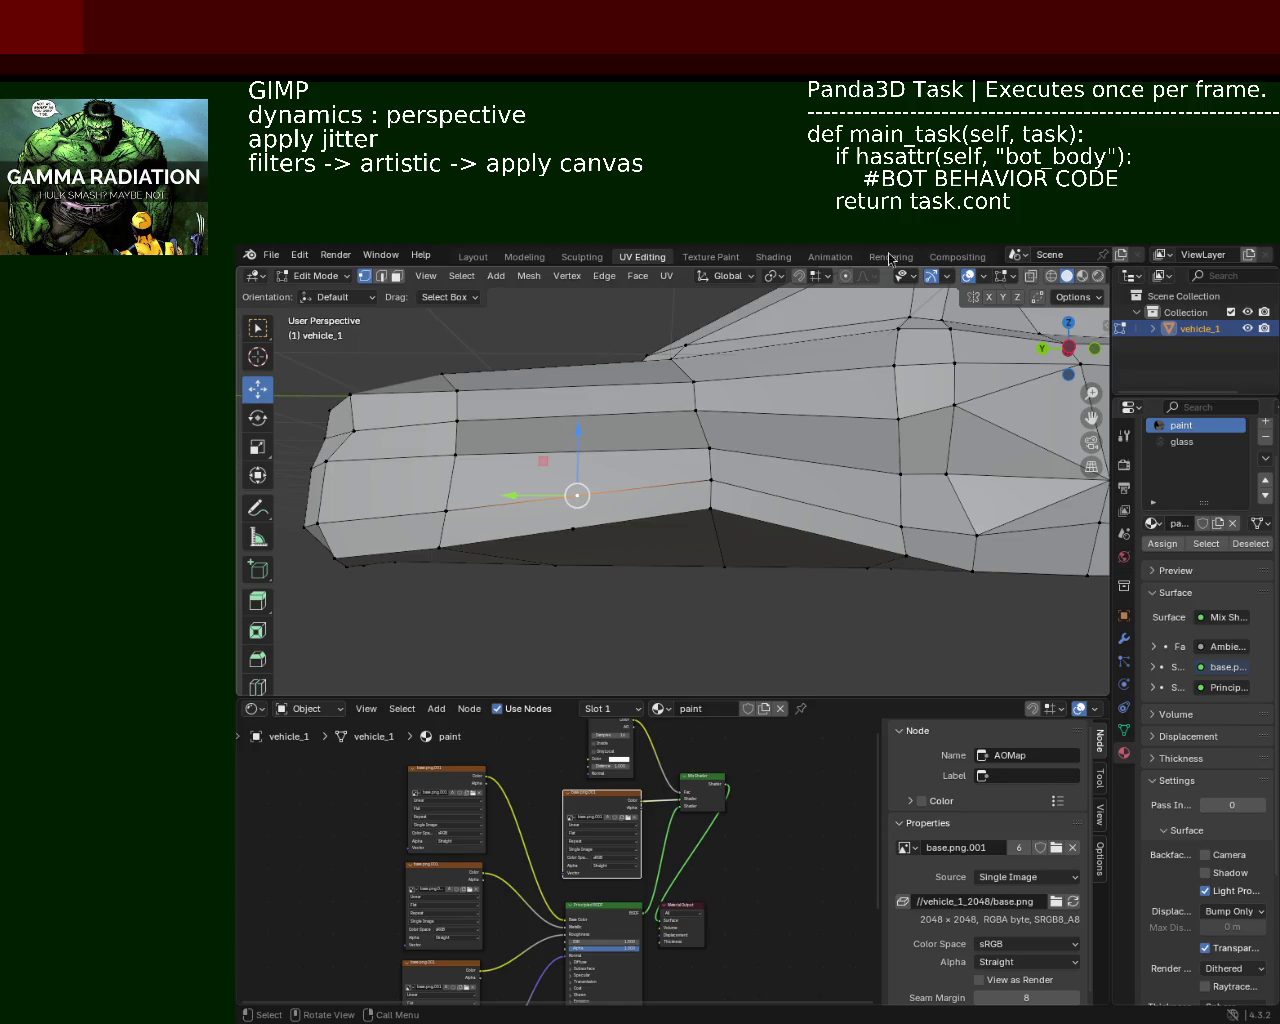
Step: Select vertices along the lower edge and try moving one down, then undo it
left_click(682, 470)
left_click(880, 525)
left_click(806, 503)
left_click(710, 509)
key("ctrl+e")
left_click(806, 503)
left_click_drag(806, 503, 806, 517)
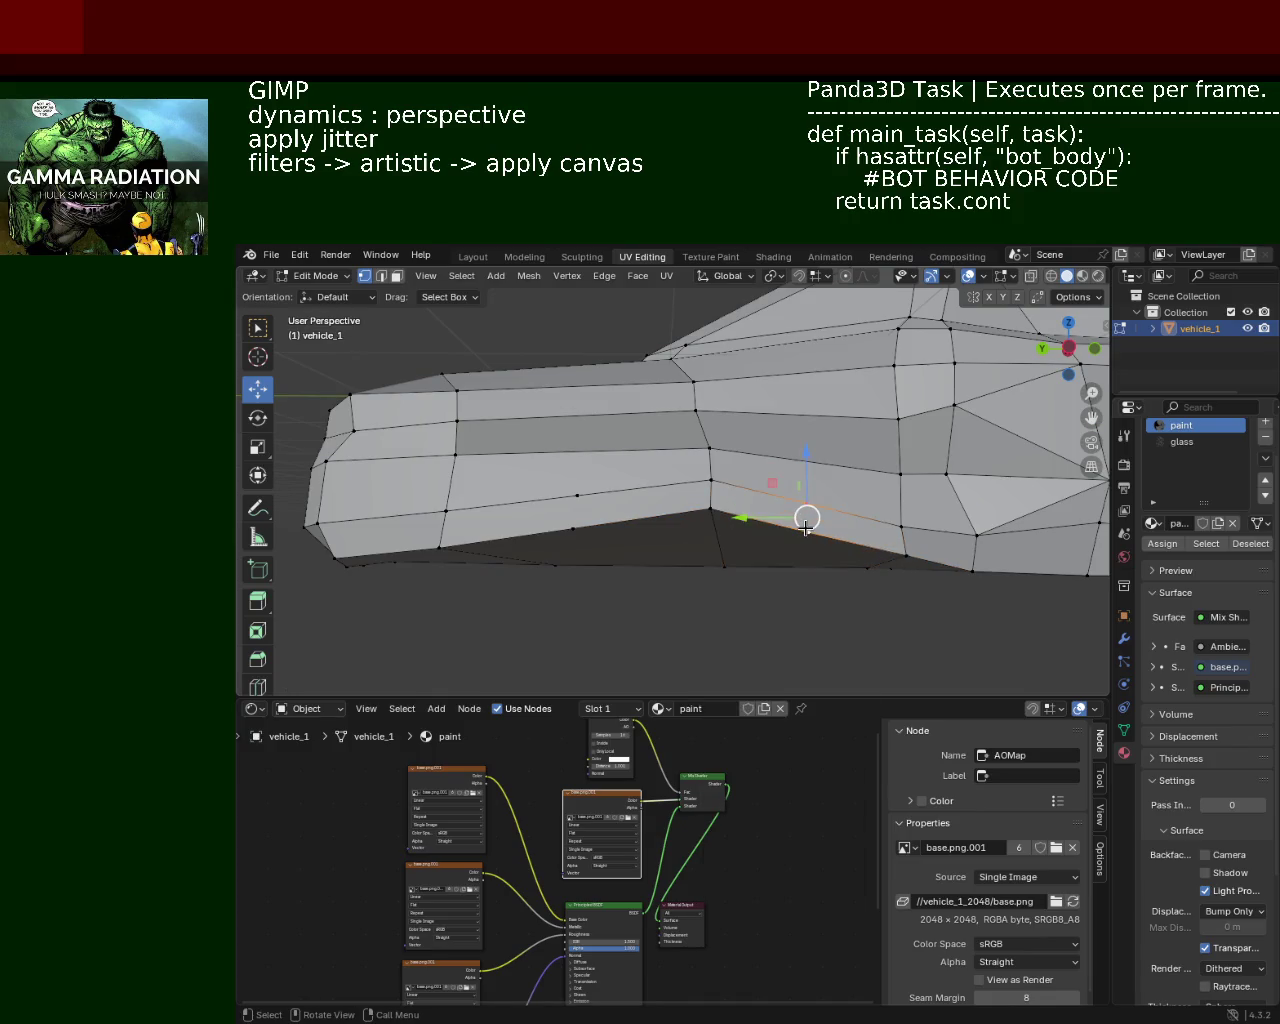
key("ctrl+z")
Step: Raise the vertex below the side panel and select two forward panel vertices forming an edge
left_click(578, 515)
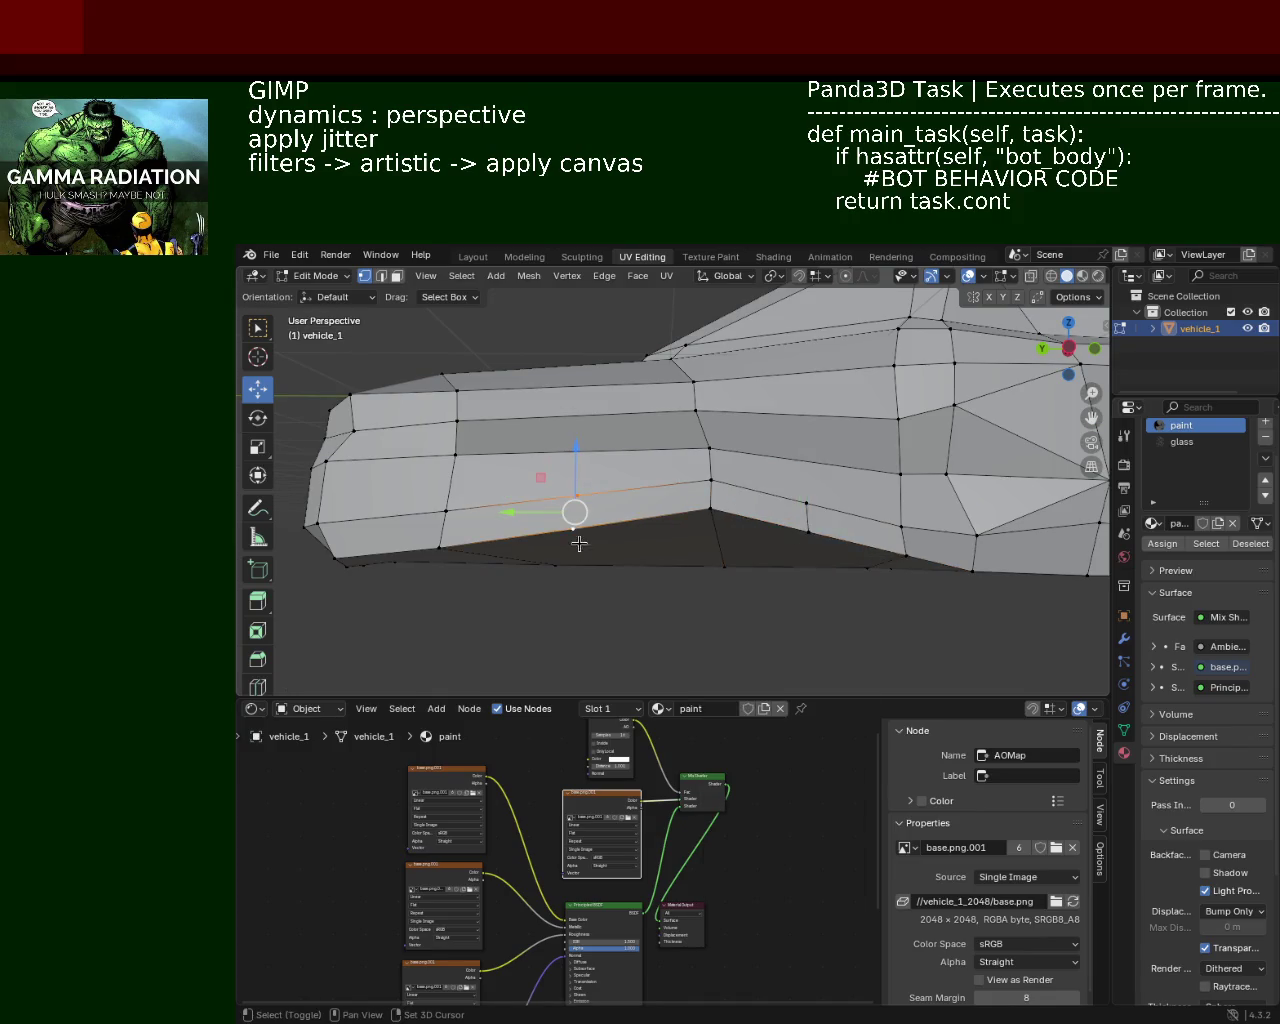
left_click_drag(575, 512, 577, 495)
left_click(452, 458)
left_click(710, 449, "shift")
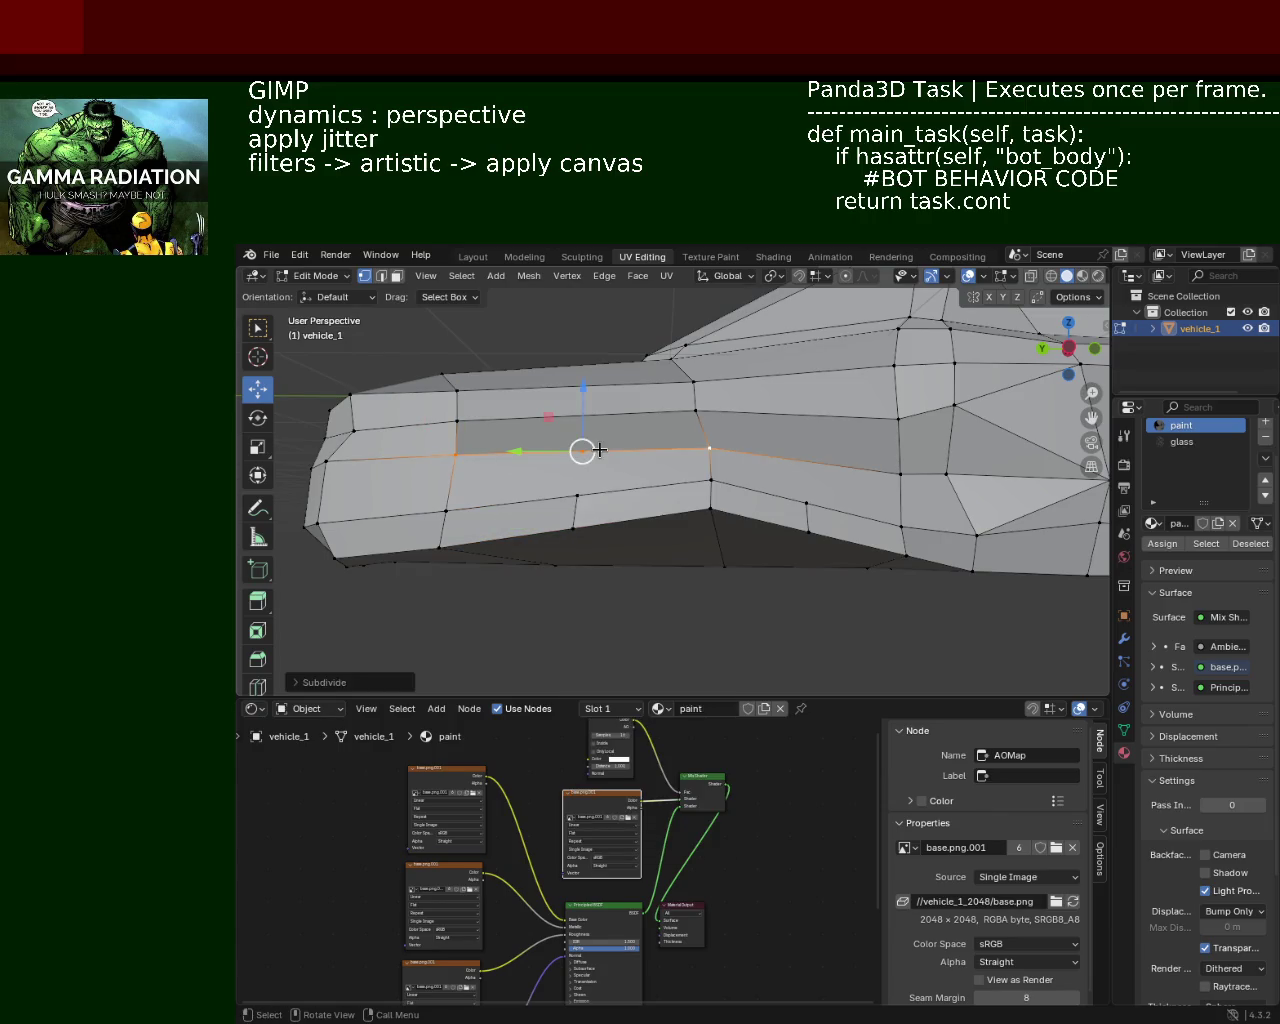
Step: Split a panel edge with a new midpoint vertex and keep only that vertex selected
left_click(575, 488)
left_click(797, 474)
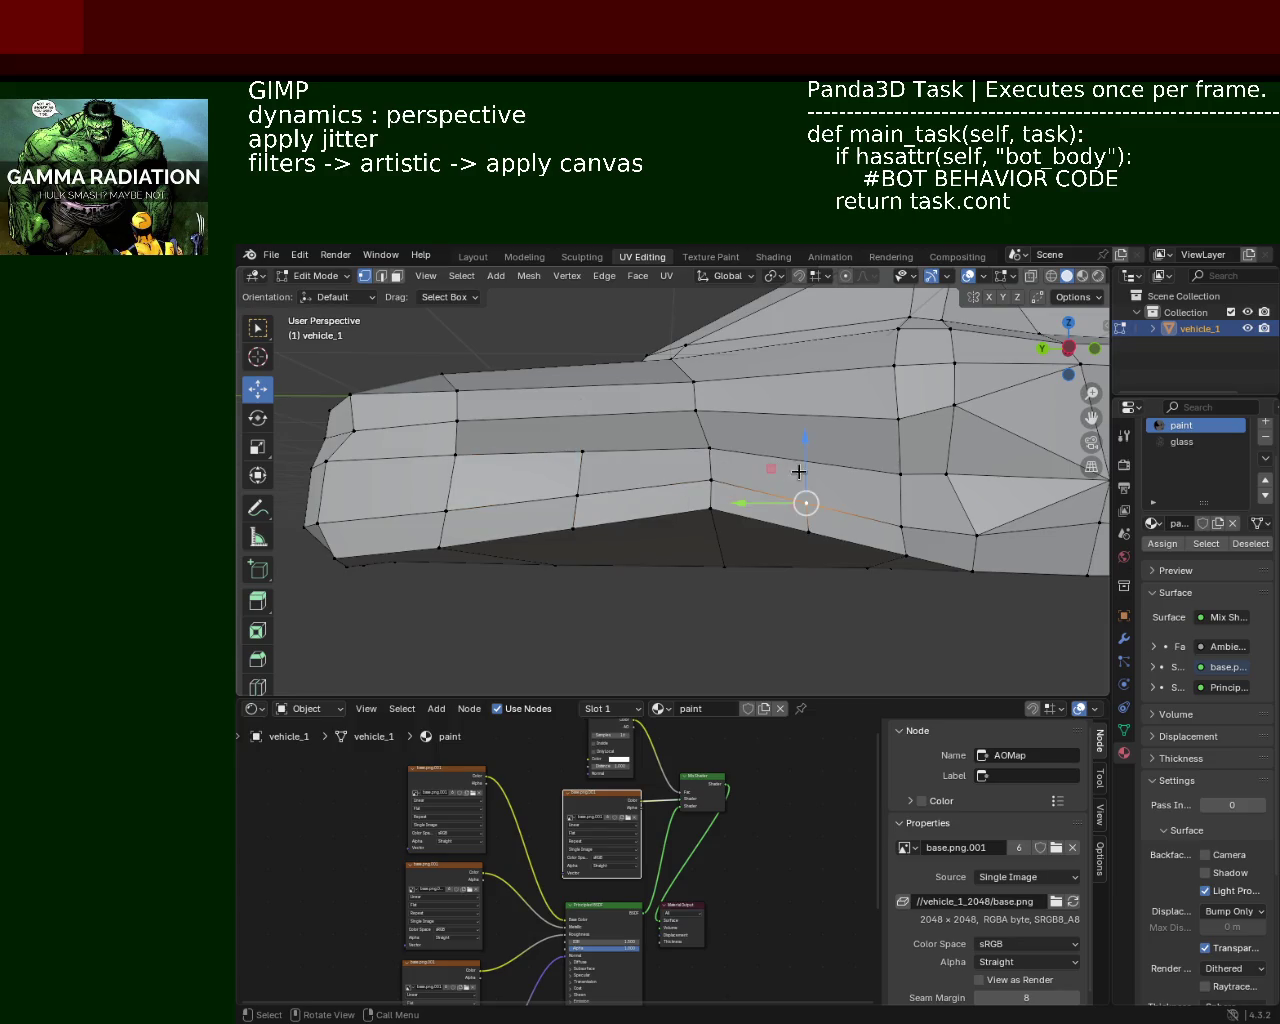
left_click(706, 449)
left_click(900, 474, "shift")
right_click(786, 500)
left_click(784, 511)
left_click(806, 503)
left_click(808, 459, "shift")
left_click(808, 459)
Step: Slide the vertical edge columns near the arch along the body on the Y axis
middle_click_drag(729, 485, 654, 467)
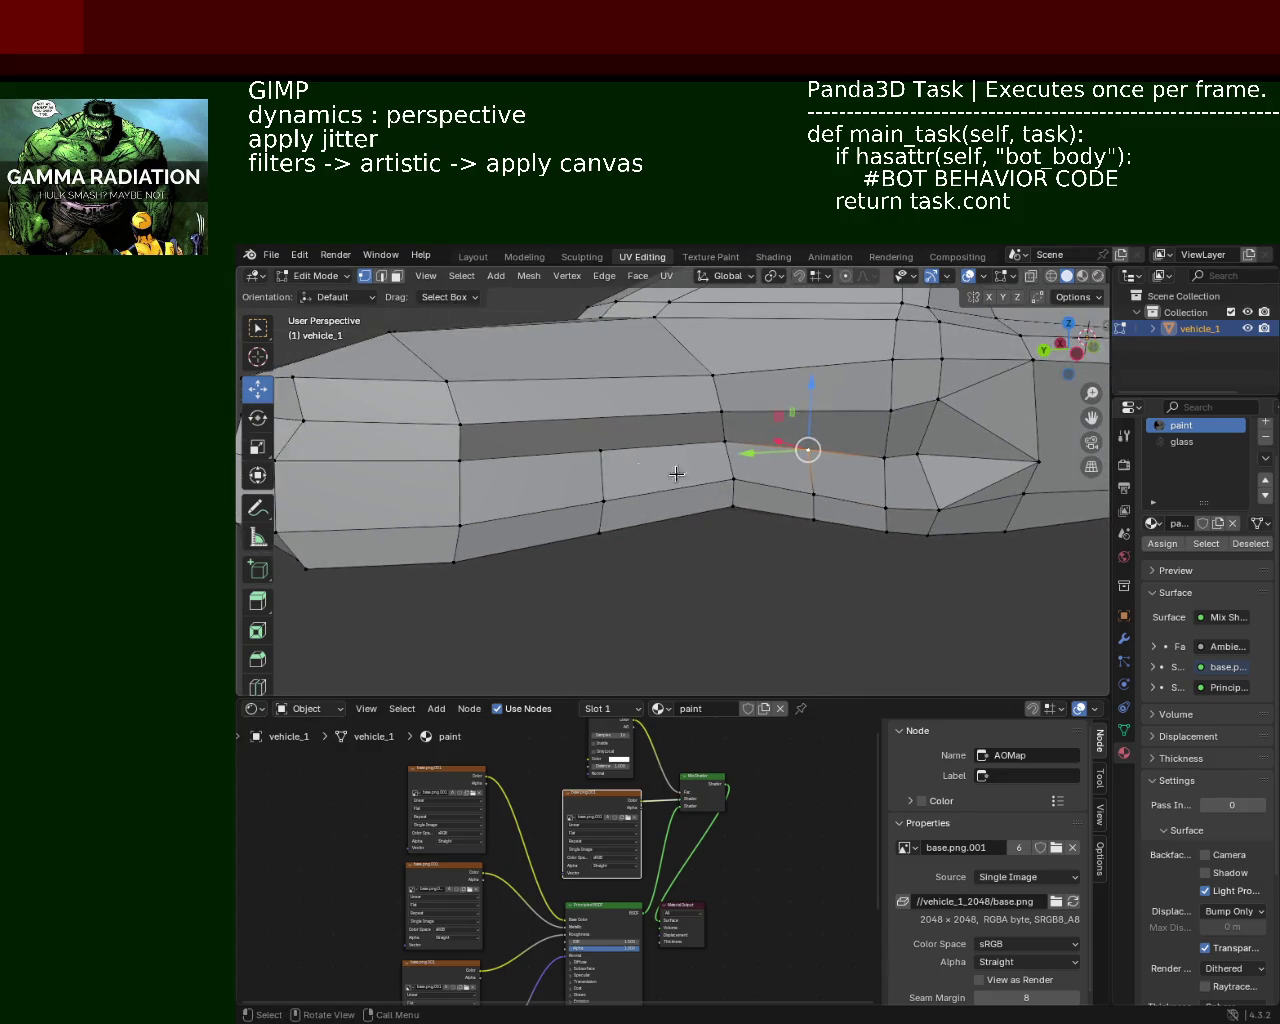
left_click(600, 450)
left_click(603, 500, "shift")
left_click(600, 532, "shift")
key("g")
key("g")
left_click(680, 476)
left_click(808, 450)
left_click(823, 488, "alt")
key("g")
key("y")
Step: Raise the selected arch vertex vertically to a new height
middle_click_drag(699, 458, 717, 457)
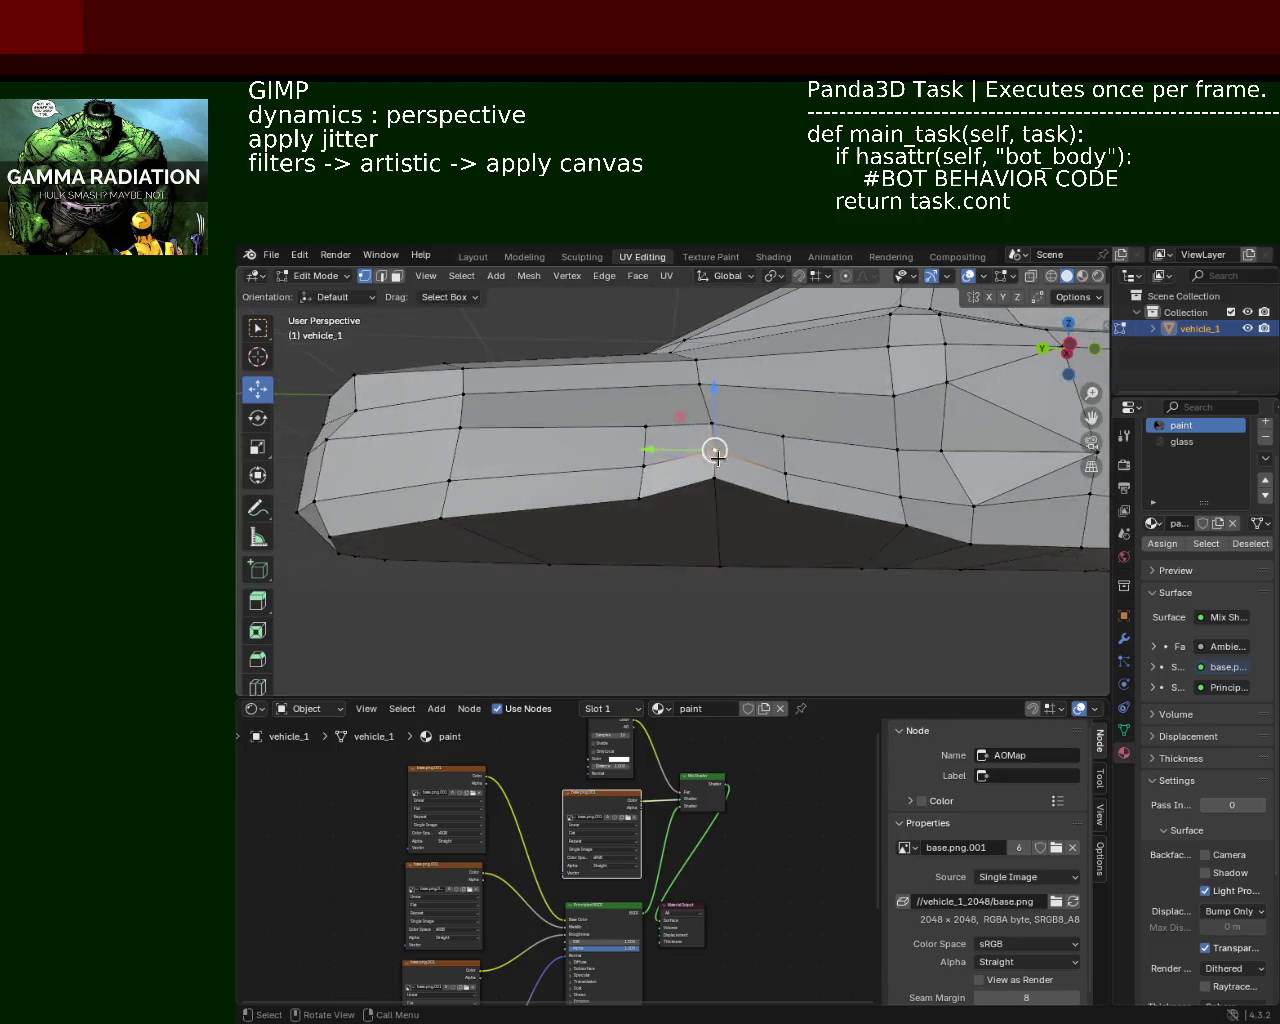
left_click_drag(706, 418, 708, 351)
key("g")
left_click(710, 349)
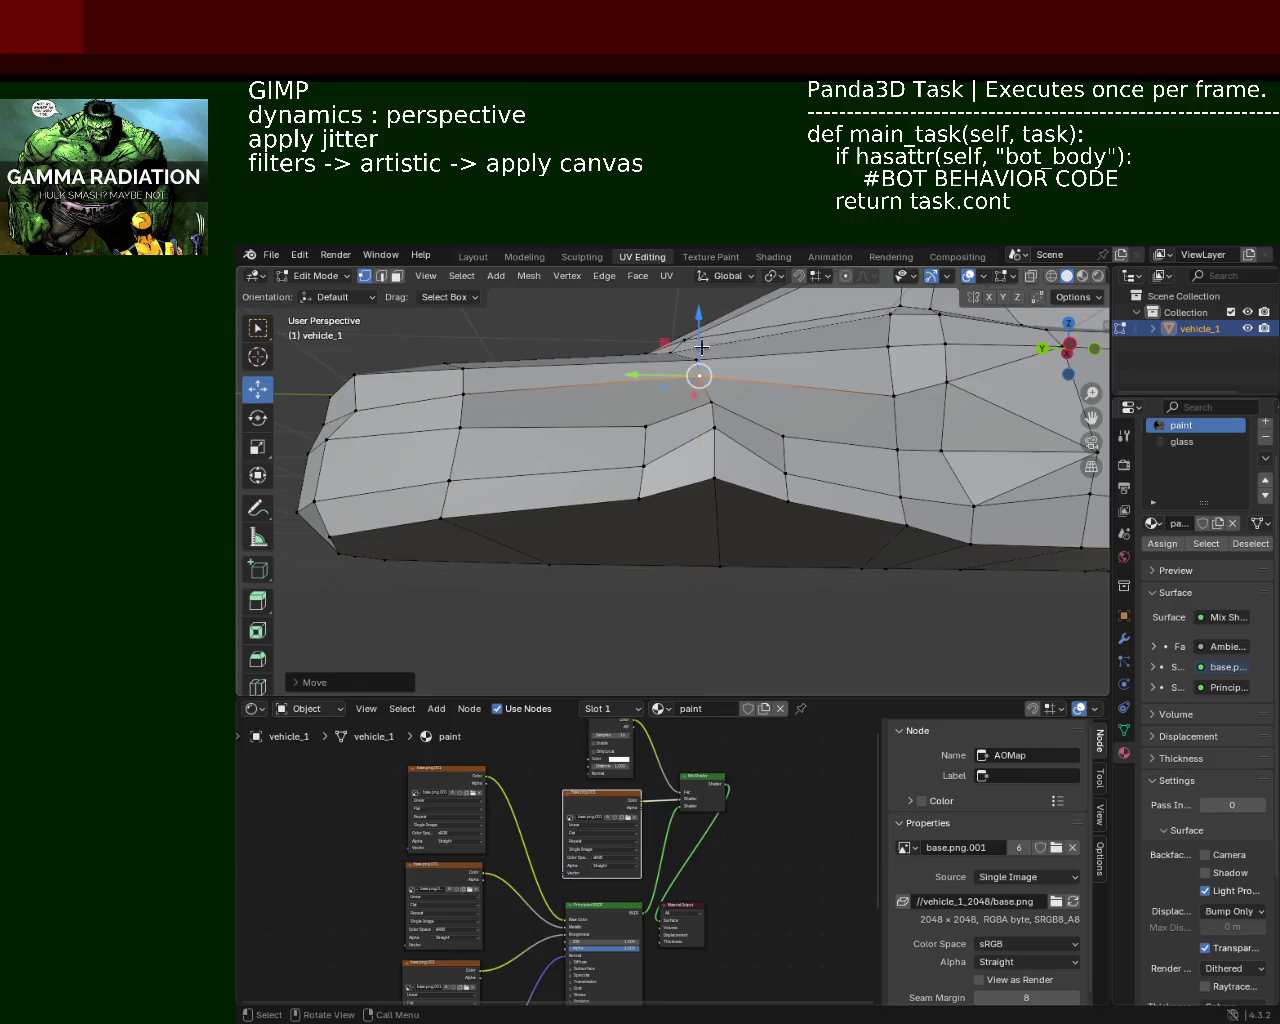
key("g")
key("y")
Step: Lower one arch vertex slightly and raise the vertex below the arch along Z
left_click(645, 425)
key("g")
key("z")
left_click(643, 450)
left_click(714, 478)
key("g")
key("z")
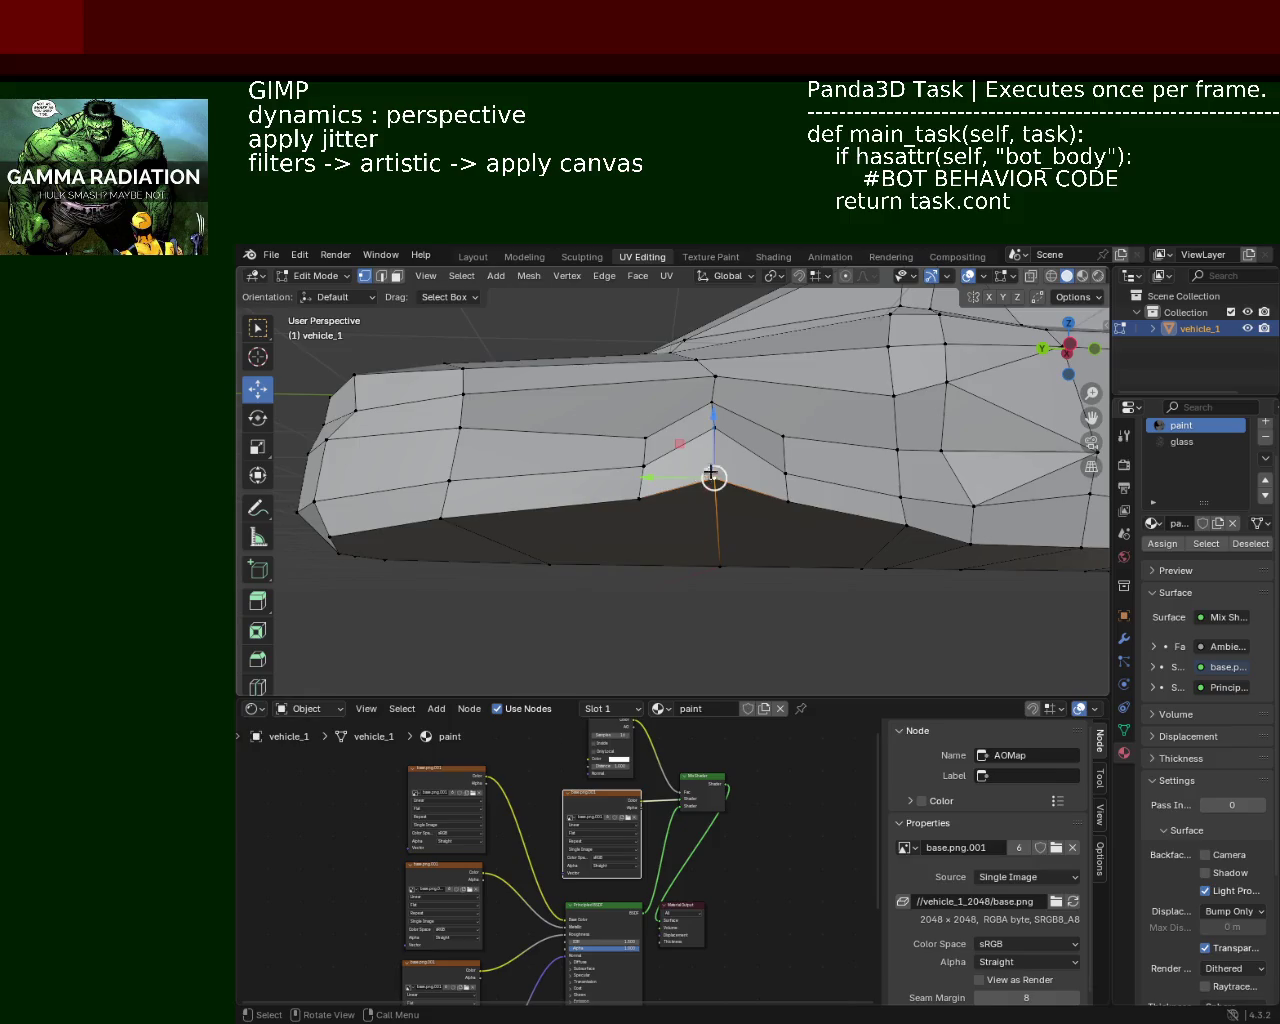
left_click(710, 413)
scroll(748, 431, "up", 2)
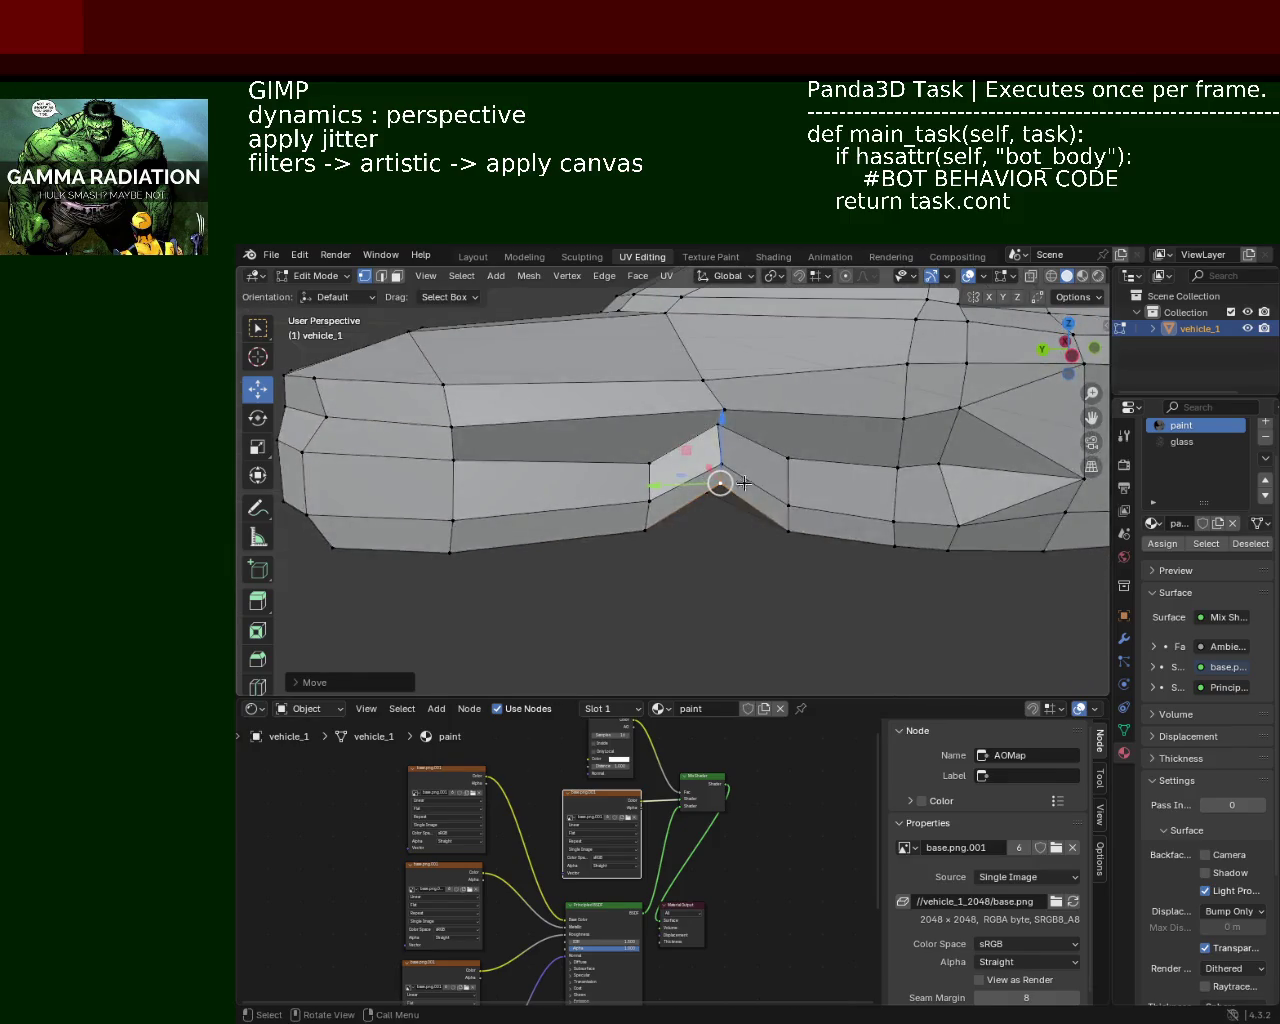
scroll(748, 431, "up", 2)
Step: Undo and redo recent changes, then raise the selected notch edge upward
left_click(641, 456)
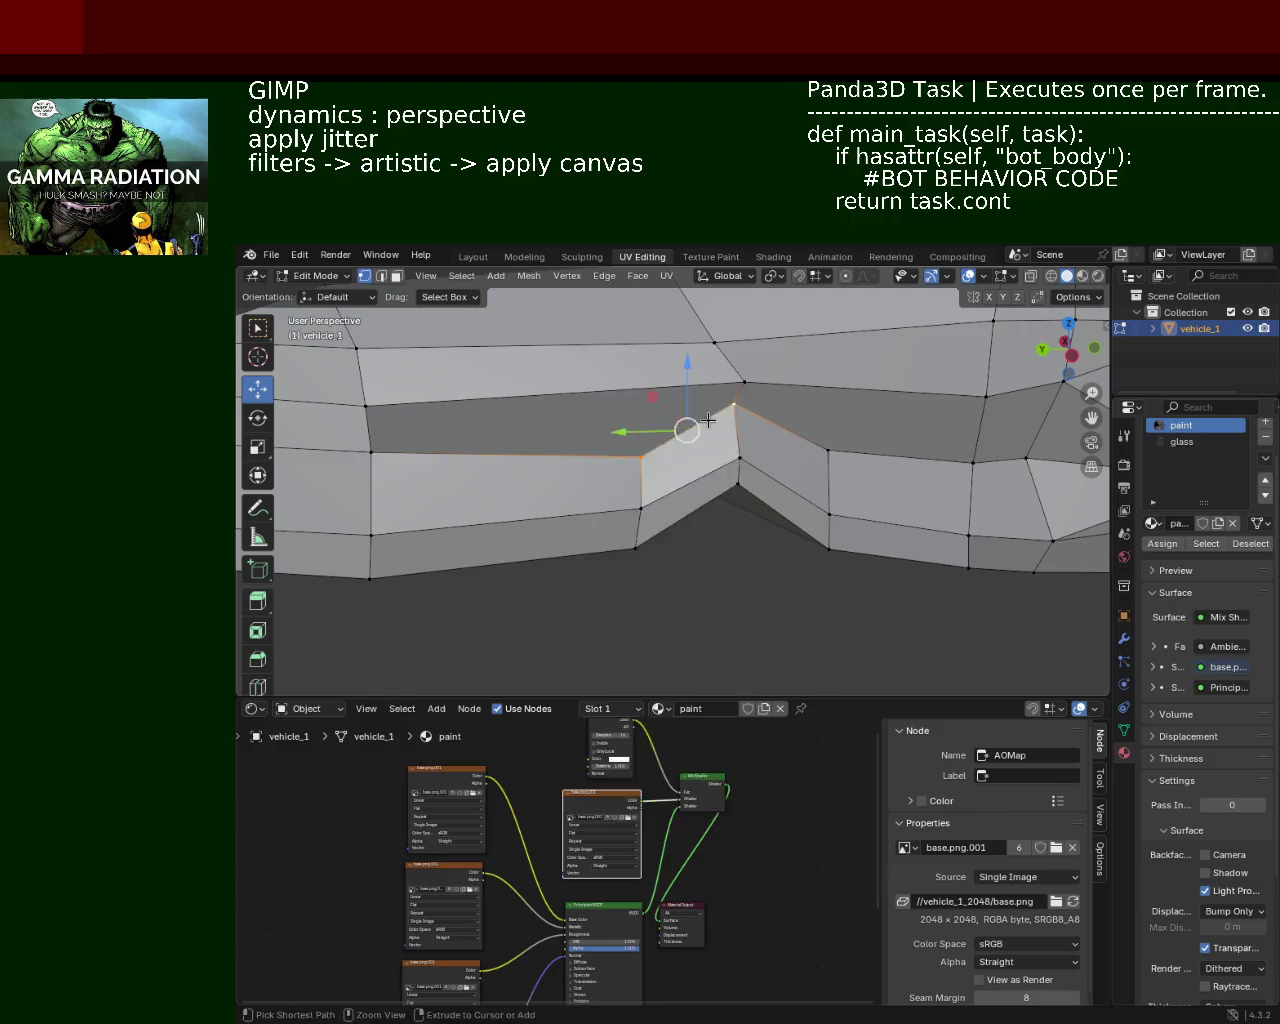
key("ctrl+z")
key("ctrl+z")
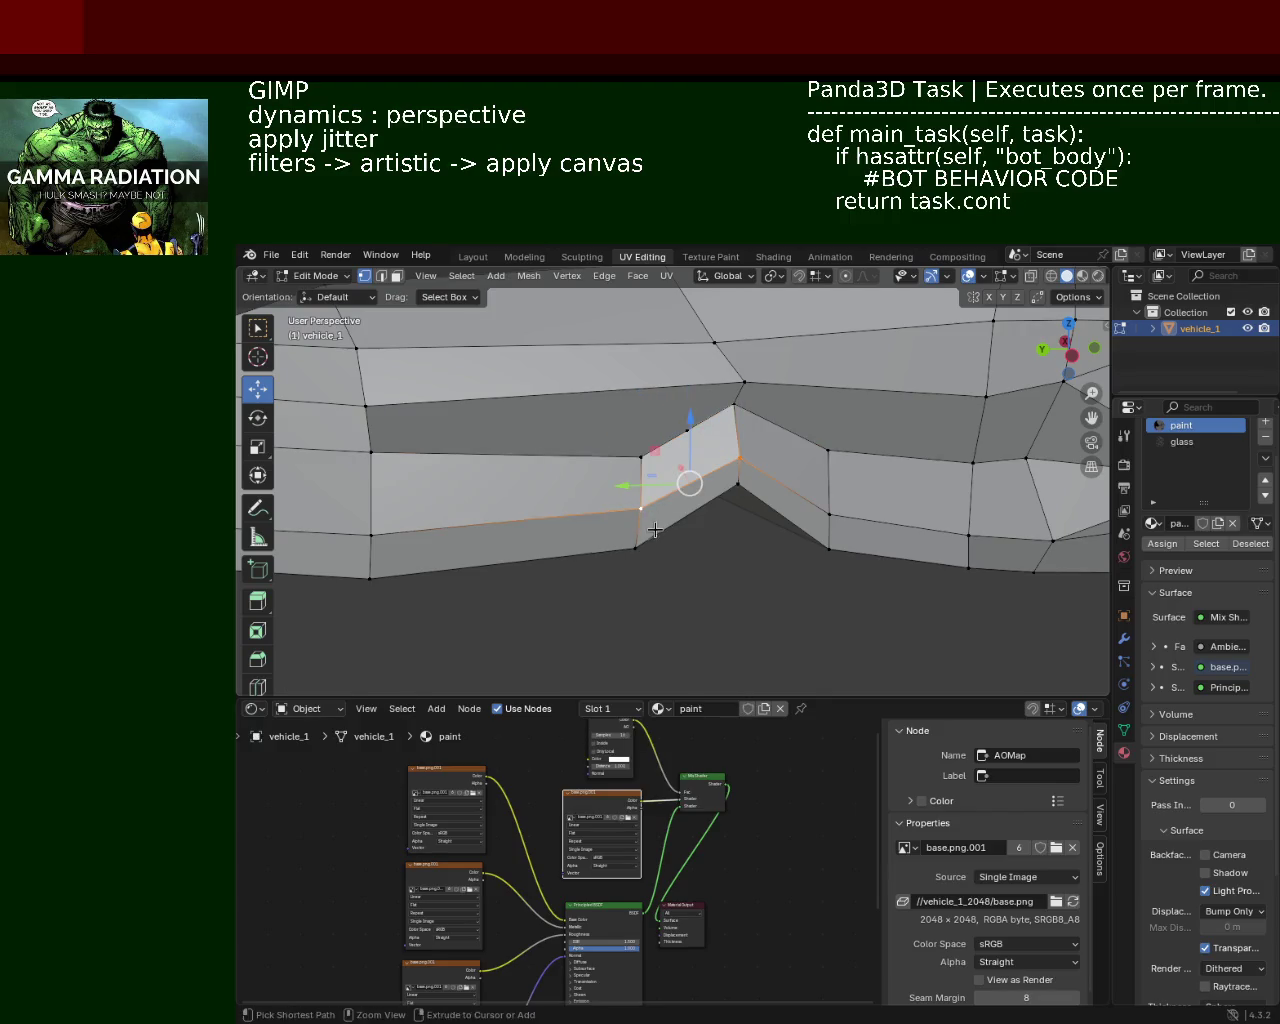
key("ctrl+z")
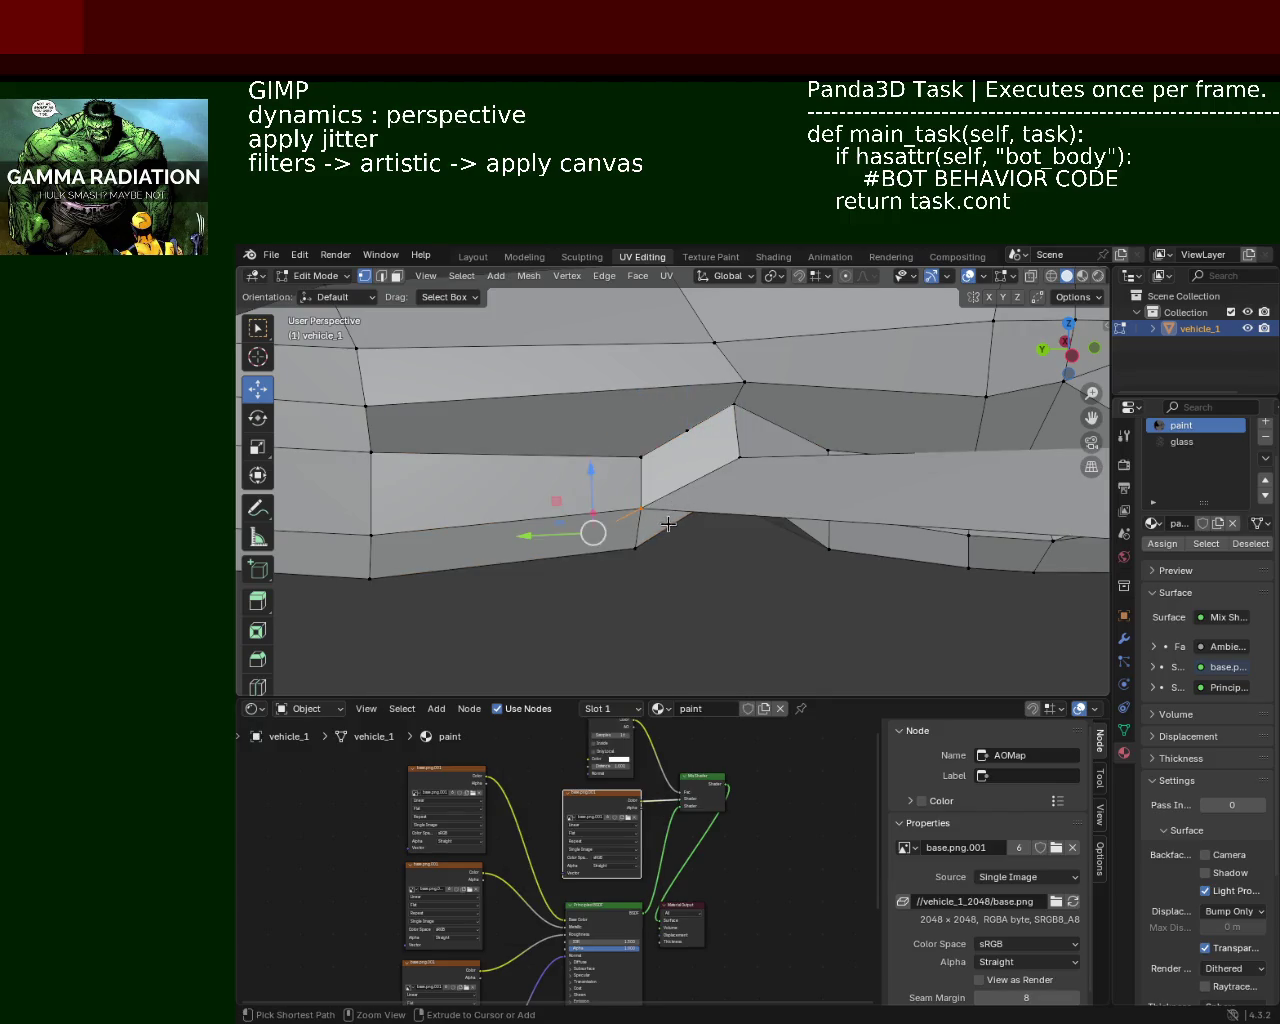
key("ctrl+z")
key("ctrl+shift+z")
key("ctrl+shift+z")
key("ctrl+shift+z")
key("ctrl+shift+z")
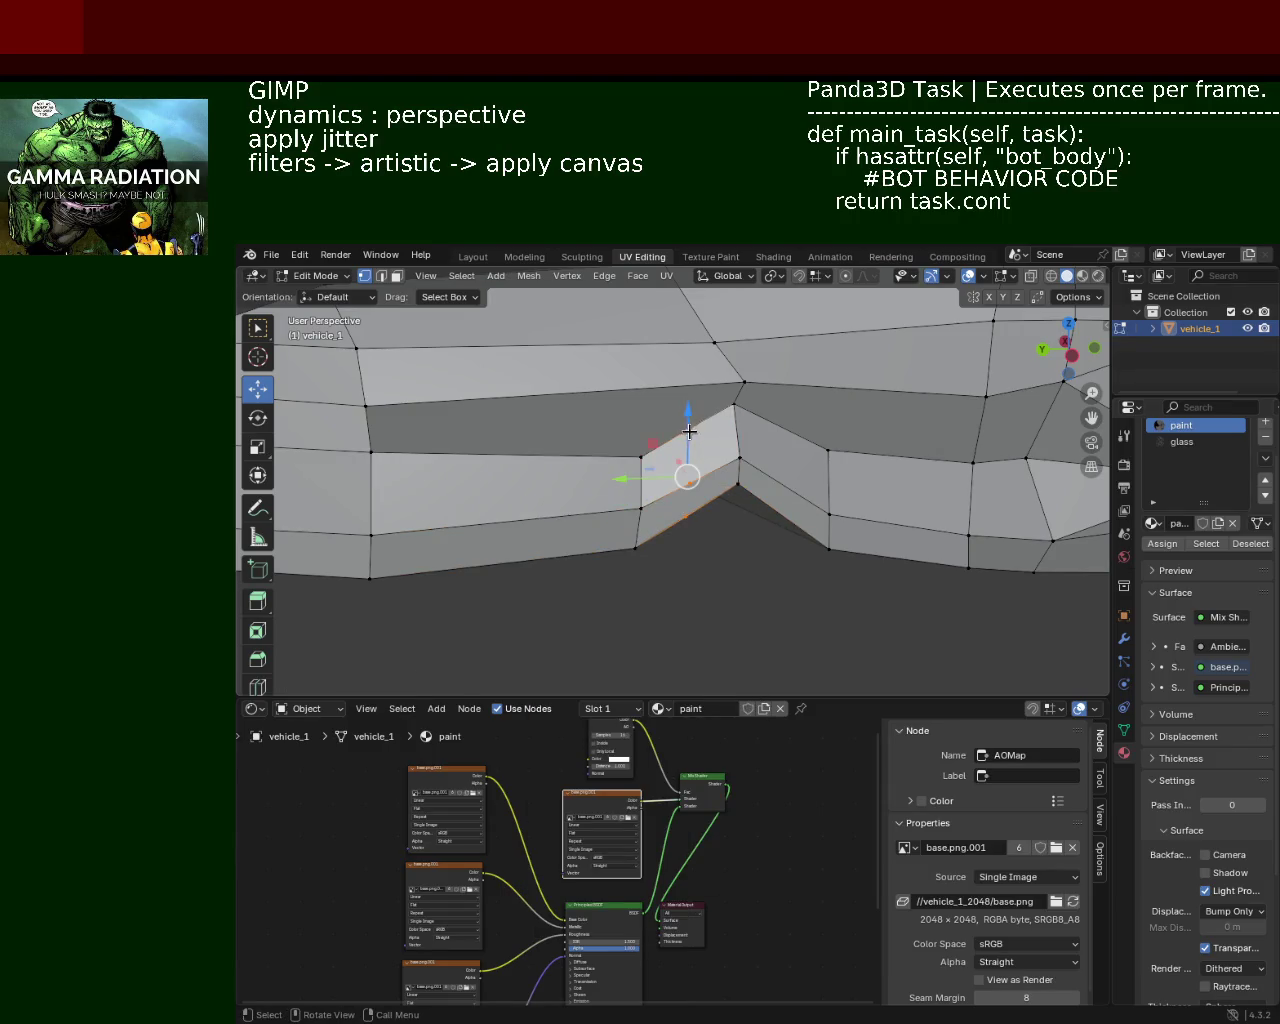
left_click_drag(689, 431, 688, 411)
Step: Subdivide the vertical edge beside the notch and rotate neighbouring edges with Ctrl+E
left_click(746, 410)
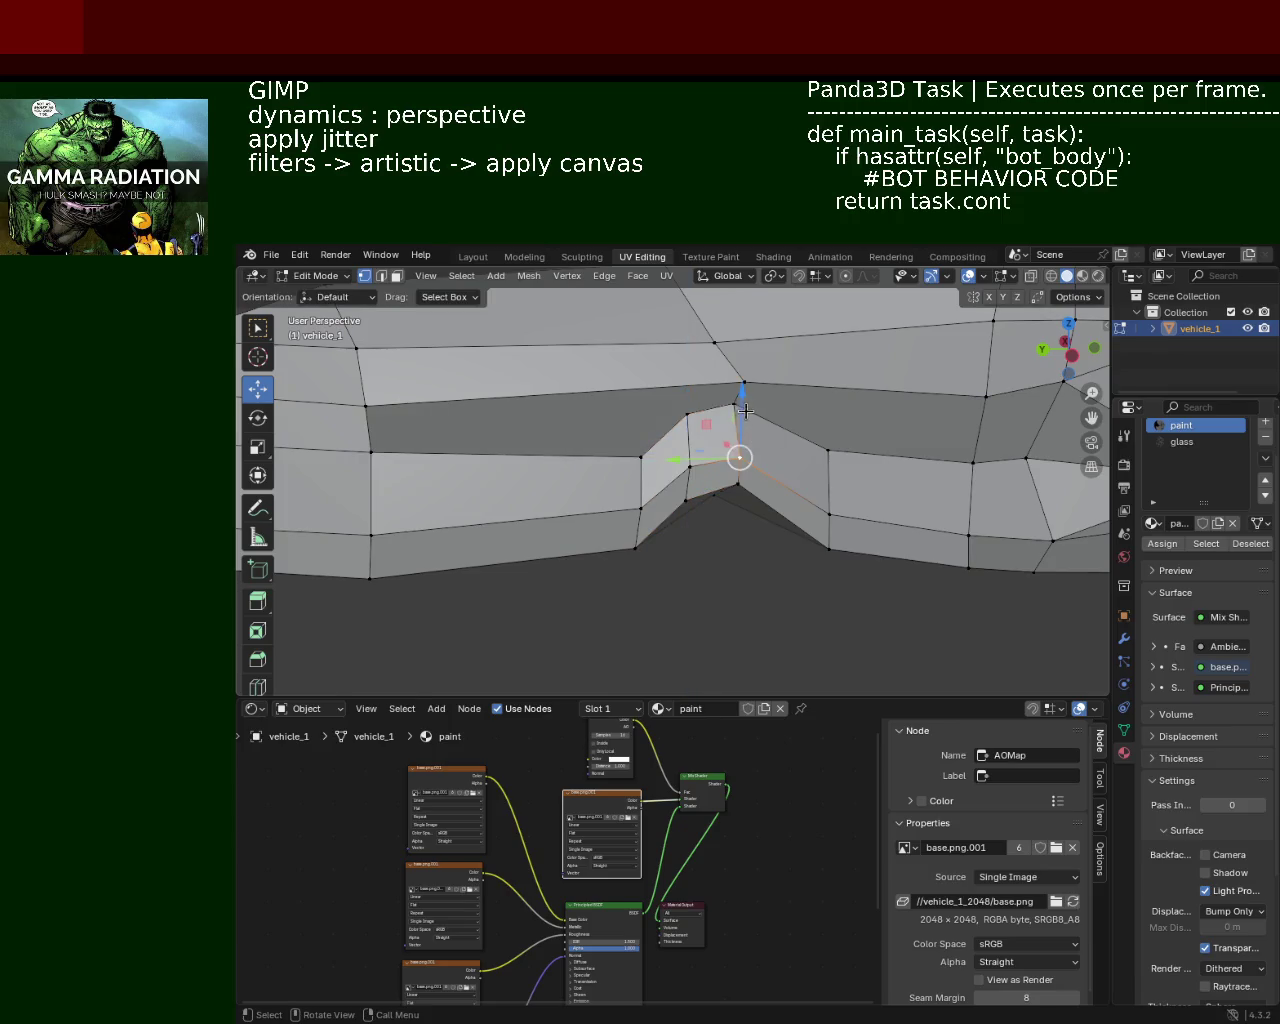
key("ctrl+e")
left_click(774, 478)
key("ctrl+e")
left_click(816, 505)
key("ctrl+e")
left_click(823, 546)
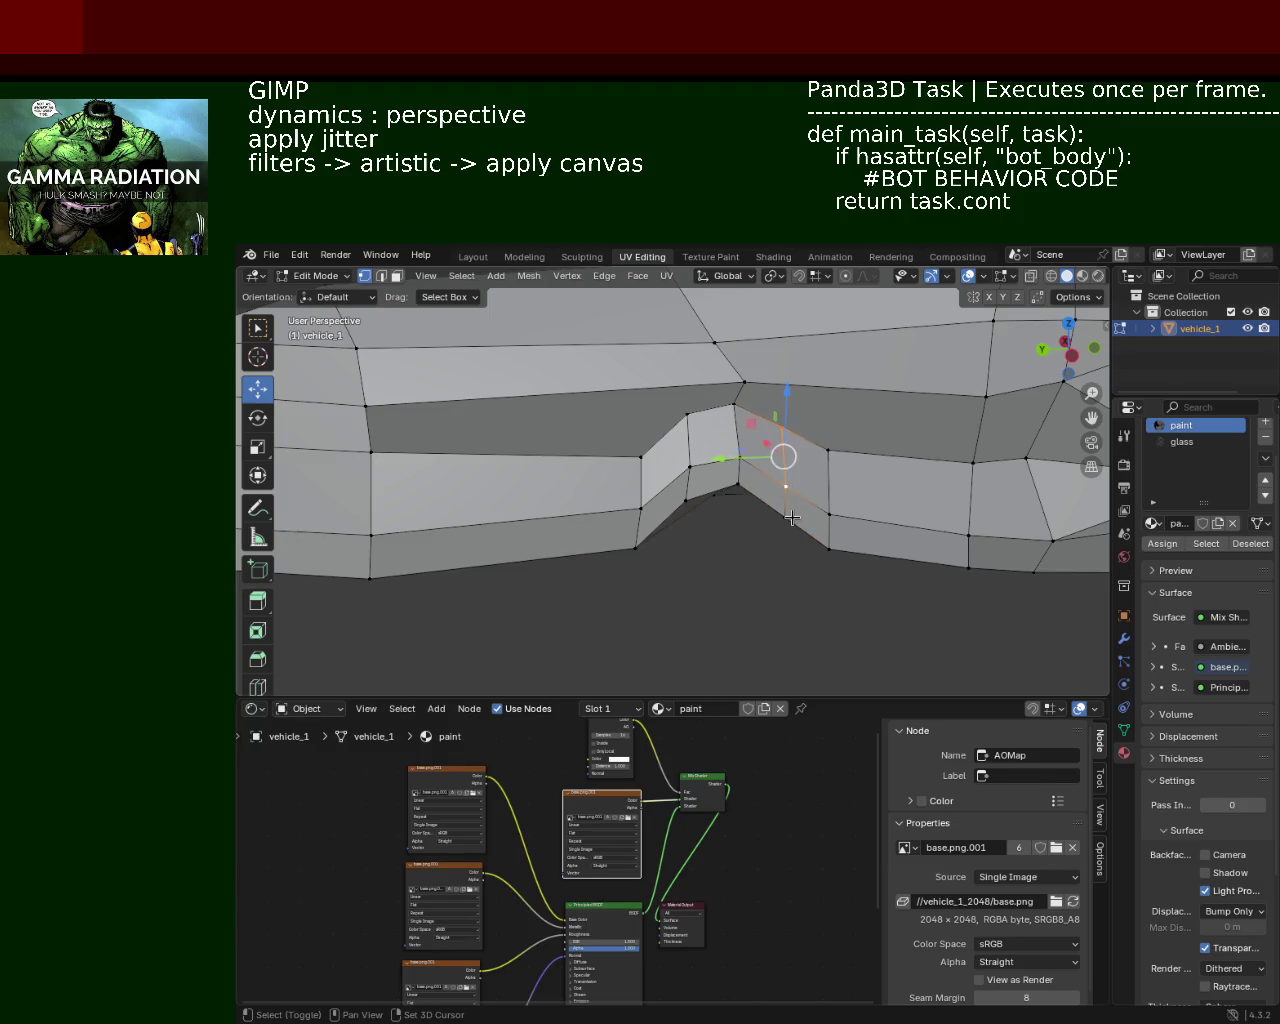
Step: Raise the notch vertex about 0.114 m along Z and view the whole car body
key("g")
key("z")
key("Escape")
key("g")
key("z")
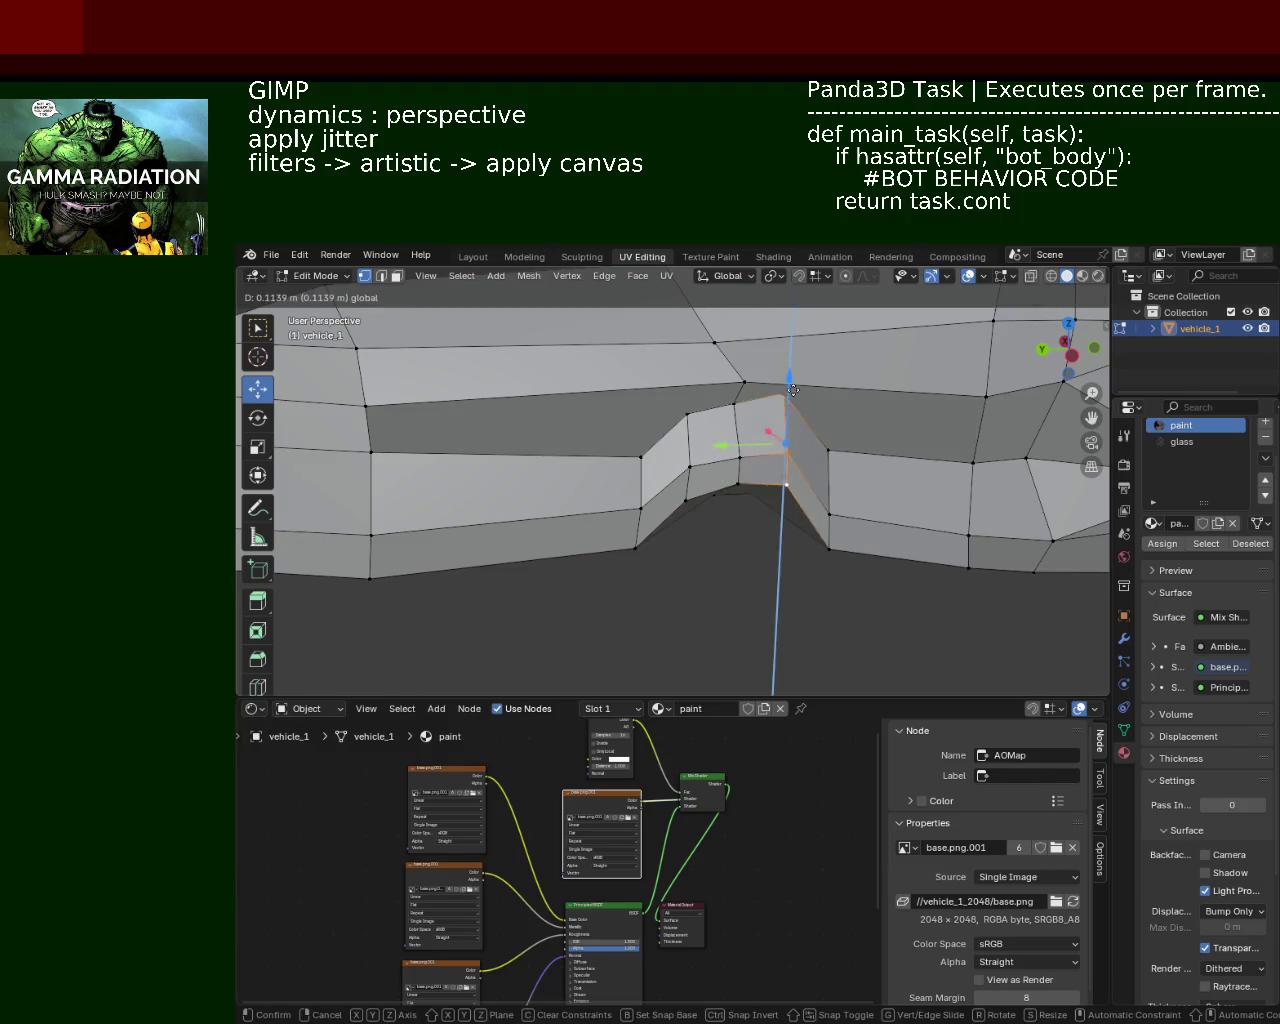
left_click(790, 401)
mouse_move(790, 401)
middle_mouse_down()
mouse_move(792, 496)
mouse_move(914, 531)
mouse_move(711, 486)
mouse_move(623, 551)
mouse_move(794, 491)
mouse_move(789, 449)
mouse_move(568, 505)
mouse_move(769, 490)
middle_mouse_up()
scroll(724, 522, "down", 4)
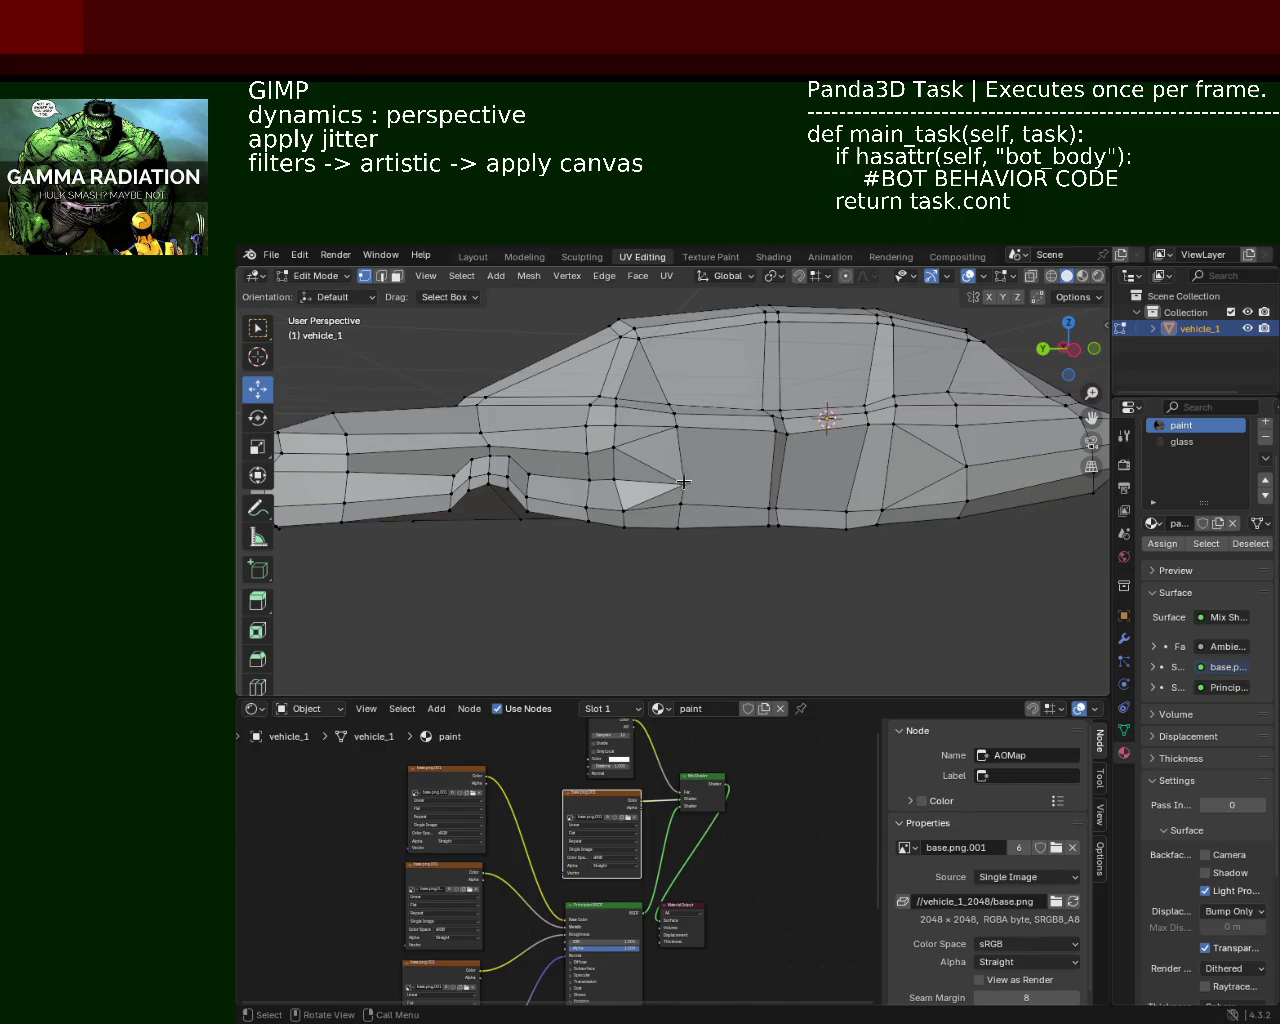
Step: At the car's far end, subdivide the selected lower side edges of vehicle_1
mouse_move(900, 482)
middle_mouse_down()
mouse_move(677, 510)
mouse_move(688, 503)
mouse_move(586, 583)
mouse_move(720, 533)
mouse_move(559, 495)
middle_mouse_up()
scroll(740, 490, "up", 2)
scroll(700, 470, "up", 3)
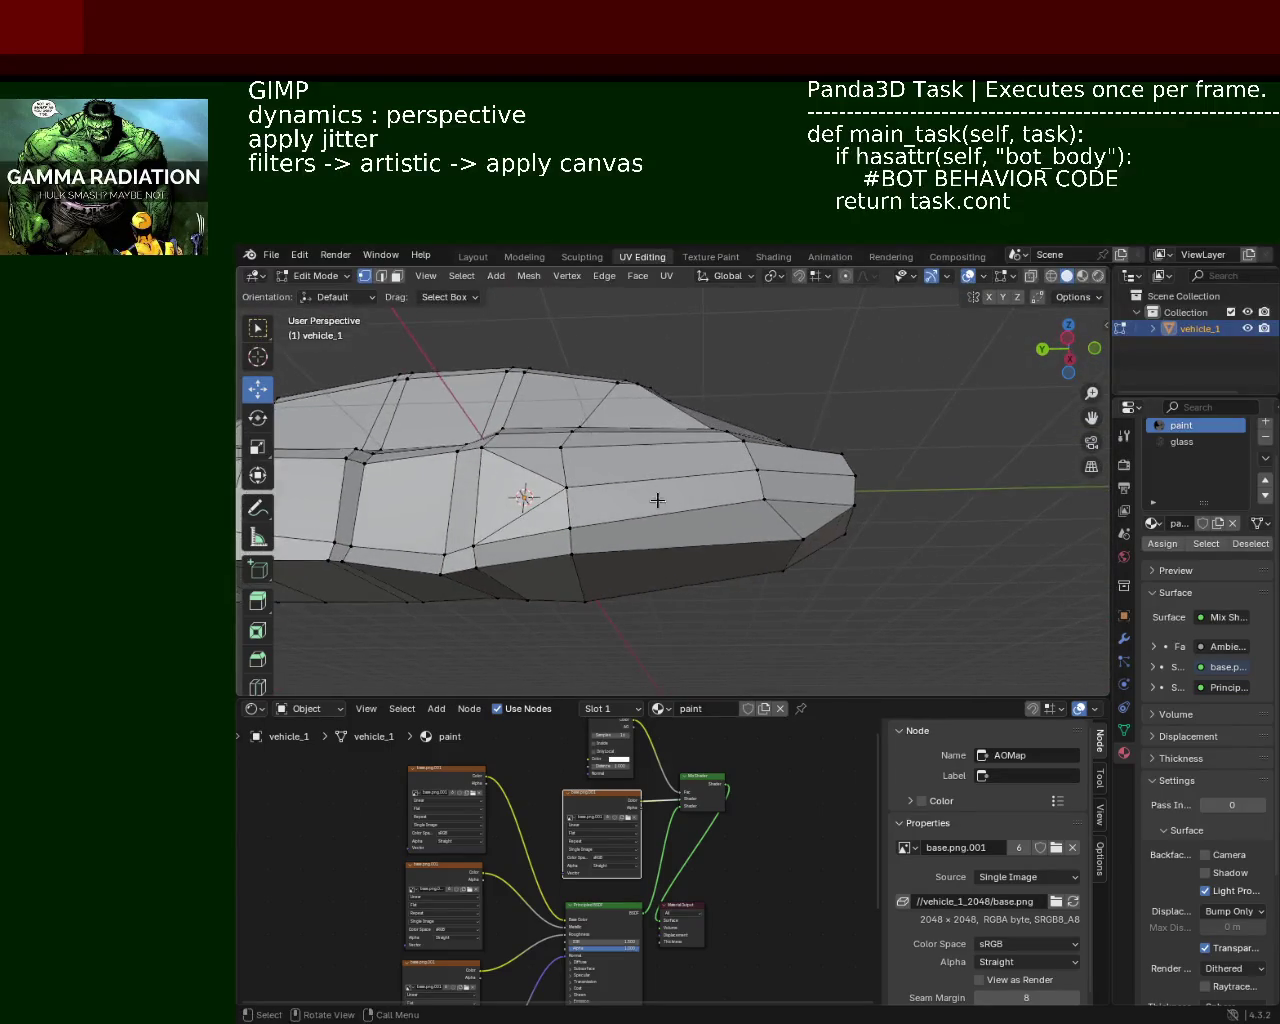
scroll(640, 470, "up", 3)
scroll(680, 440, "up", 2)
middle_click_drag(703, 424, 552, 585)
left_click(888, 591)
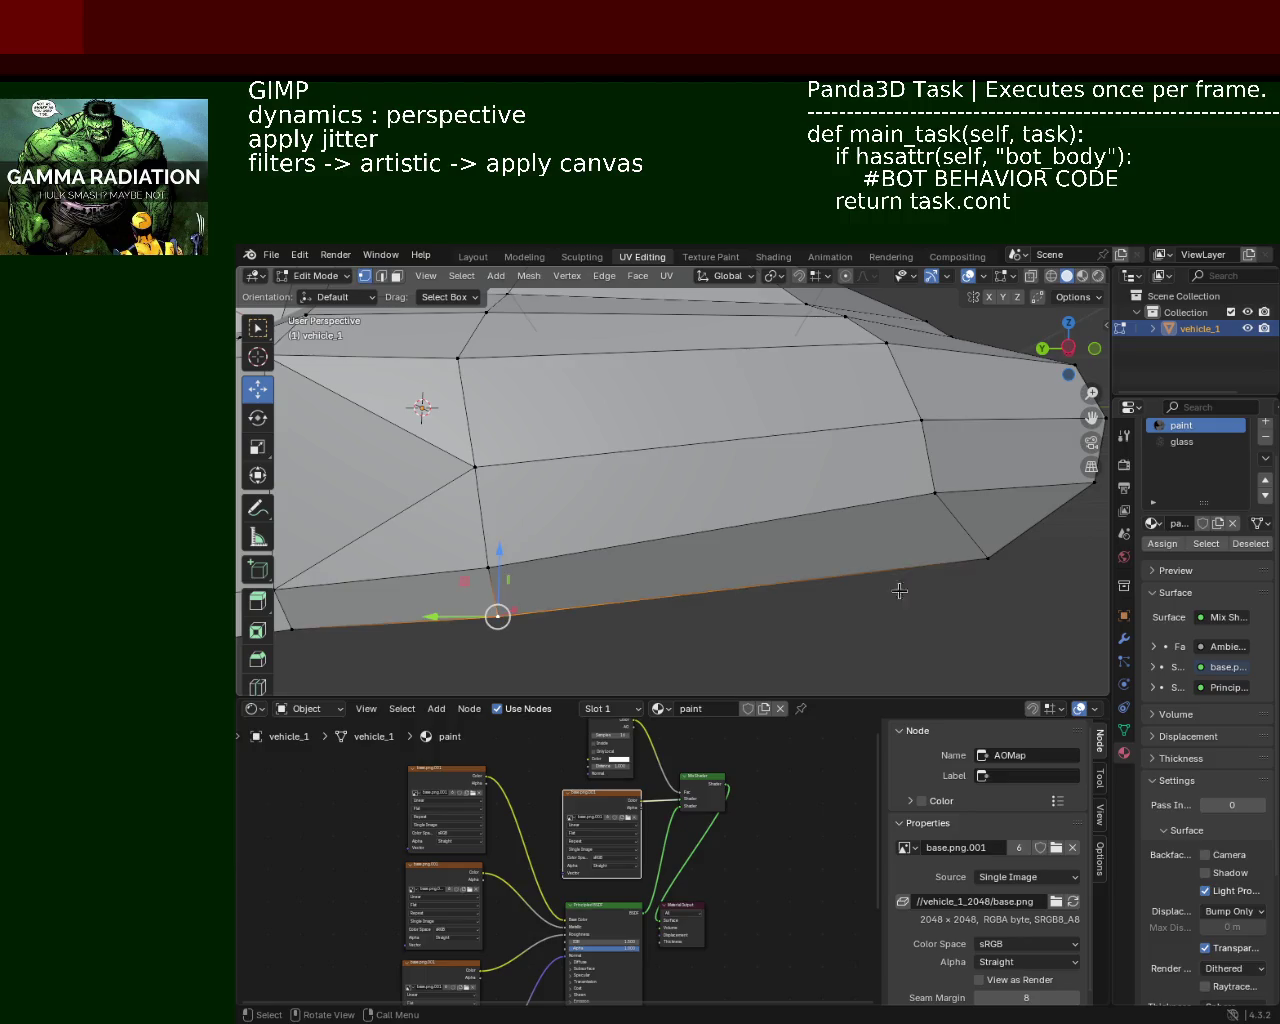
left_click(968, 563, "shift")
left_click(663, 548)
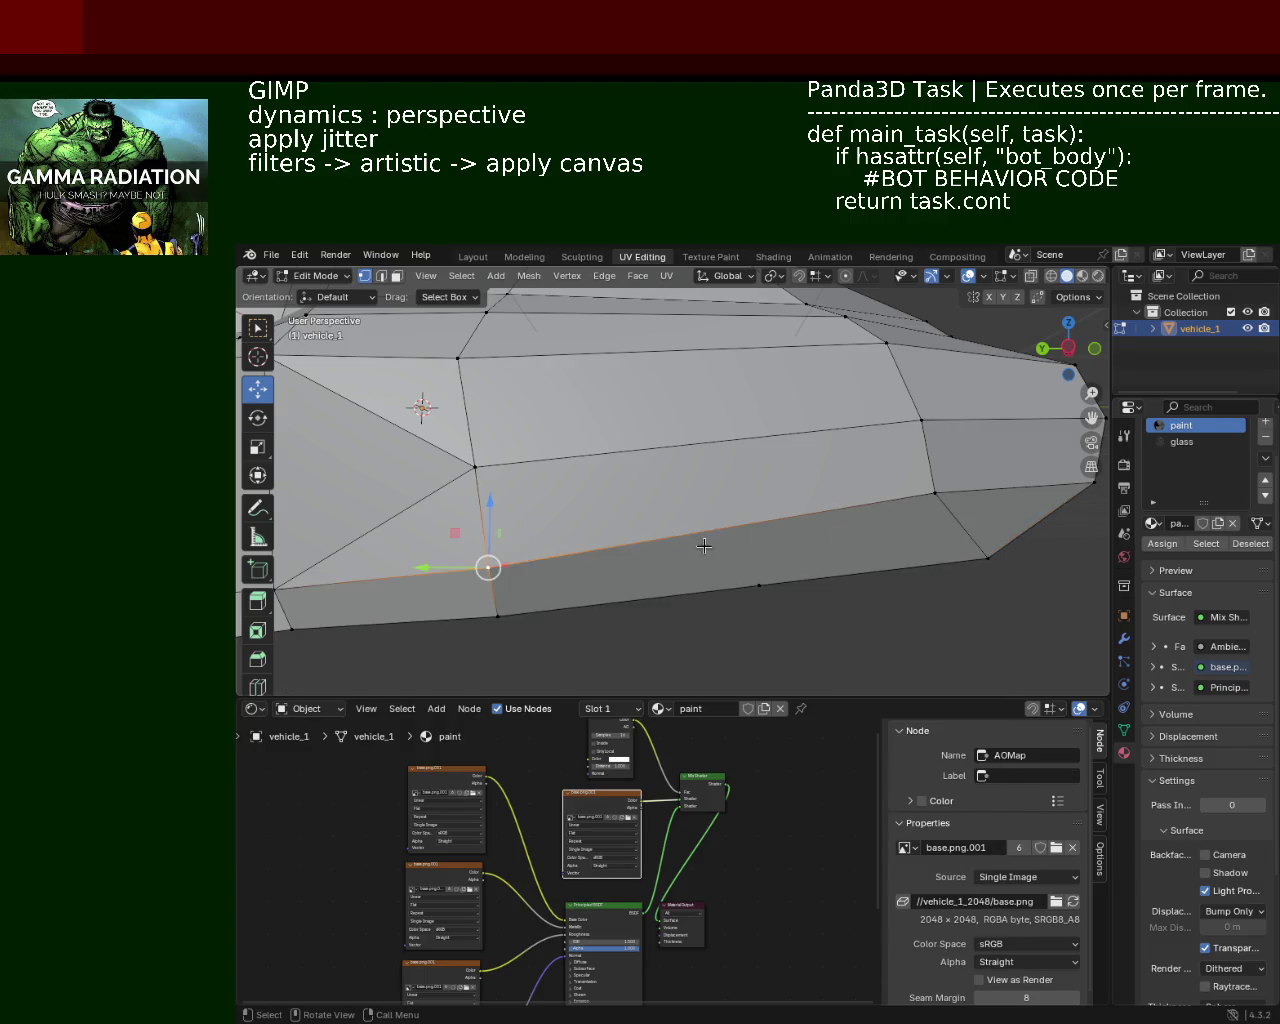
key("ctrl+e")
left_click(880, 555)
Step: Subdivide the middle side edge and join its new vertices to the lower ones with J
key("alt+a")
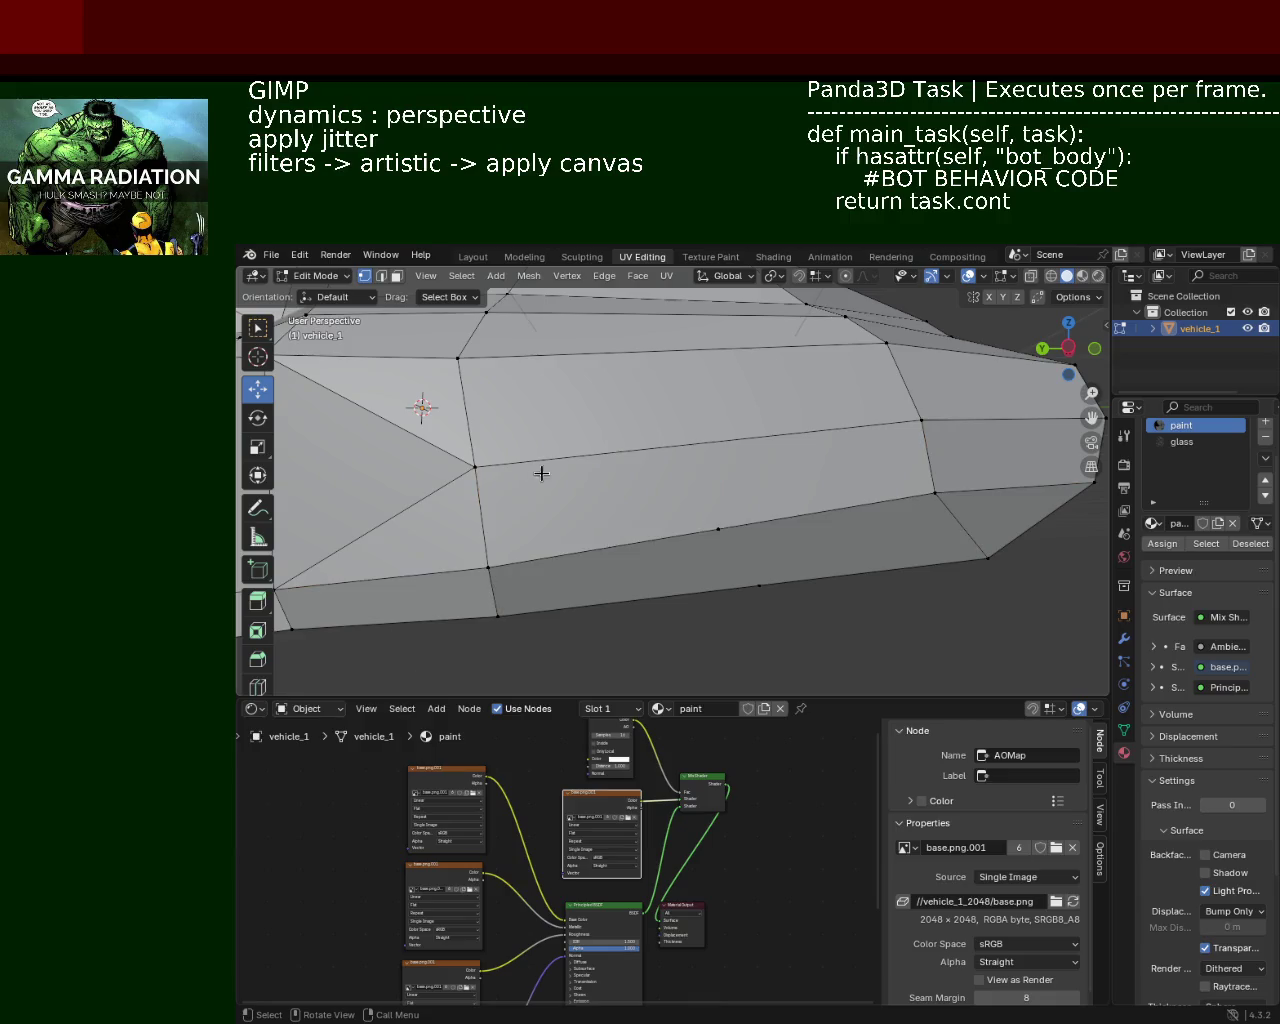
left_click(871, 420)
key("alt+a")
left_click(704, 548)
left_click(531, 459)
left_click(958, 429, "shift")
key("ctrl+e")
left_click(770, 505)
left_click(730, 535, "shift")
left_click(763, 575, "shift")
key("j")
Step: Subdivide the next lower edges along the side panel
left_click(476, 467)
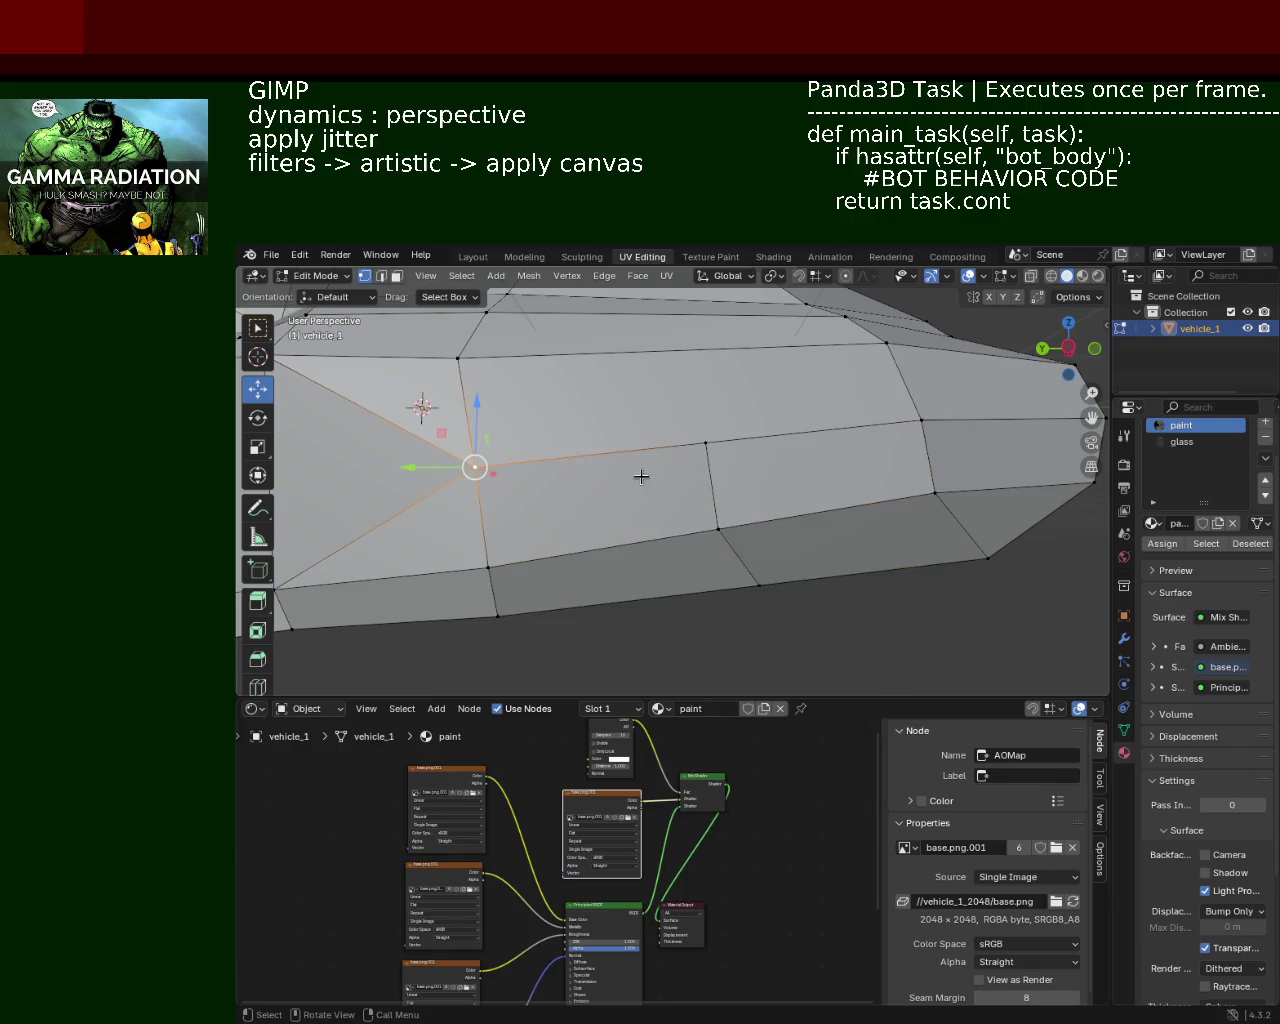
left_click(502, 580)
left_click(648, 533, "ctrl")
key("ctrl+e")
left_click(648, 533)
left_click(497, 615)
left_click(760, 584, "ctrl")
key("ctrl+e")
left_click(766, 578)
Step: Subdivide the lowest sill edges along the lower edge path
left_click(725, 454)
left_click(922, 422, "shift")
left_click(718, 528)
left_click(935, 492, "ctrl")
key("ctrl+e")
key("Escape")
left_click(760, 584)
left_click(987, 557, "ctrl")
key("ctrl+e")
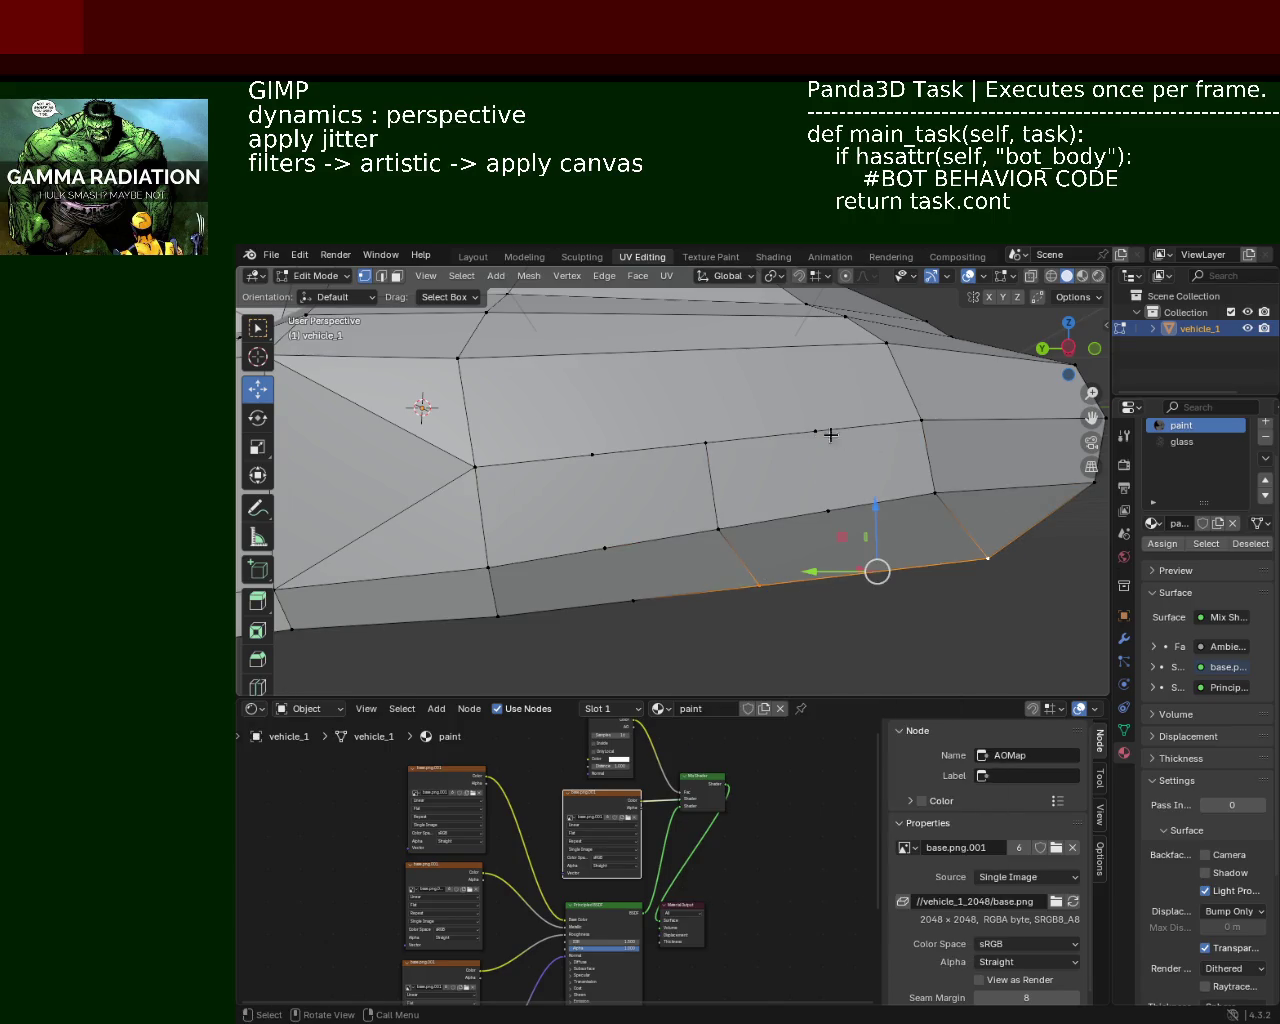
Step: Attempt another lower edge-path subdivision and undo it
left_click(840, 436)
left_click(765, 580)
left_click(950, 563, "ctrl")
key("ctrl+e")
key("Escape")
key("ctrl+z")
key("ctrl+z")
Step: Undo a far lower vertex edit, then select the new middle-line edges and lower vertex
left_click(984, 556)
key("ctrl+e")
left_click(766, 571)
key("Escape")
key("ctrl+z")
key("ctrl+z")
key("ctrl+z")
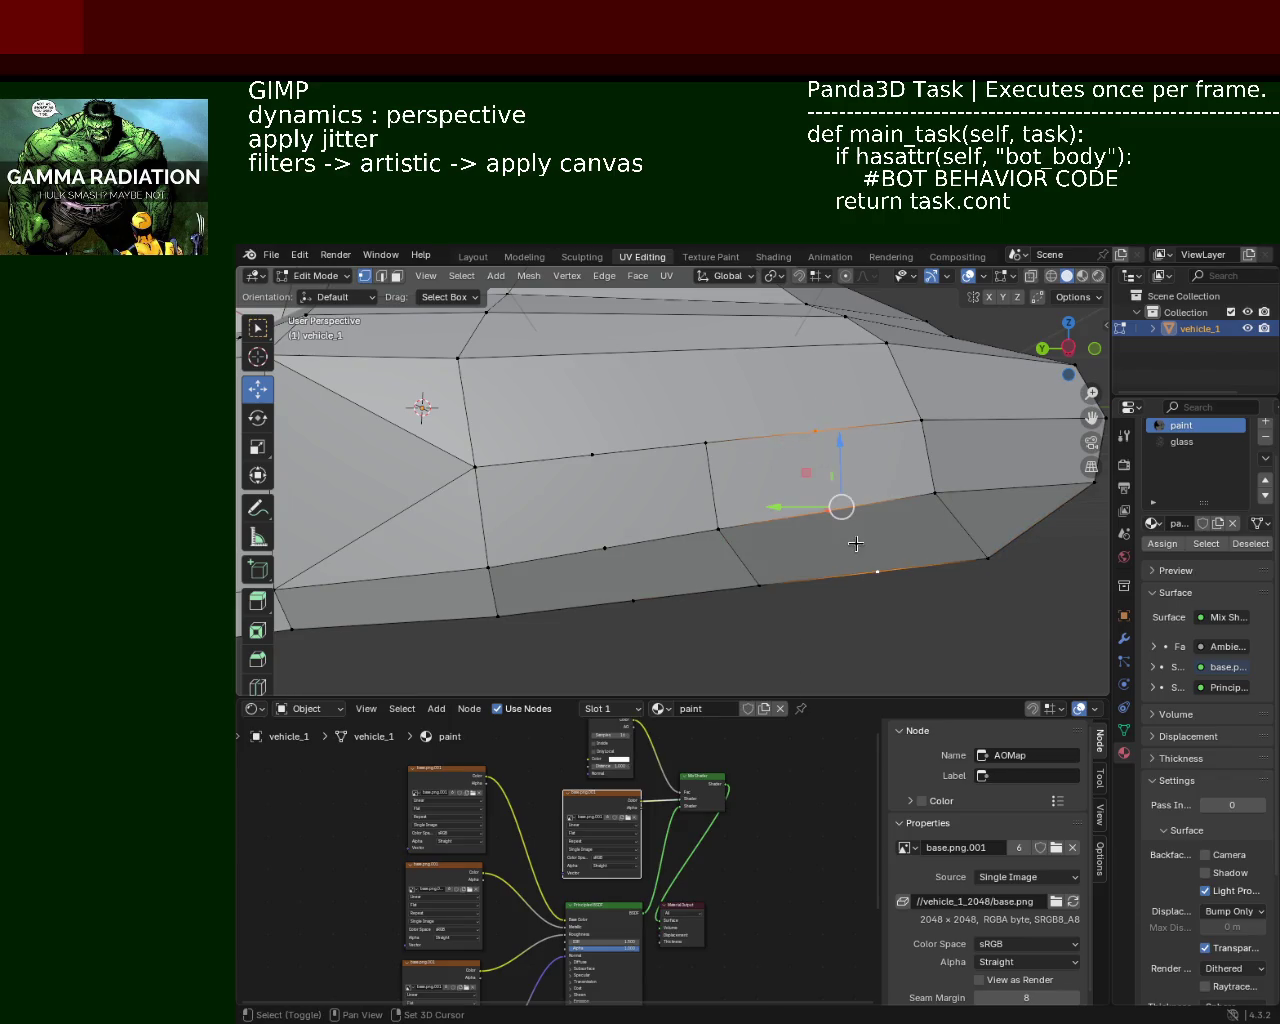
left_click(852, 539)
left_click(585, 451)
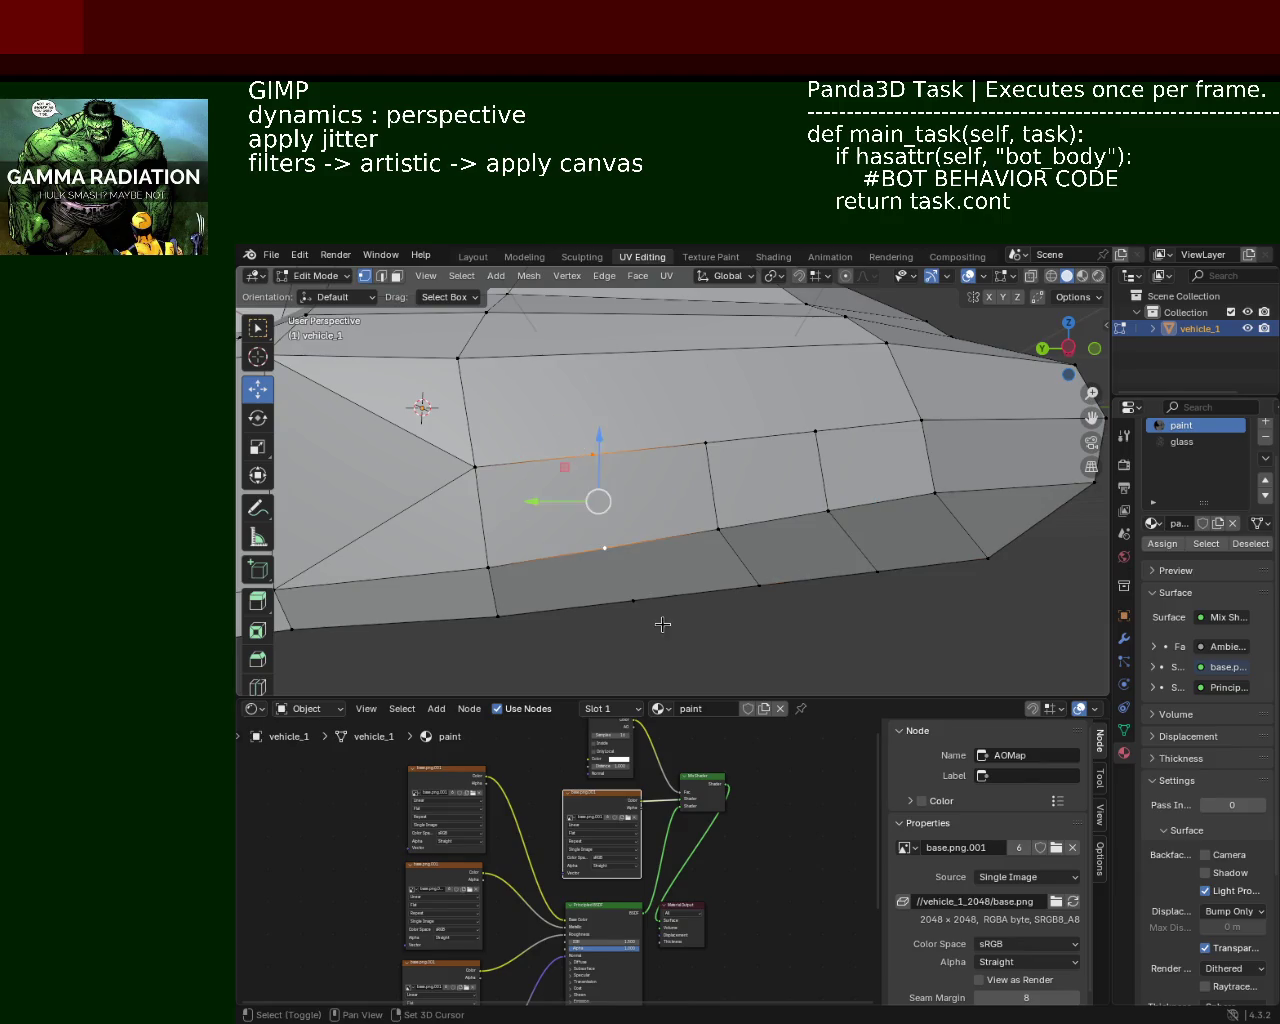
left_click(696, 503)
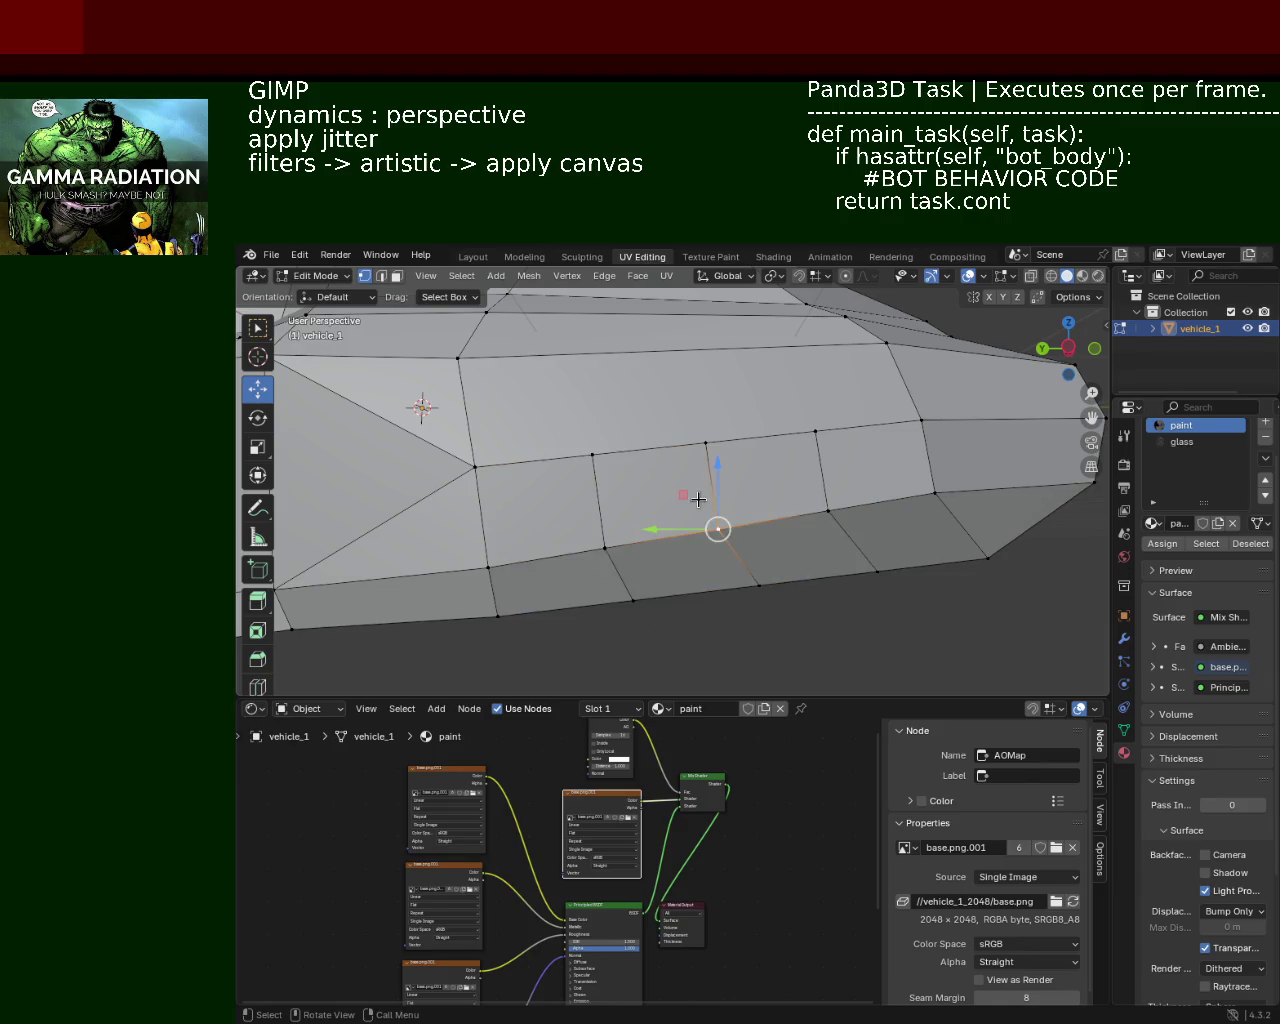
Step: Raise the bottom arch vertex straight up along Z
left_click(759, 585)
middle_click_drag(757, 583, 725, 471)
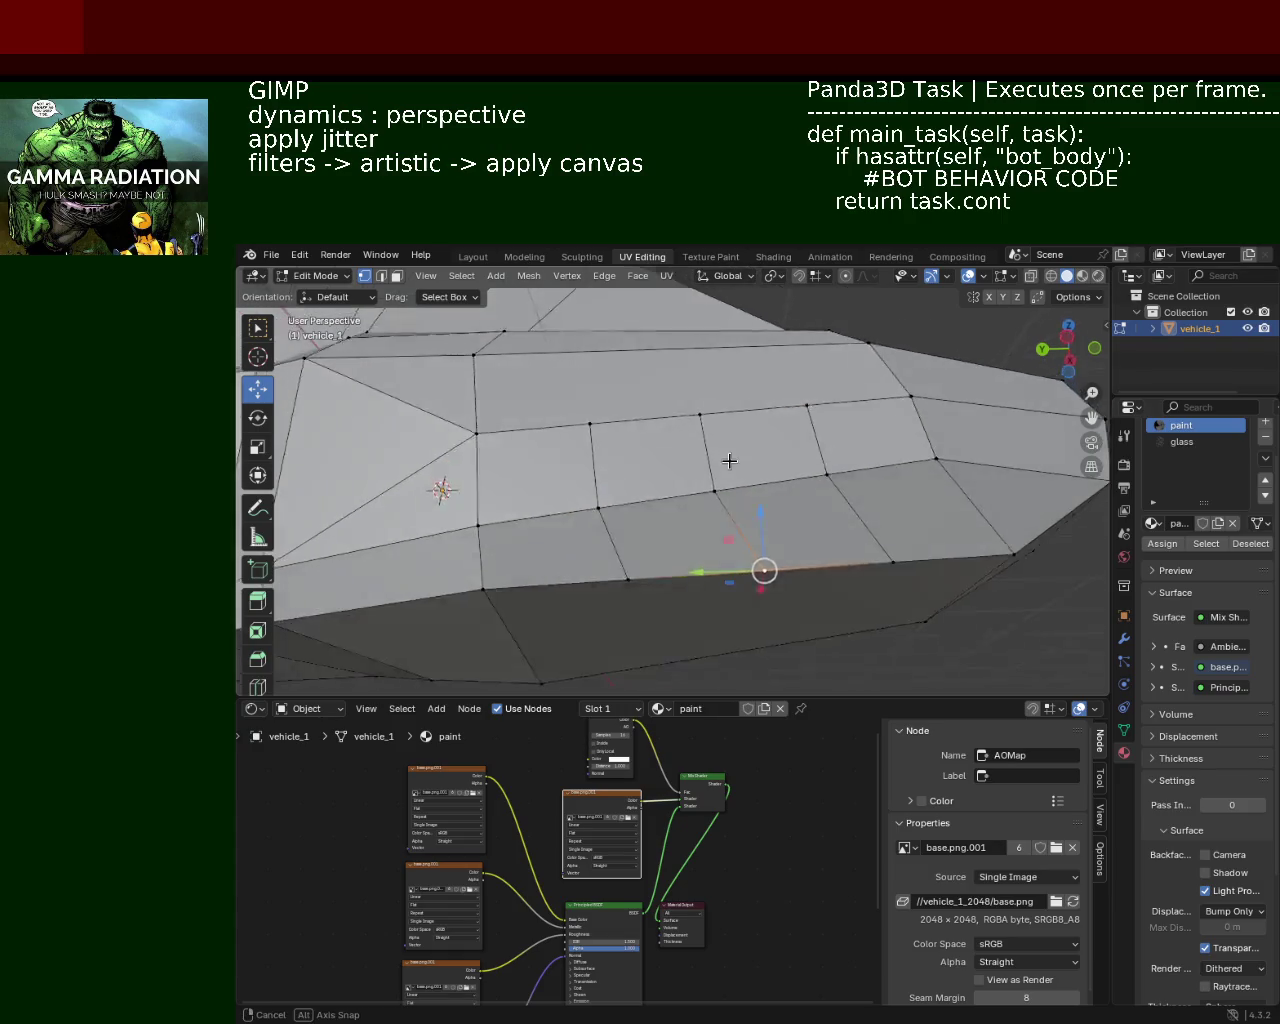
key("g")
key("z")
left_click(725, 471)
left_click(717, 491)
key("ctrl+z")
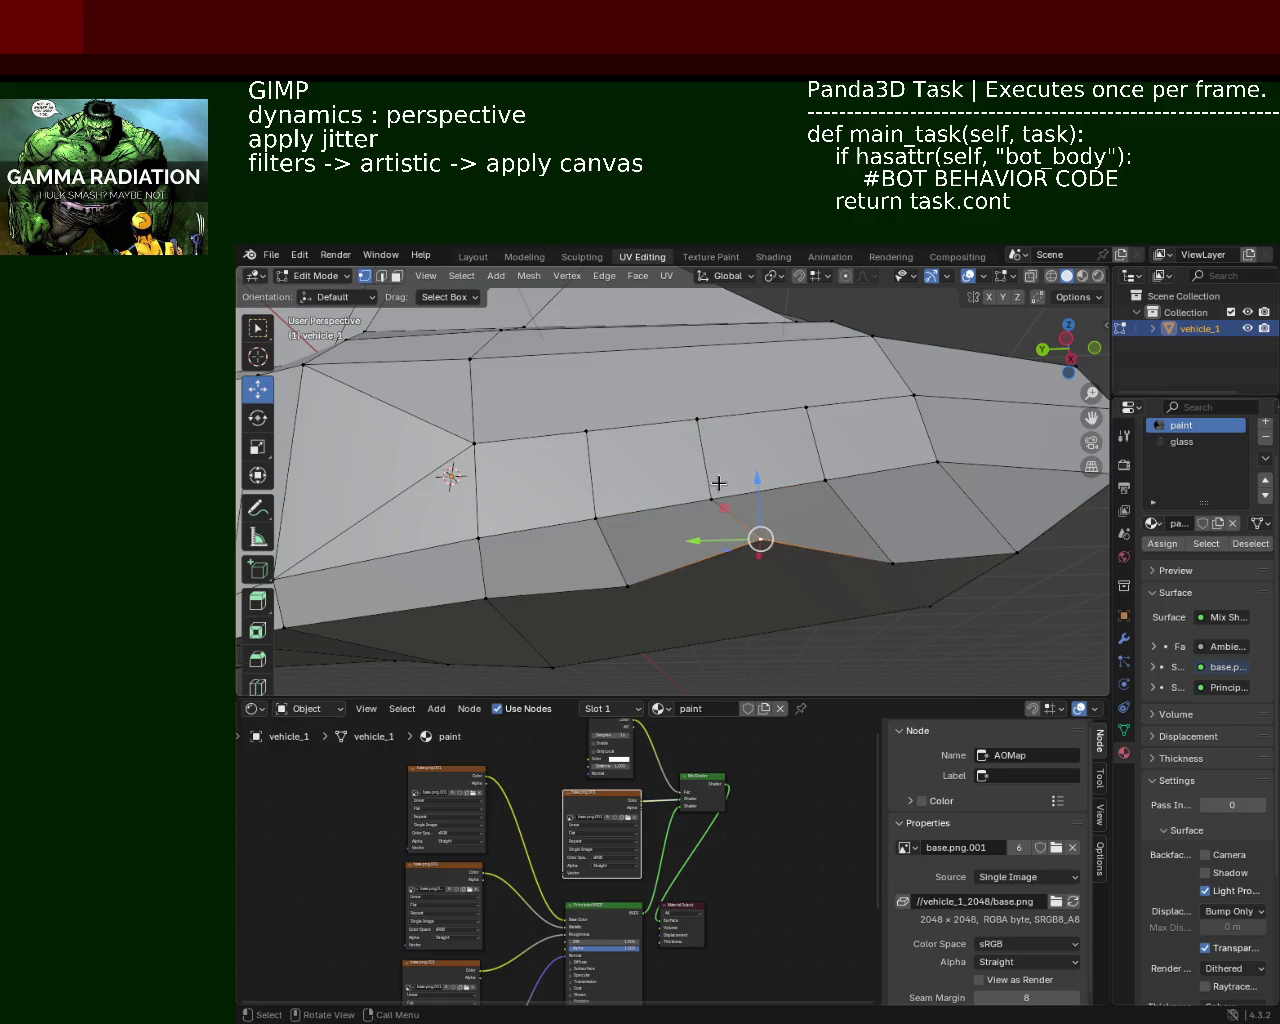
Step: Lower the neighbouring arch vertex along Z, redoing the move once
key("g")
key("z")
left_click(757, 537)
key("ctrl+z")
key("g")
key("z")
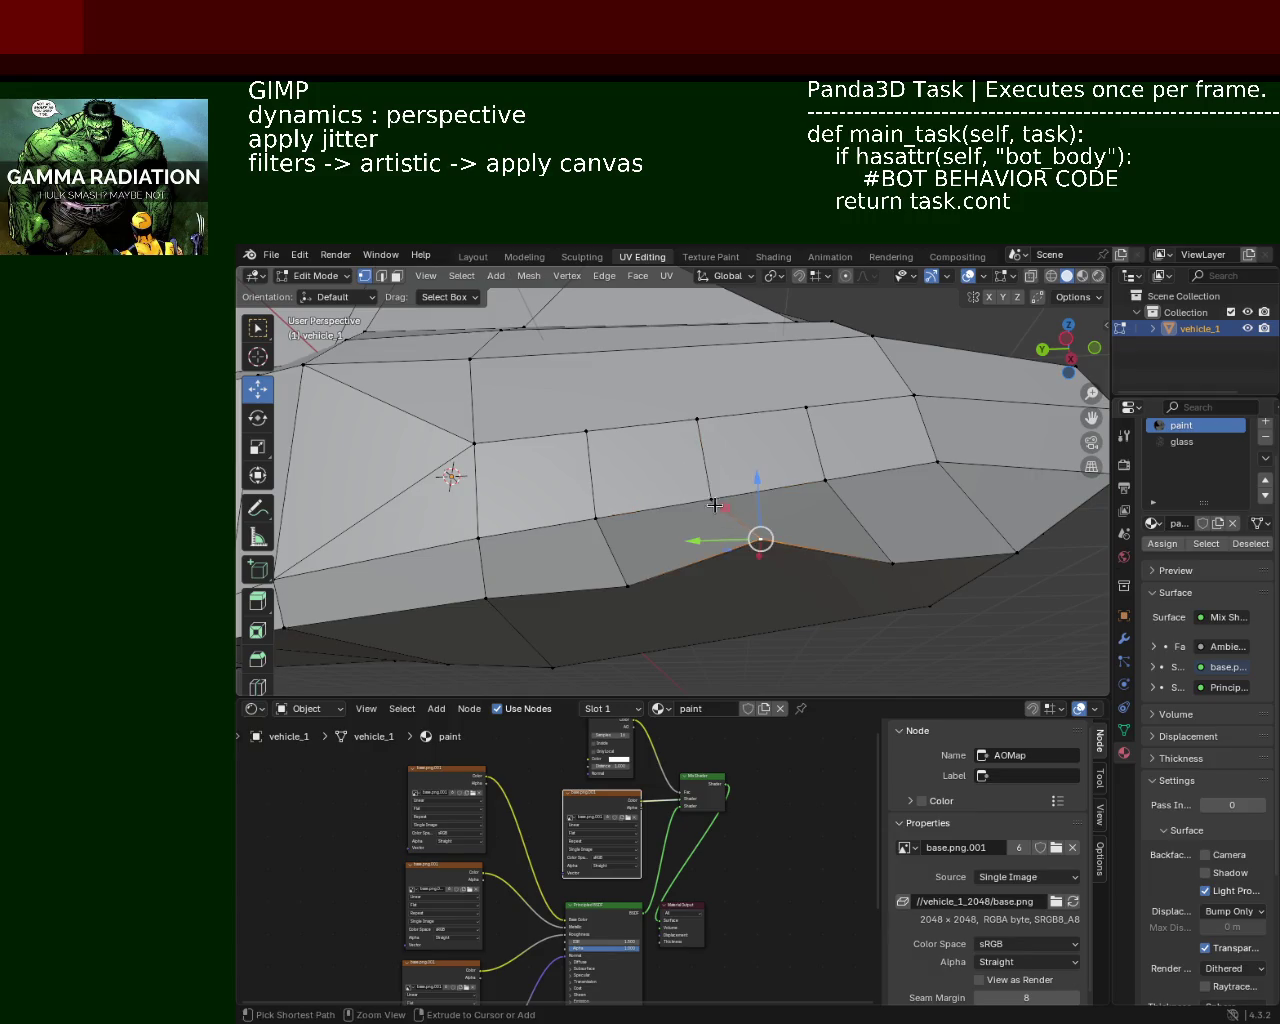
left_click(718, 500)
Step: Raise the two arch vertices together along Z
left_click(712, 499, "shift")
key("g")
key("z")
left_click(690, 420)
key("g")
key("z")
left_click(703, 342)
left_click(657, 497)
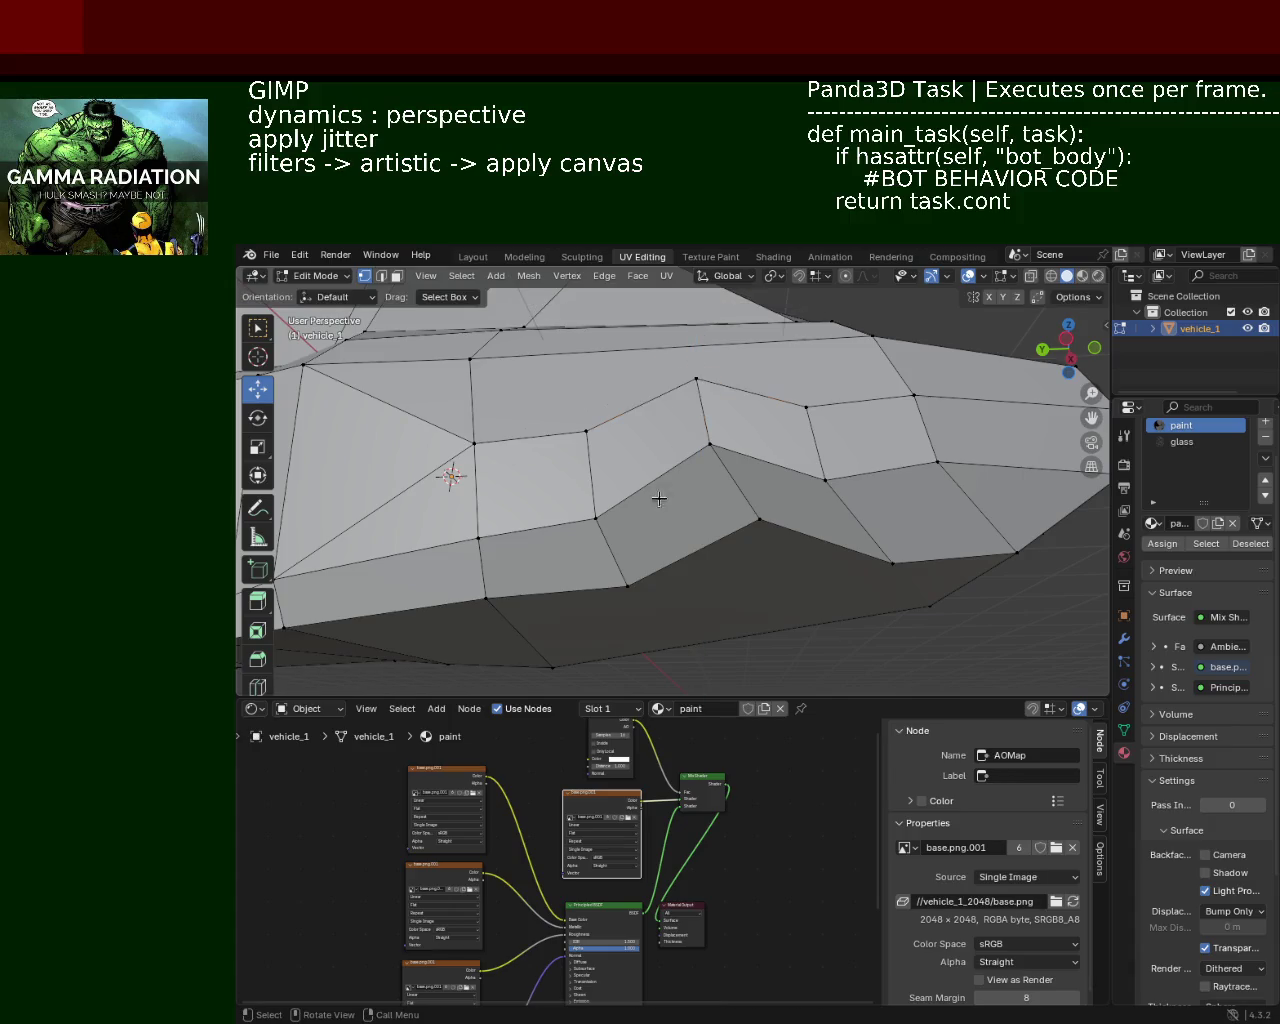
Step: Subdivide the two arch edges via the right-click menu
left_click(642, 404)
left_click(710, 444)
left_click(595, 518, "ctrl")
right_click(719, 532)
left_click(640, 603)
left_click(760, 520)
left_click(627, 586, "ctrl")
right_click(695, 567)
left_click(595, 639)
Step: Select the new arch midpoints with the vertices above them to connect them
left_click(701, 567)
left_click(649, 472, "shift")
left_click(668, 528, "shift")
left_click(690, 367)
key("ctrl+e")
key("Escape")
left_click(712, 445)
left_click(825, 478, "ctrl")
left_click(892, 562)
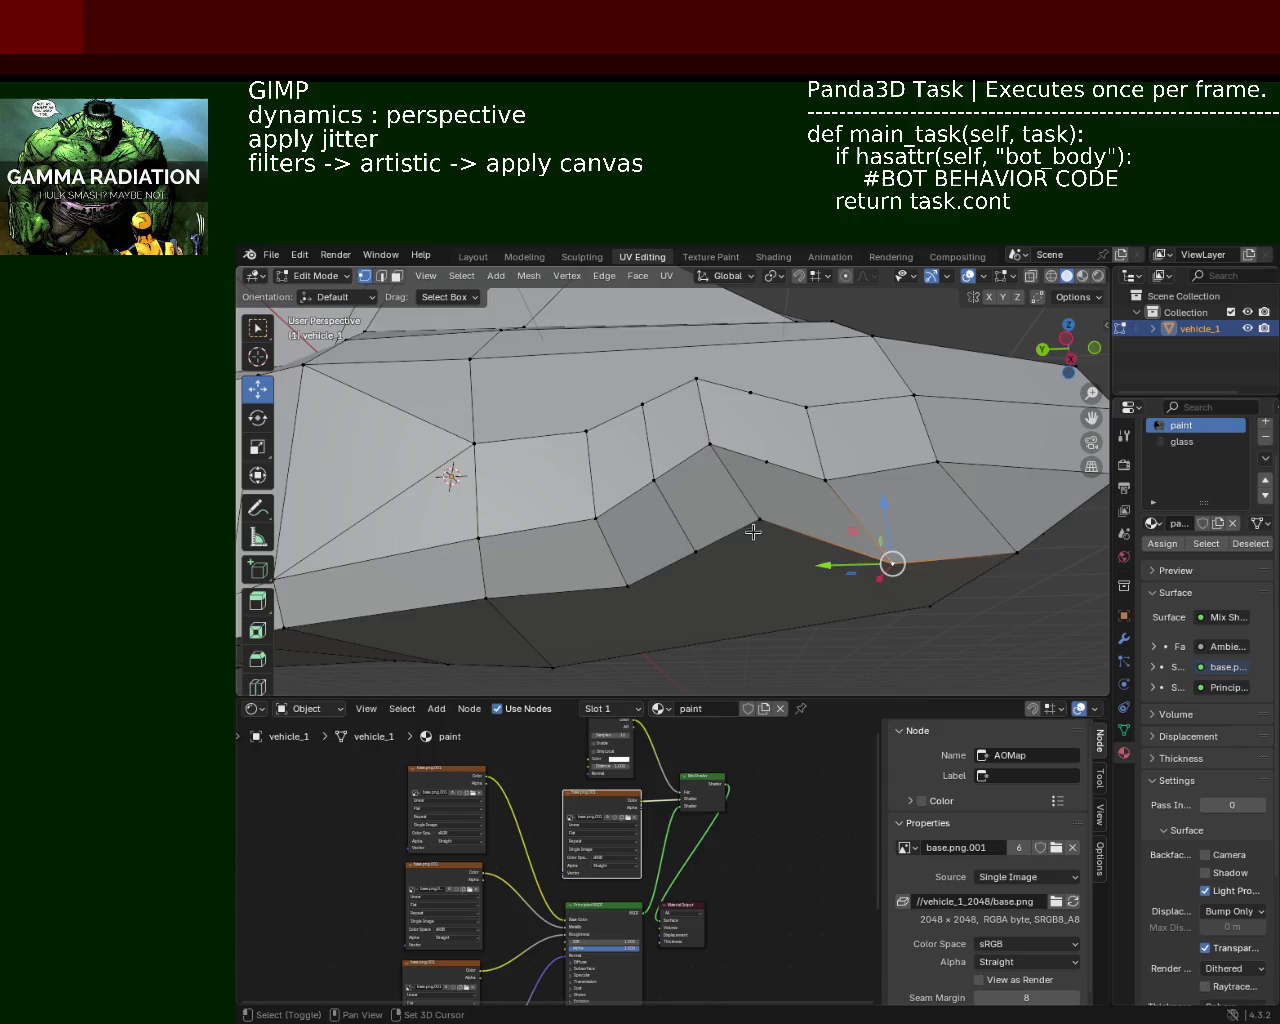
key("ctrl+e")
Step: Lift the edge above the arch about 0.18 m to deepen the notch
left_click(757, 462)
left_click(824, 535, "shift")
left_click(751, 385)
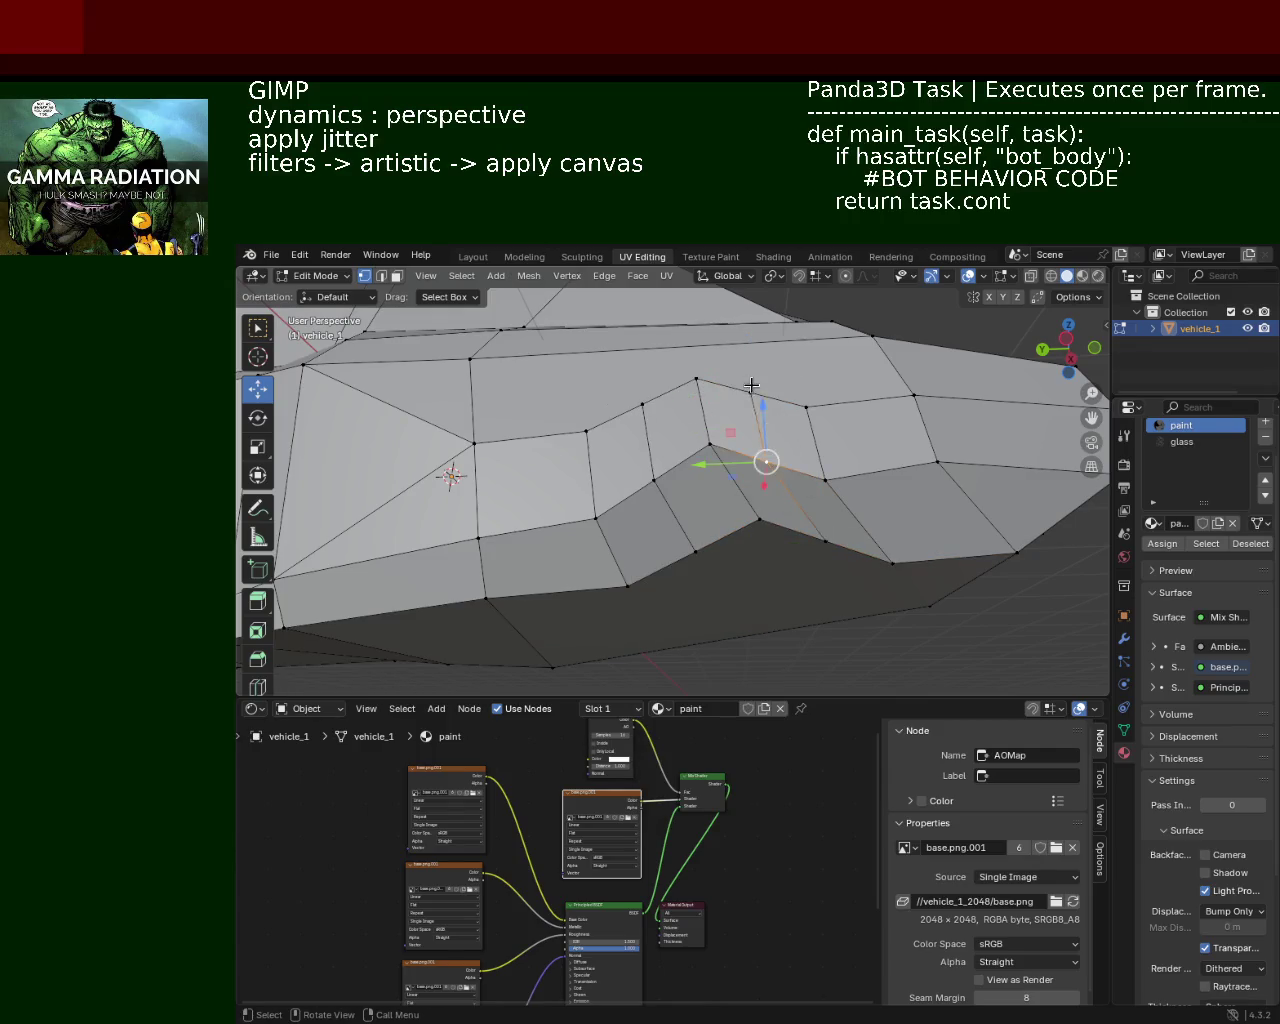
left_click_drag(797, 476, 817, 457)
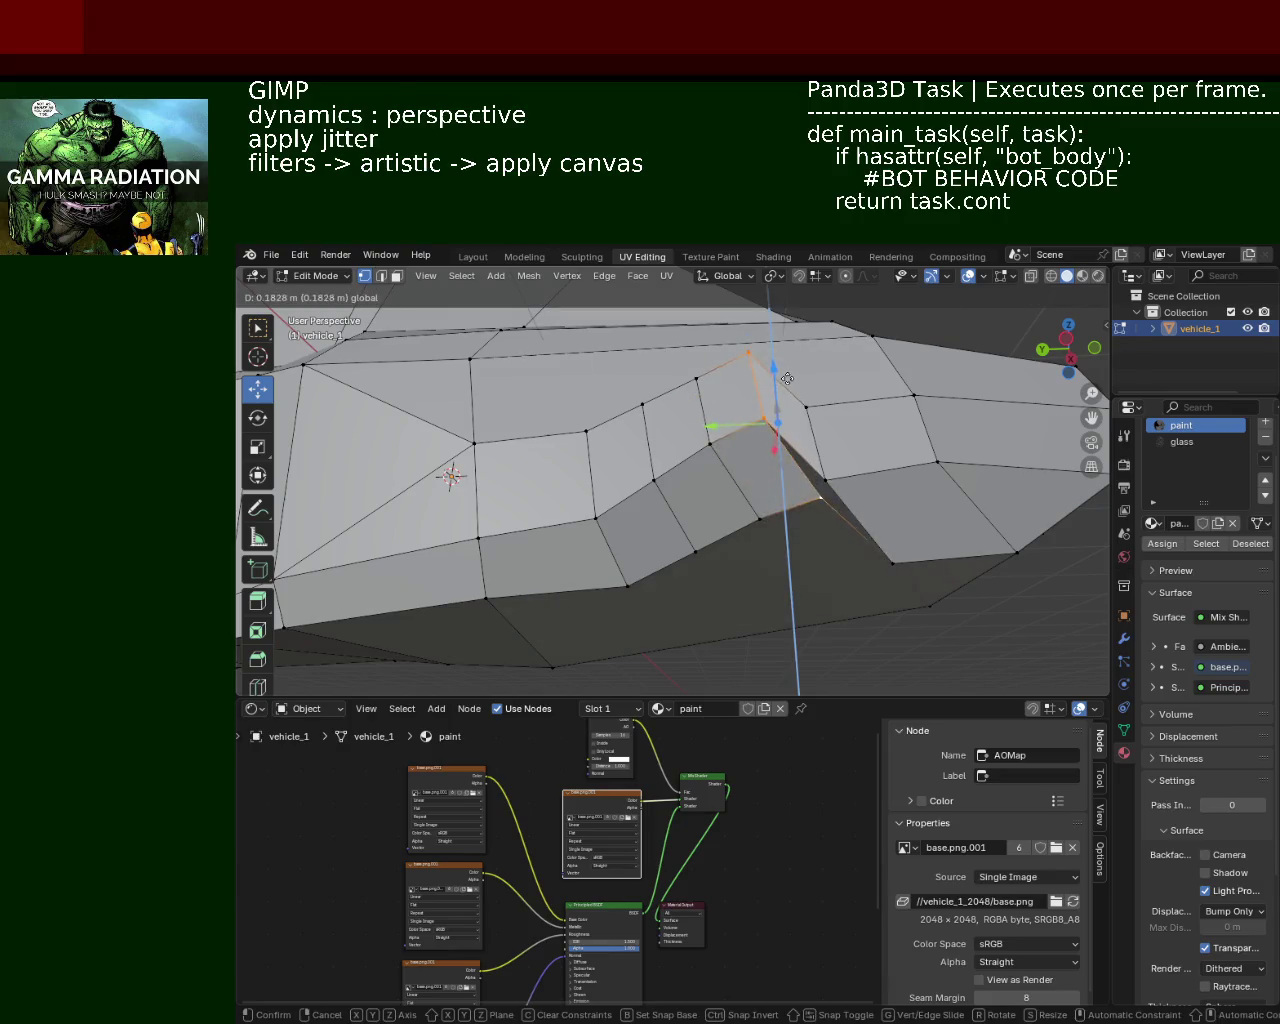
middle_click_drag(817, 457, 859, 604)
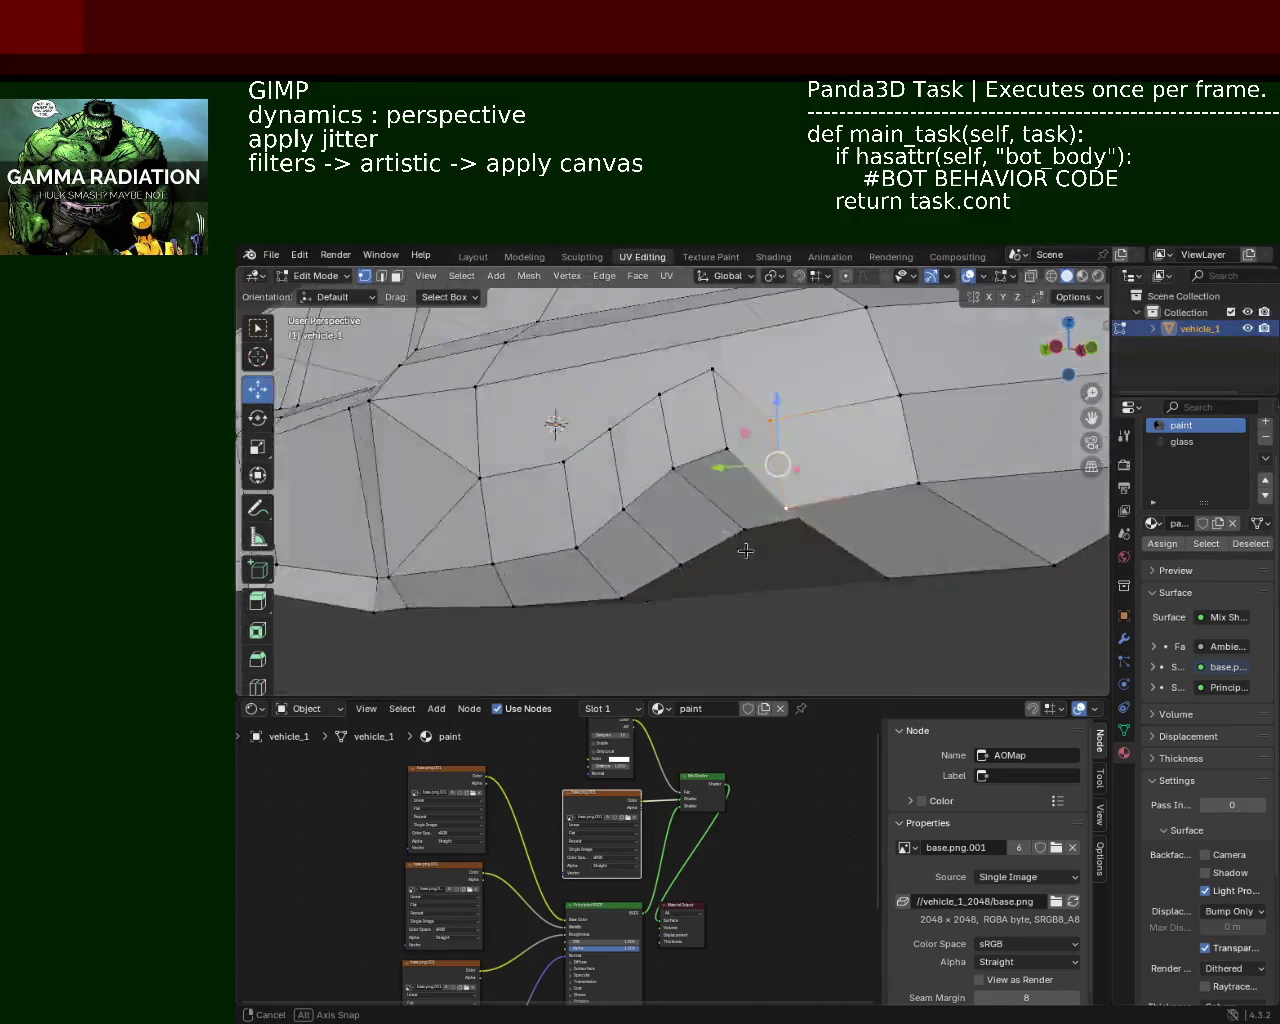
Step: Slide the notch edge along the car's length and raise the next notch vertex on Z
left_click(738, 426)
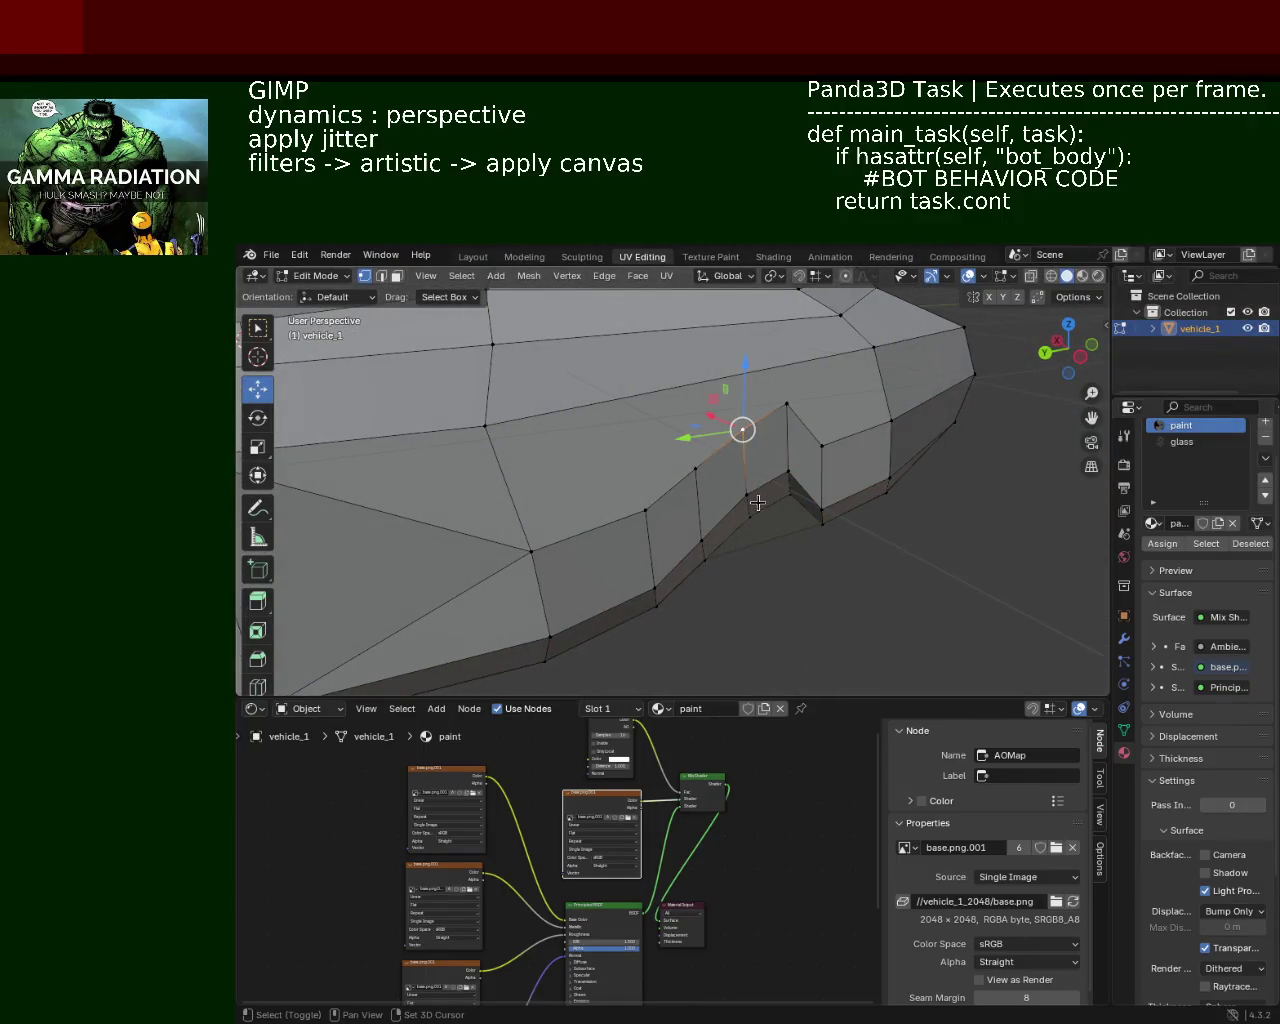
left_click_drag(699, 490, 709, 569)
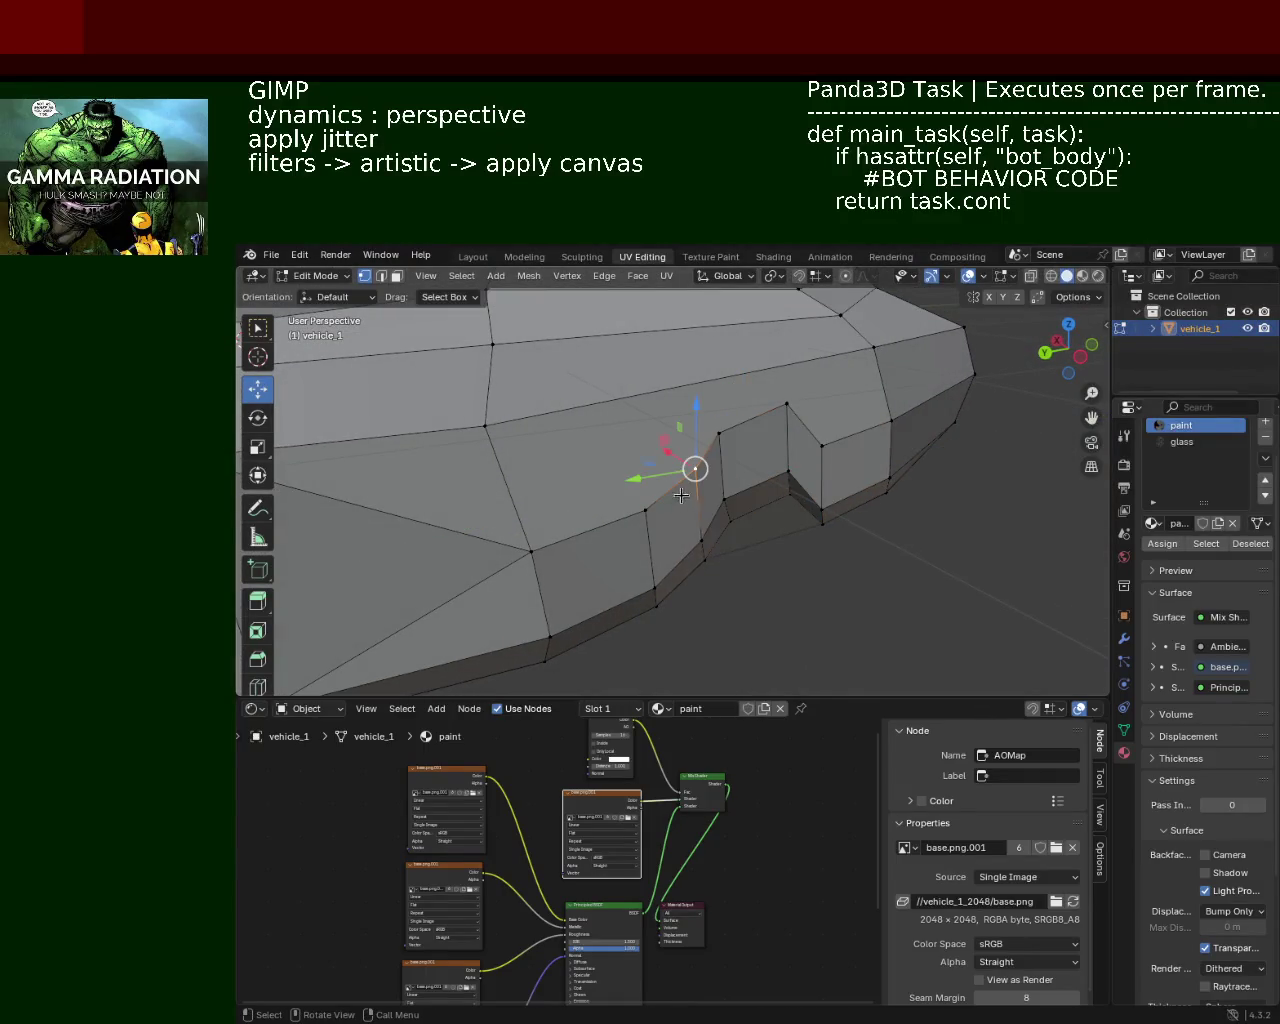
mouse_move(694, 538)
left_mouse_down()
mouse_move(652, 529)
mouse_move(679, 444)
mouse_move(724, 446)
left_mouse_up()
left_click(679, 444)
left_click(754, 532, "shift")
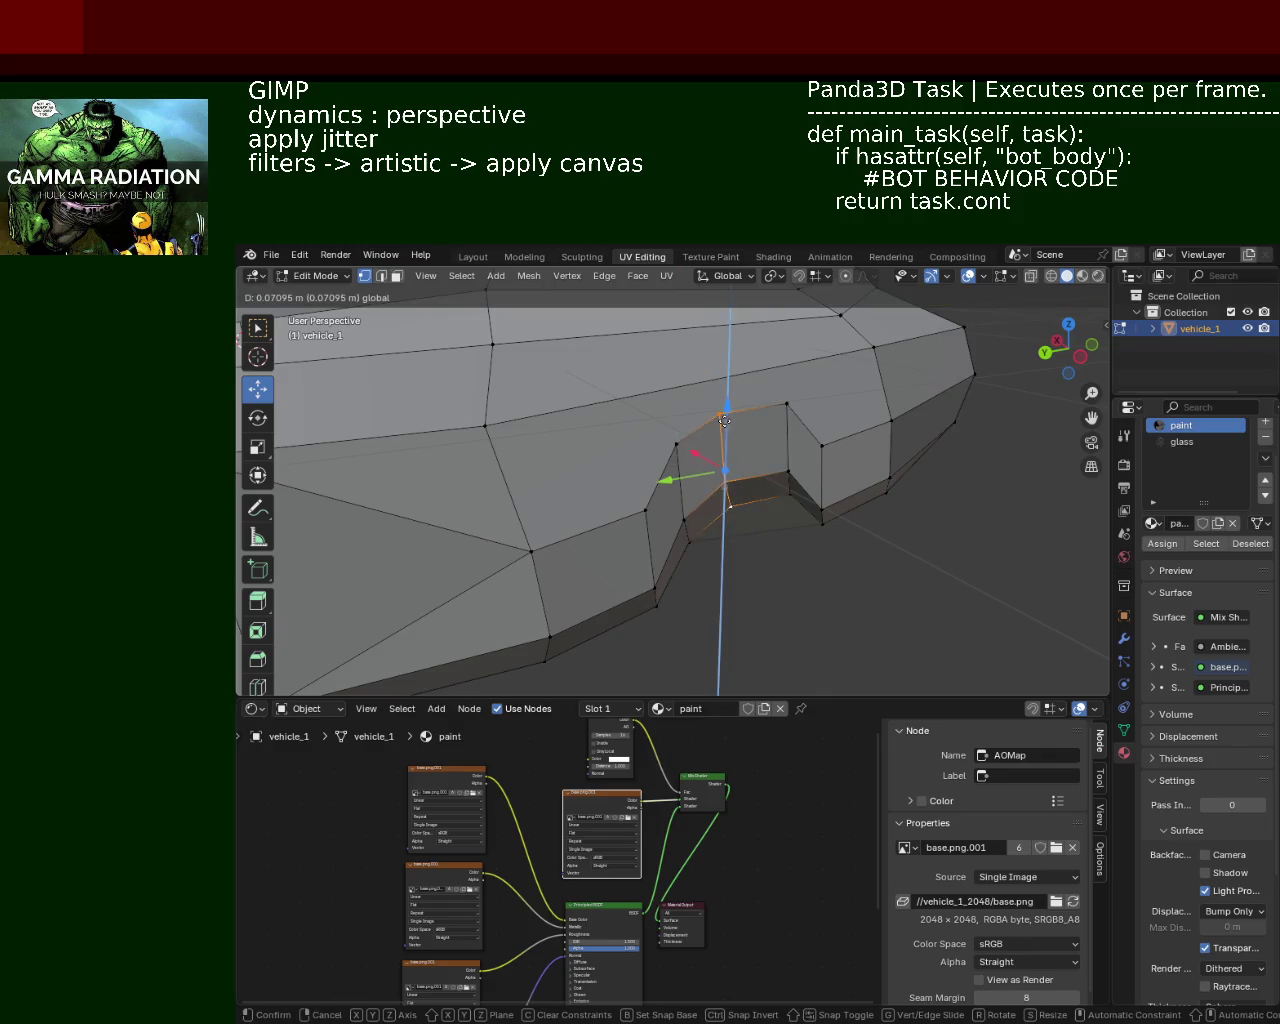
left_click(776, 452)
key("g")
key("z")
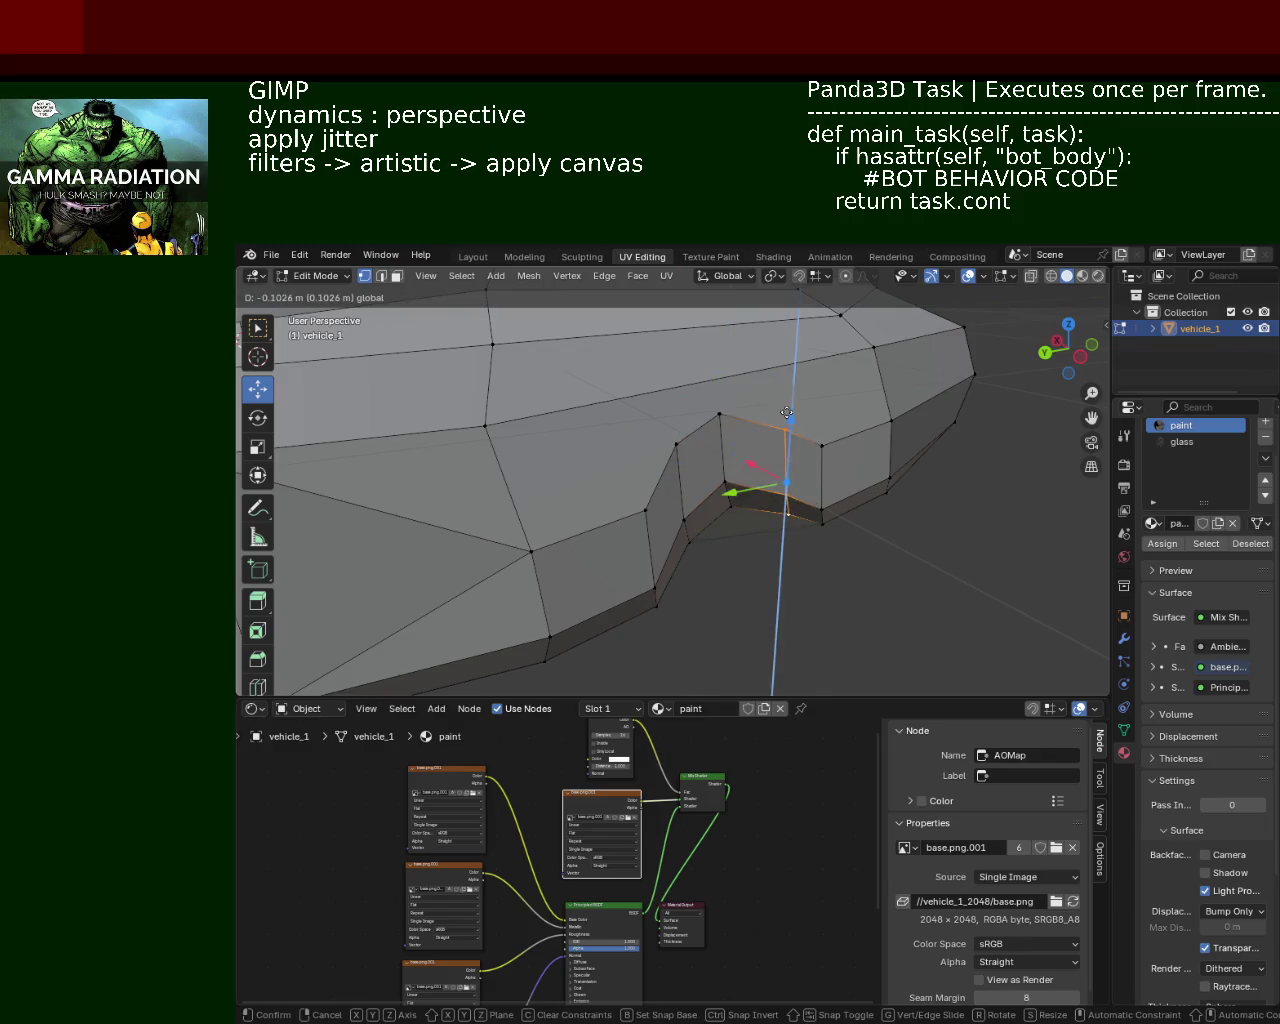
left_click(790, 472)
Step: Lift the selected notch elements higher and shift another arch vertex along Y
mouse_move(790, 472)
middle_mouse_down()
mouse_move(546, 449)
mouse_move(682, 452)
mouse_move(529, 452)
mouse_move(628, 452)
middle_mouse_up()
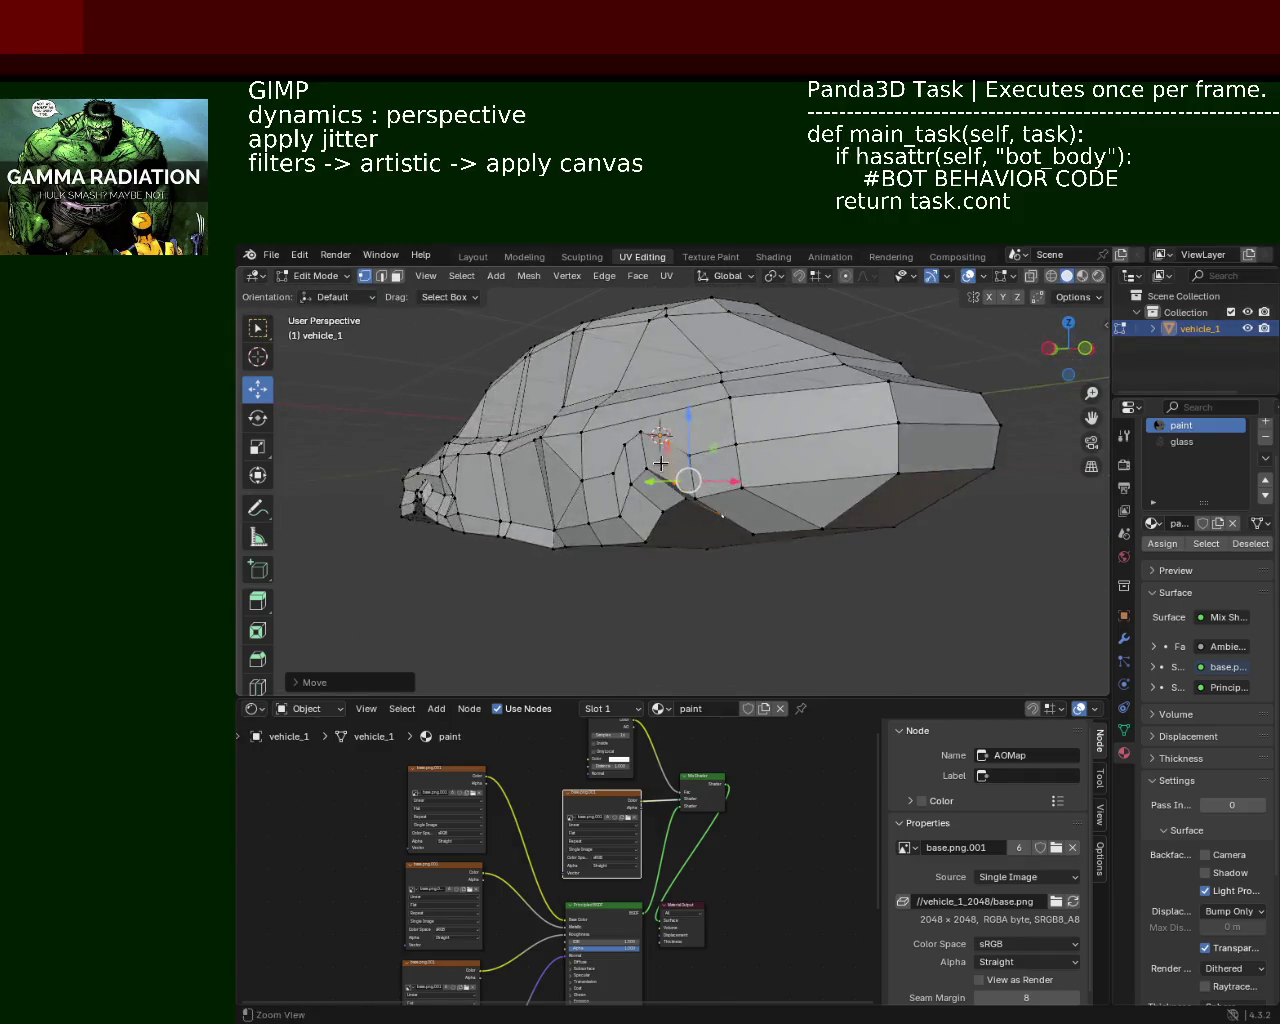
scroll(628, 452, "up", 3)
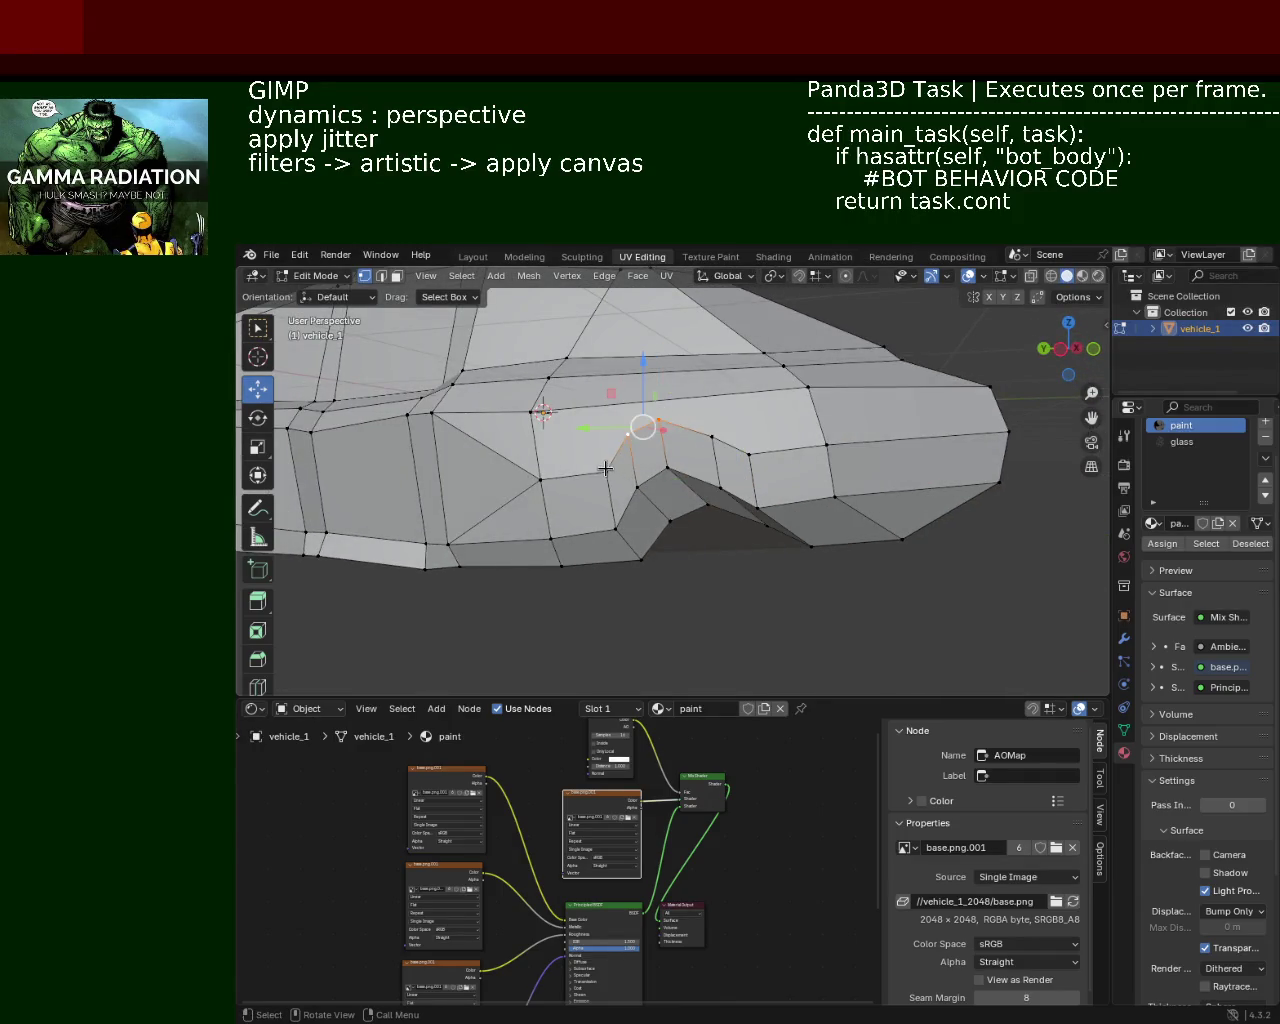
mouse_move(604, 421)
left_mouse_down()
mouse_move(614, 411)
mouse_move(614, 424)
left_mouse_up()
middle_click_drag(614, 424, 705, 508)
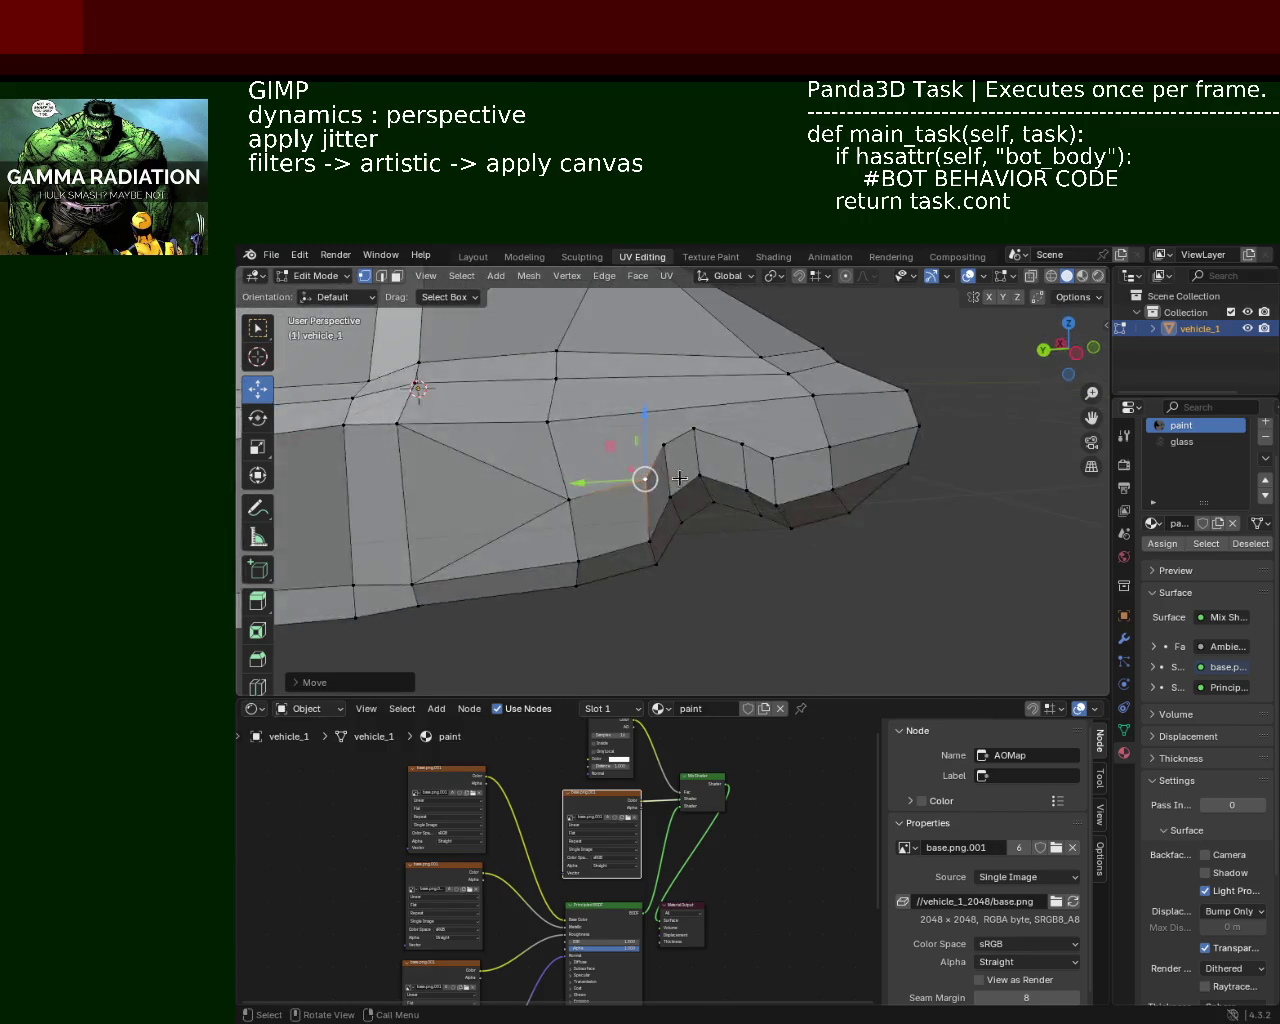
left_click(705, 508)
key("g")
key("y")
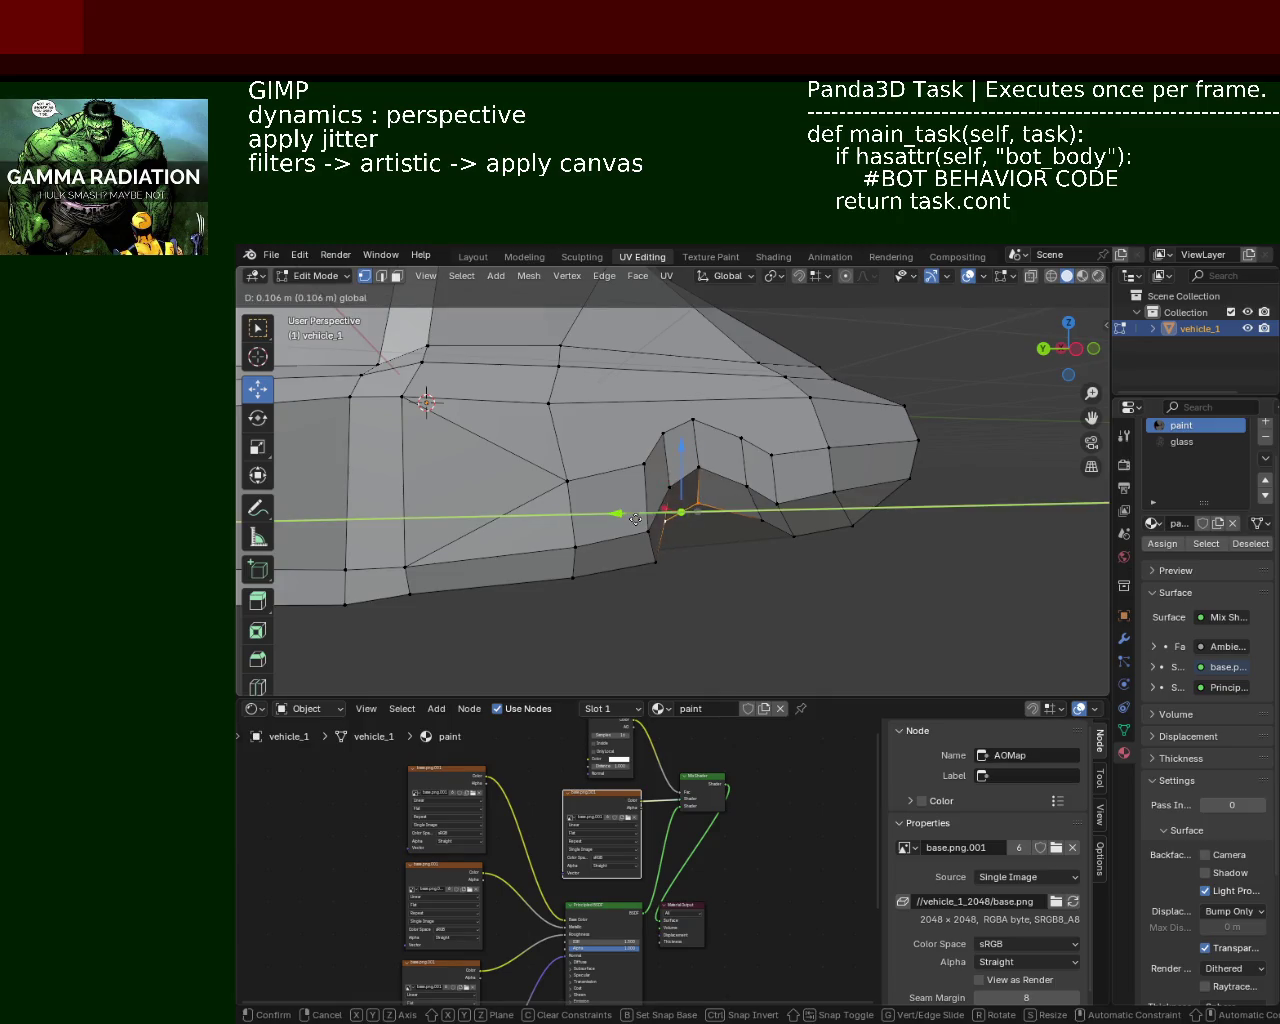
left_click(669, 494)
Step: Undo that move and redo it as a Z-constrained move, cancelling a further Y move
key("ctrl+z")
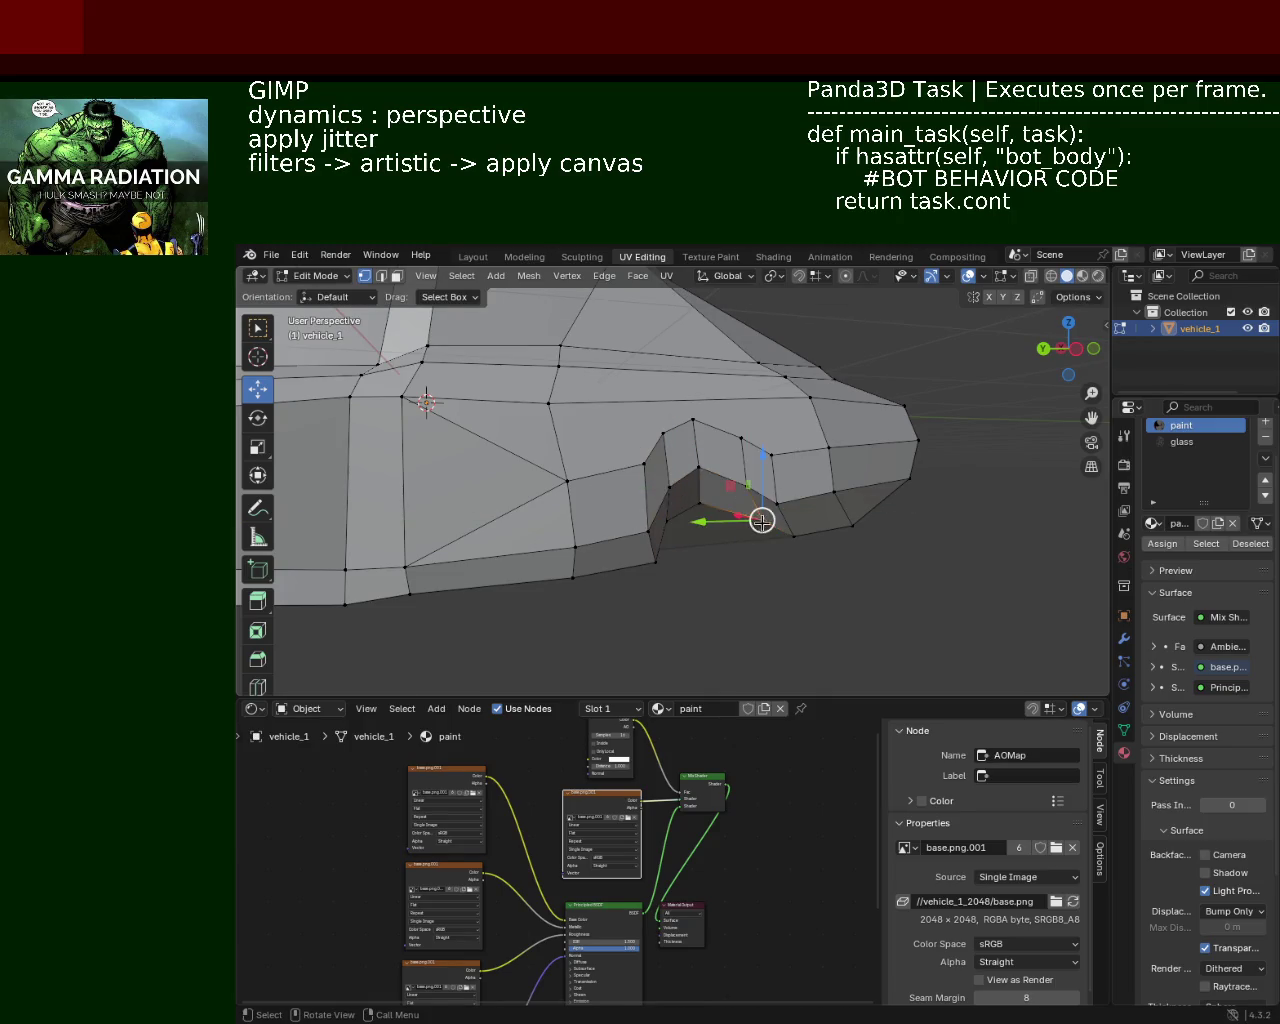
key("g")
key("y")
key("z")
left_click(713, 527)
key("g")
key("y")
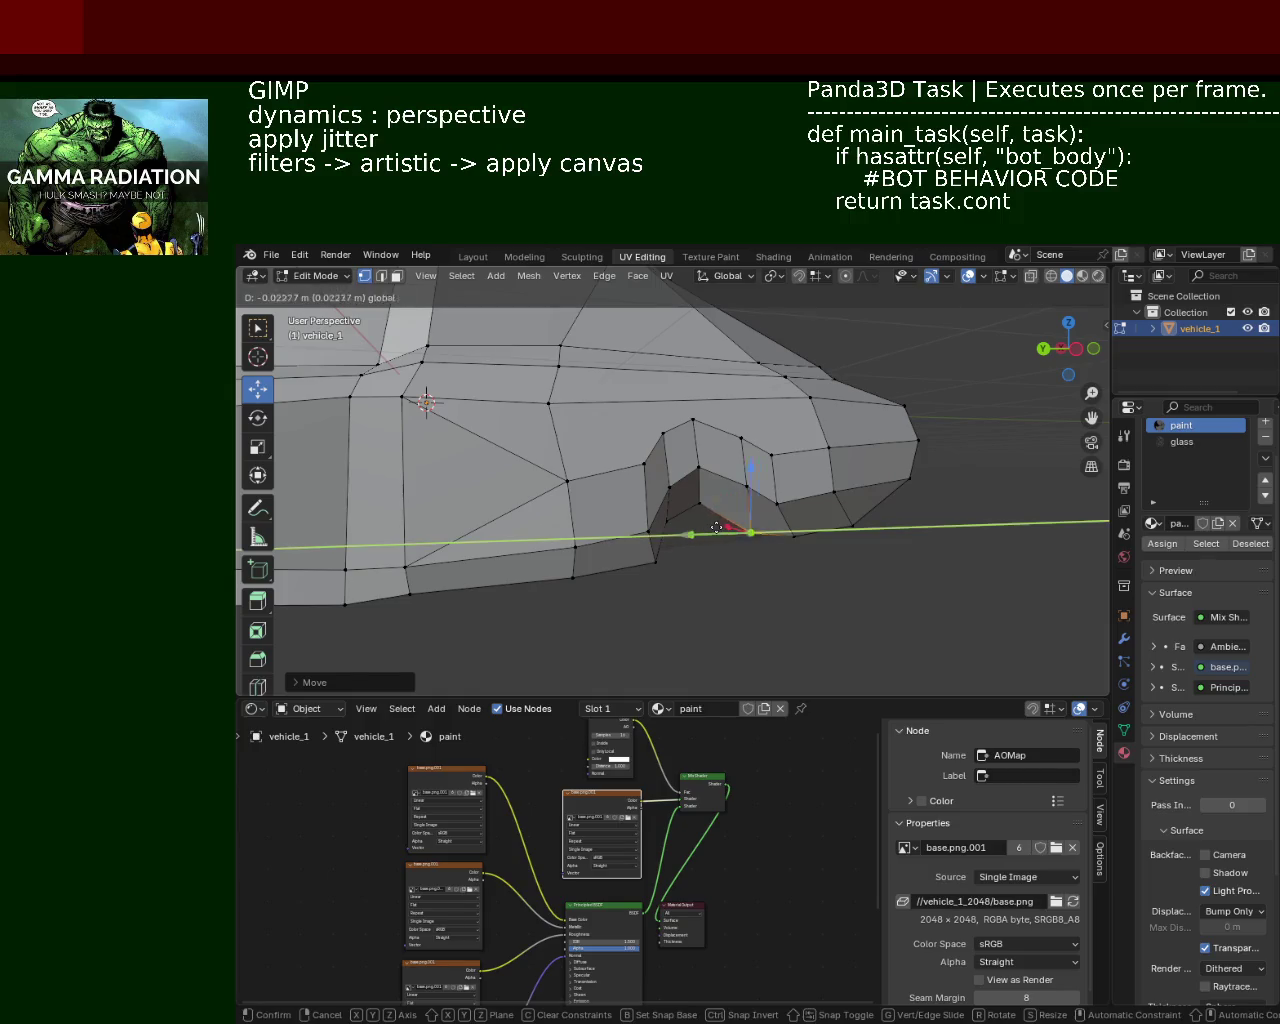
key("Escape")
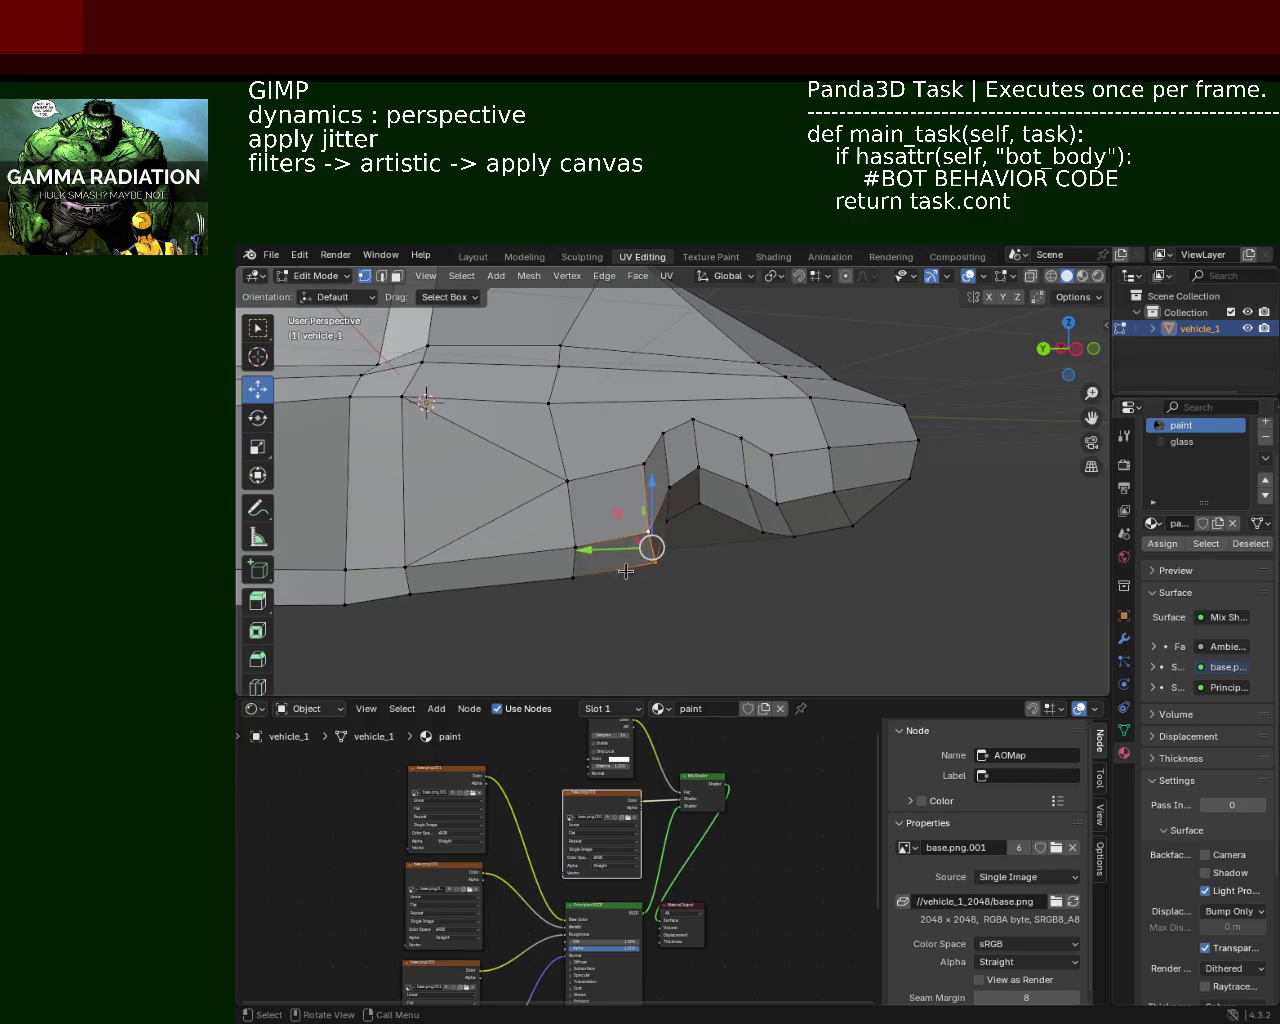
Step: Undo a length-wise Y move and settle the notch vertex with a vertical Z move
key("g")
key("y")
key("Return")
key("ctrl+z")
key("ctrl+z")
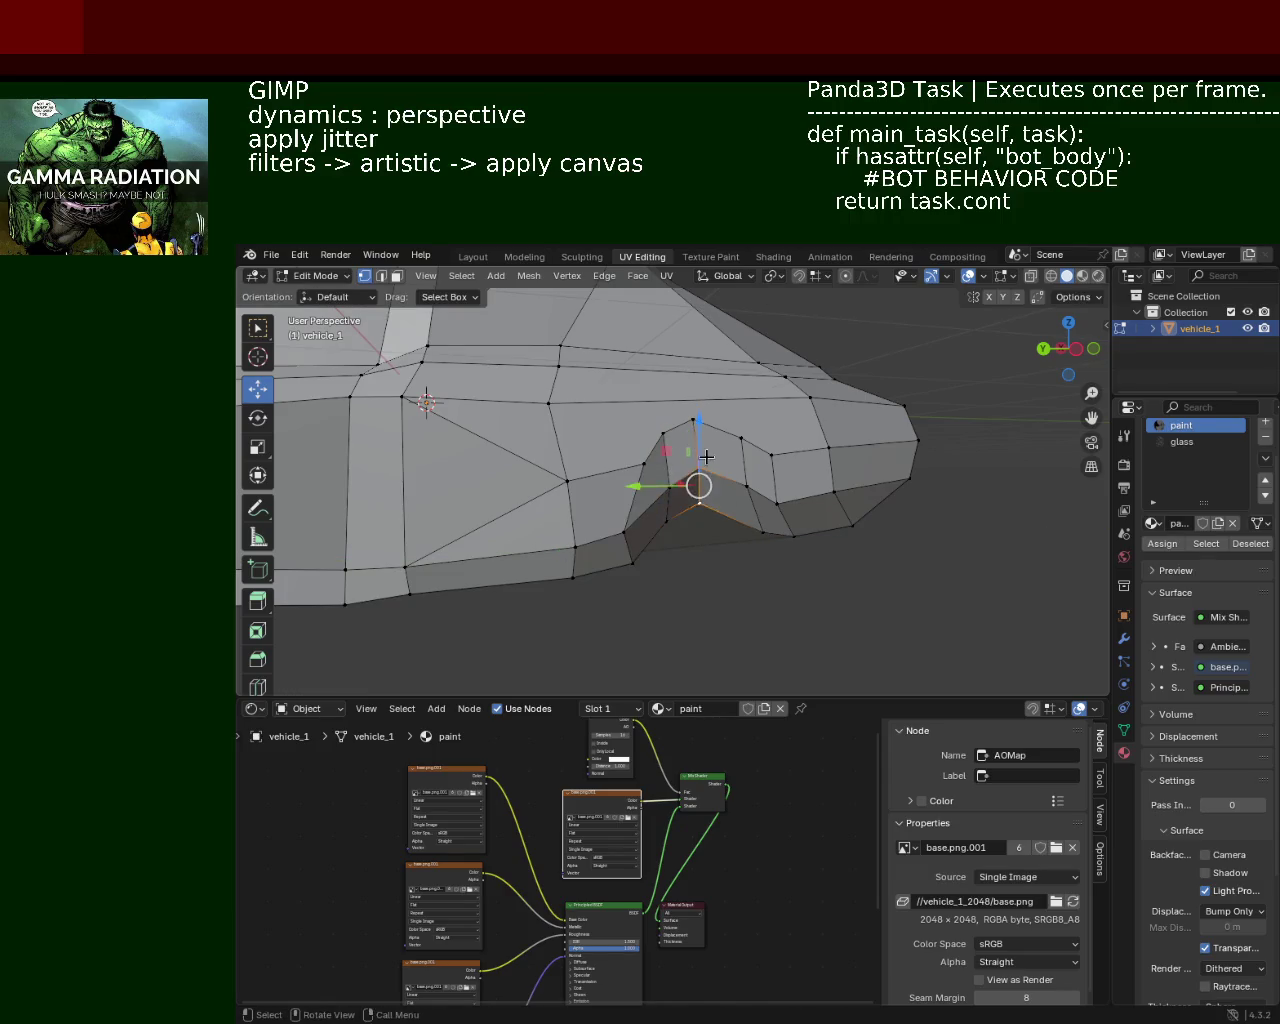
key("g")
key("z")
key("Return")
mouse_move(705, 469)
middle_mouse_down()
mouse_move(663, 421)
mouse_move(594, 442)
mouse_move(829, 416)
middle_mouse_up()
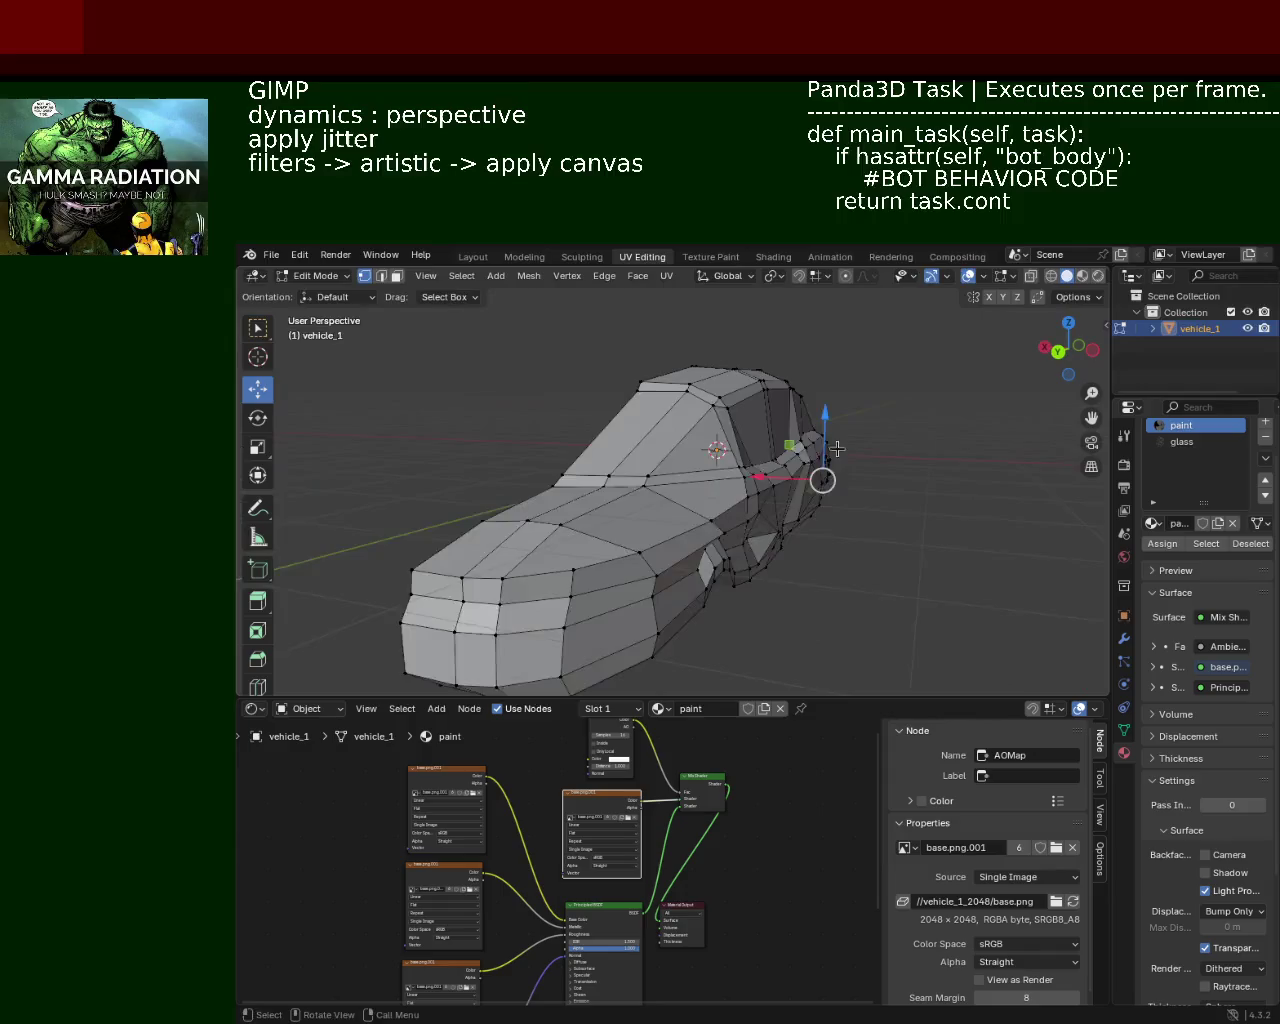
middle_click_drag(692, 505, 700, 470)
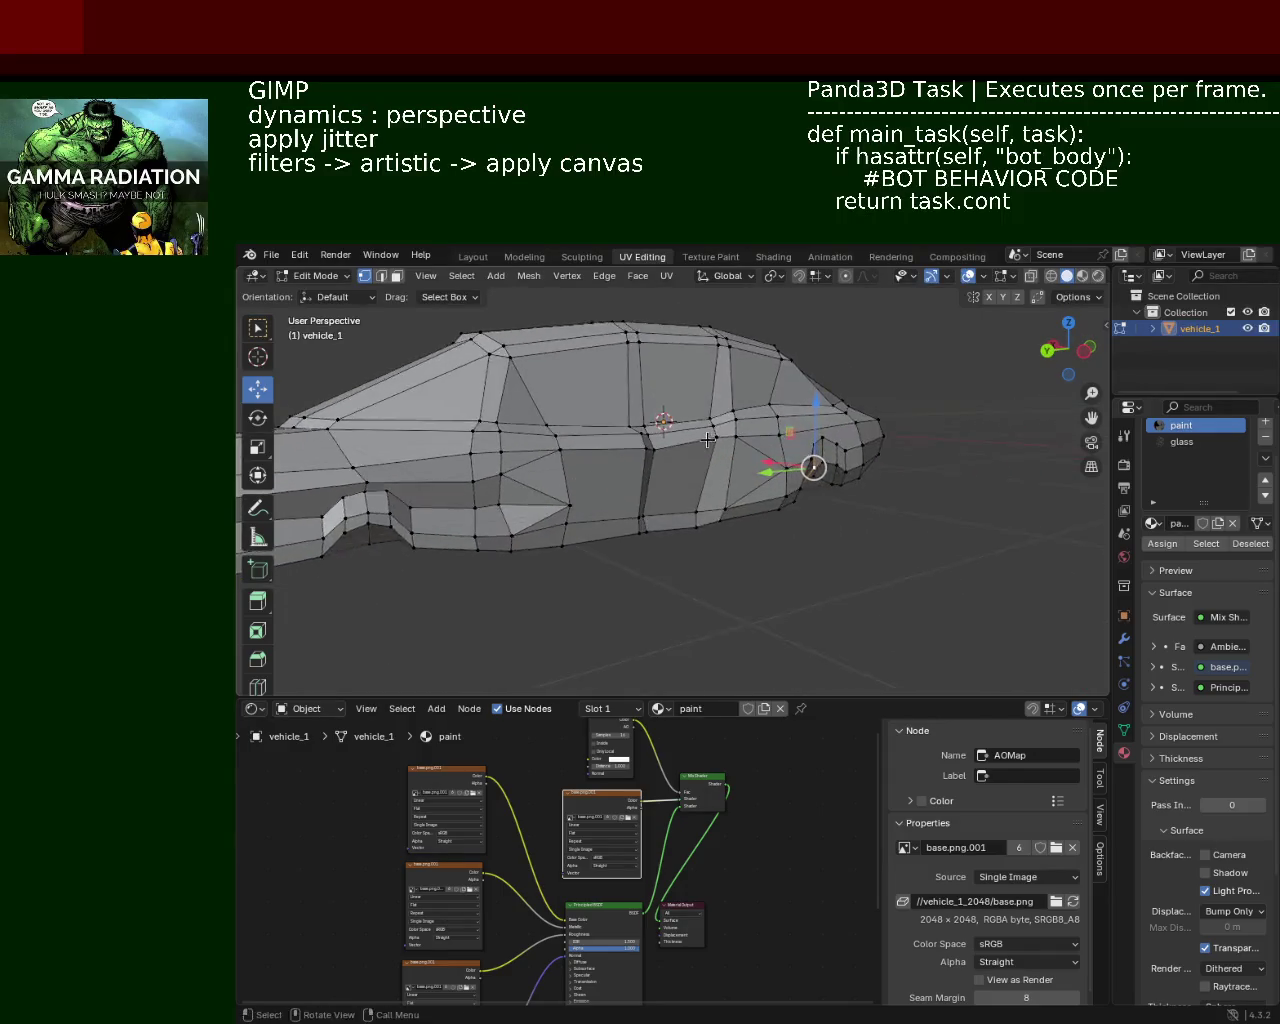
scroll(700, 470, "up", 4)
middle_click_drag(870, 440, 707, 433, "shift")
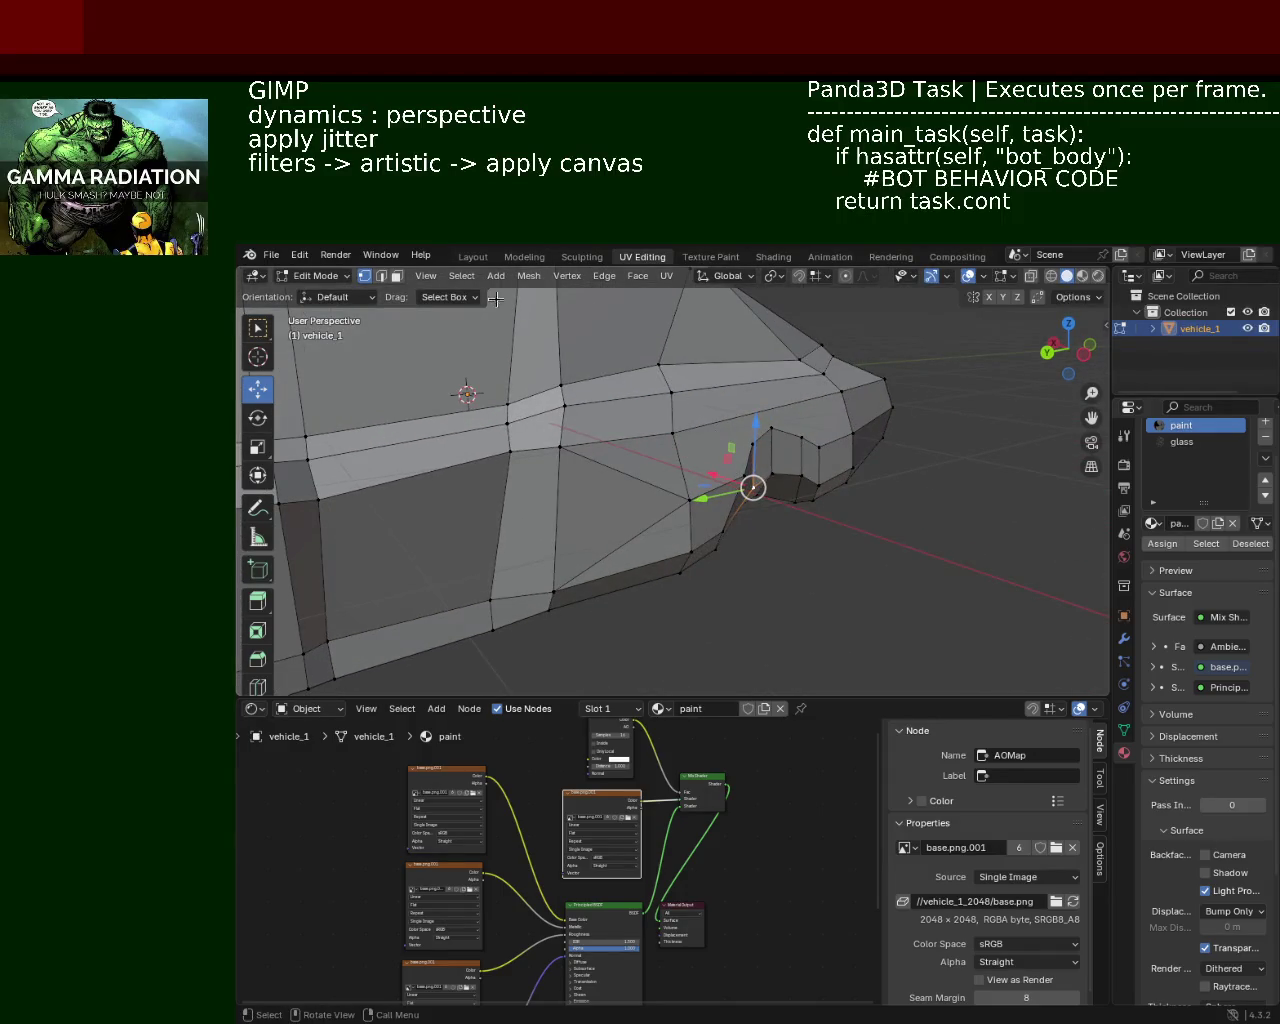
Step: In face select mode, push the wheel-arch faces along the X axis
left_click(390, 283)
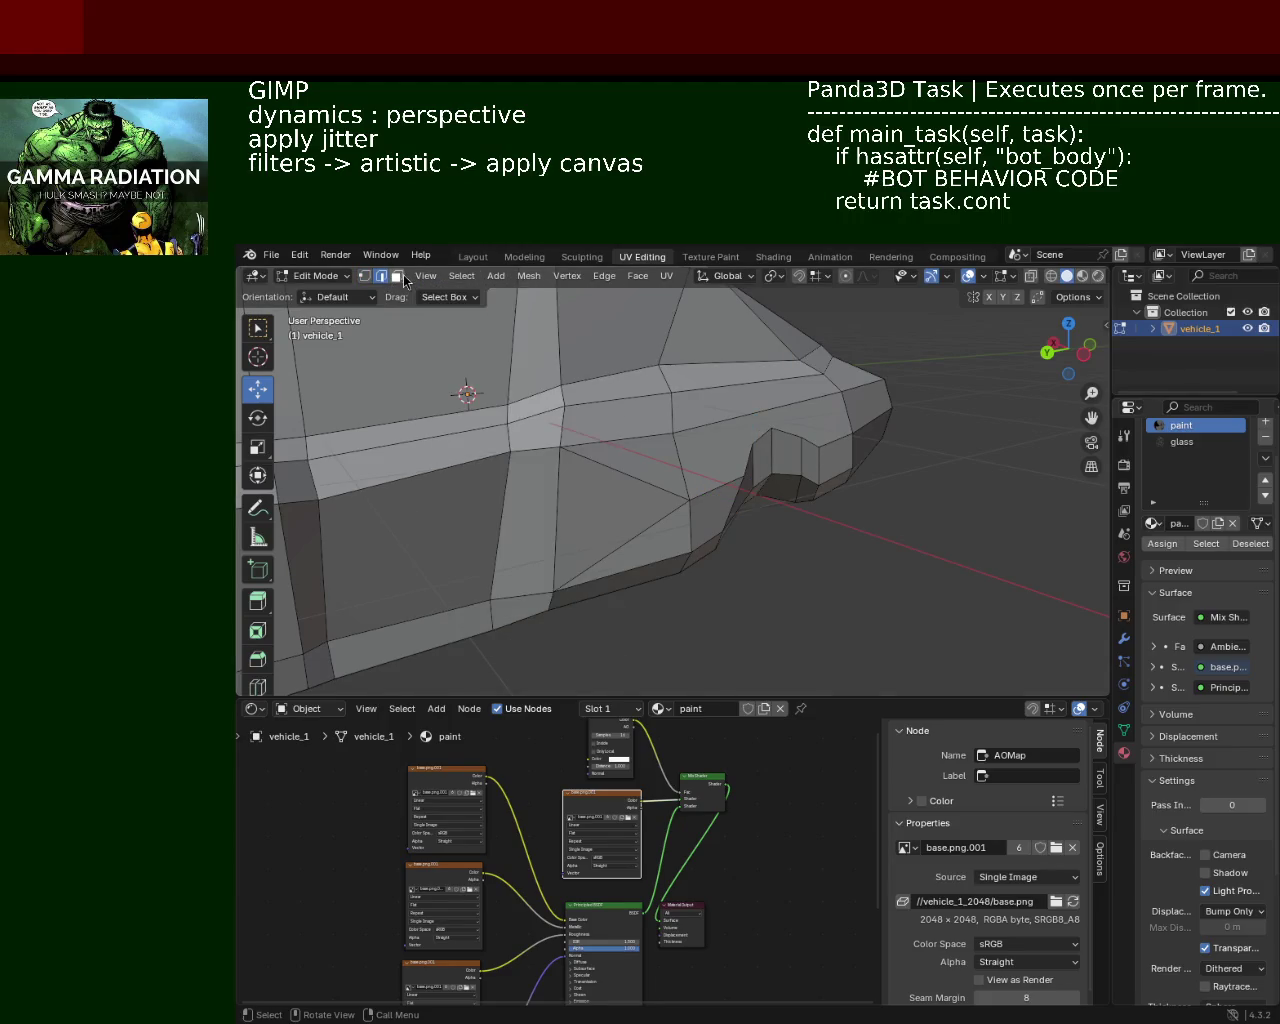
left_click(790, 460, "shift")
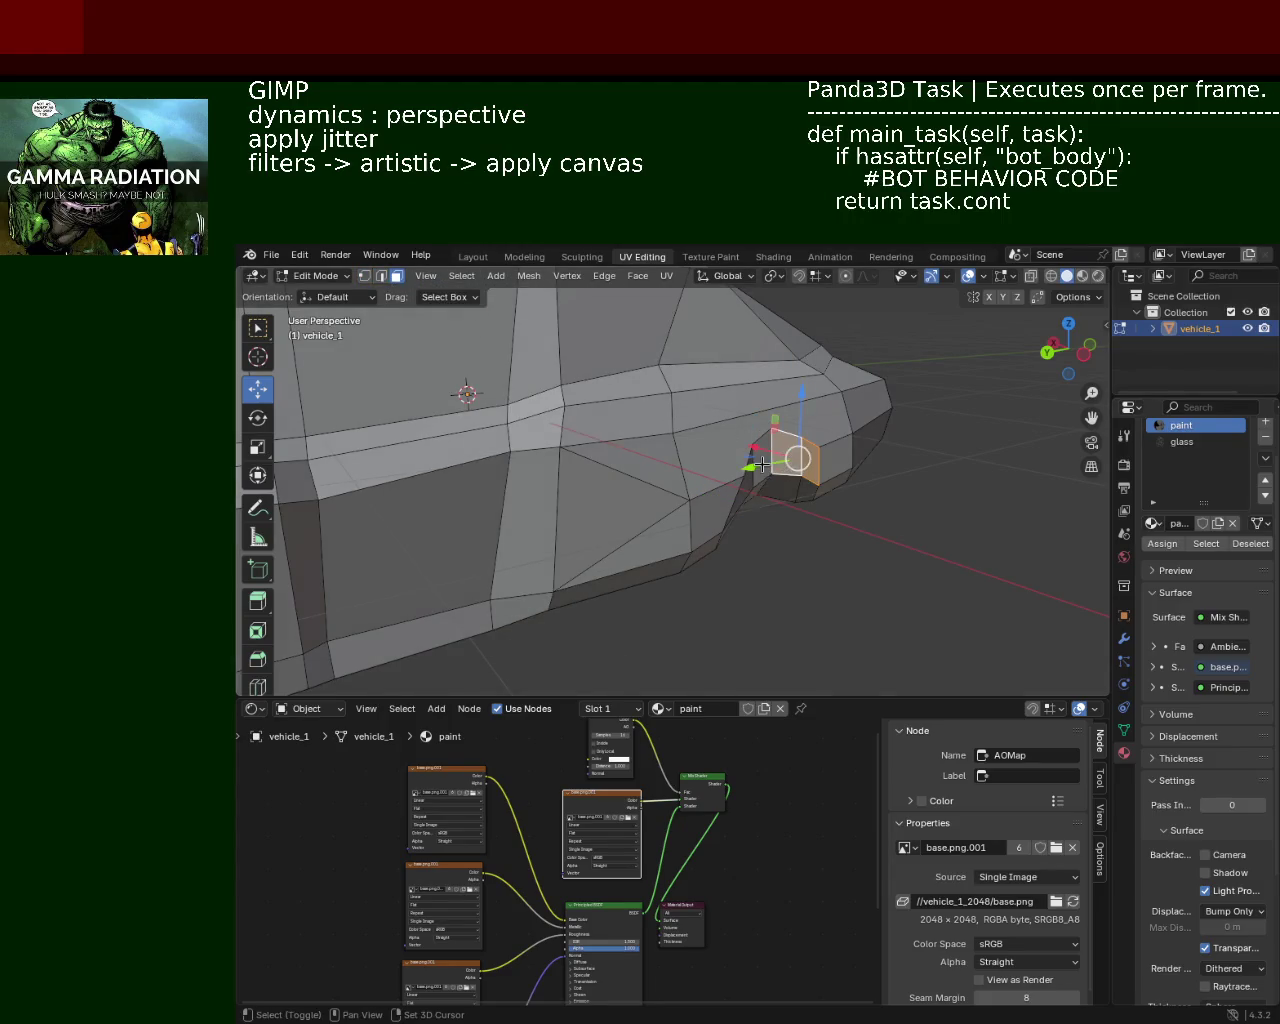
left_click_drag(742, 462, 765, 466)
mouse_move(765, 466)
middle_mouse_down()
mouse_move(523, 424)
mouse_move(651, 409)
mouse_move(577, 418)
middle_mouse_up()
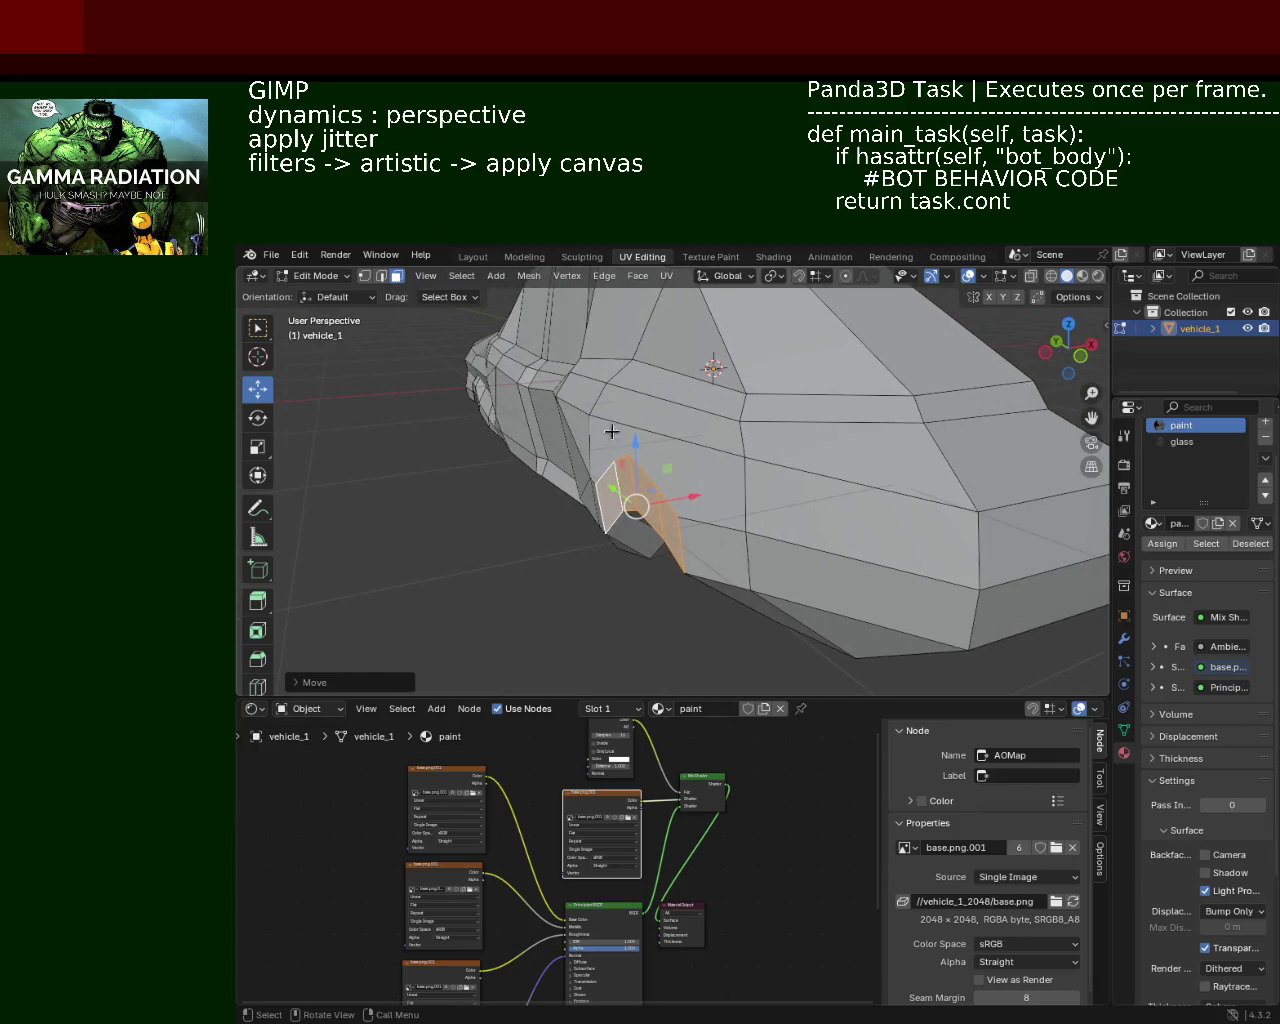
left_click(671, 458)
key("g")
key("x")
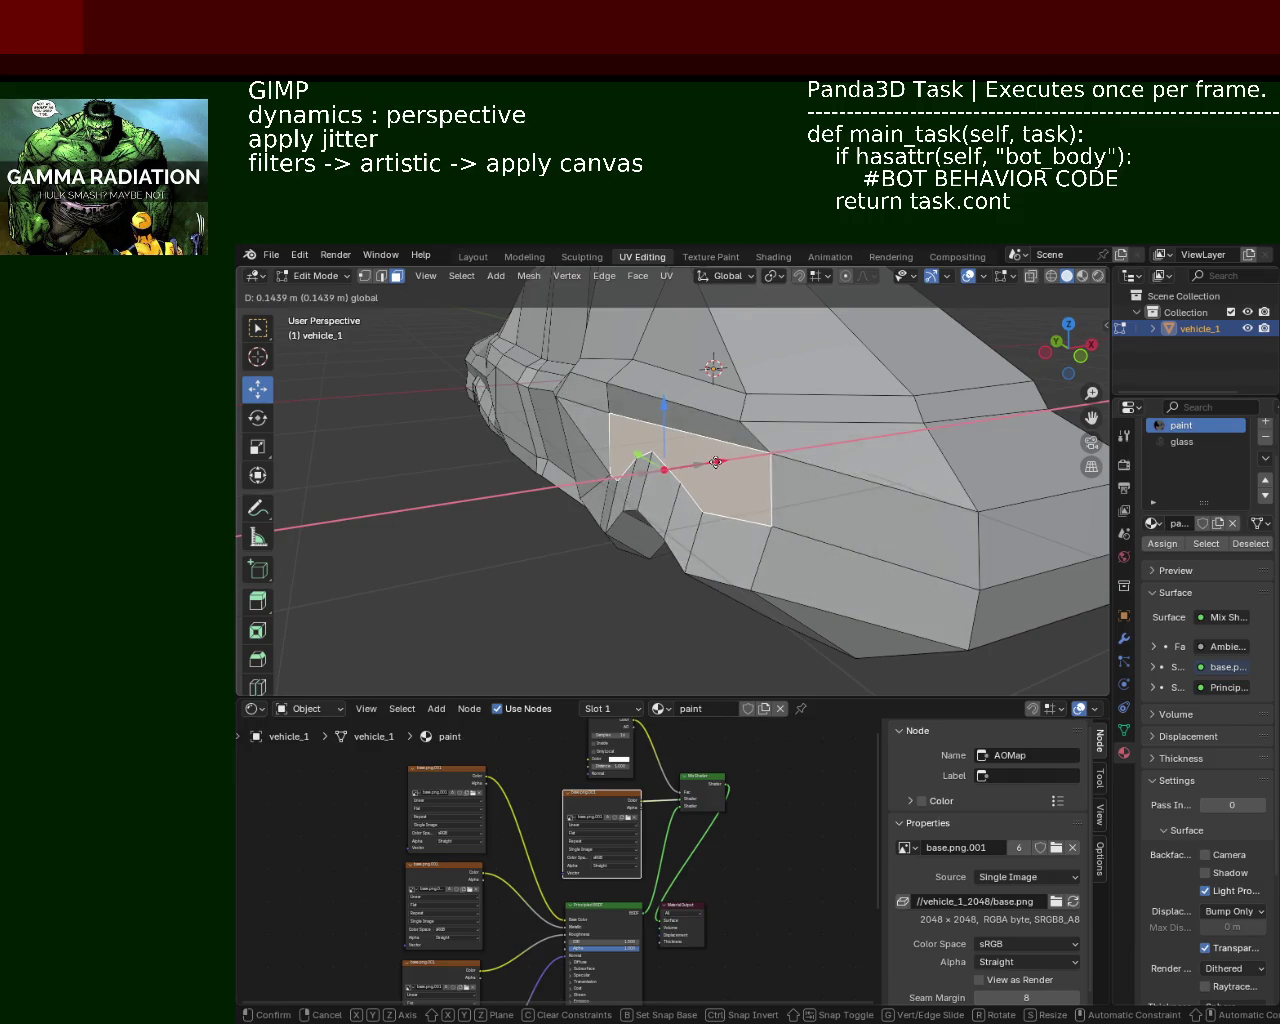
left_click(716, 462)
Step: Frame the whole car with Shift+C and orbit to inspect its side
mouse_move(716, 462)
middle_mouse_down()
mouse_move(690, 474)
mouse_move(905, 484)
mouse_move(800, 551)
mouse_move(683, 534)
mouse_move(803, 517)
mouse_move(763, 509)
mouse_move(799, 494)
mouse_move(522, 454)
middle_mouse_up()
key("shift+c")
mouse_move(740, 551)
middle_mouse_down()
mouse_move(549, 509)
mouse_move(708, 551)
mouse_move(632, 603)
mouse_move(734, 474)
mouse_move(686, 534)
mouse_move(618, 482)
middle_mouse_up()
left_click(381, 276)
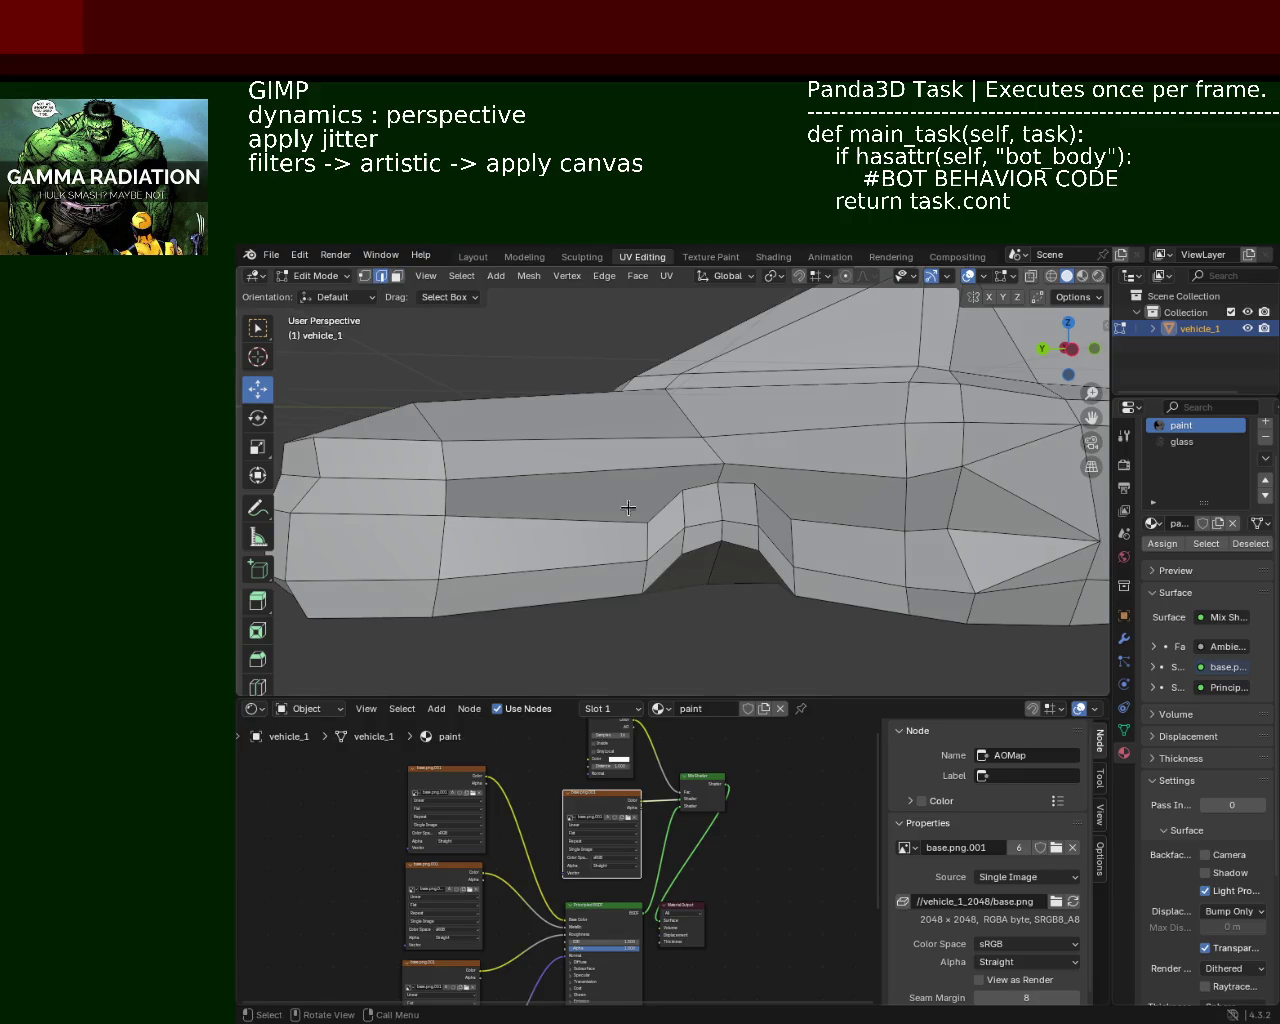
Step: Move the arch's vertical side edge toward the front along the car's length
left_click(646, 545, "shift")
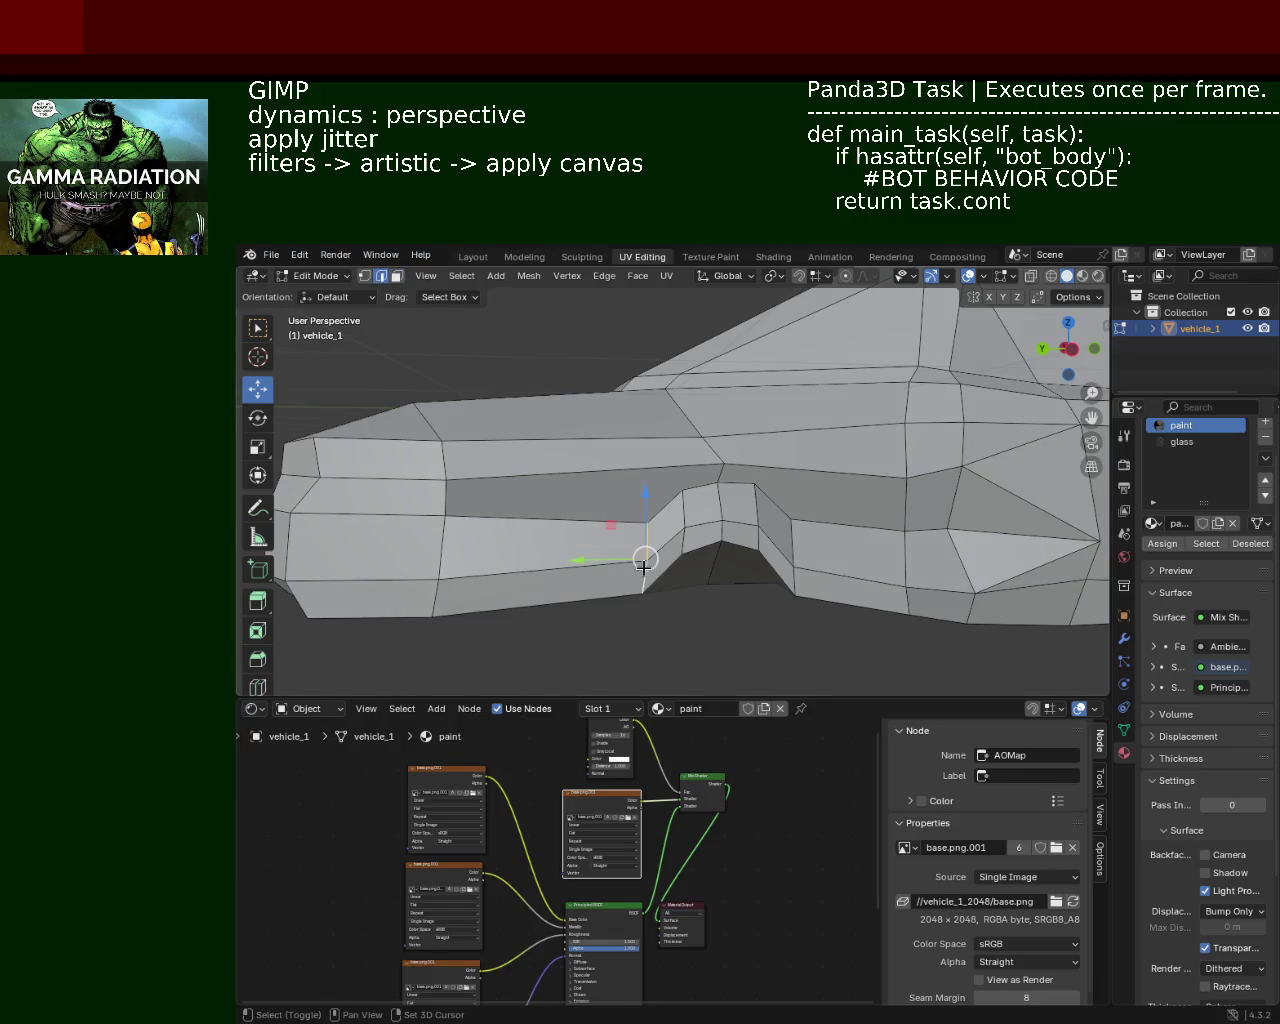
key("g")
left_click(655, 504)
key("g")
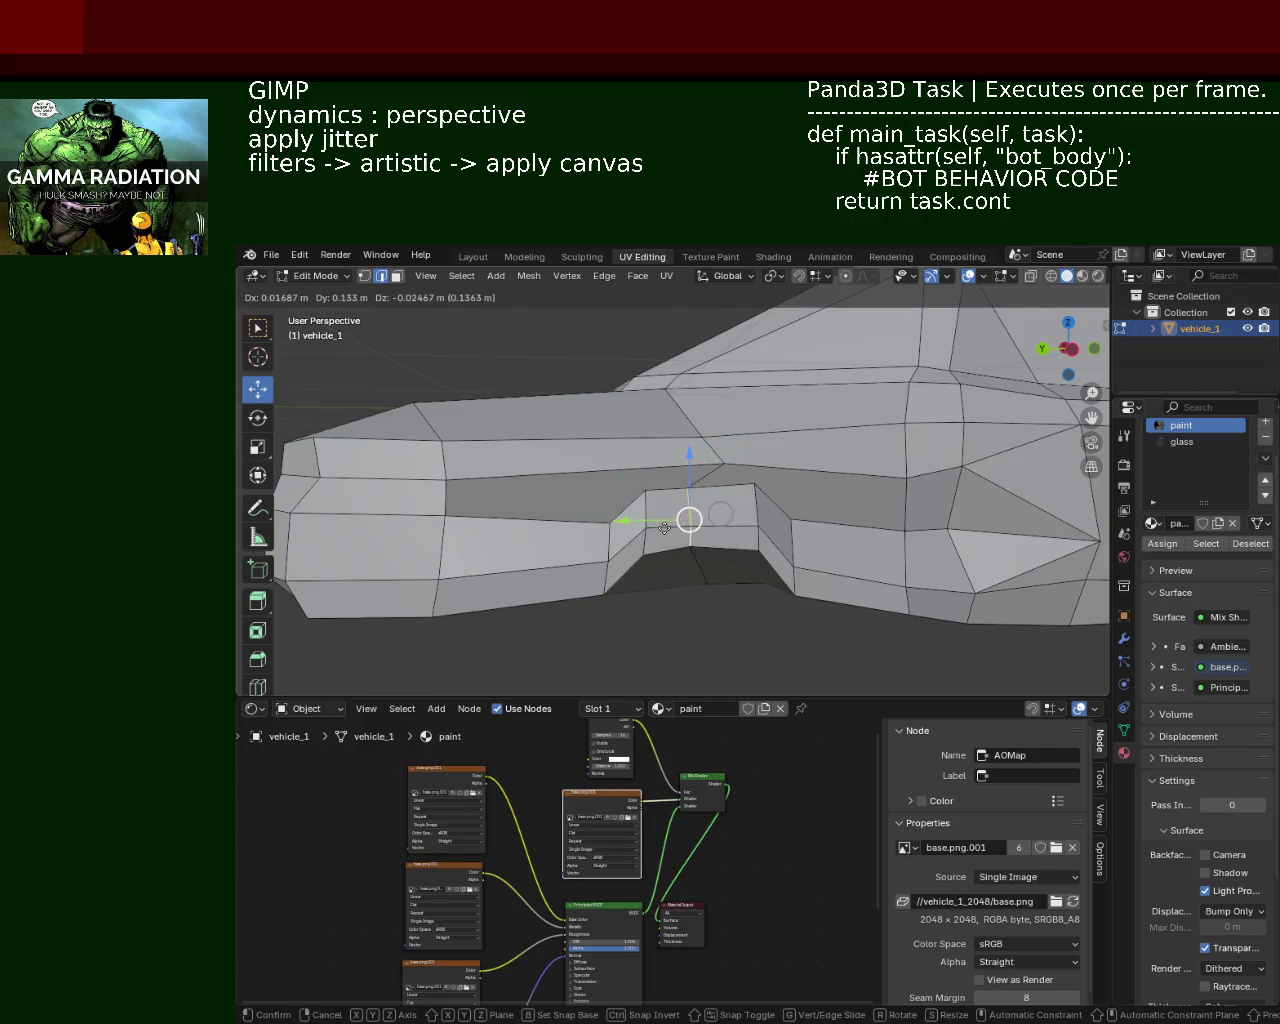
left_click(686, 521)
key("g")
key("y")
left_click(676, 513)
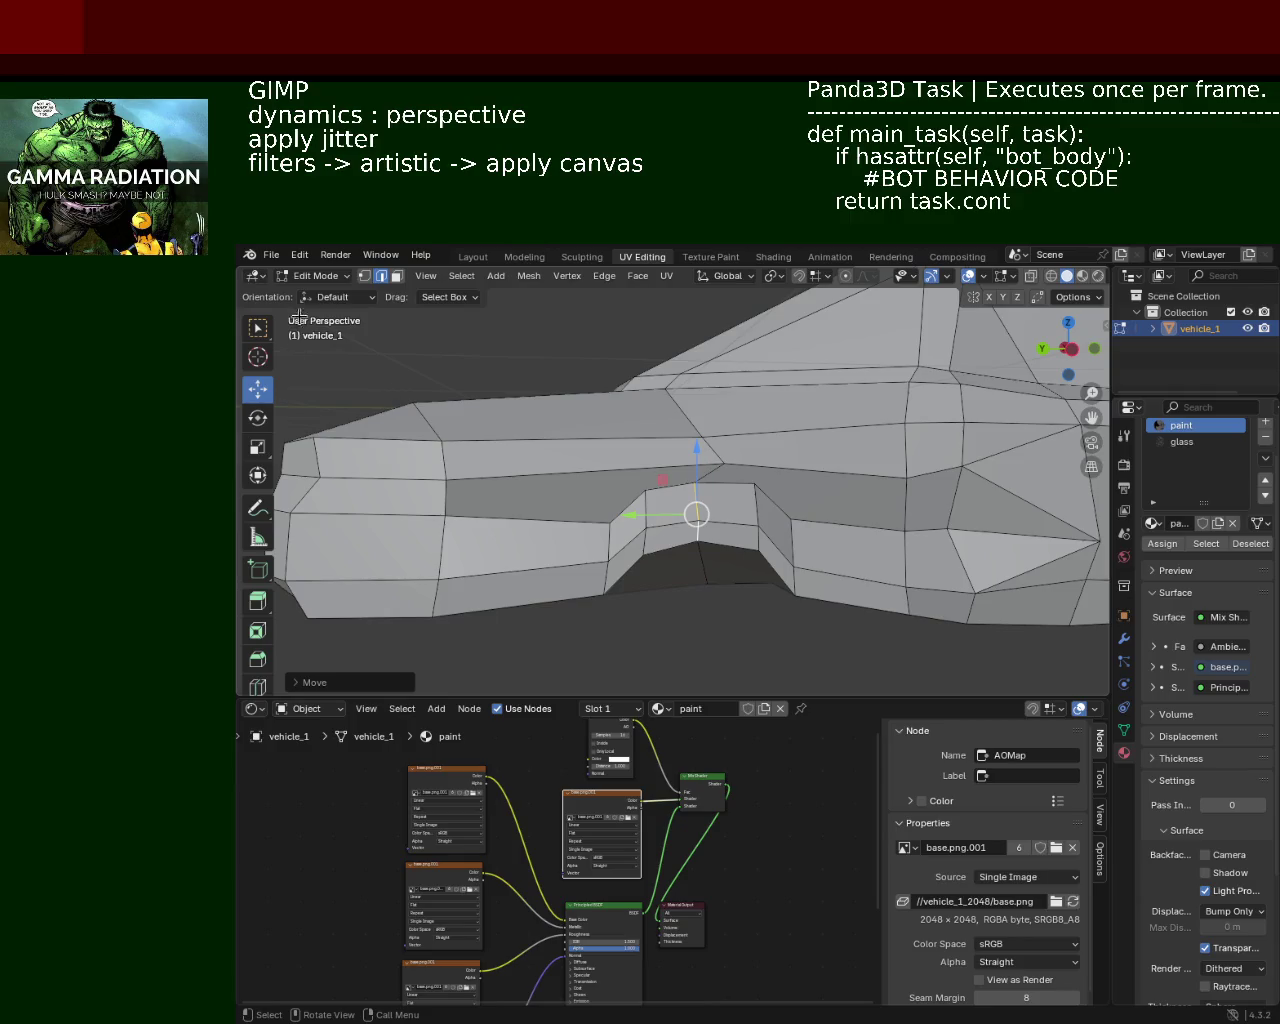
Step: In vertex select, raise the arch top and lower the side crease edge loop slightly
left_click(365, 276)
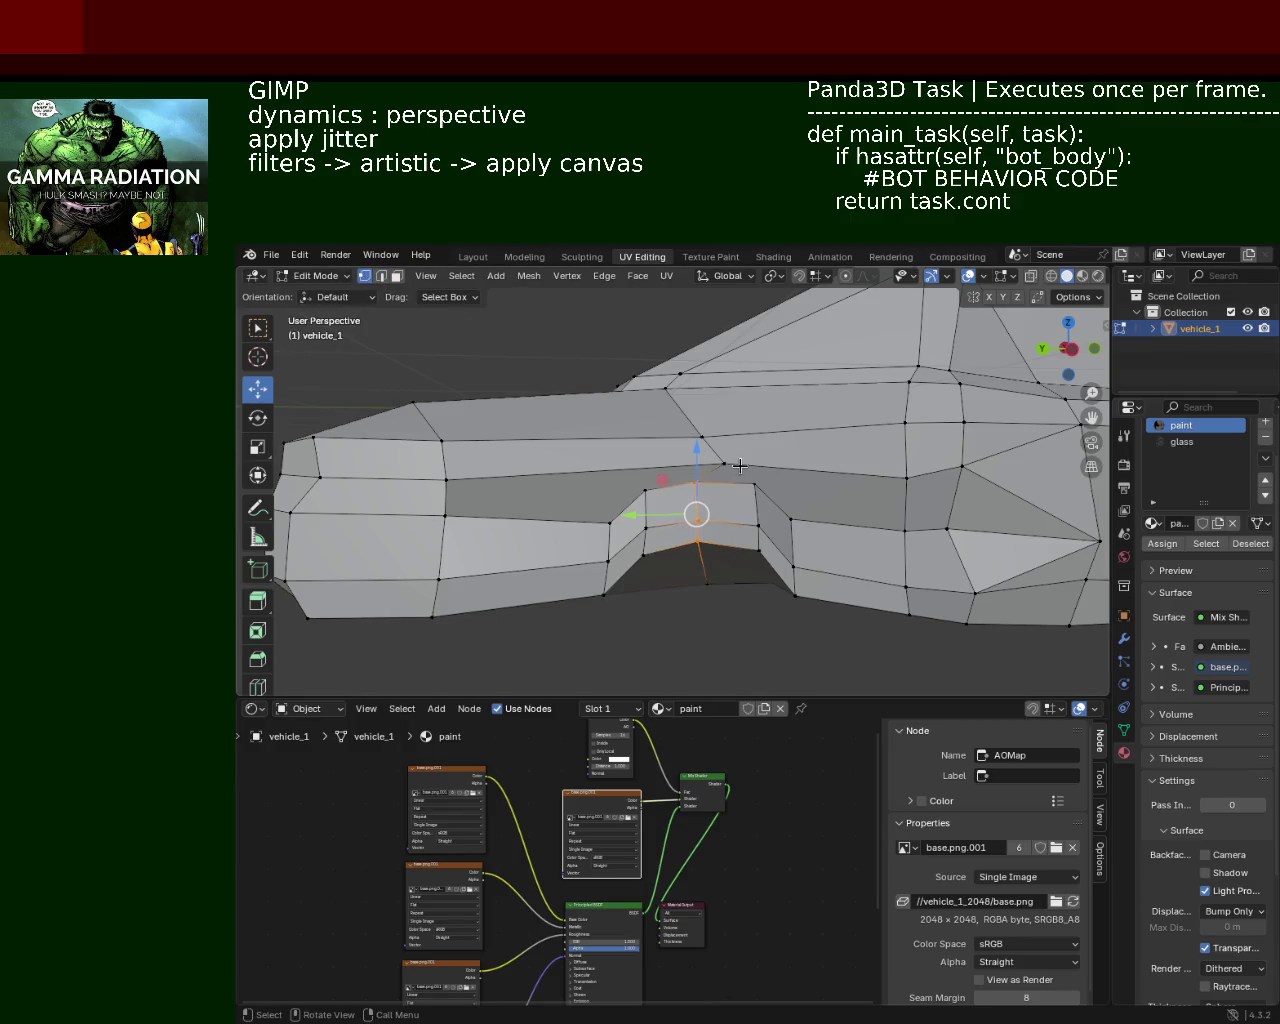
key("g")
key("y")
left_click(612, 468)
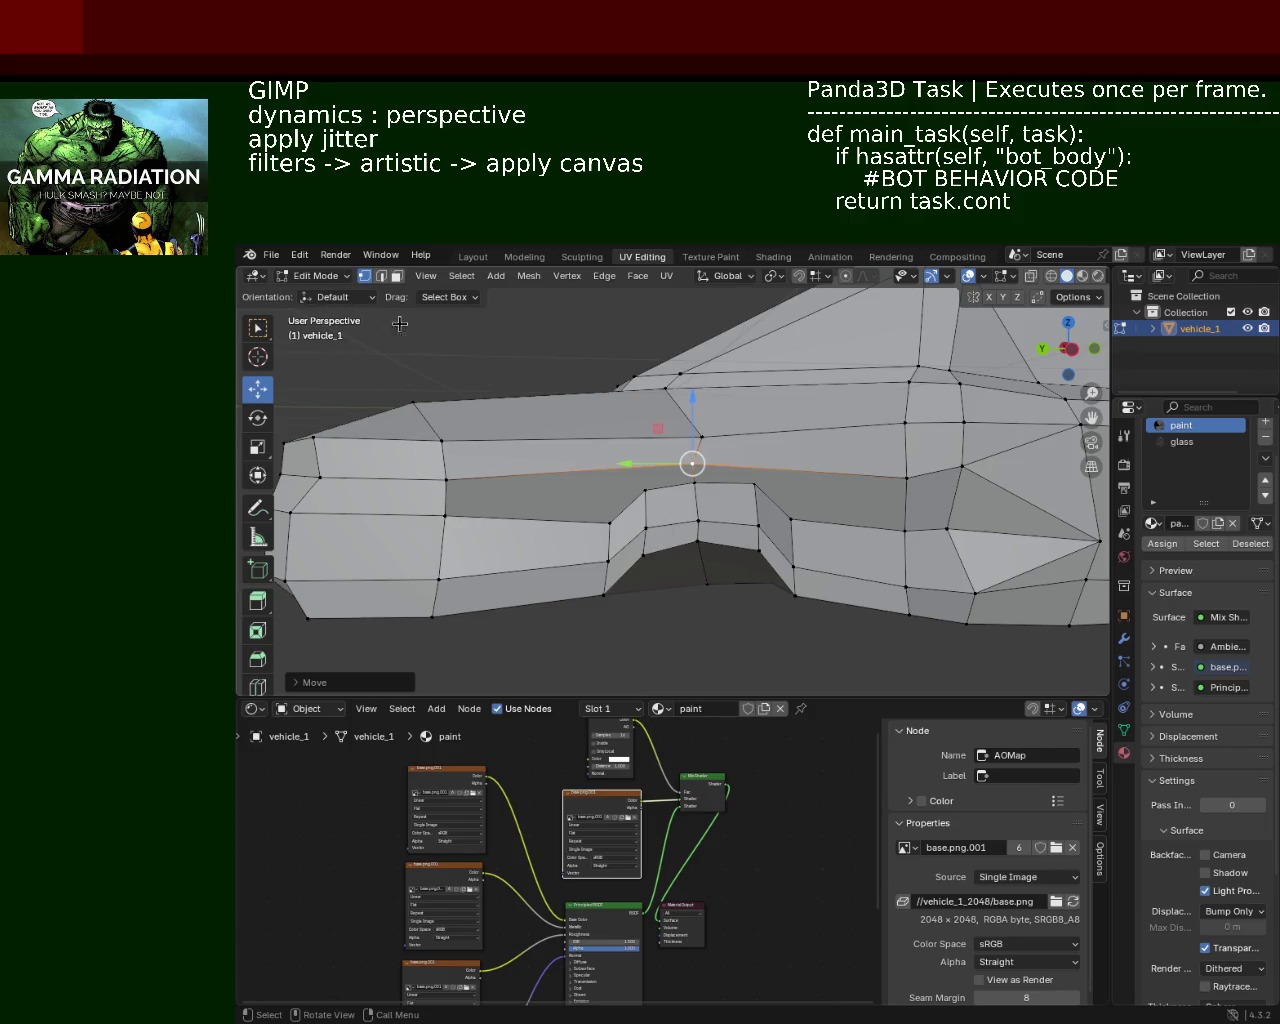
left_click_drag(692, 464, 694, 475)
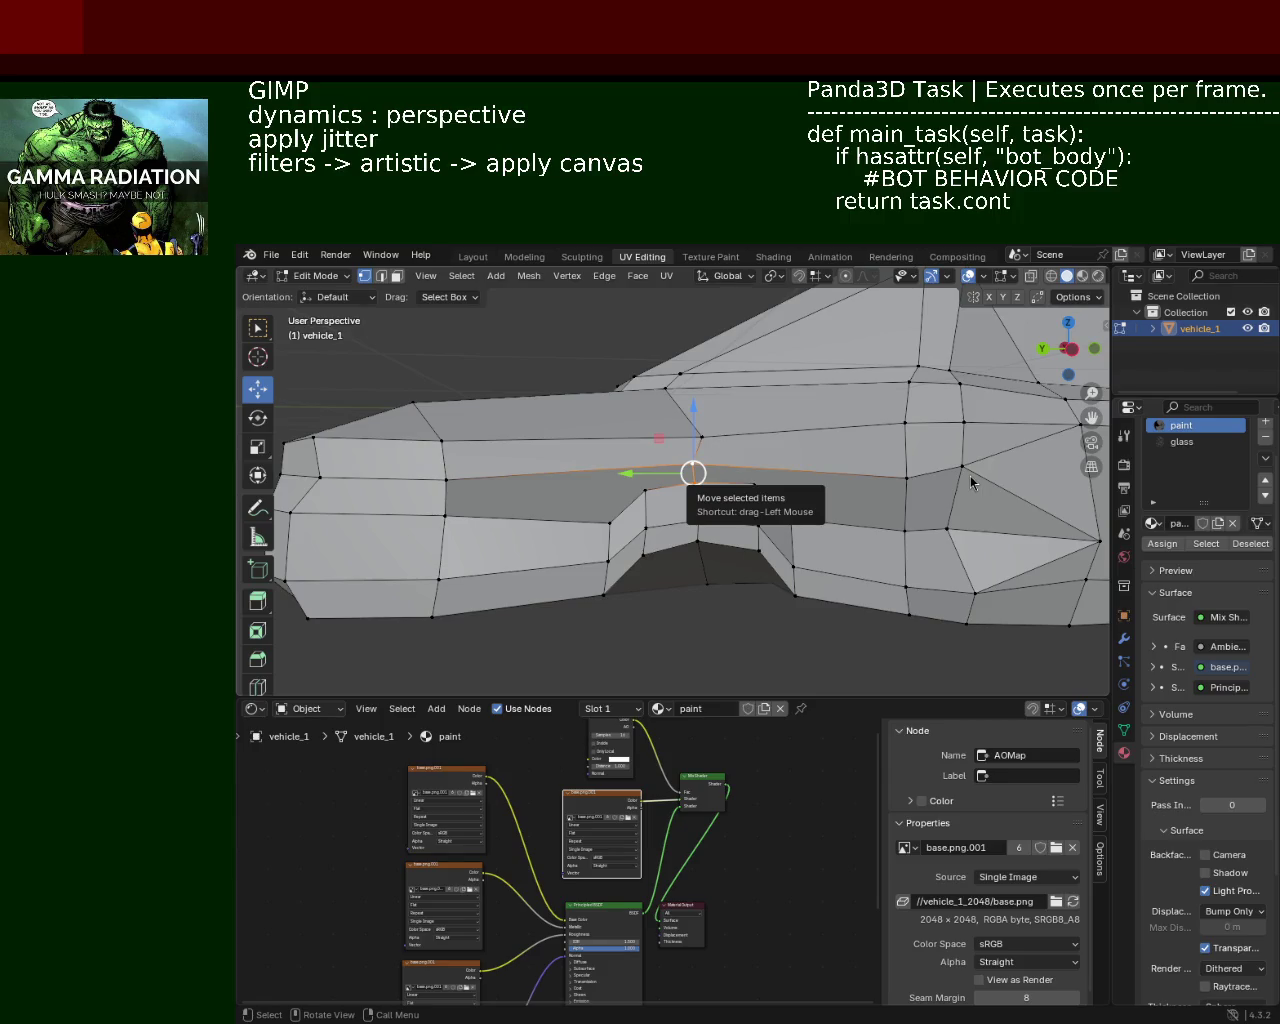
Step: Nudge the side crease edge loop up with the Z arrow, then orbit to view the car
left_click_drag(708, 475, 658, 419)
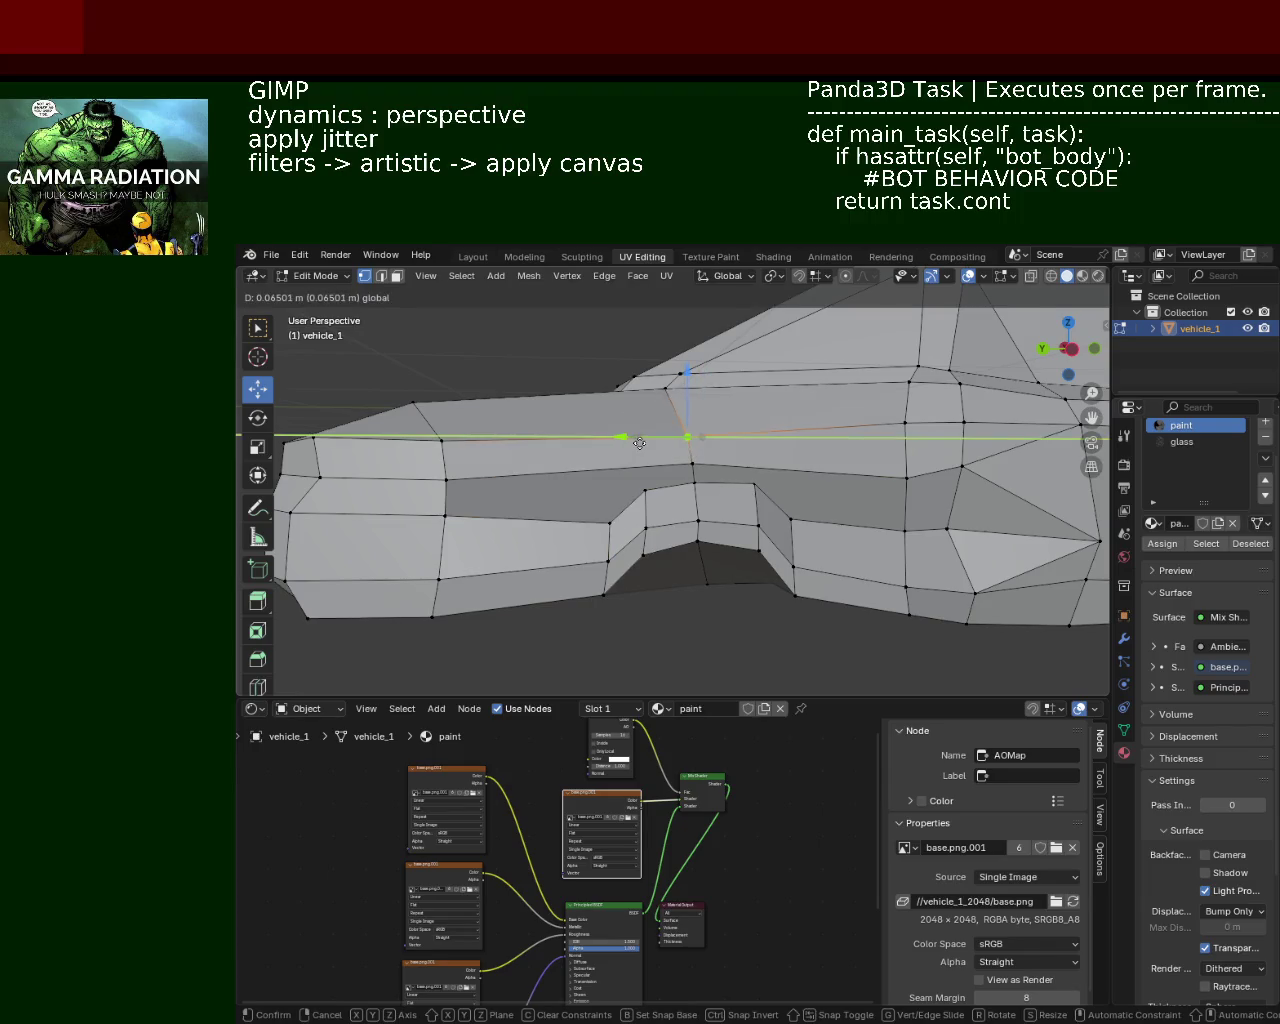
middle_click_drag(658, 419, 650, 409)
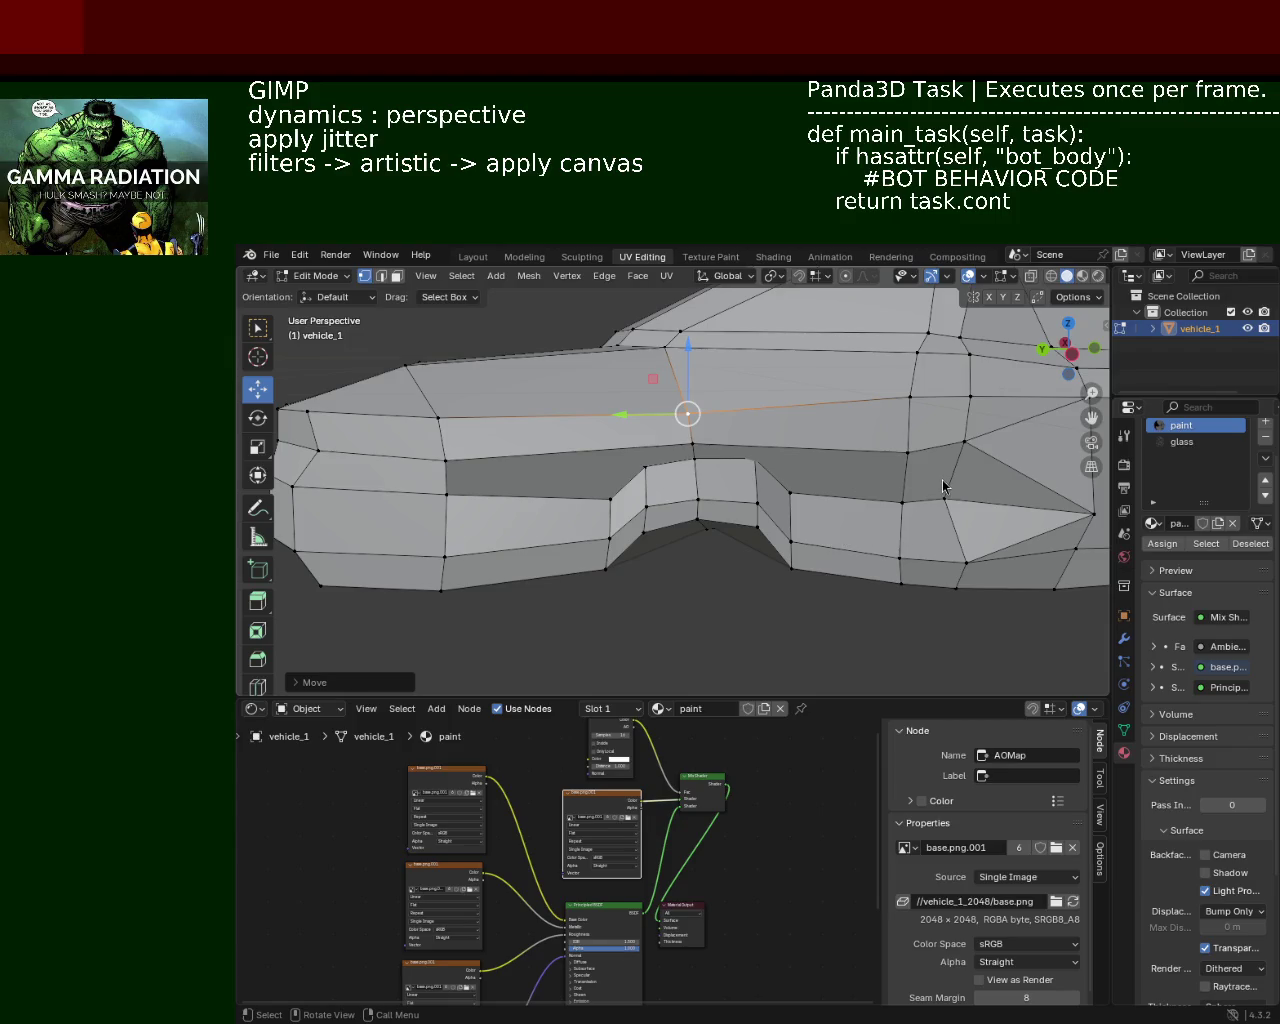
mouse_move(611, 405)
middle_mouse_down()
mouse_move(881, 503)
mouse_move(700, 480)
mouse_move(662, 495)
mouse_move(646, 478)
middle_mouse_up()
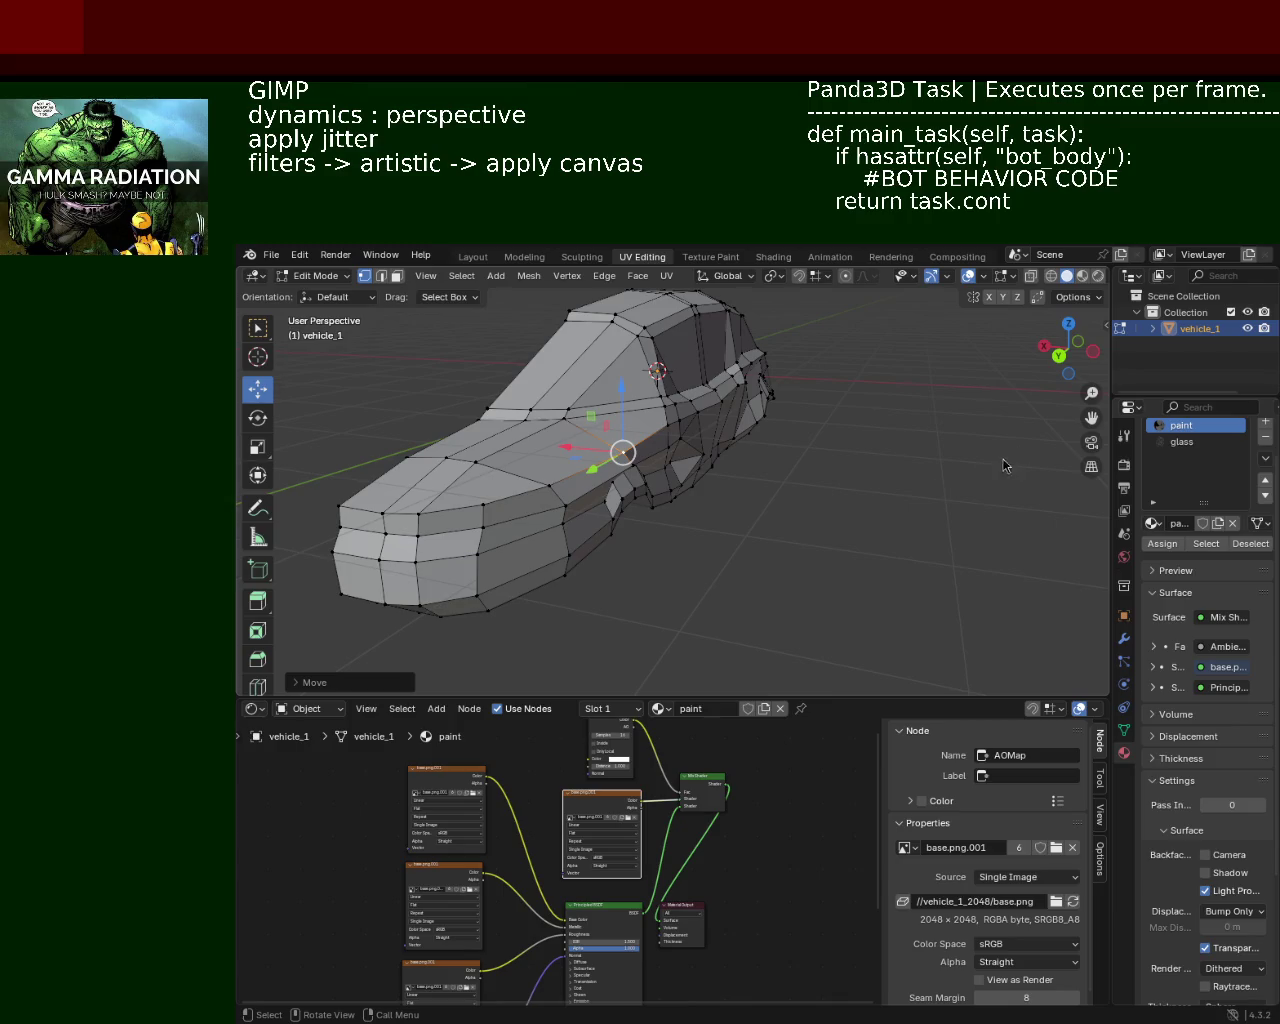
Step: Raise the edge loop above the wheel arch and pick individual side and top vertices
scroll(700, 430, "up", 5)
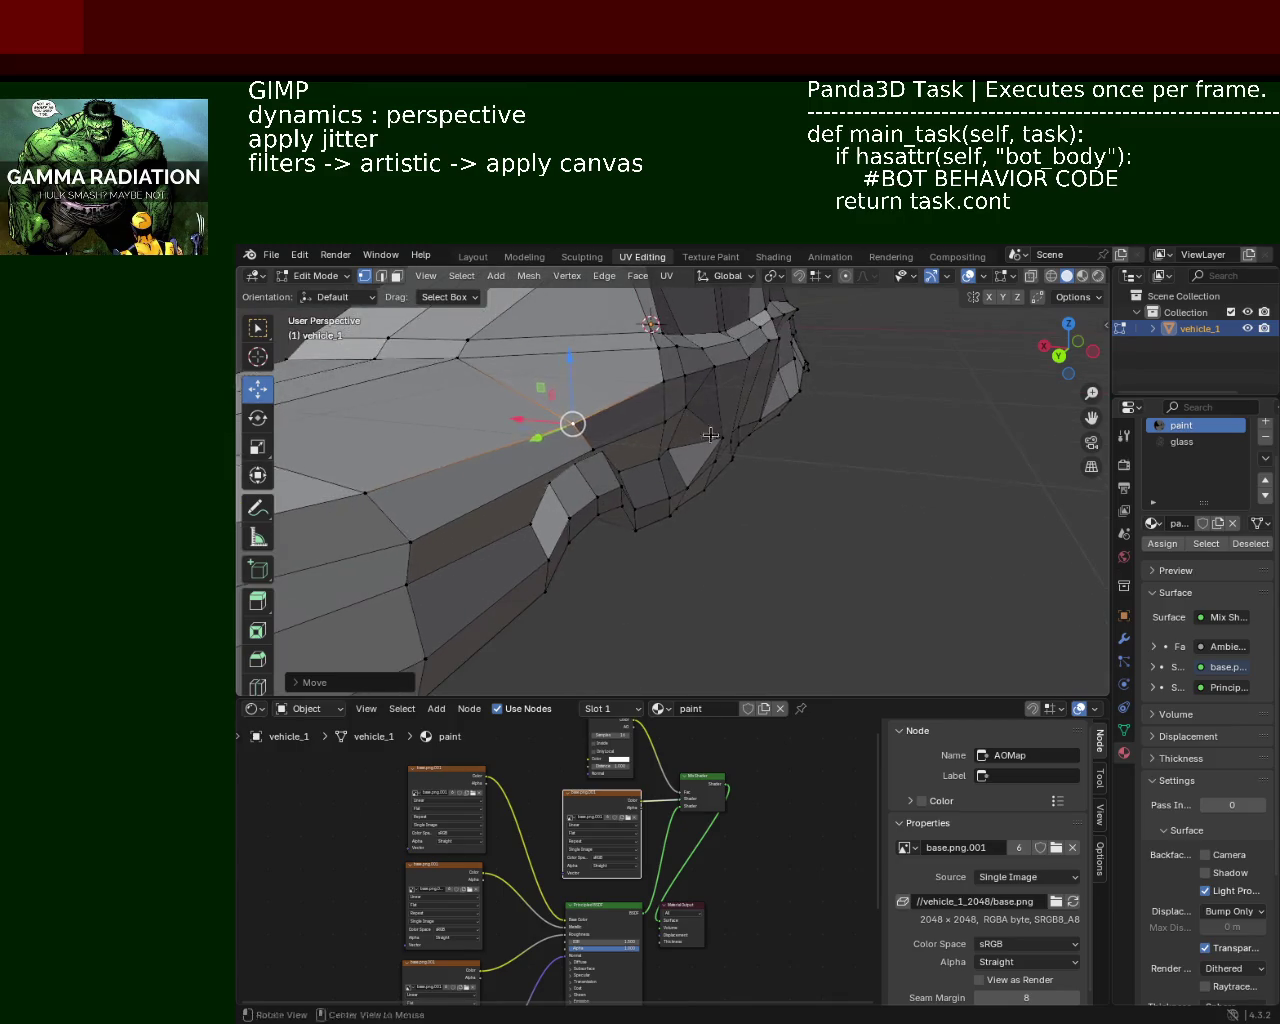
middle_click_drag(700, 429, 674, 414)
left_click_drag(677, 400, 682, 357)
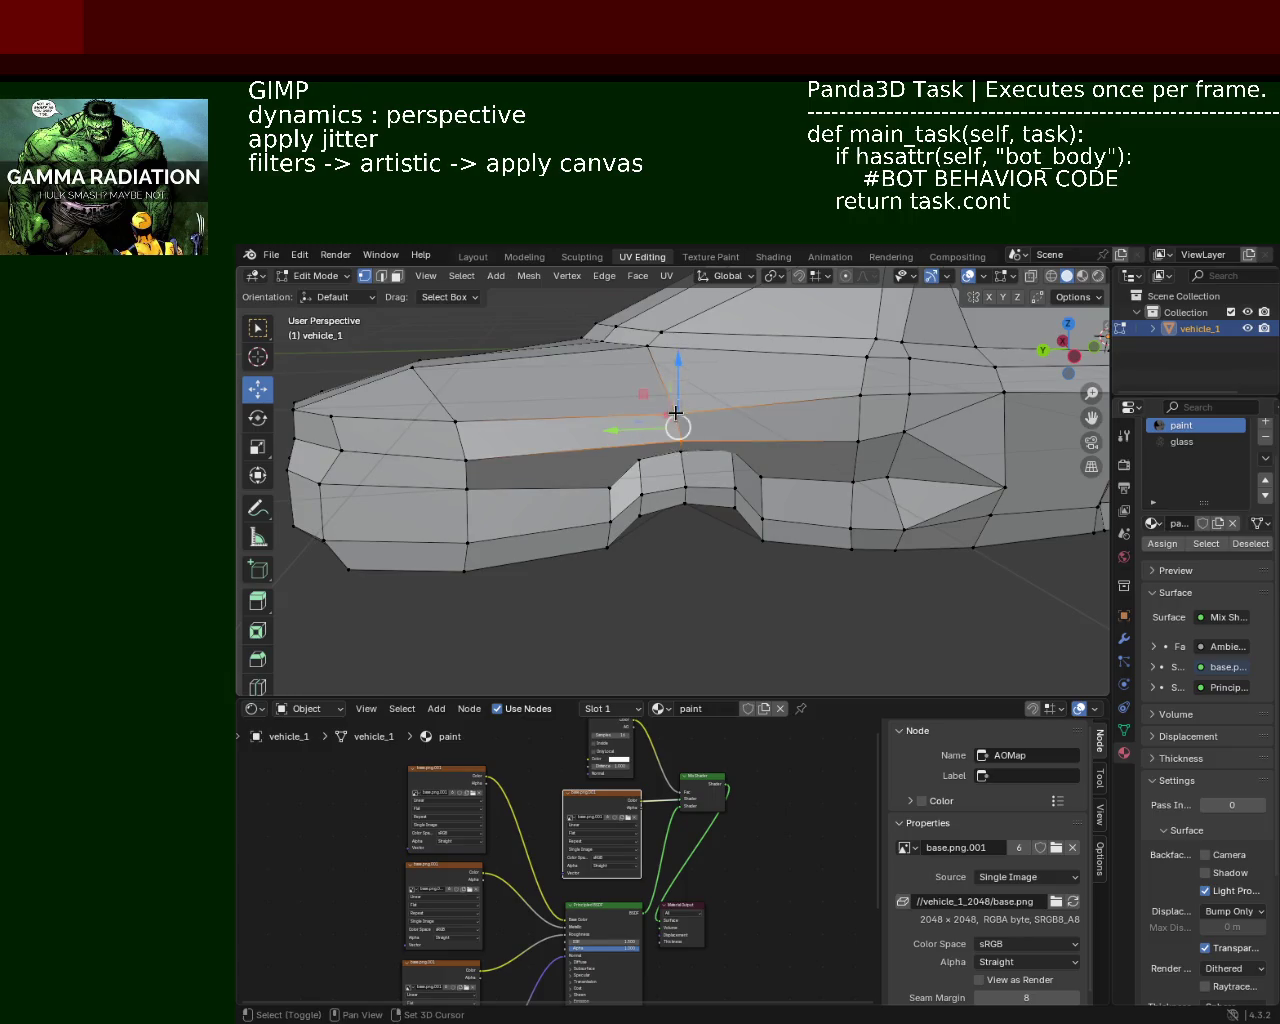
middle_click_drag(682, 357, 750, 427, "ctrl")
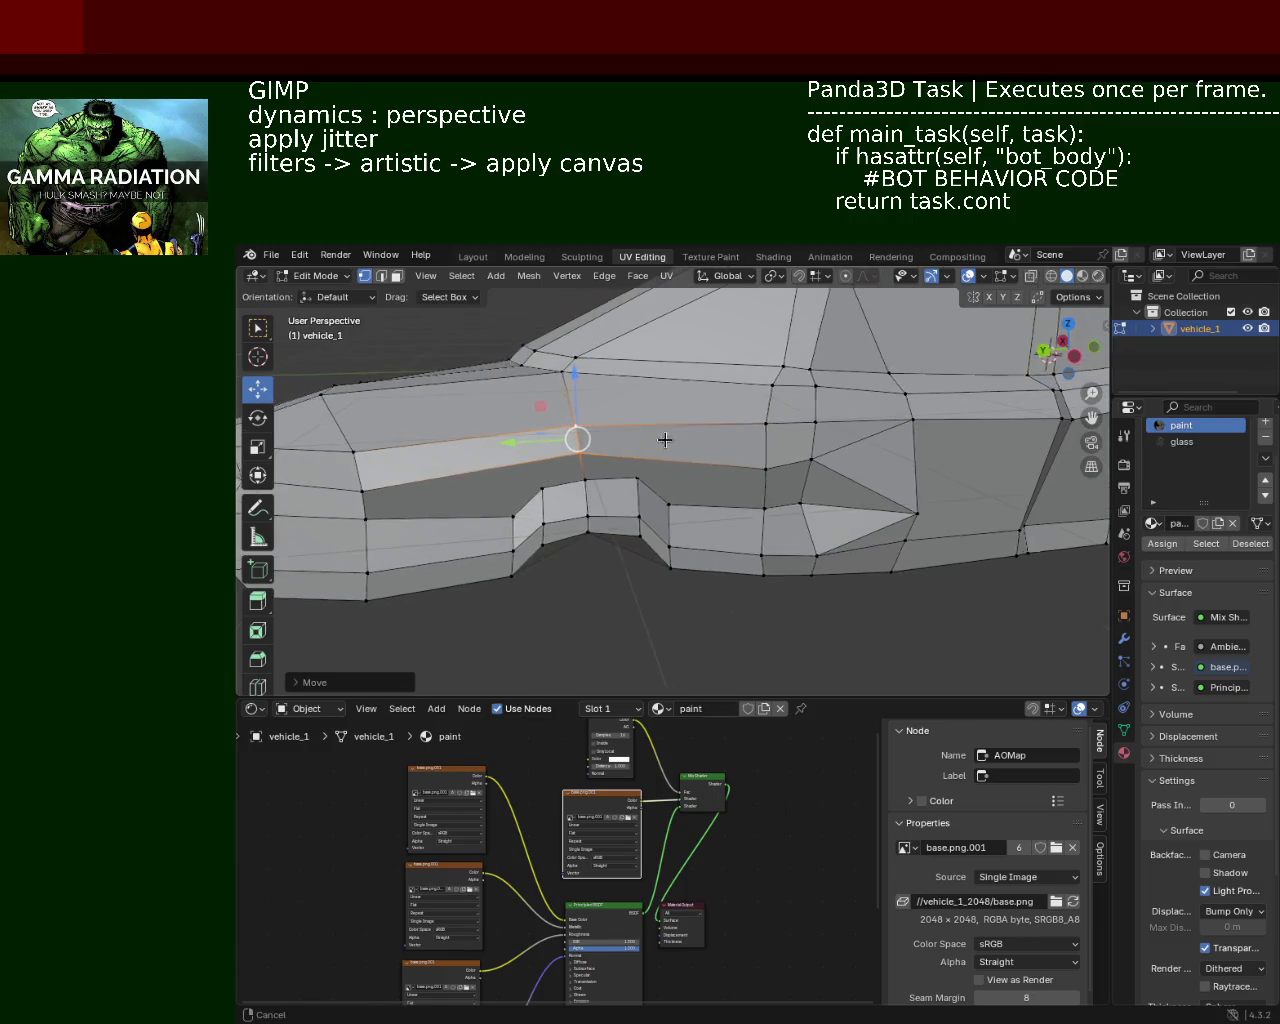
middle_click_drag(631, 463, 743, 417)
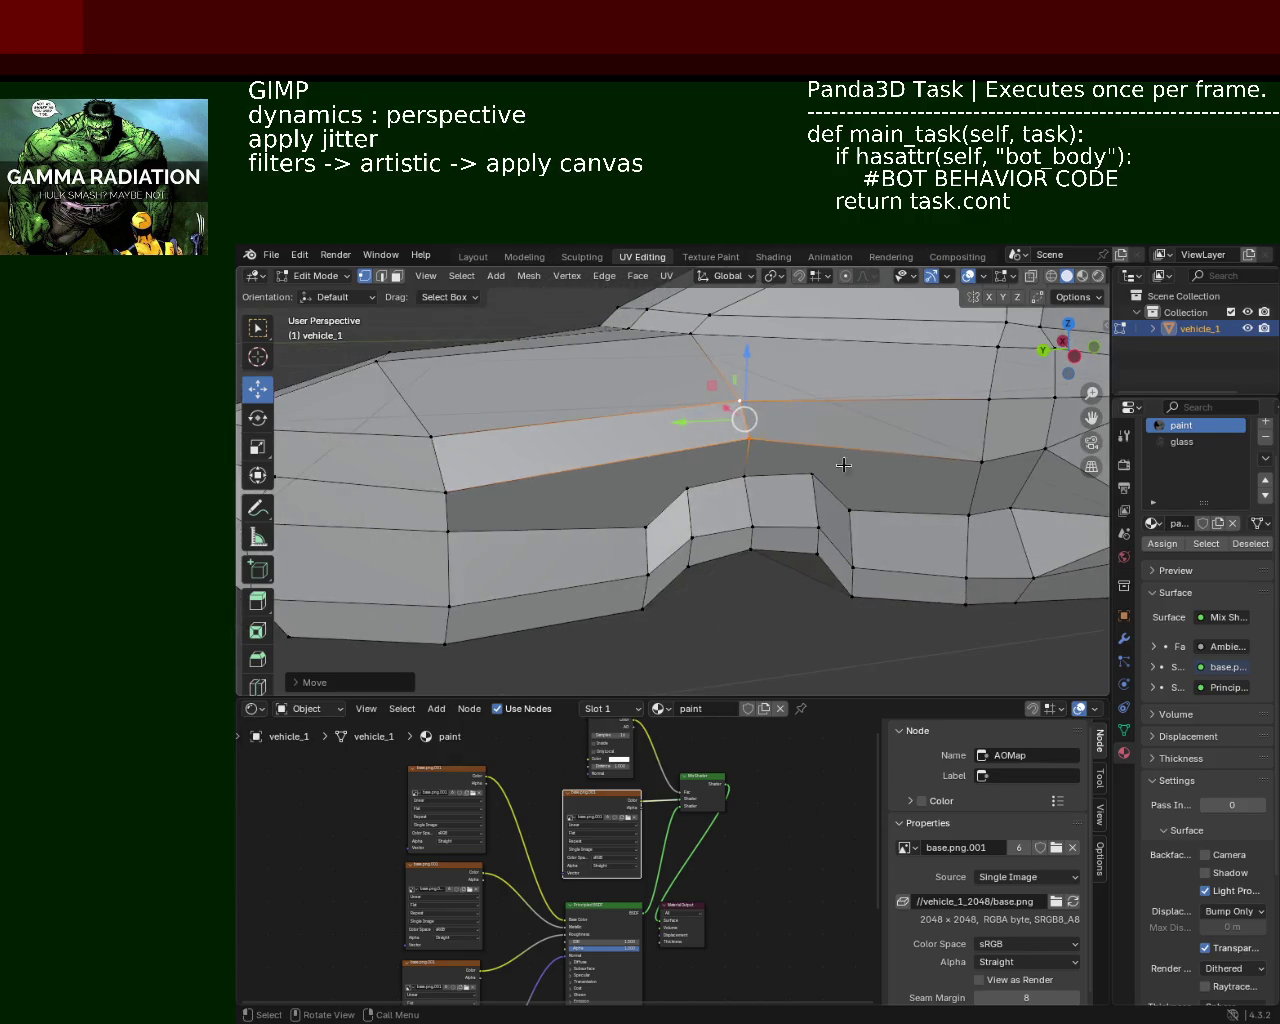
left_click(687, 487)
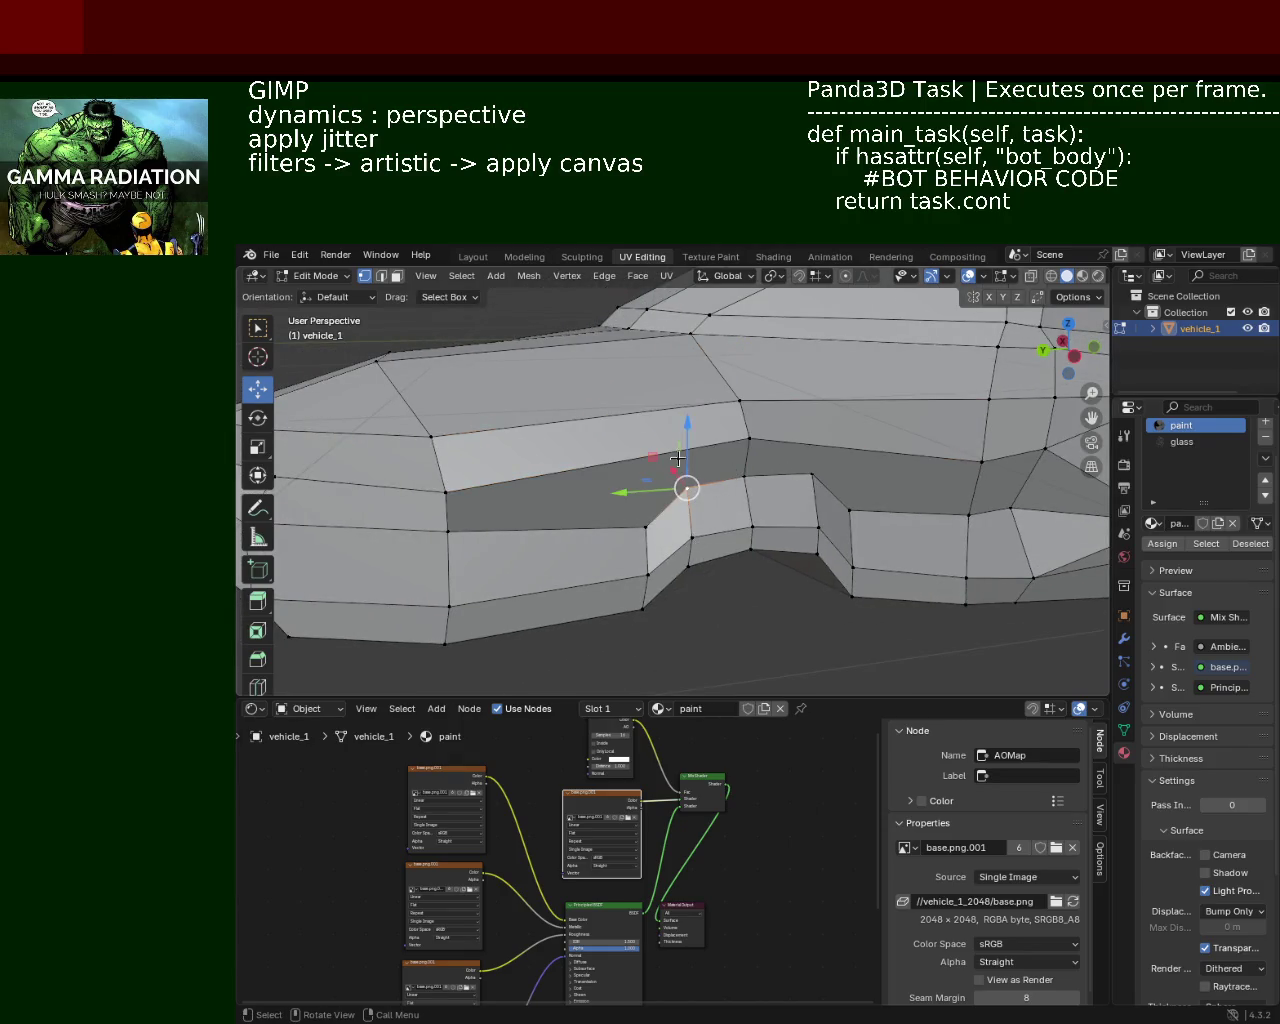
middle_click_drag(678, 460, 688, 485)
mouse_move(659, 420)
middle_mouse_down()
mouse_move(540, 543)
mouse_move(795, 504)
mouse_move(536, 447)
middle_mouse_up()
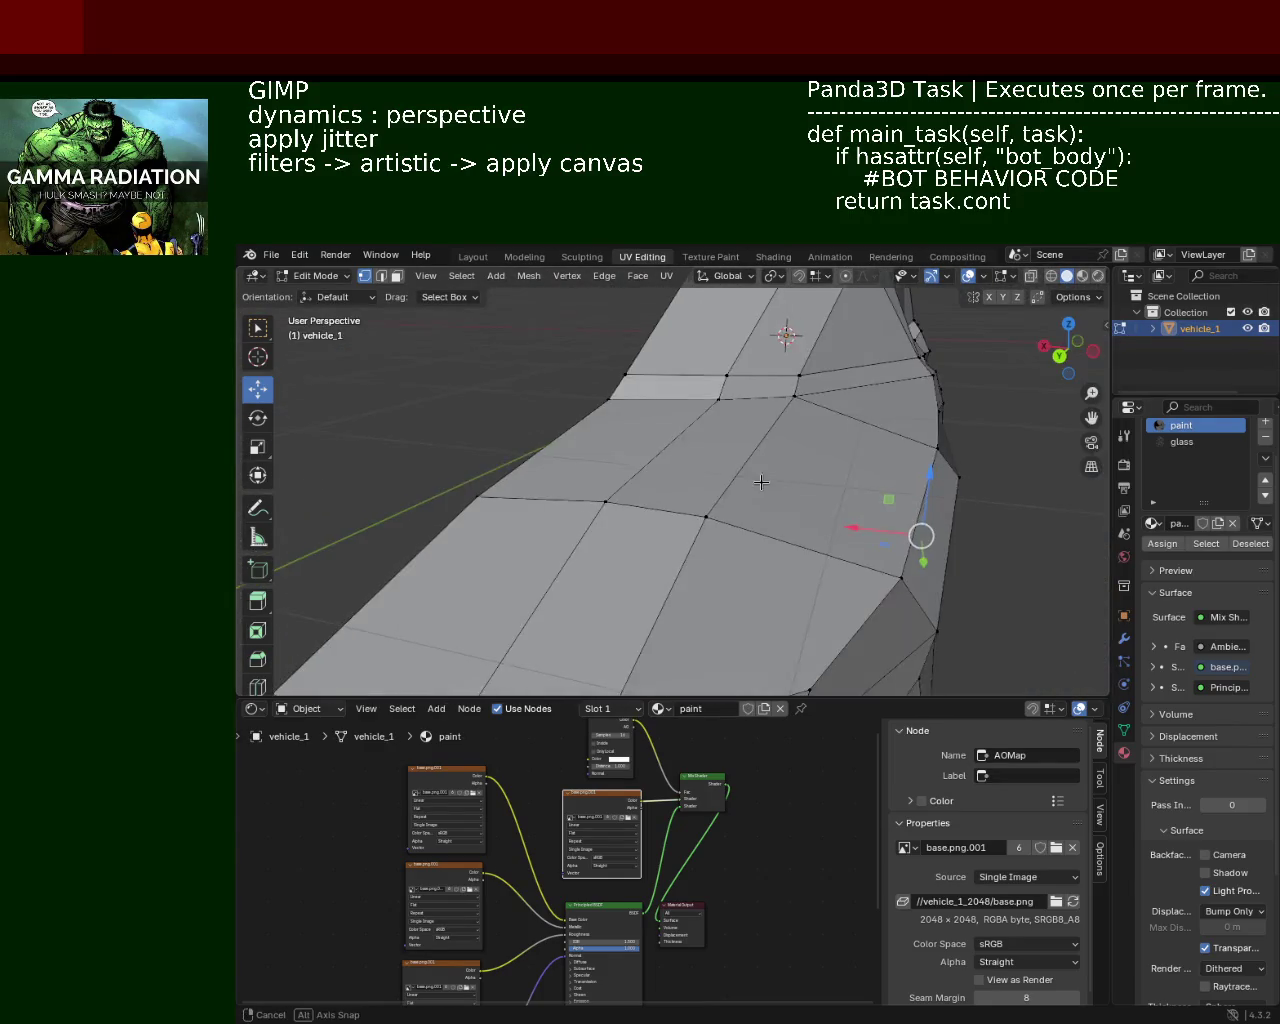
left_click(537, 450, "shift")
mouse_move(538, 452)
middle_mouse_down()
mouse_move(686, 486)
mouse_move(674, 463)
mouse_move(725, 501)
mouse_move(703, 463)
mouse_move(713, 495)
mouse_move(788, 540)
mouse_move(572, 527)
mouse_move(571, 500)
middle_mouse_up()
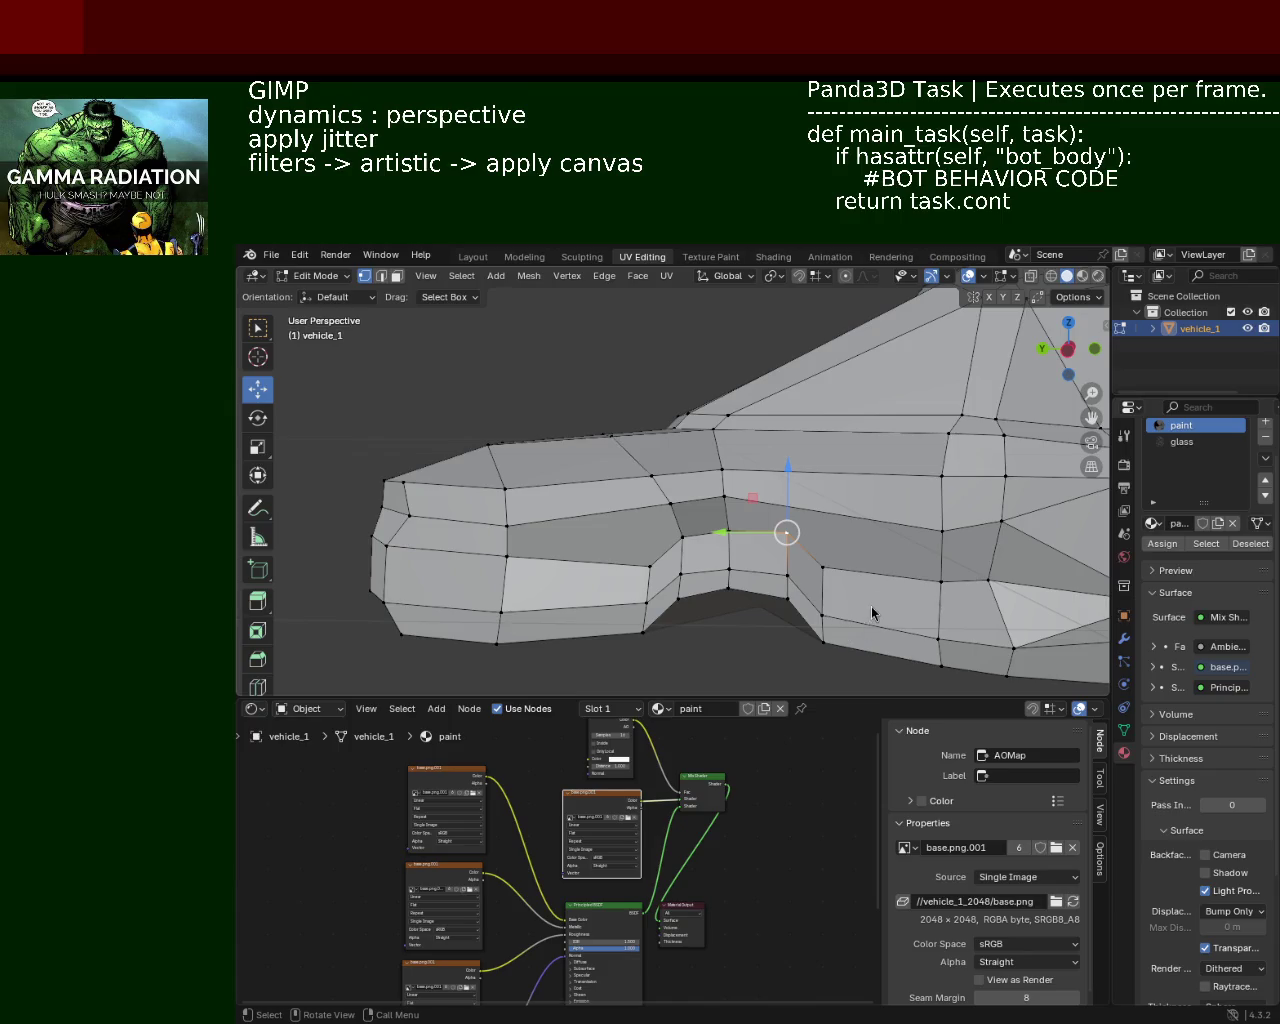
Step: Subdivide the front panel's bottom edge and slide the new vertex along the sill
mouse_move(733, 541)
middle_mouse_down()
mouse_move(793, 521)
mouse_move(688, 496)
mouse_move(632, 460)
middle_mouse_up()
left_click(594, 430)
left_click(792, 382)
left_click(800, 630)
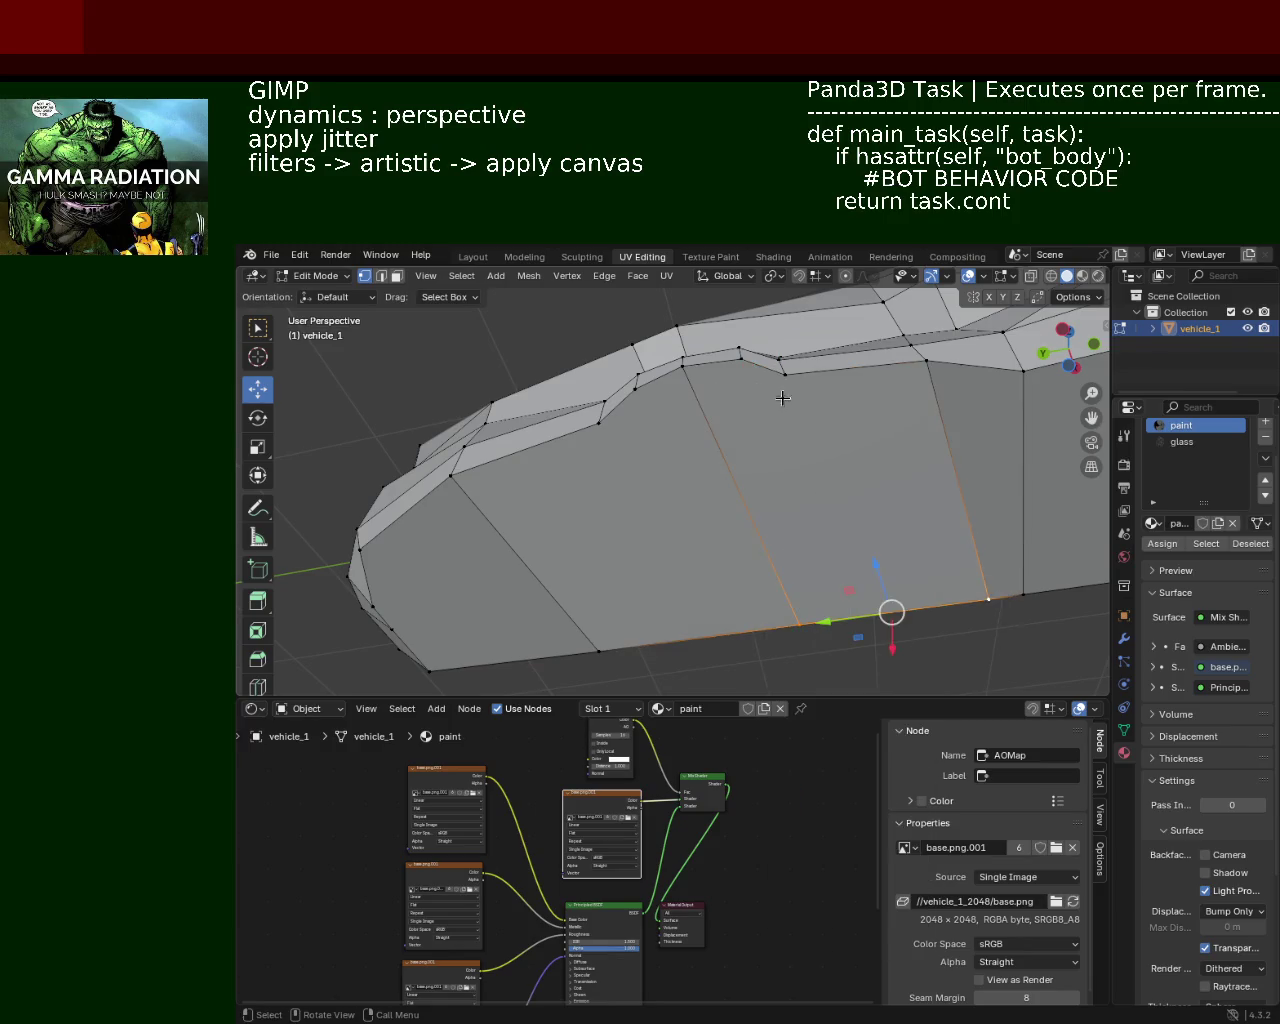
key("ctrl+e")
left_click(870, 650)
key("shift+v")
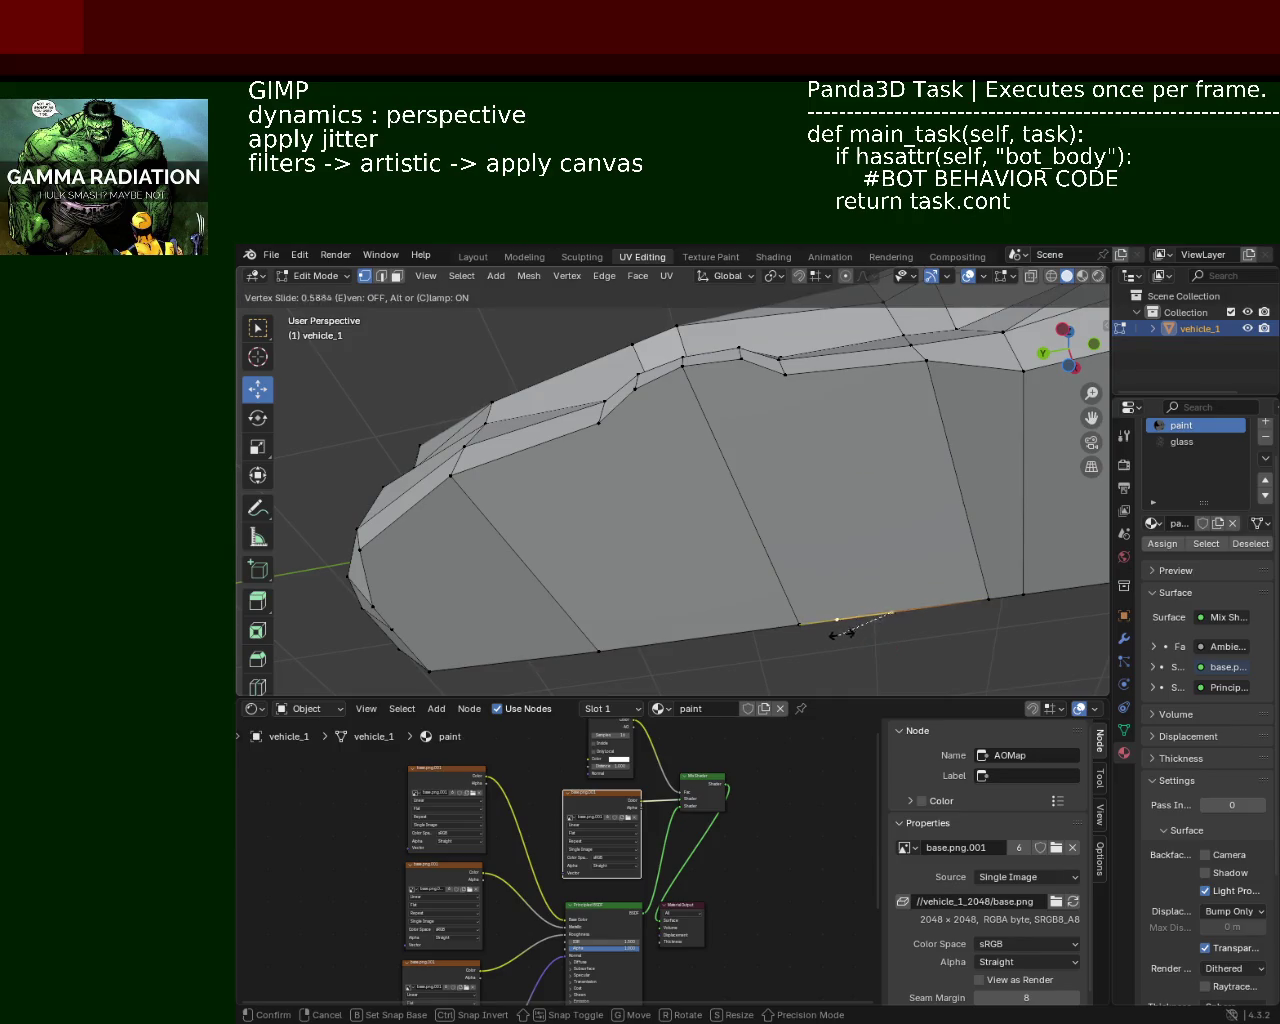
left_click(848, 630)
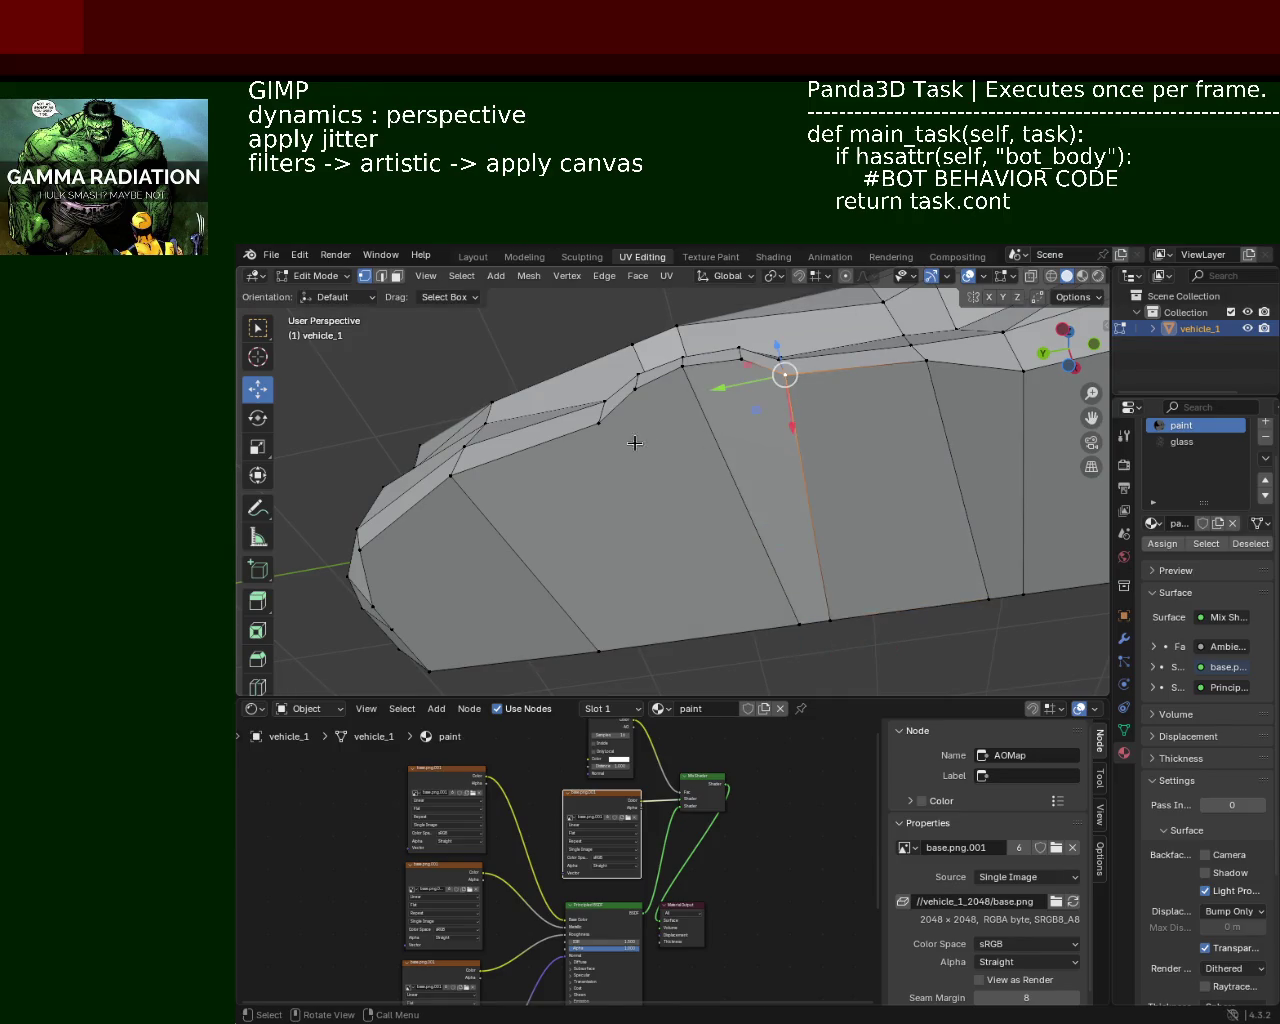
Step: Undo the vertex slide and the added bottom-edge vertex
key("ctrl+z")
key("ctrl+z")
key("ctrl+e")
key("Escape")
key("ctrl+z")
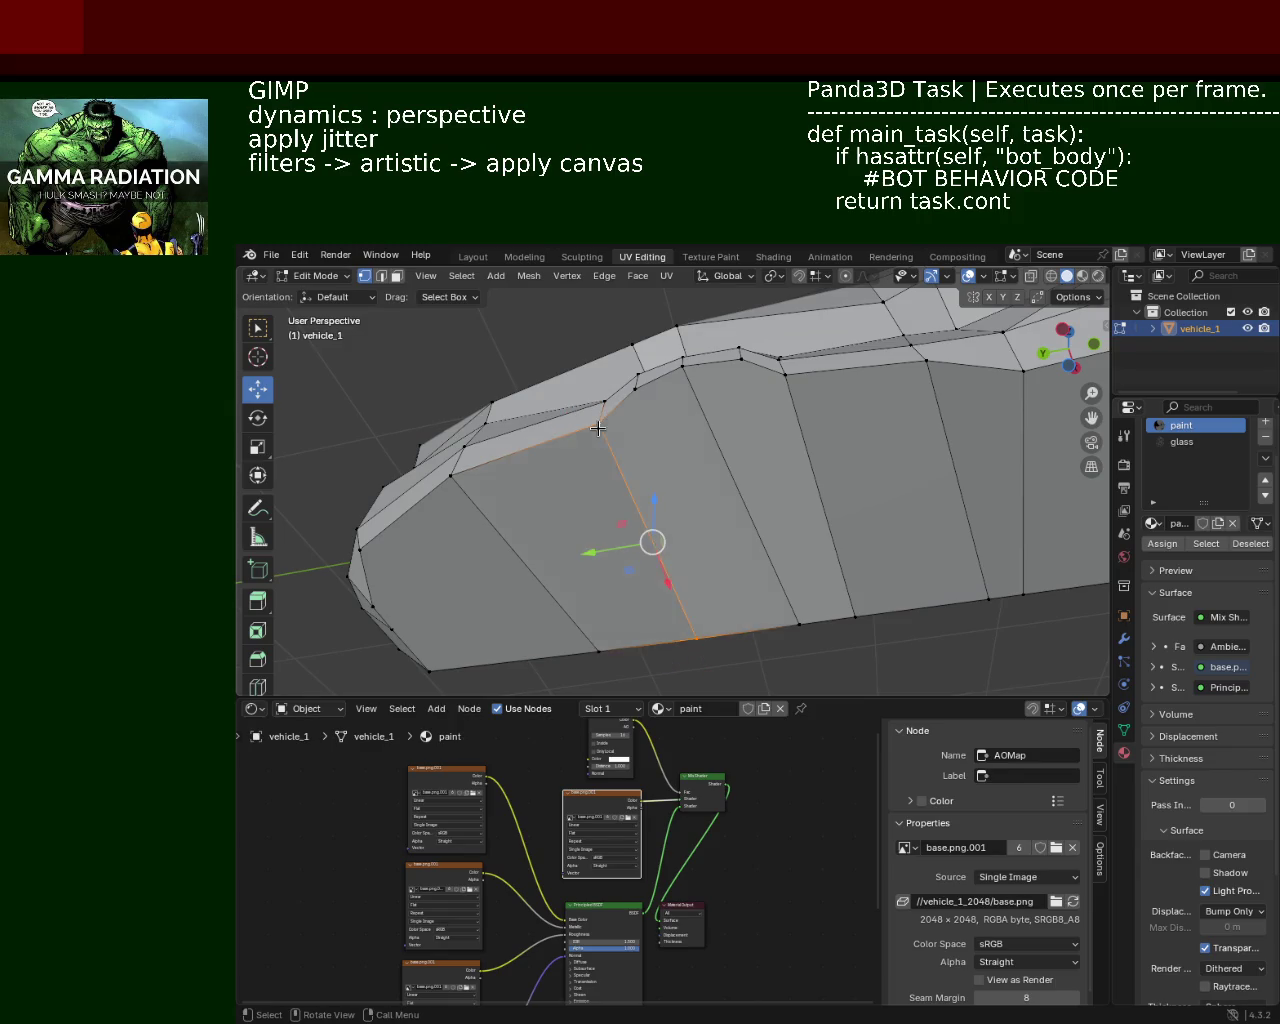
Step: Subdivide a front side panel edge and rotate the new edge clockwise, undoing a stray extrude
middle_click_drag(660, 591, 588, 366)
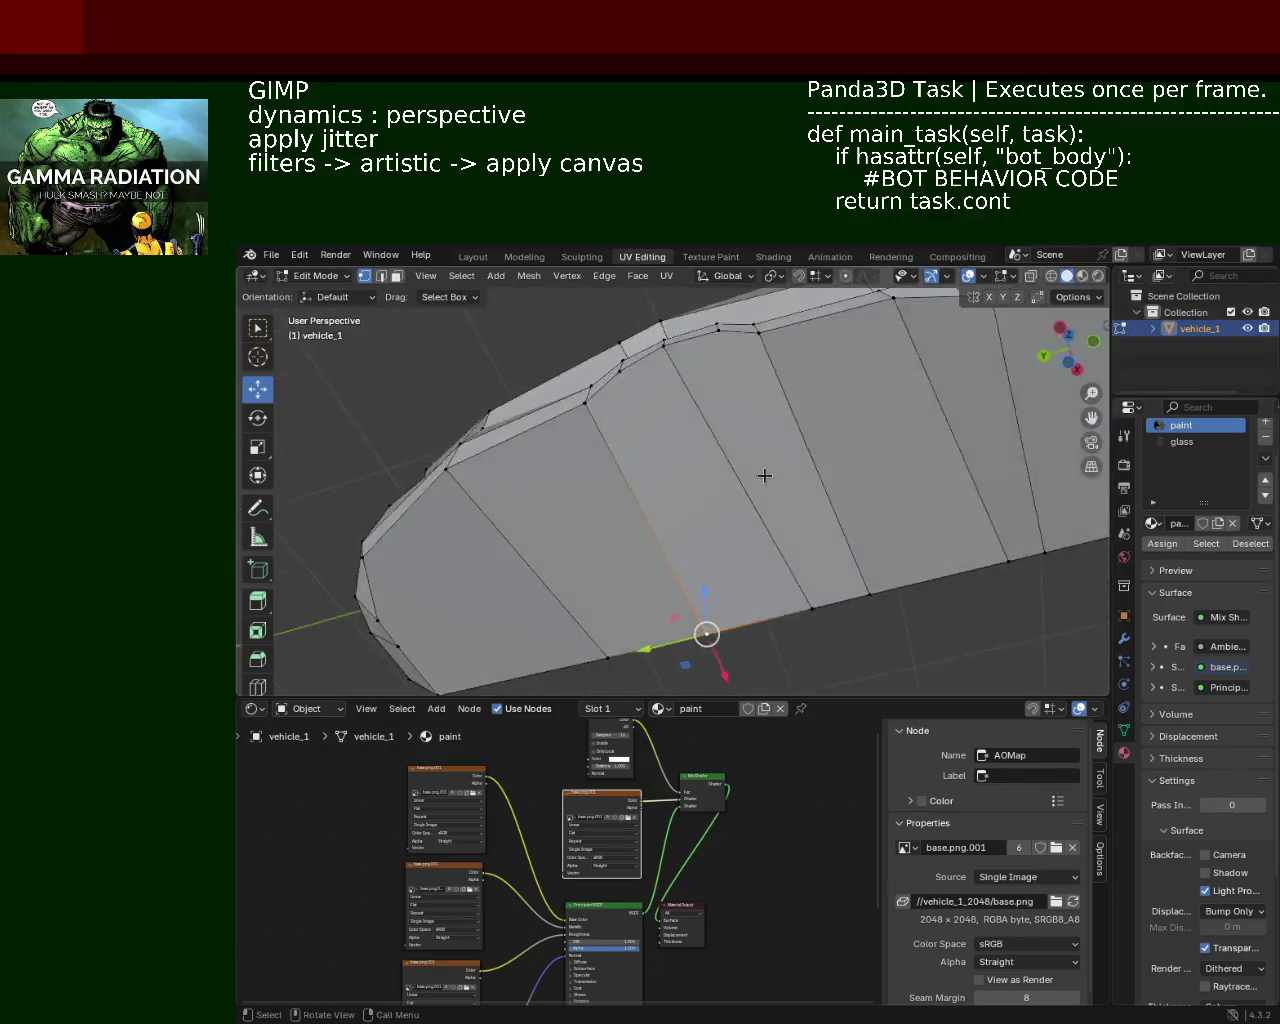
key("ctrl+e")
left_click(660, 535)
left_click(716, 302)
key("ctrl+z")
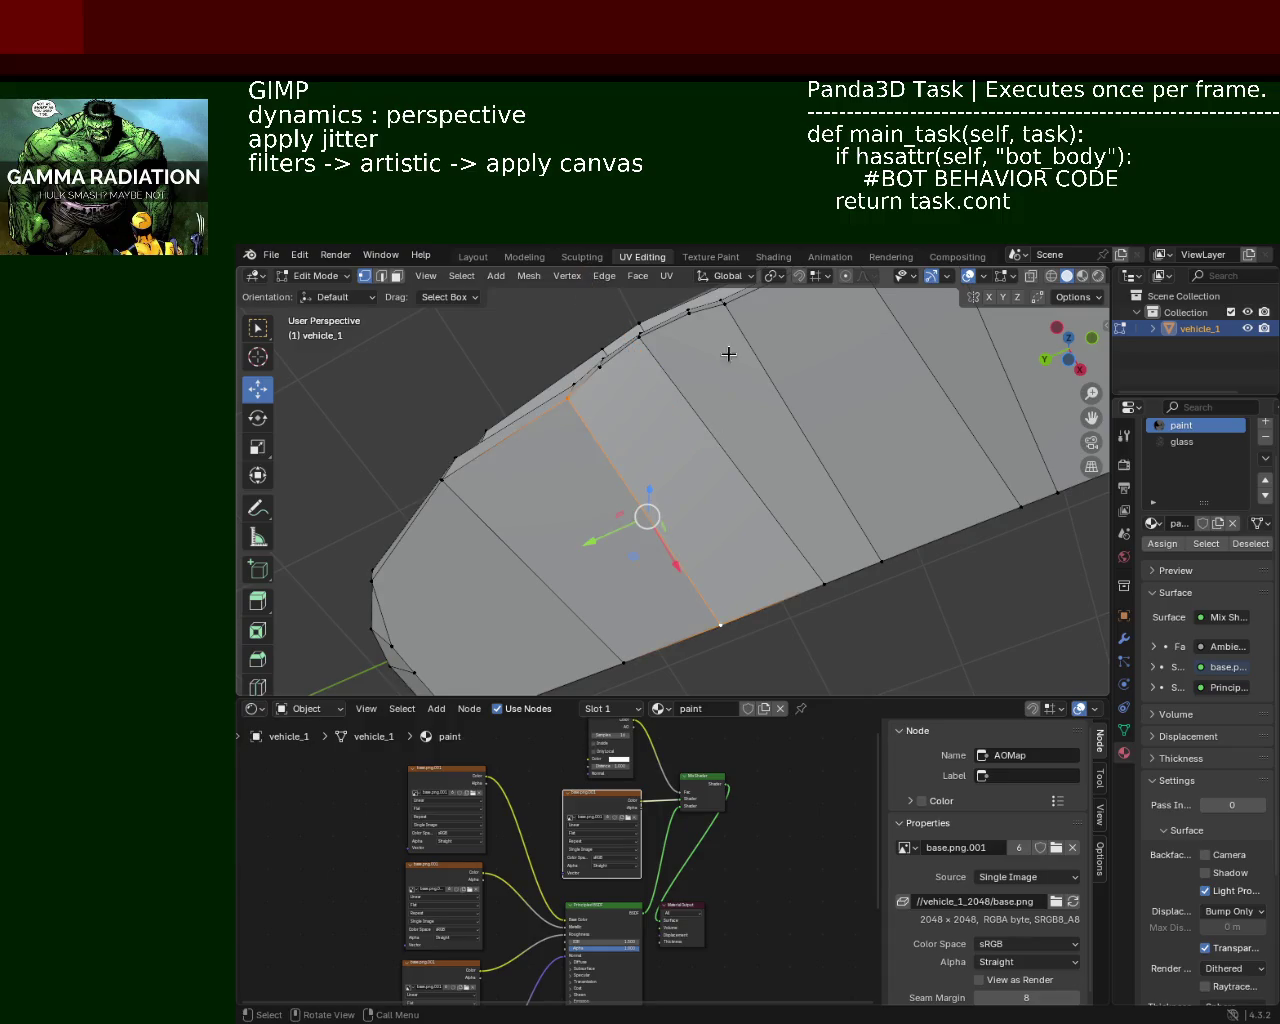
right_click(872, 565)
left_click(800, 549)
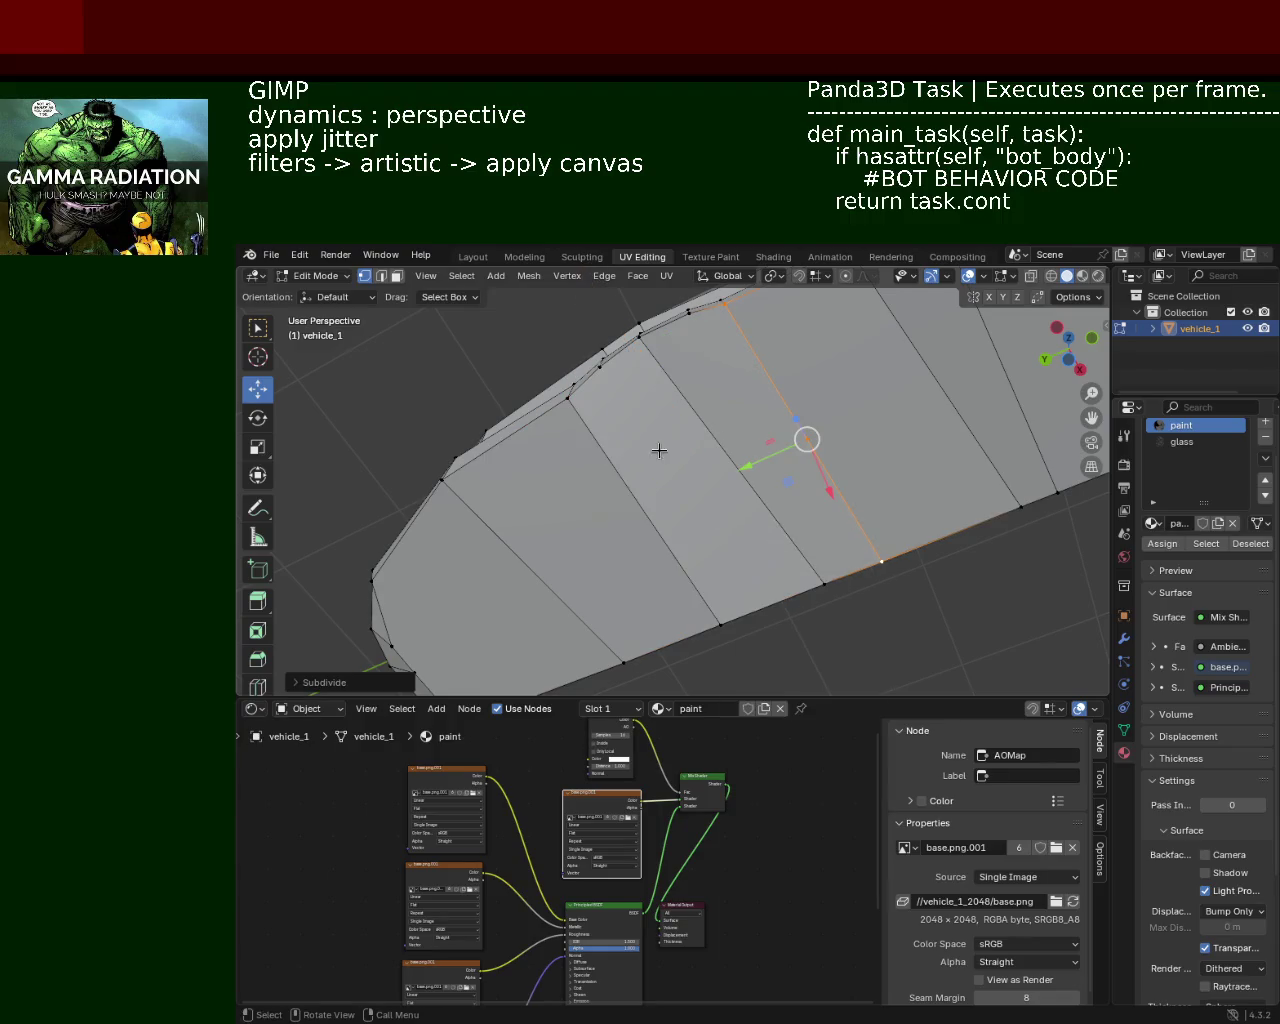
left_click(571, 397)
key("ctrl+e")
left_click(690, 652)
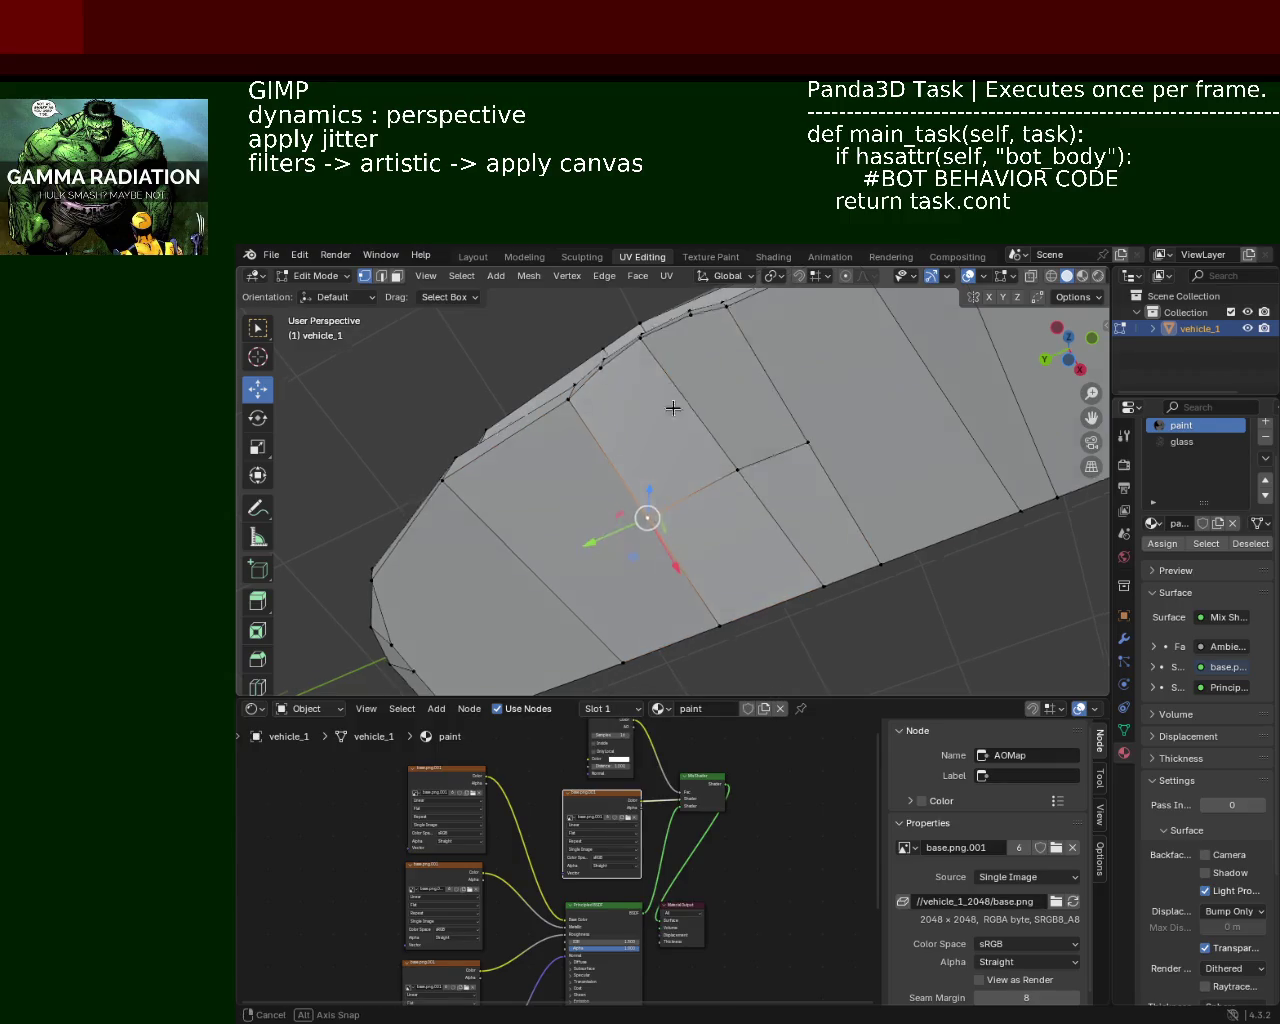
Step: Subdivide two more panel edges and raise the vertex above the wheel arch
mouse_move(671, 401)
middle_mouse_down()
mouse_move(699, 467)
mouse_move(757, 452)
mouse_move(758, 359)
middle_mouse_up()
right_click(830, 480)
left_click(830, 480)
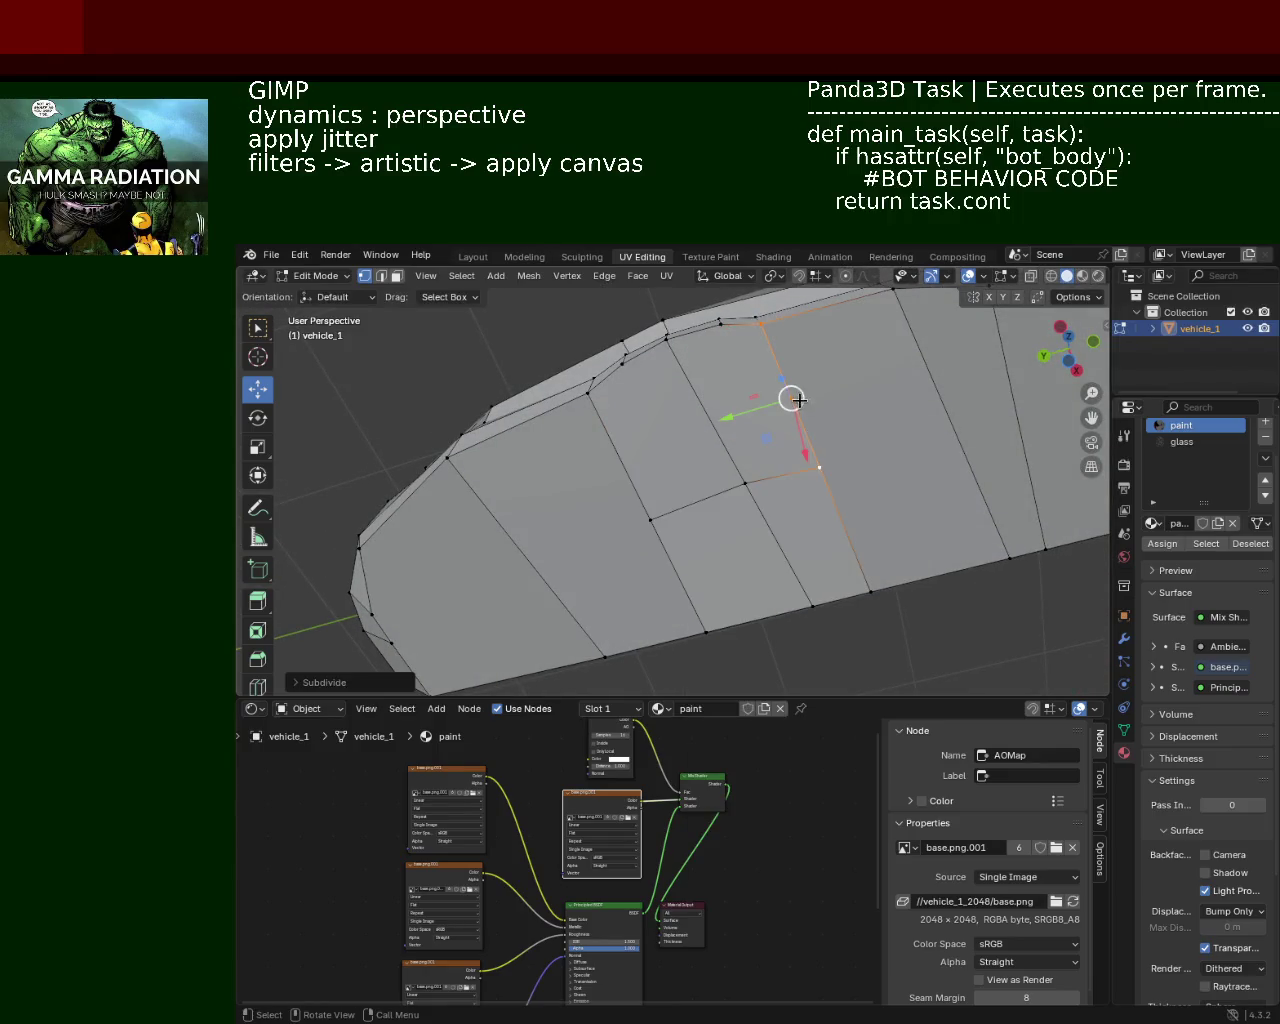
right_click(638, 503)
left_click(620, 459)
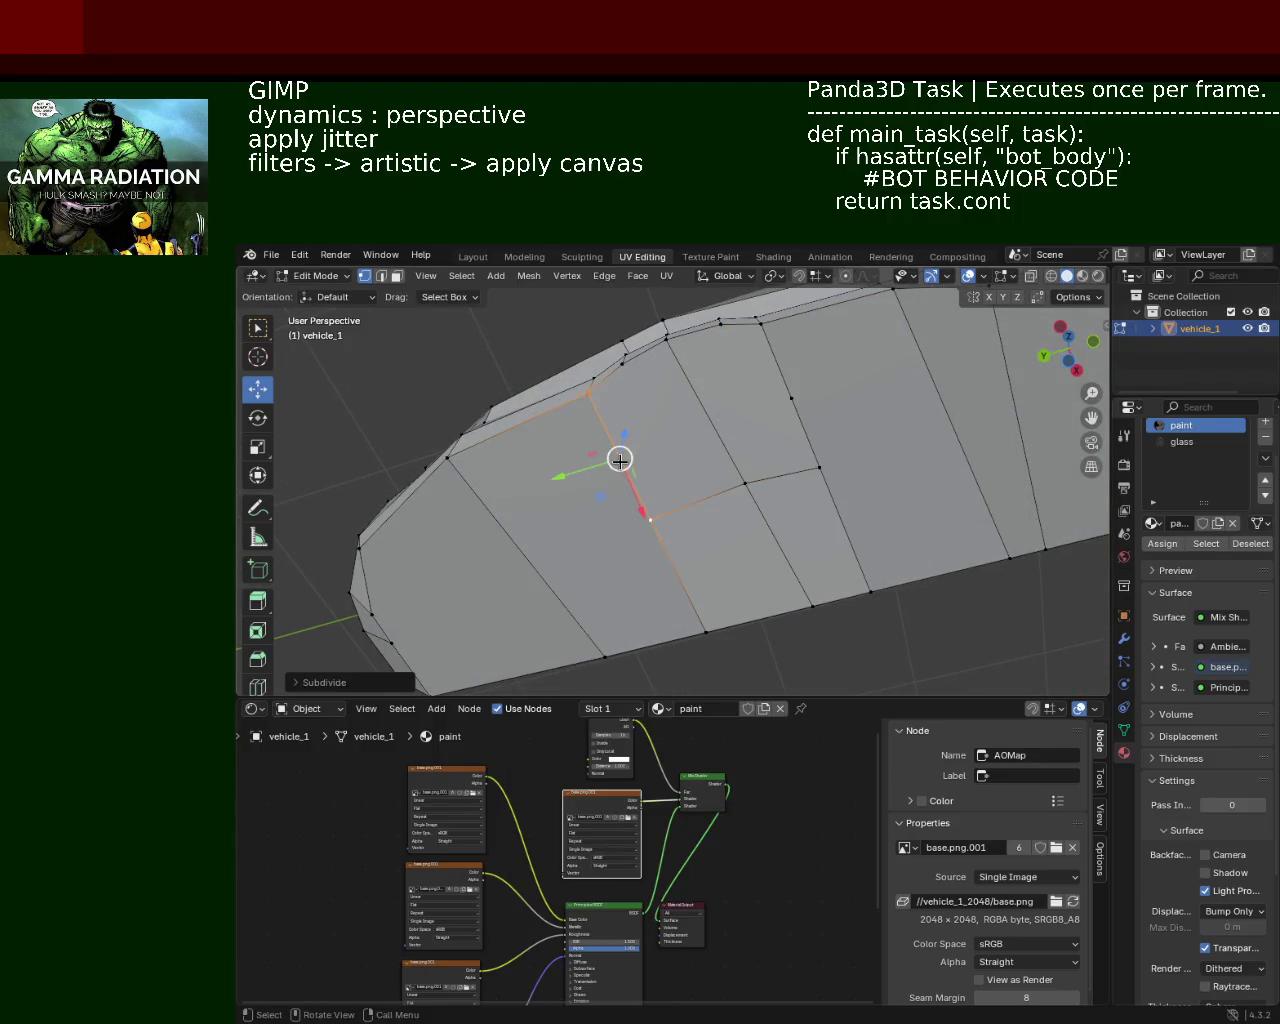
middle_click_drag(816, 395, 765, 519)
left_click_drag(736, 506, 752, 456)
Step: Confirm the raised wheel-arch vertex and shift it sideways along Y
middle_click_drag(752, 456, 786, 488)
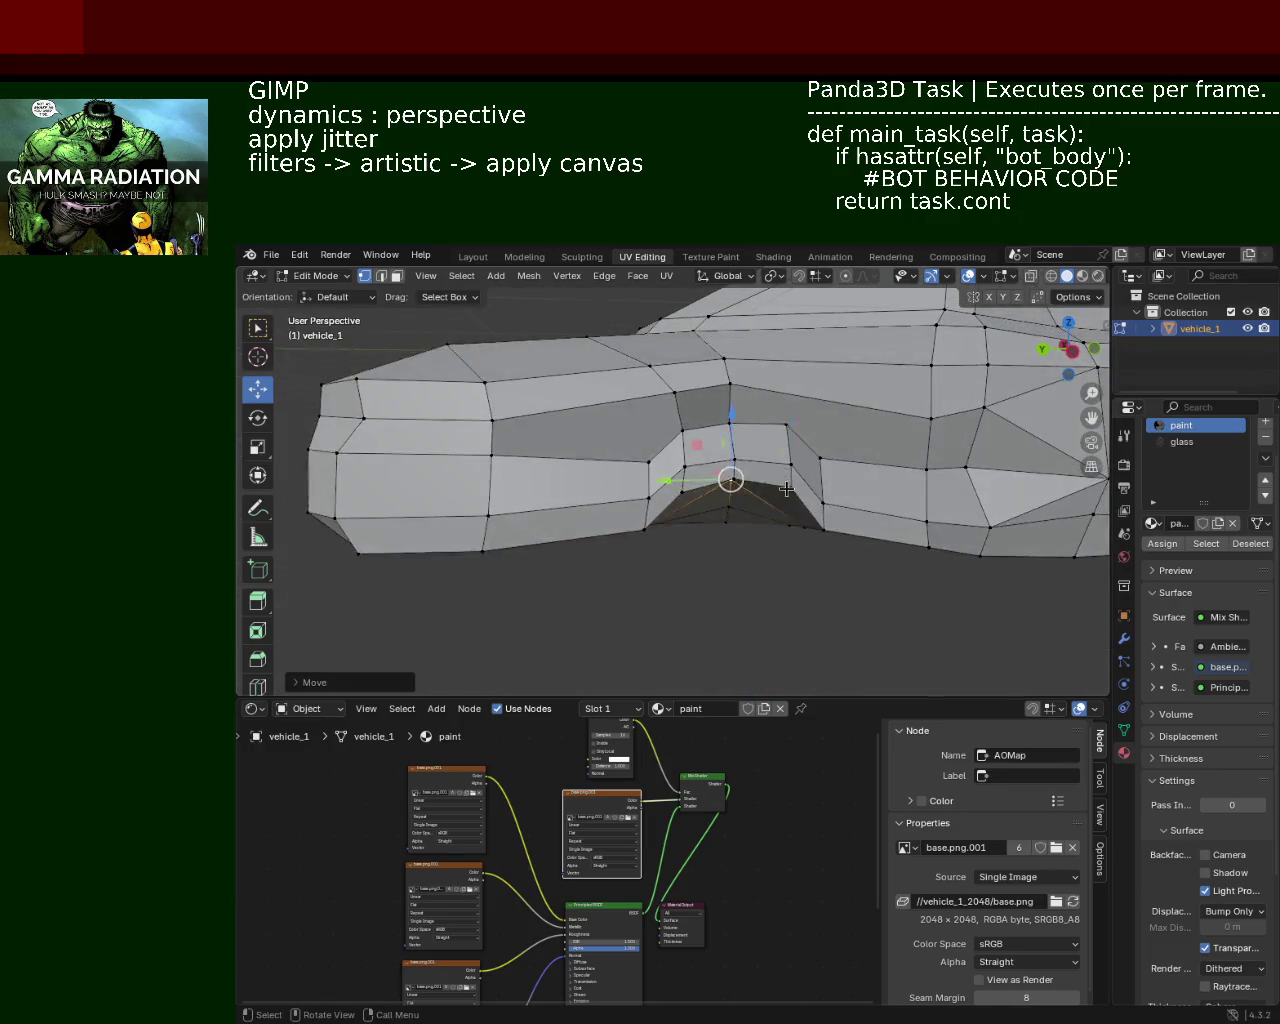
key("g")
key("y")
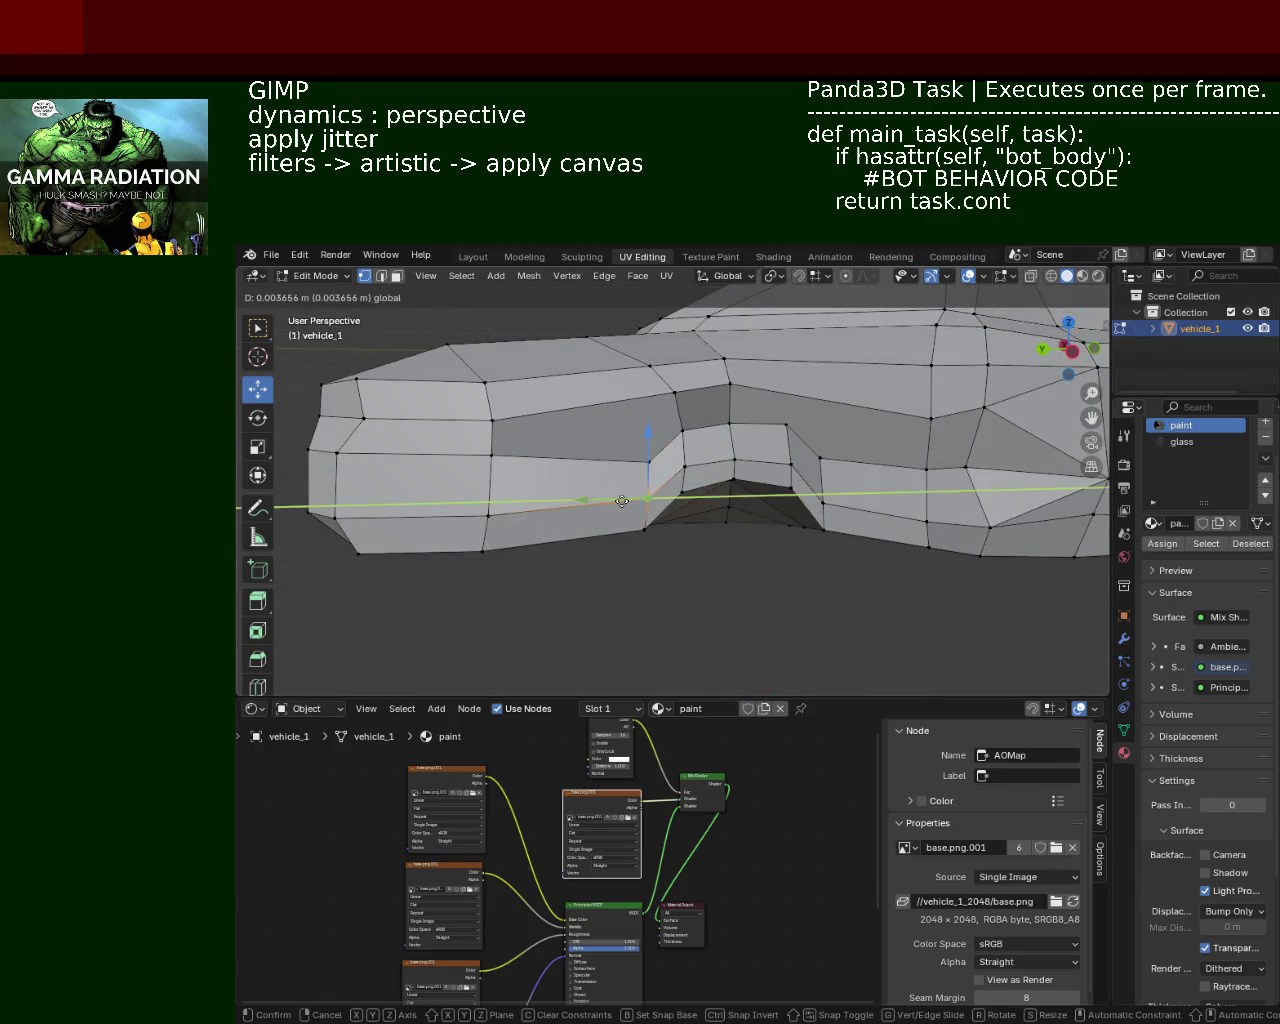
left_click(617, 501)
mouse_move(617, 501)
middle_mouse_down()
mouse_move(718, 451)
mouse_move(699, 420)
middle_mouse_up()
Step: Apply an edge operation, nudge the selection up on Z, then close the Panda3D game preview
mouse_move(786, 472)
middle_mouse_down()
mouse_move(600, 437)
mouse_move(625, 375)
mouse_move(568, 354)
middle_mouse_up()
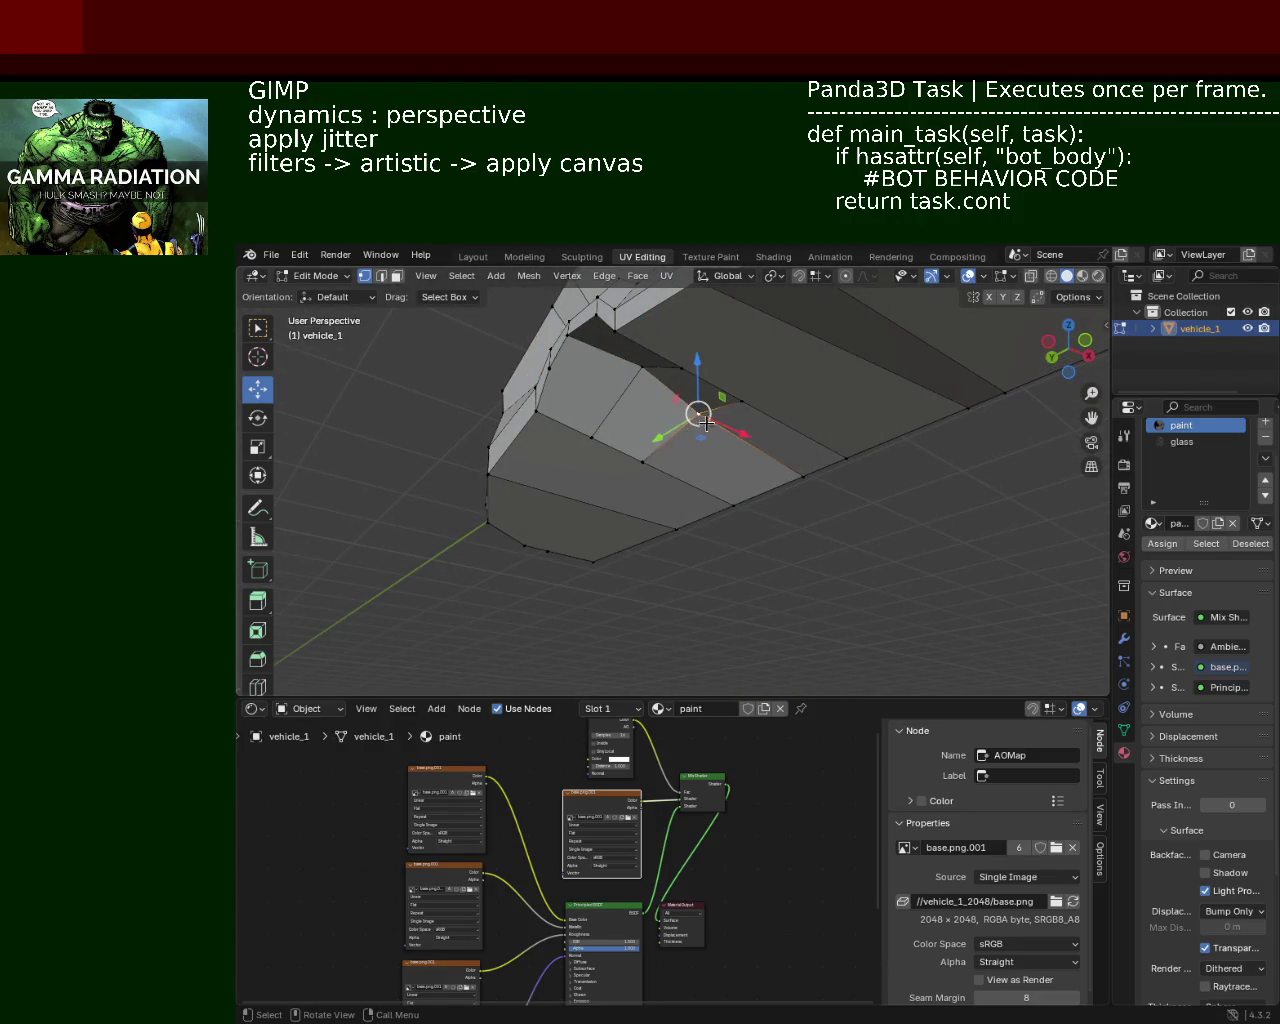
key("ctrl+e")
left_click(611, 389)
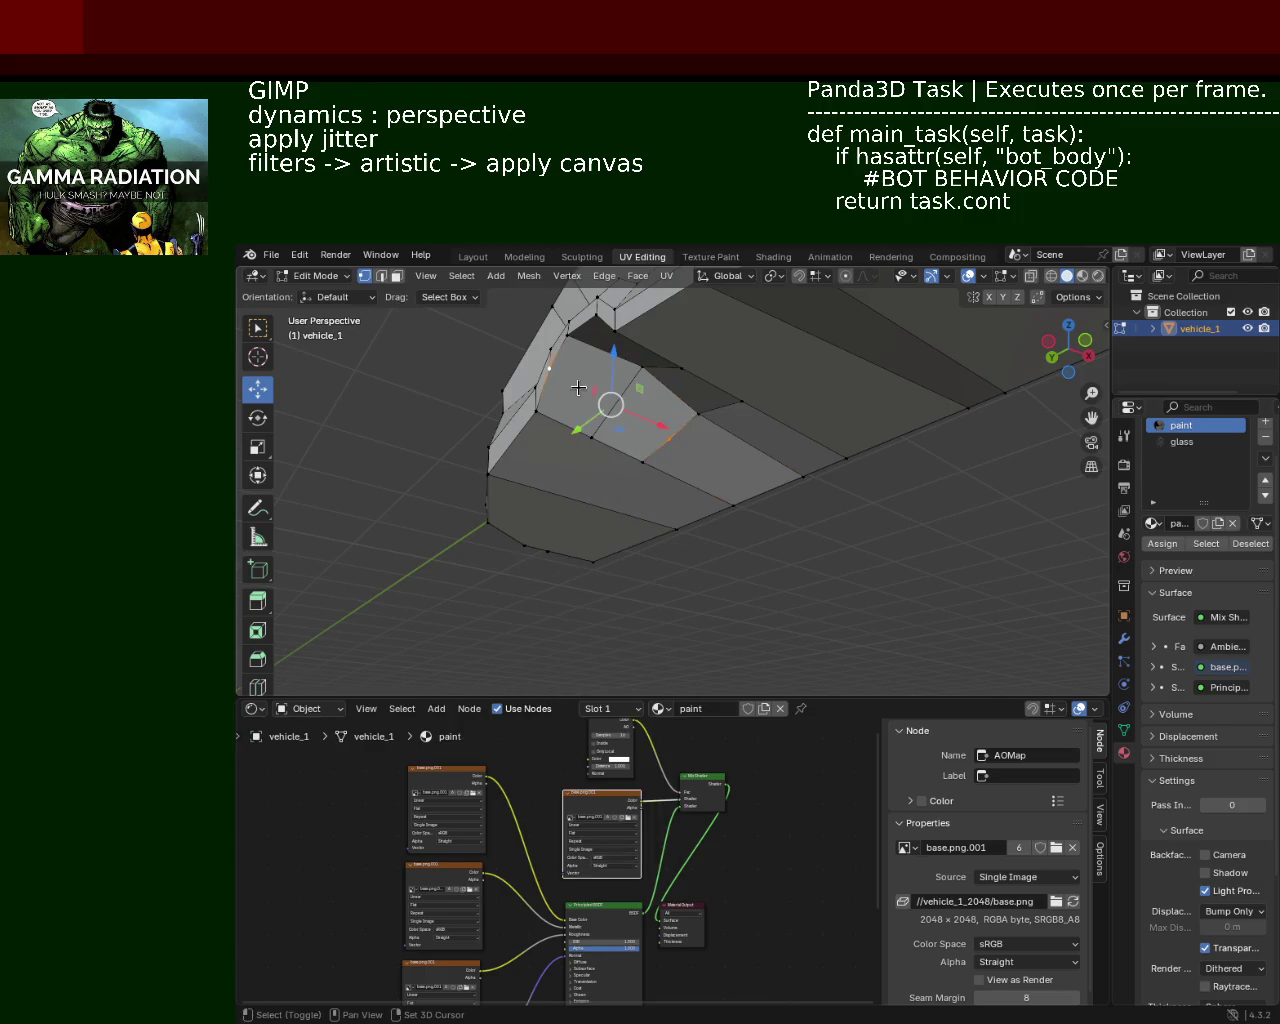
middle_click_drag(586, 389, 670, 438)
left_click_drag(669, 358, 670, 366)
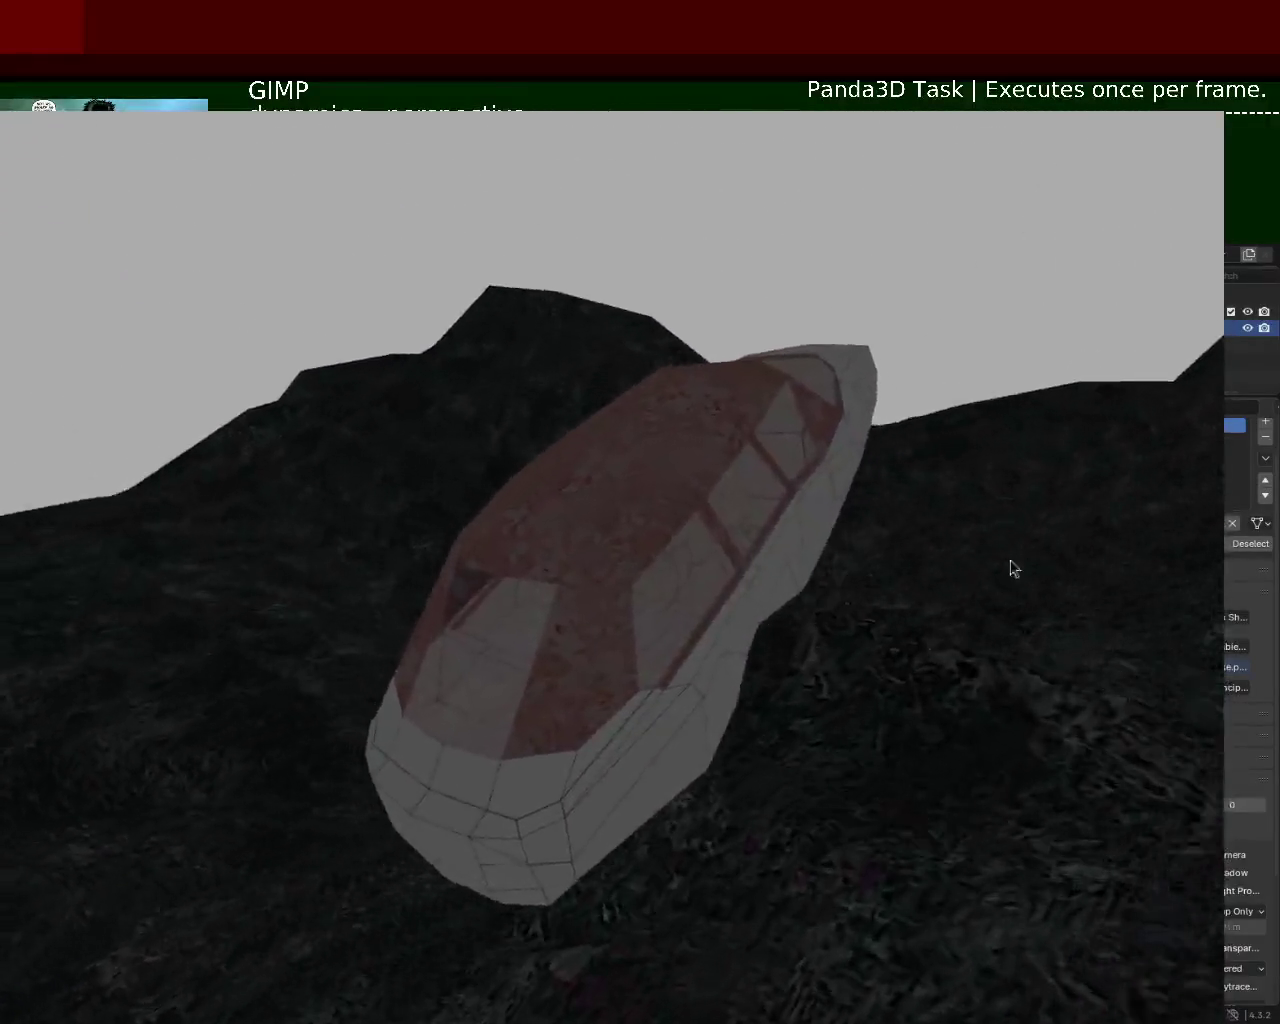
key("Escape")
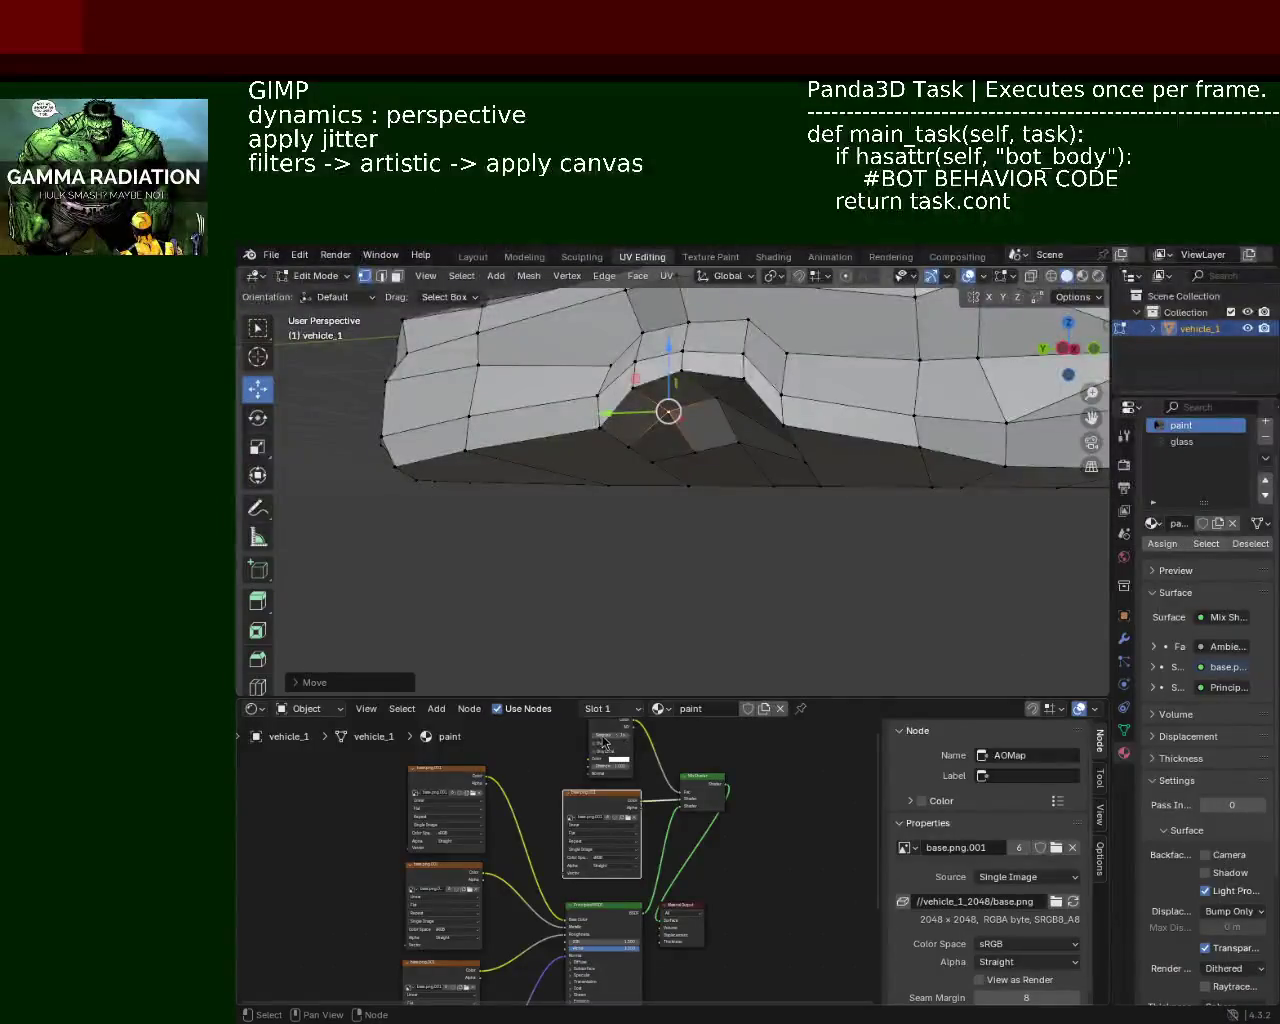
Step: Relaunch the Panda3D game with F5 and bring its window forward to view the car
key("F5")
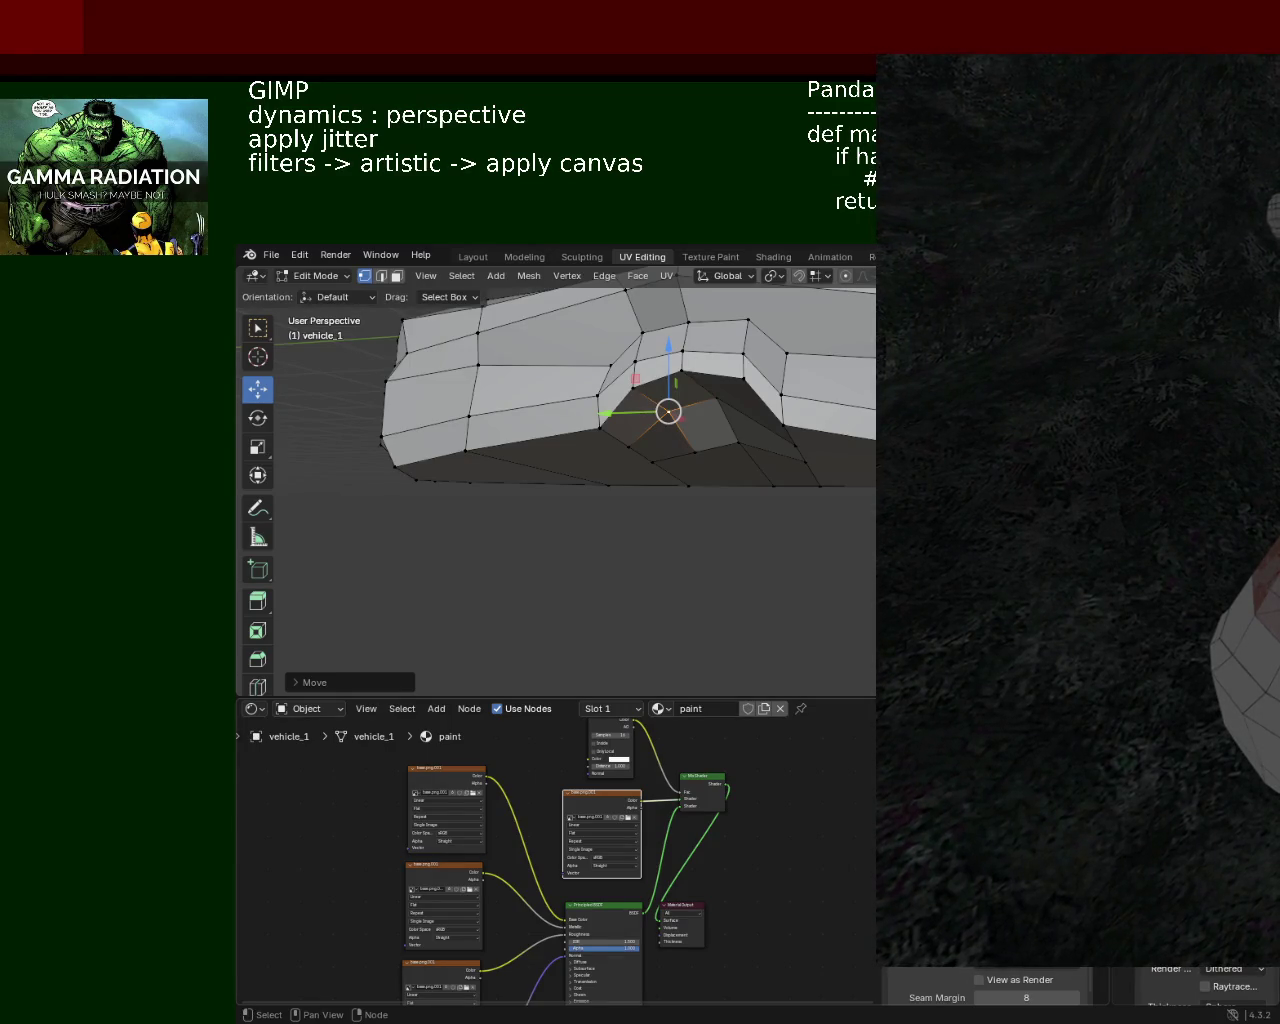
key("alt+Tab")
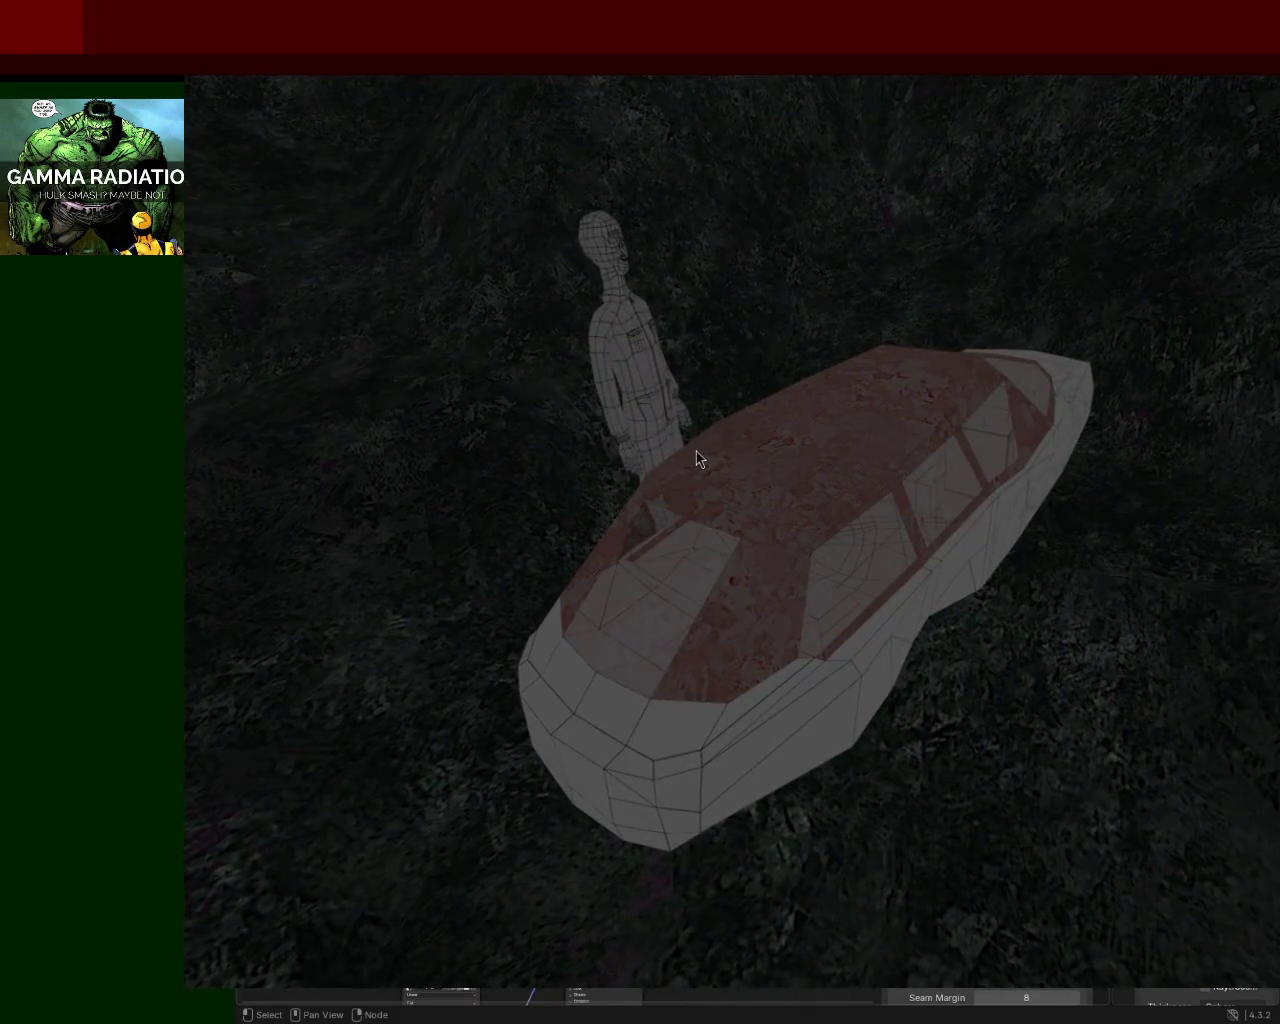
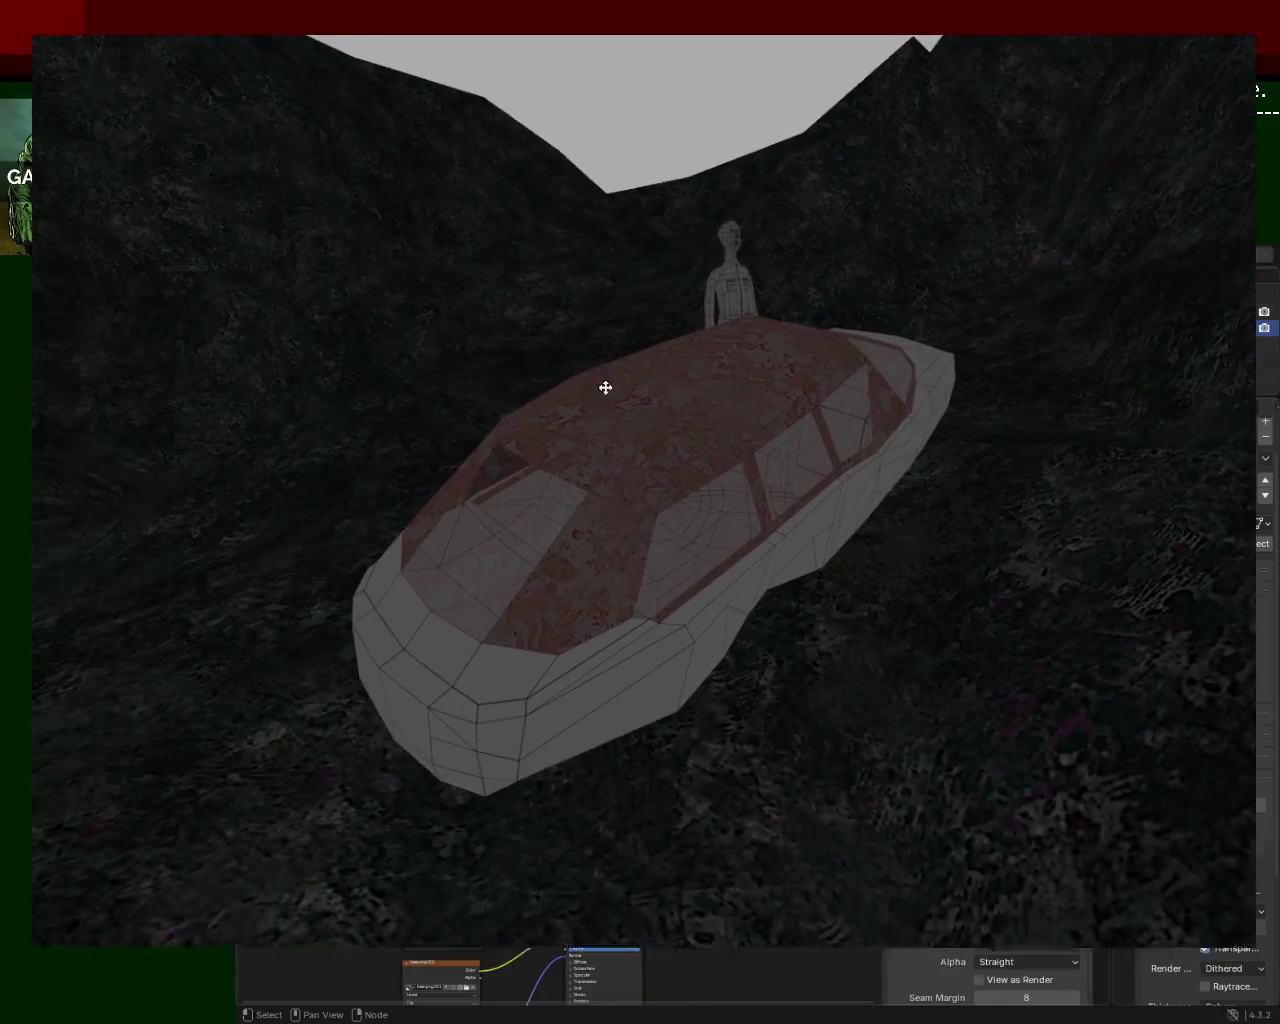
Step: Test the car in the running Panda3D game by moving the character around it, then exit the game
left_click_drag(605, 387, 652, 437)
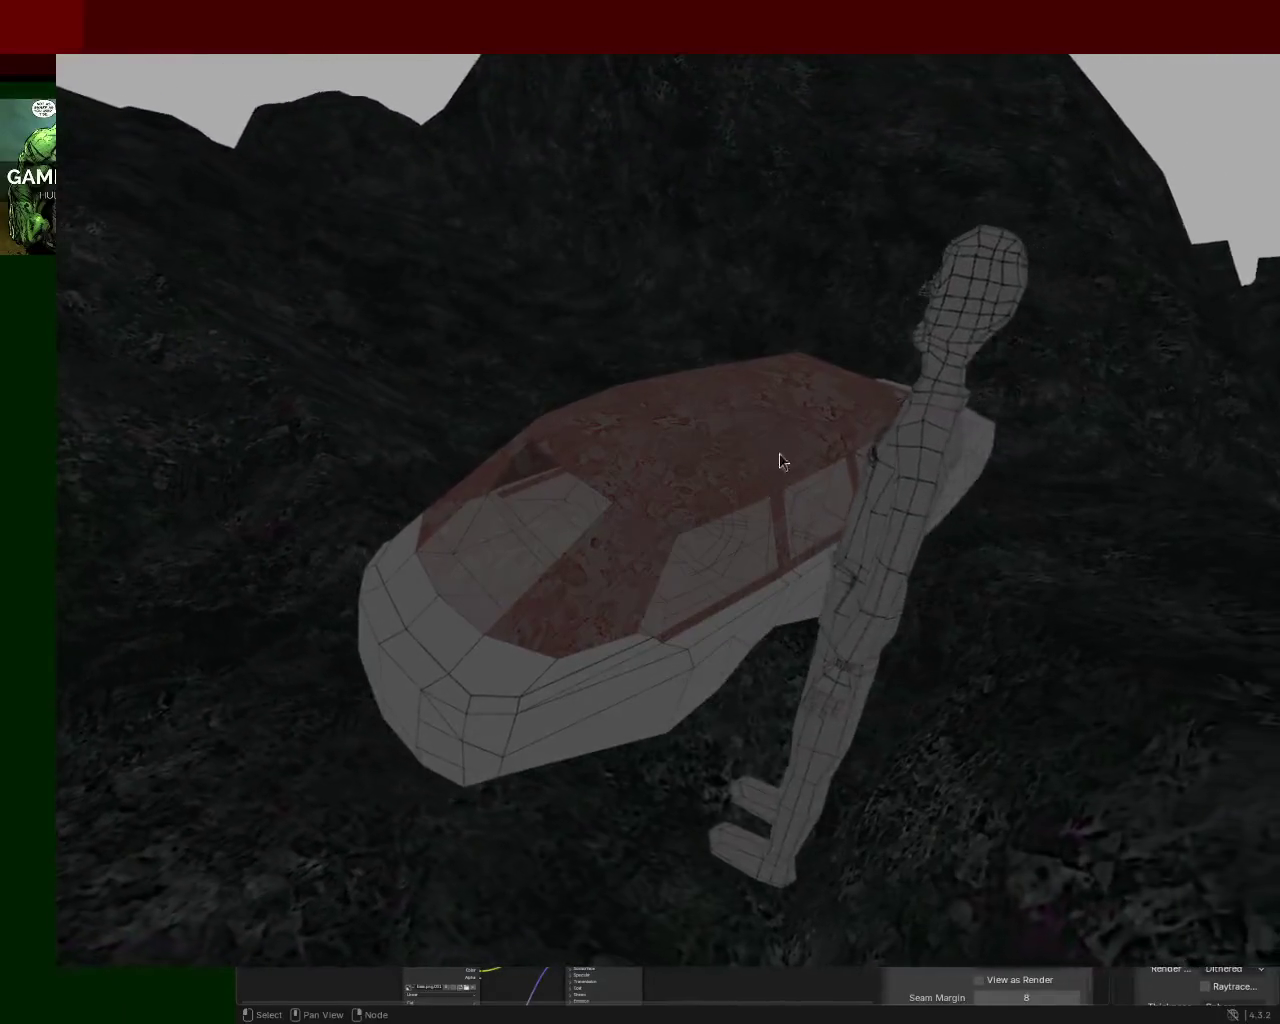
key("space")
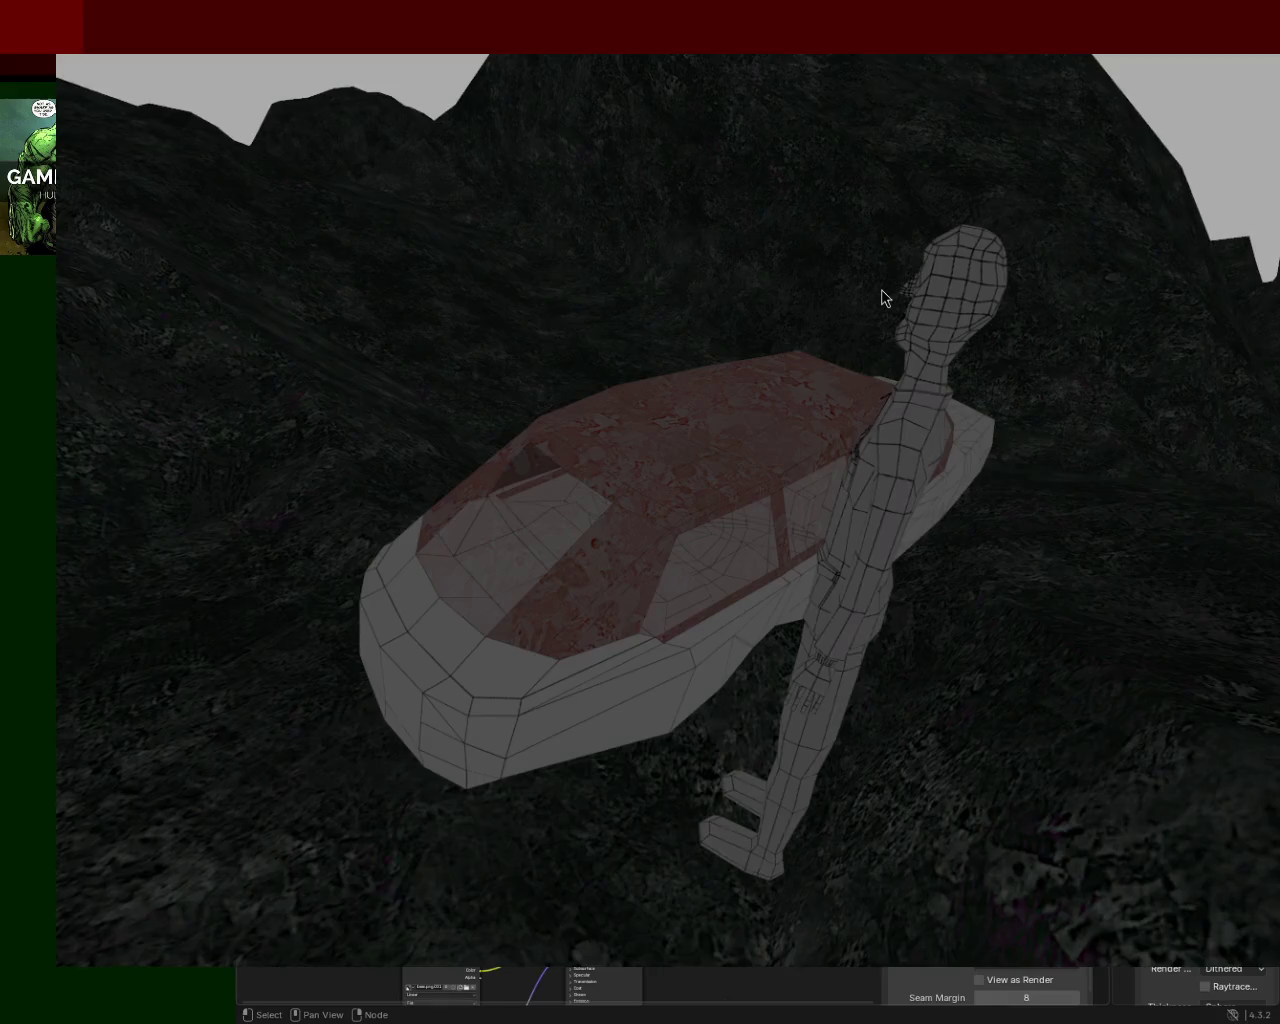
key("Escape")
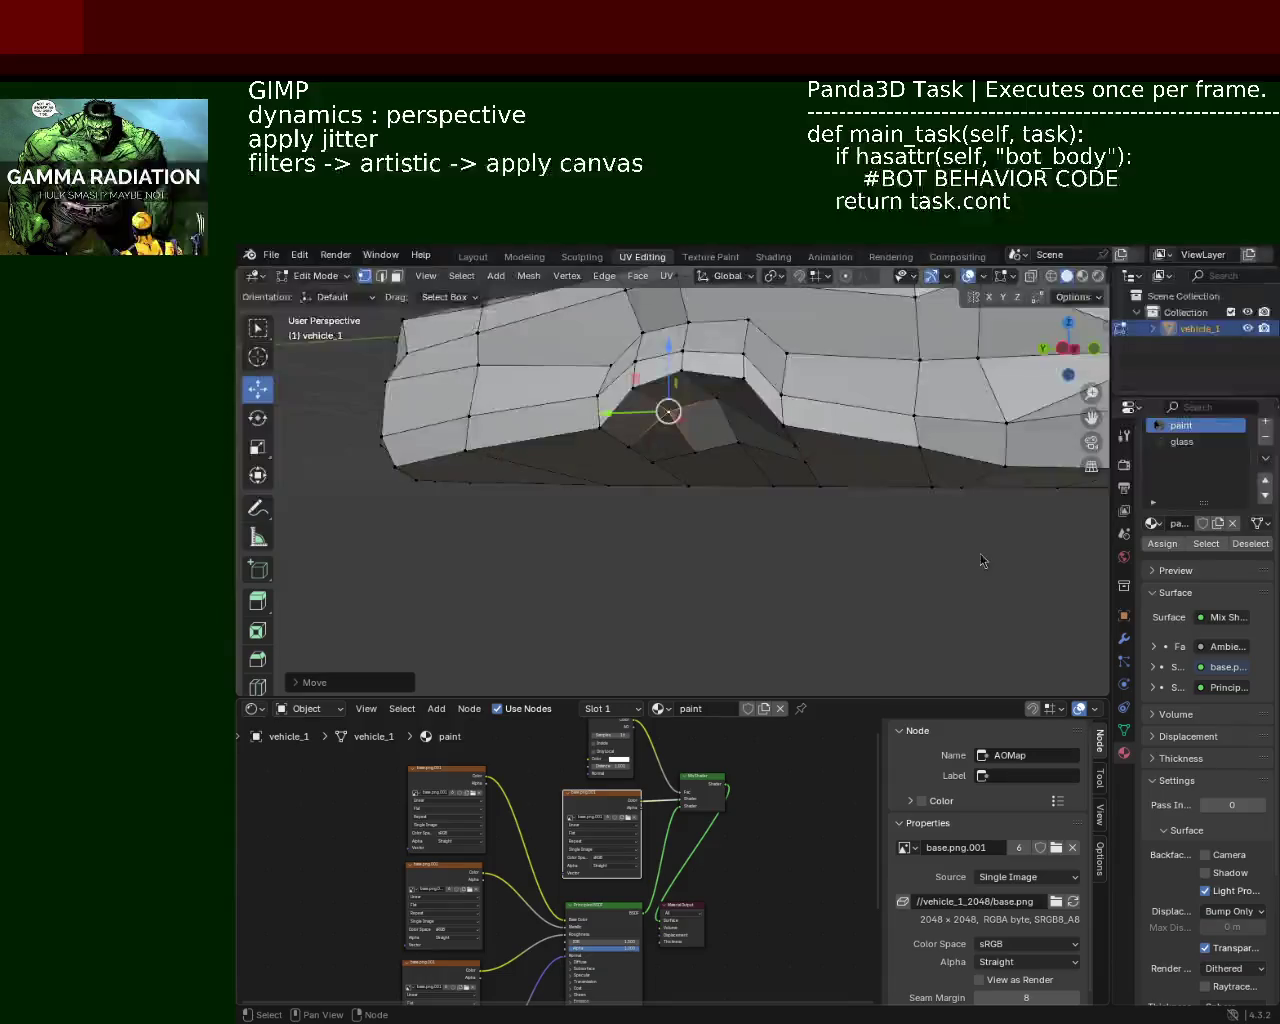
Step: Raise the vertex at the top of the wheel arch straight up along Z
mouse_move(611, 474)
middle_mouse_down()
mouse_move(732, 413)
mouse_move(745, 425)
middle_mouse_up()
left_click(740, 413)
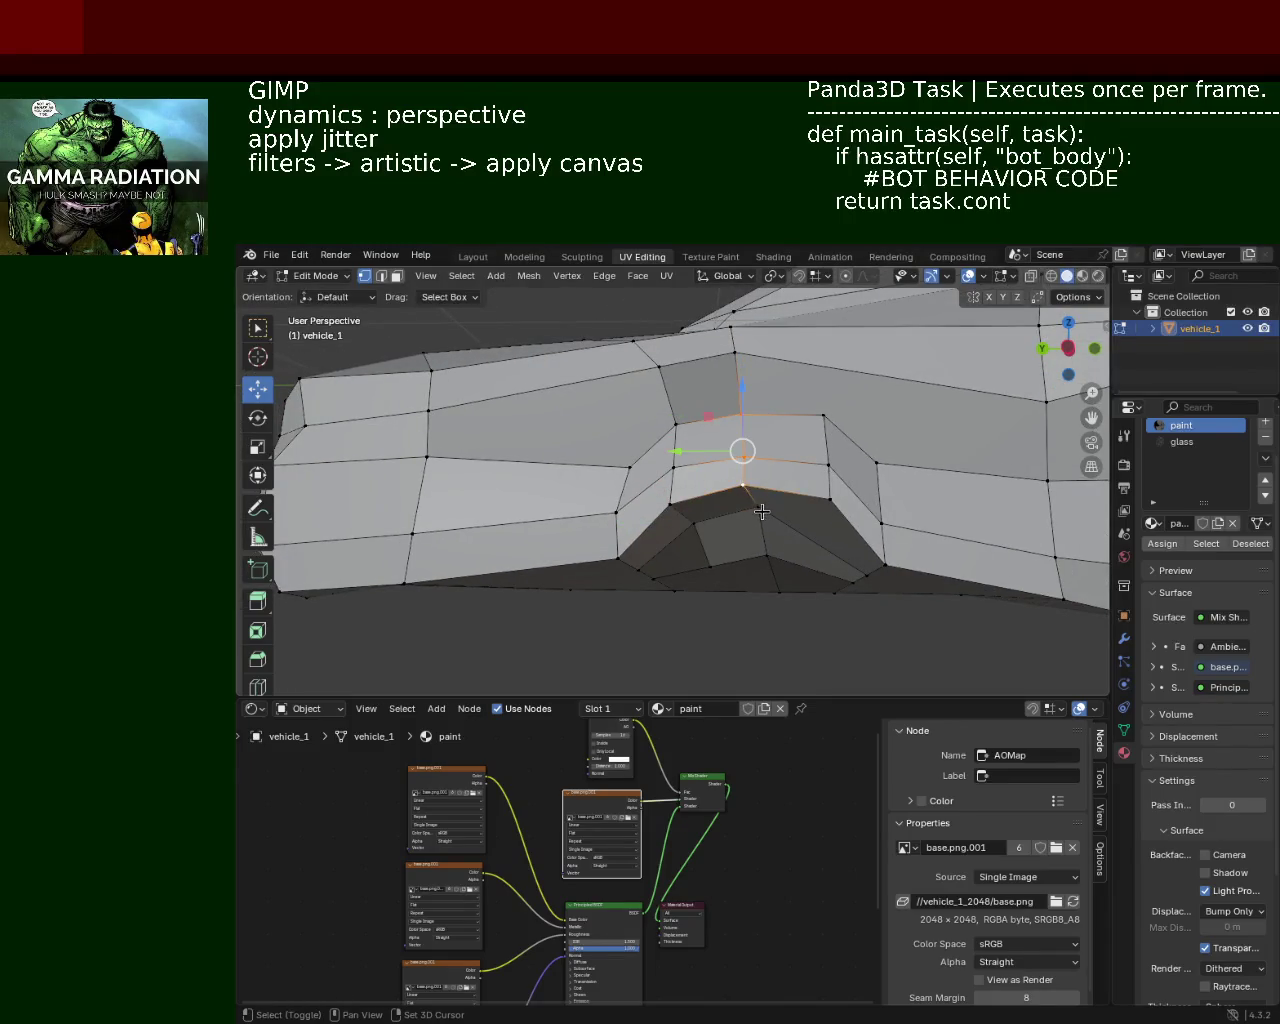
middle_click_drag(762, 511, 761, 476)
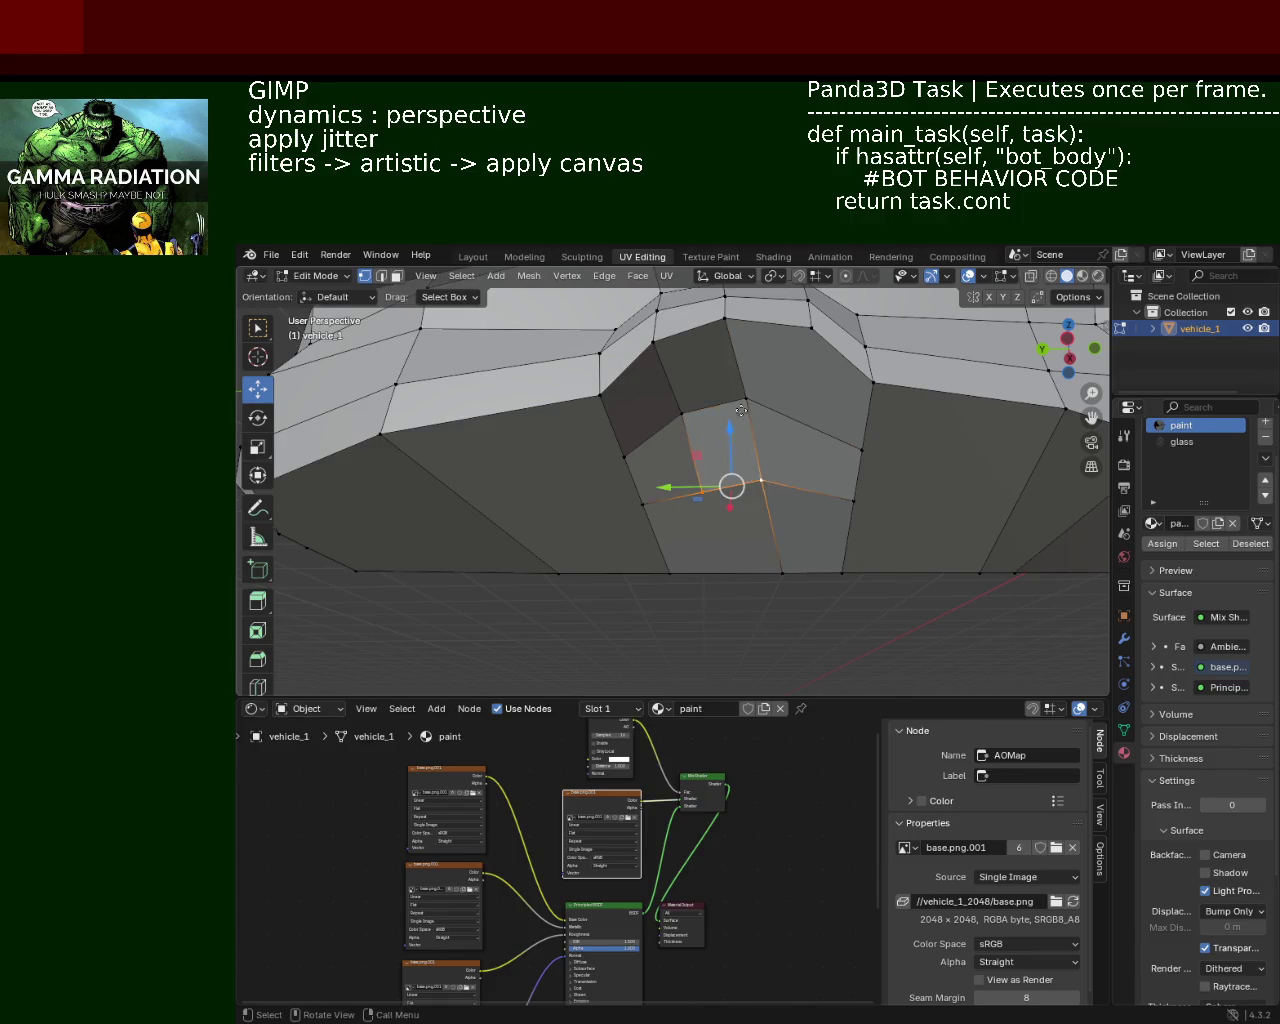
left_click_drag(736, 421, 736, 383)
mouse_move(736, 383)
middle_mouse_down()
mouse_move(774, 389)
mouse_move(839, 443)
mouse_move(711, 491)
mouse_move(834, 483)
mouse_move(774, 433)
mouse_move(790, 450)
mouse_move(735, 443)
mouse_move(1027, 462)
middle_mouse_up()
key("g")
key("z")
left_click(791, 401)
Step: Give vehicle_1 a Mirror modifier on the Y axis
mouse_move(901, 466)
middle_mouse_down()
mouse_move(720, 470)
mouse_move(549, 437)
mouse_move(660, 456)
mouse_move(723, 494)
middle_mouse_up()
scroll(676, 468, "up", 2)
scroll(677, 469, "up", 3)
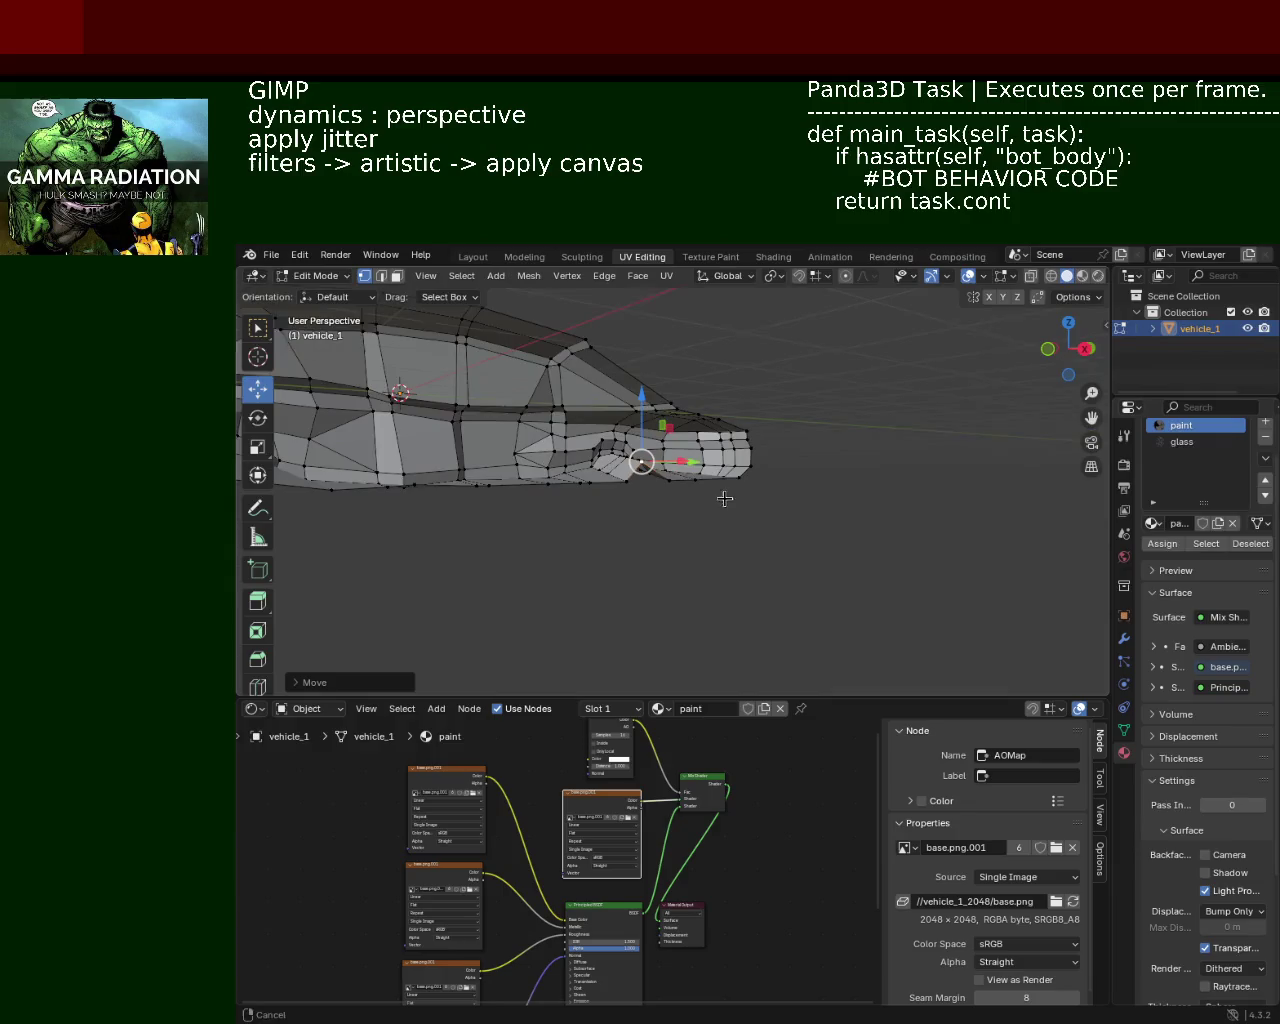
left_click(1124, 638)
left_click(1219, 513)
Step: Lower the selected upper body-panel edge by 0.419 m
mouse_move(629, 523)
middle_mouse_down()
mouse_move(629, 466)
mouse_move(491, 509)
mouse_move(649, 517)
mouse_move(608, 514)
mouse_move(659, 503)
middle_mouse_up()
scroll(645, 494, "up", 3)
mouse_move(723, 457)
middle_mouse_down()
mouse_move(706, 500)
mouse_move(703, 443)
mouse_move(723, 457)
middle_mouse_up()
left_click(855, 404)
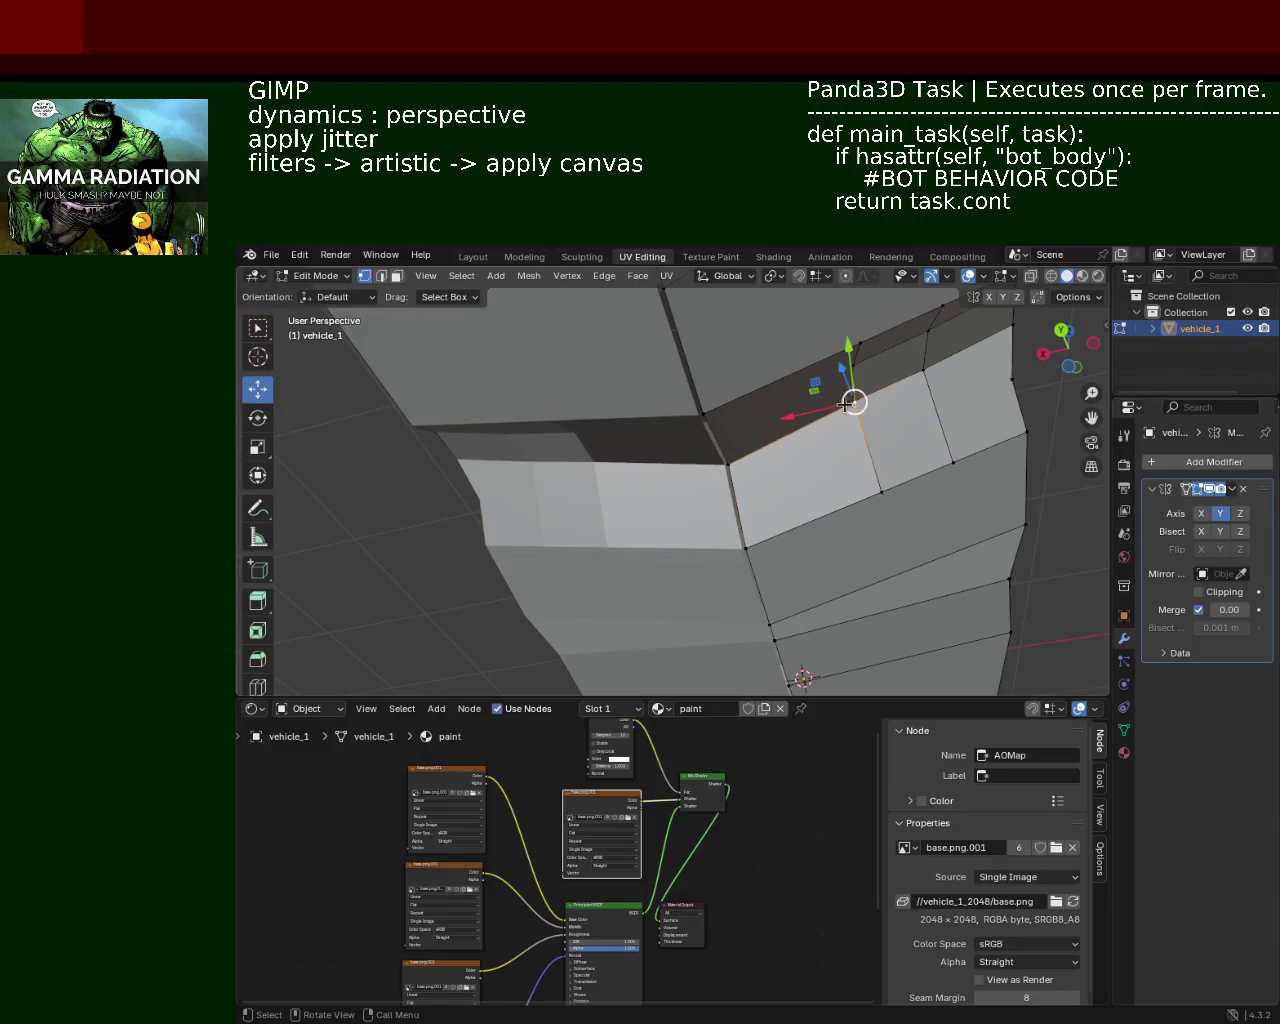
left_click_drag(843, 322, 848, 370)
mouse_move(850, 410)
middle_mouse_down()
mouse_move(772, 487)
mouse_move(761, 397)
mouse_move(673, 417)
mouse_move(566, 515)
mouse_move(625, 457)
middle_mouse_up()
left_click_drag(658, 350, 658, 400)
mouse_move(658, 400)
middle_mouse_down()
mouse_move(591, 407)
mouse_move(704, 420)
middle_mouse_up()
Step: Lower the vertices slightly more, then raise the wheel arch vertex a little
left_click_drag(734, 357, 731, 400)
middle_click_drag(731, 400, 686, 437)
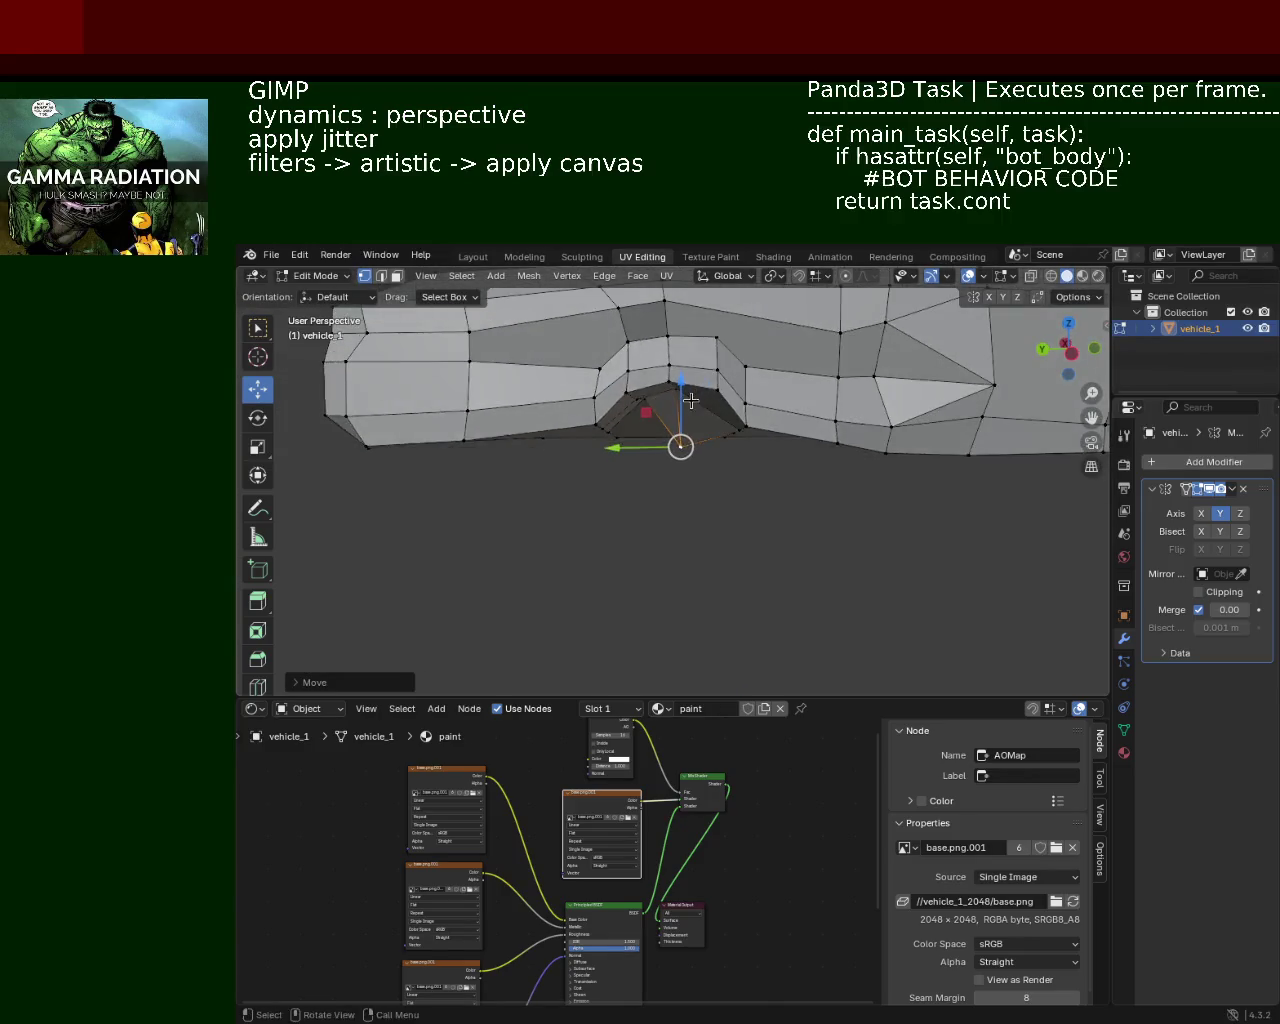
left_click_drag(686, 395, 697, 361)
mouse_move(697, 361)
middle_mouse_down()
mouse_move(590, 425)
mouse_move(613, 413)
mouse_move(637, 449)
mouse_move(550, 412)
mouse_move(515, 471)
mouse_move(777, 463)
mouse_move(603, 531)
mouse_move(801, 432)
mouse_move(838, 435)
middle_mouse_up()
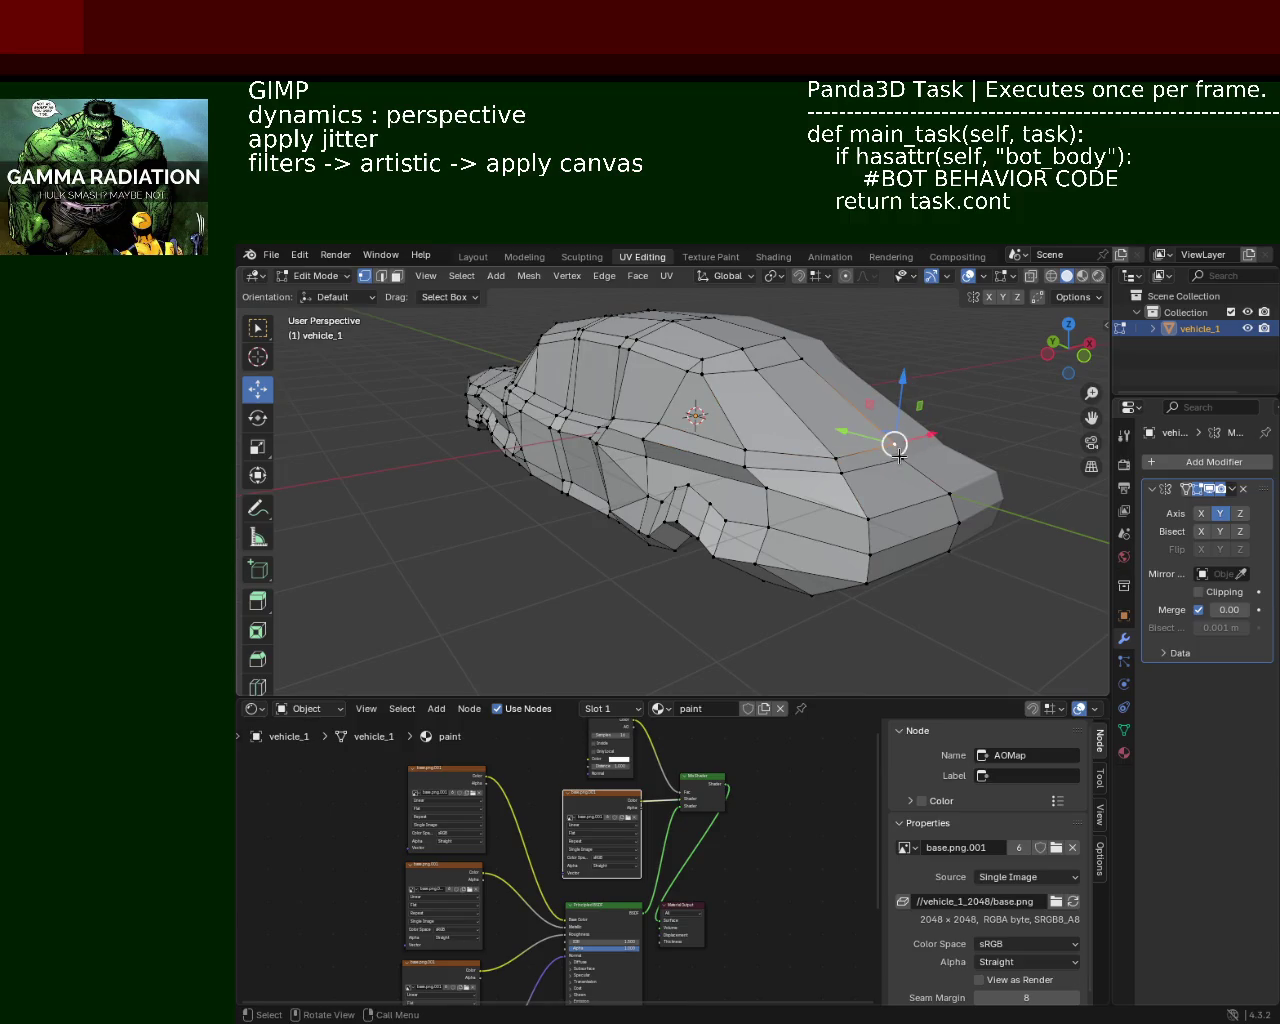
Step: Shift the rear roofline vertex about 0.19 m along Y
left_click_drag(860, 427, 878, 447)
middle_click_drag(856, 462, 807, 451)
middle_click_drag(661, 489, 872, 500)
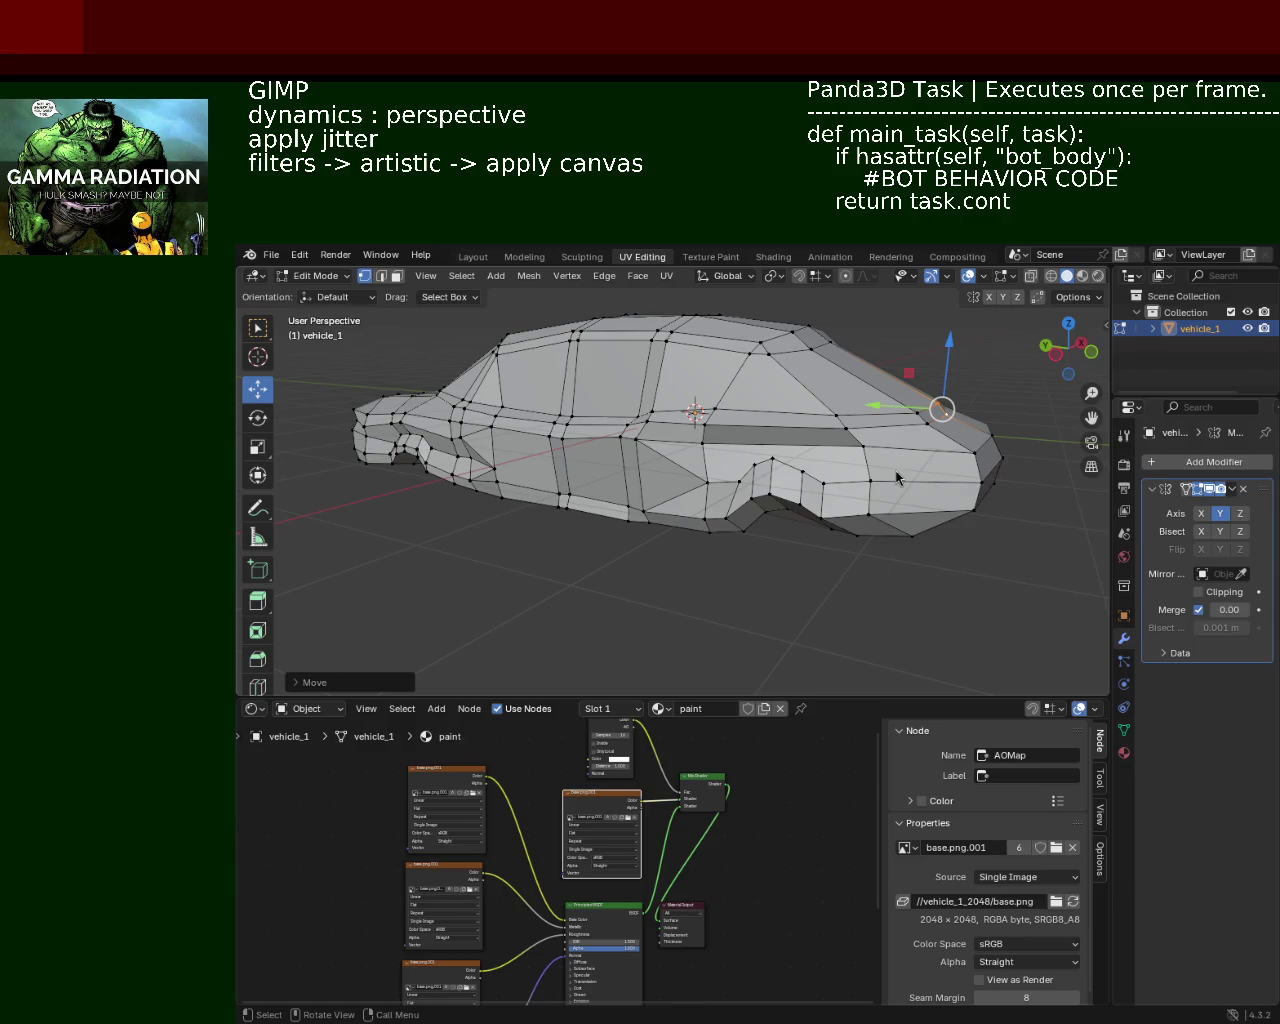
scroll(590, 354, "up", 4)
mouse_move(590, 354)
middle_mouse_down()
mouse_move(666, 447)
mouse_move(589, 569)
middle_mouse_up()
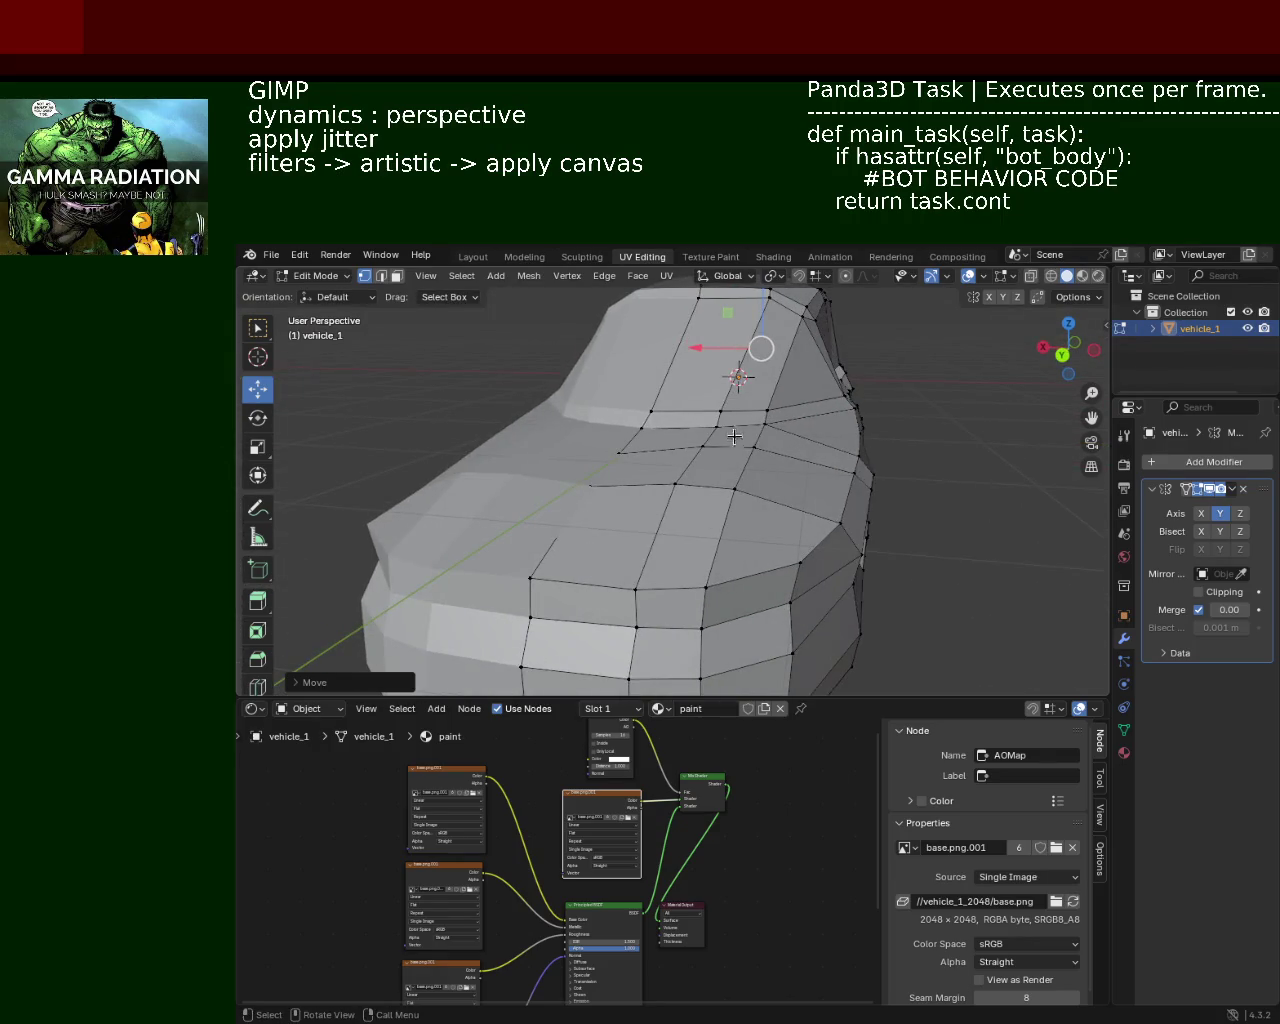
Step: Select the vertical edges on the car's front-left side panel
scroll(735, 437, "down", 3)
mouse_move(735, 437)
middle_mouse_down()
mouse_move(677, 475)
mouse_move(900, 482)
middle_mouse_up()
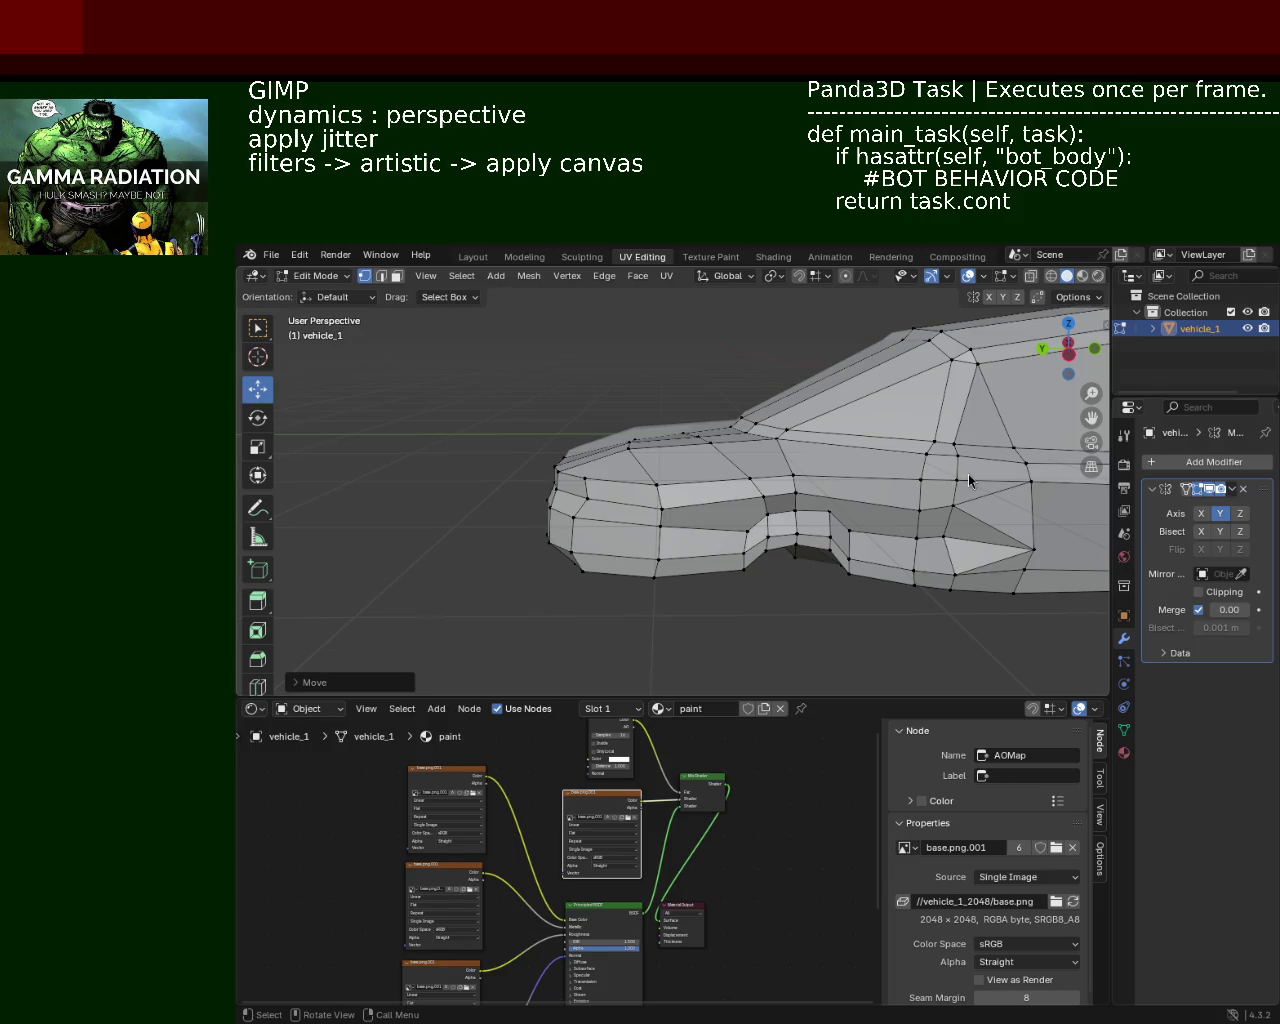
mouse_move(904, 483)
middle_mouse_down()
mouse_move(514, 434)
mouse_move(642, 434)
middle_mouse_up()
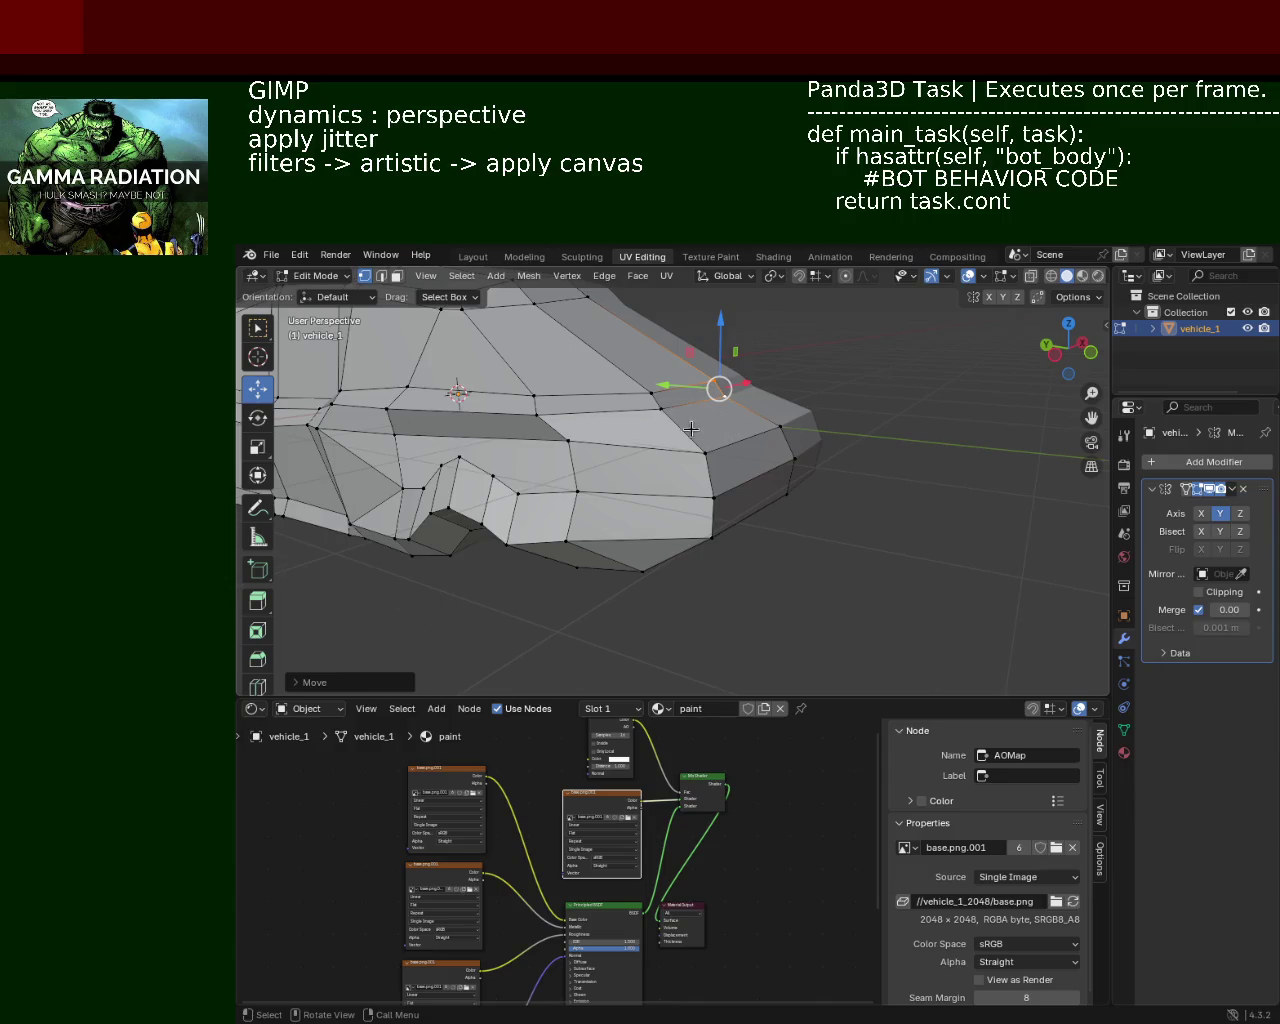
scroll(693, 428, "up", 1)
scroll(555, 393, "up", 2)
scroll(555, 393, "up", 2)
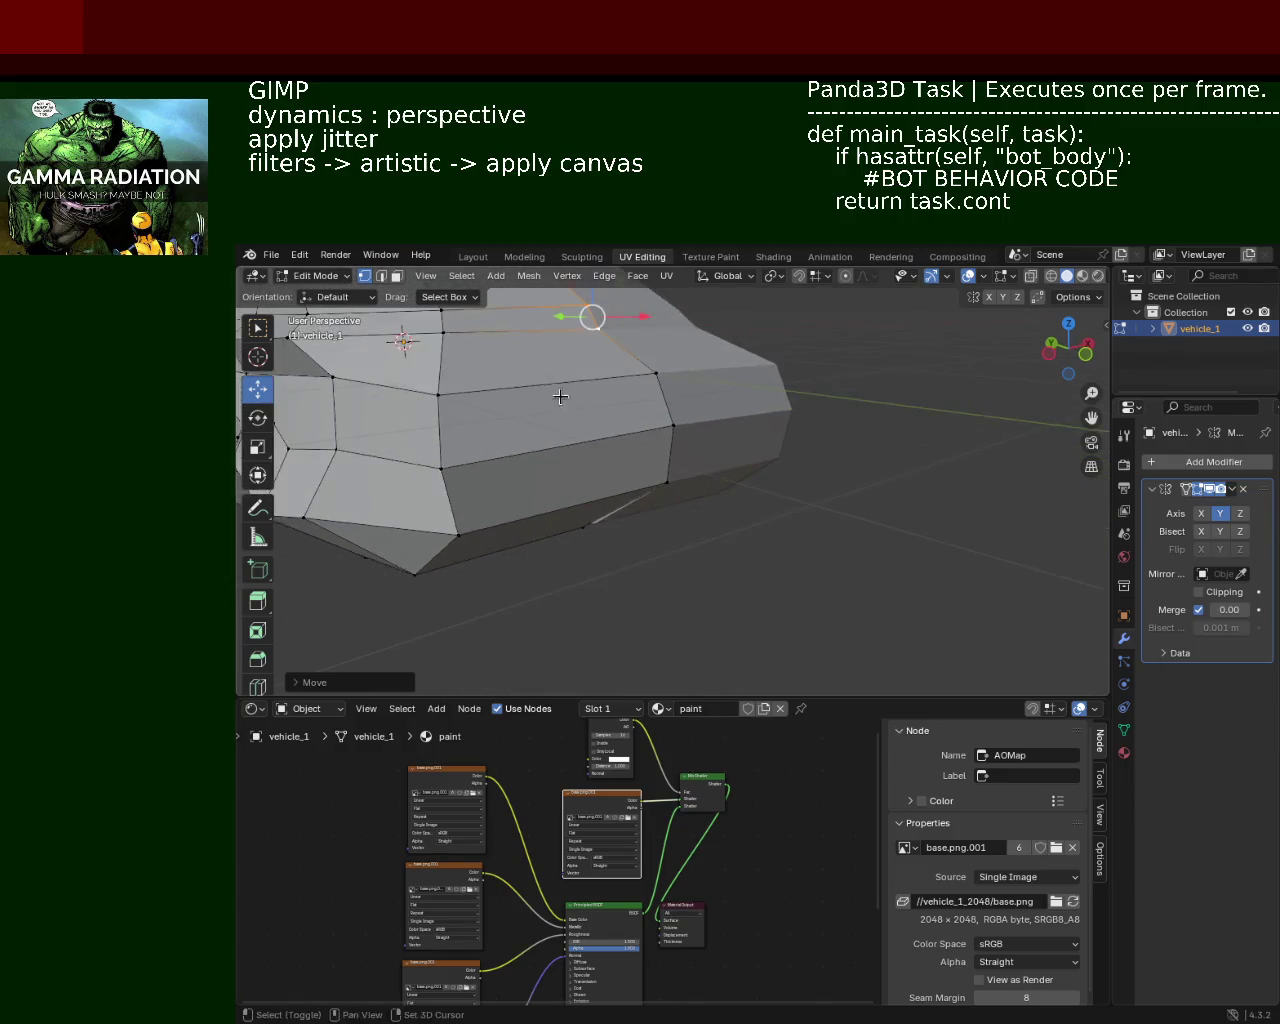
middle_click_drag(555, 393, 625, 430, "shift")
left_click(715, 421)
right_click(686, 484)
left_click(556, 544)
left_click(725, 463)
left_click(628, 488, "ctrl")
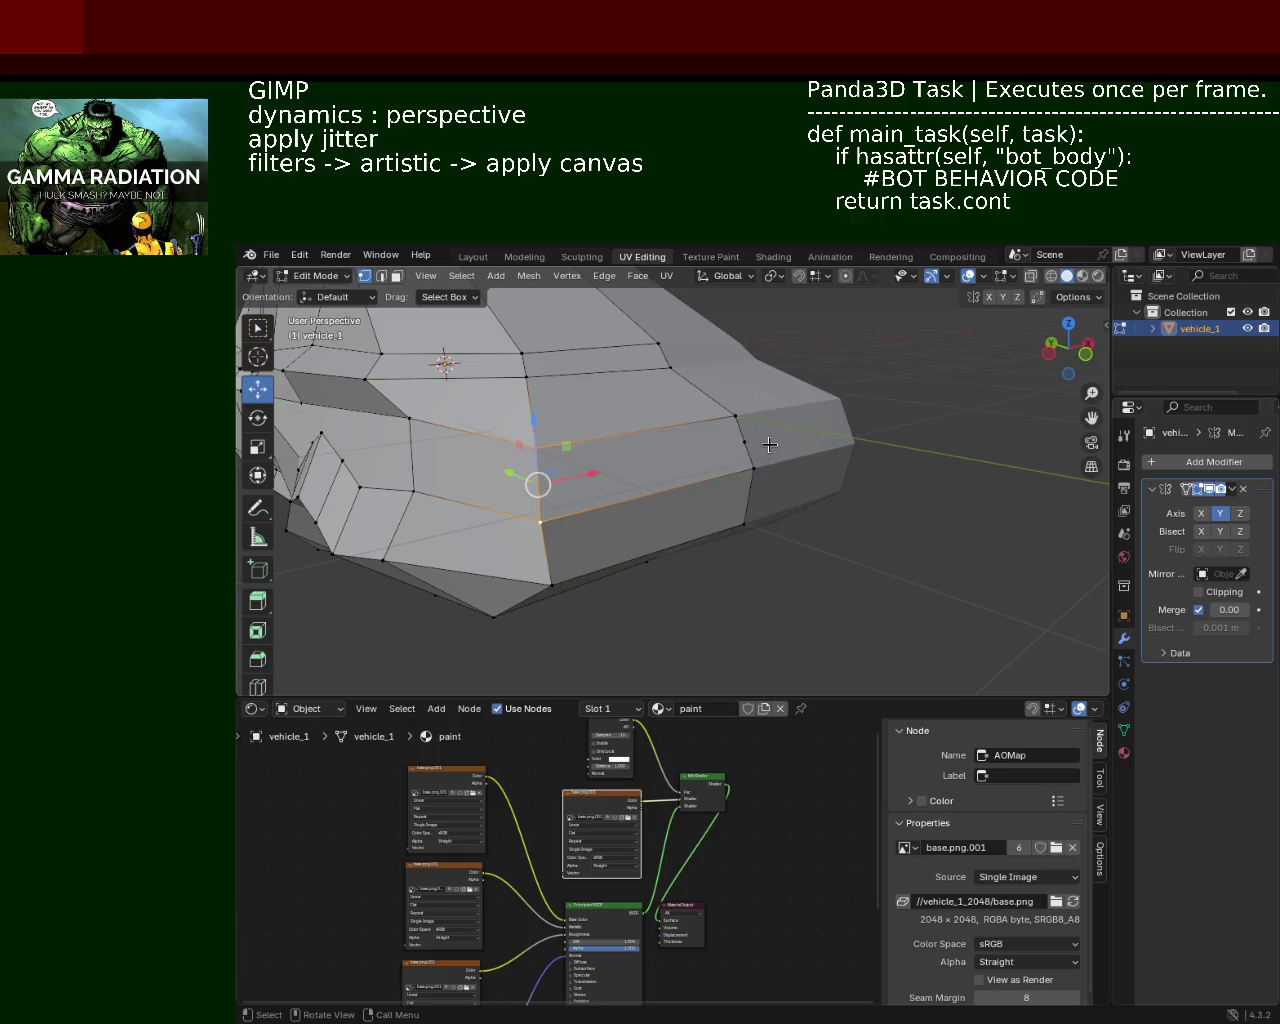
left_click(545, 482, "shift")
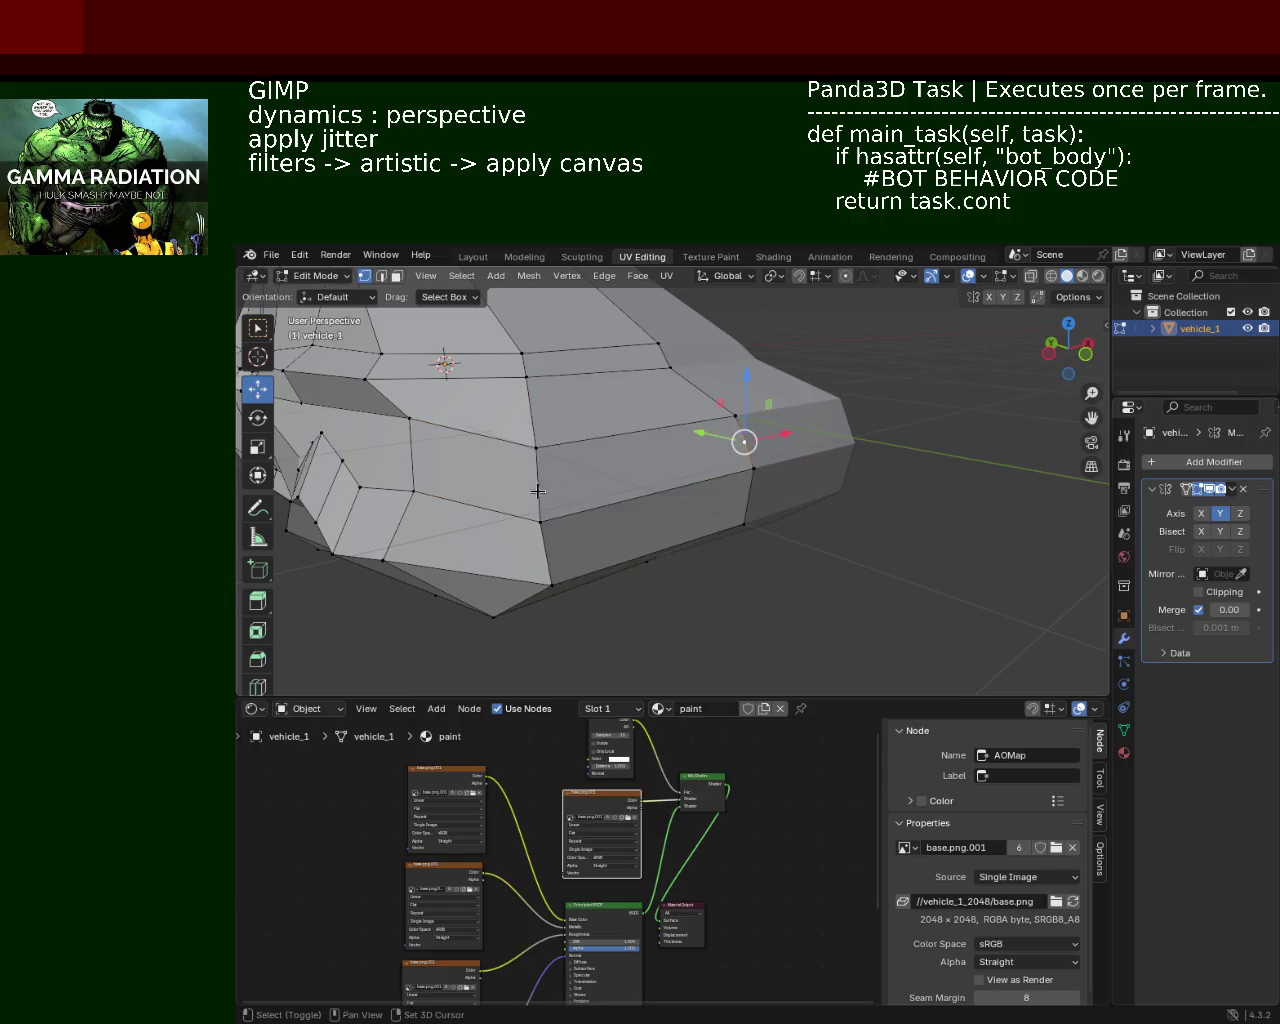
Step: Refine the side-panel edge selection and subdivide it via Ctrl+E Subdivide
middle_click_drag(541, 481, 692, 450)
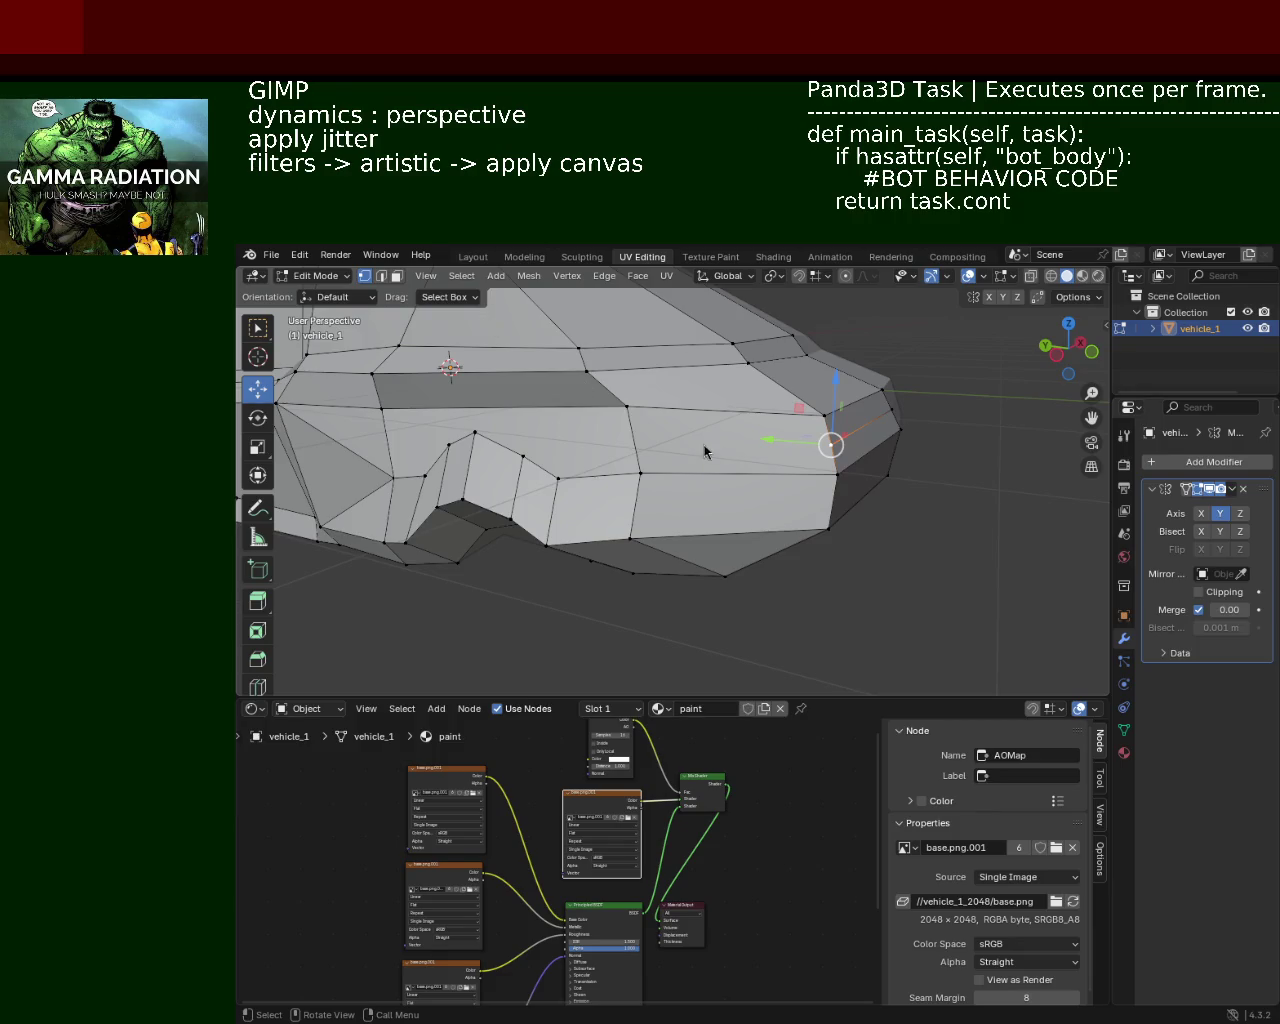
left_click(660, 440, "shift")
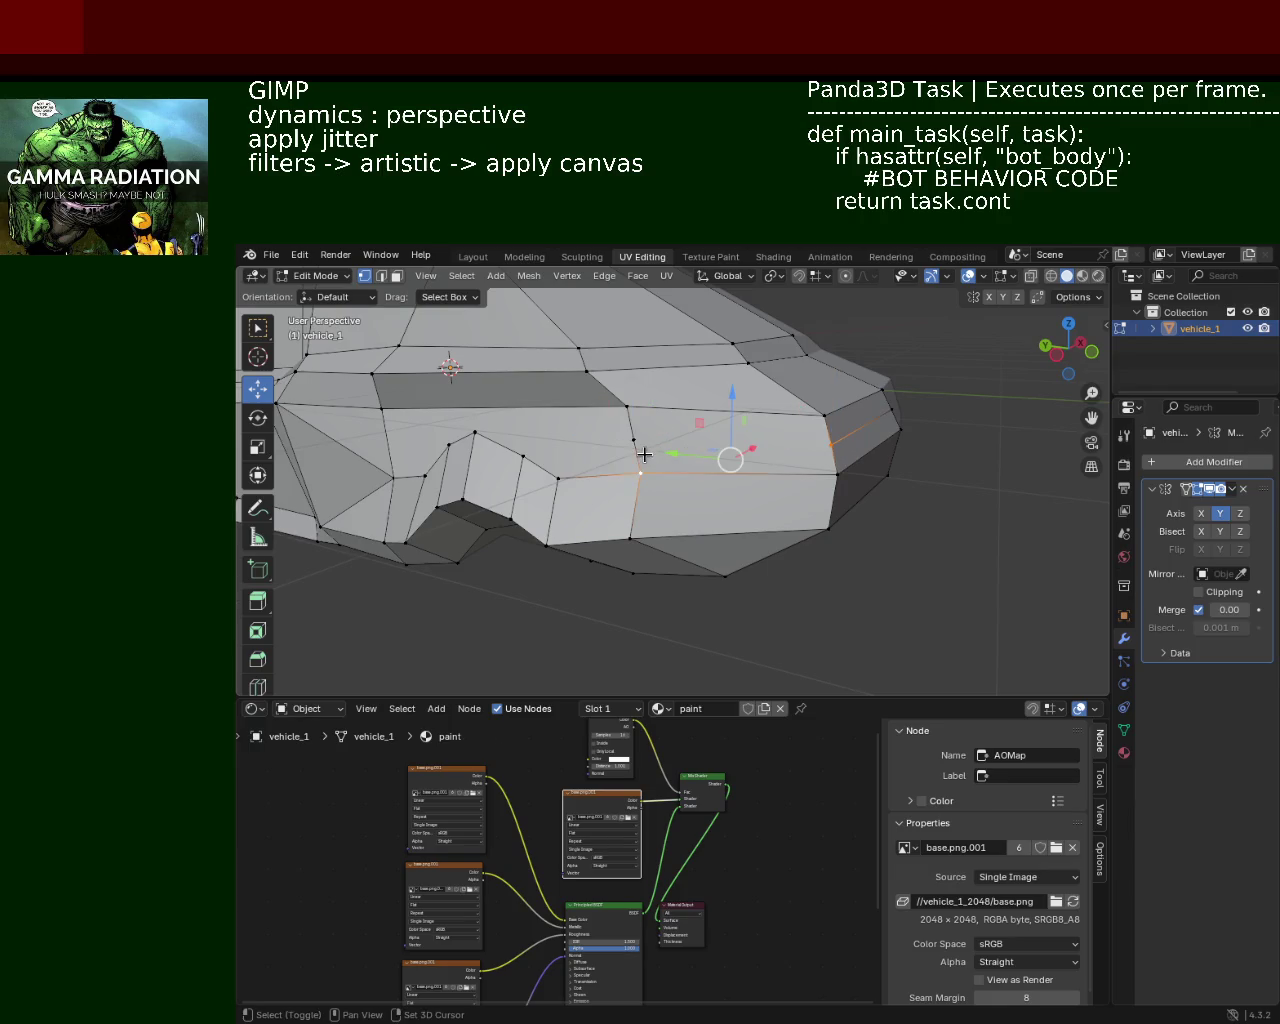
left_click(641, 470, "shift")
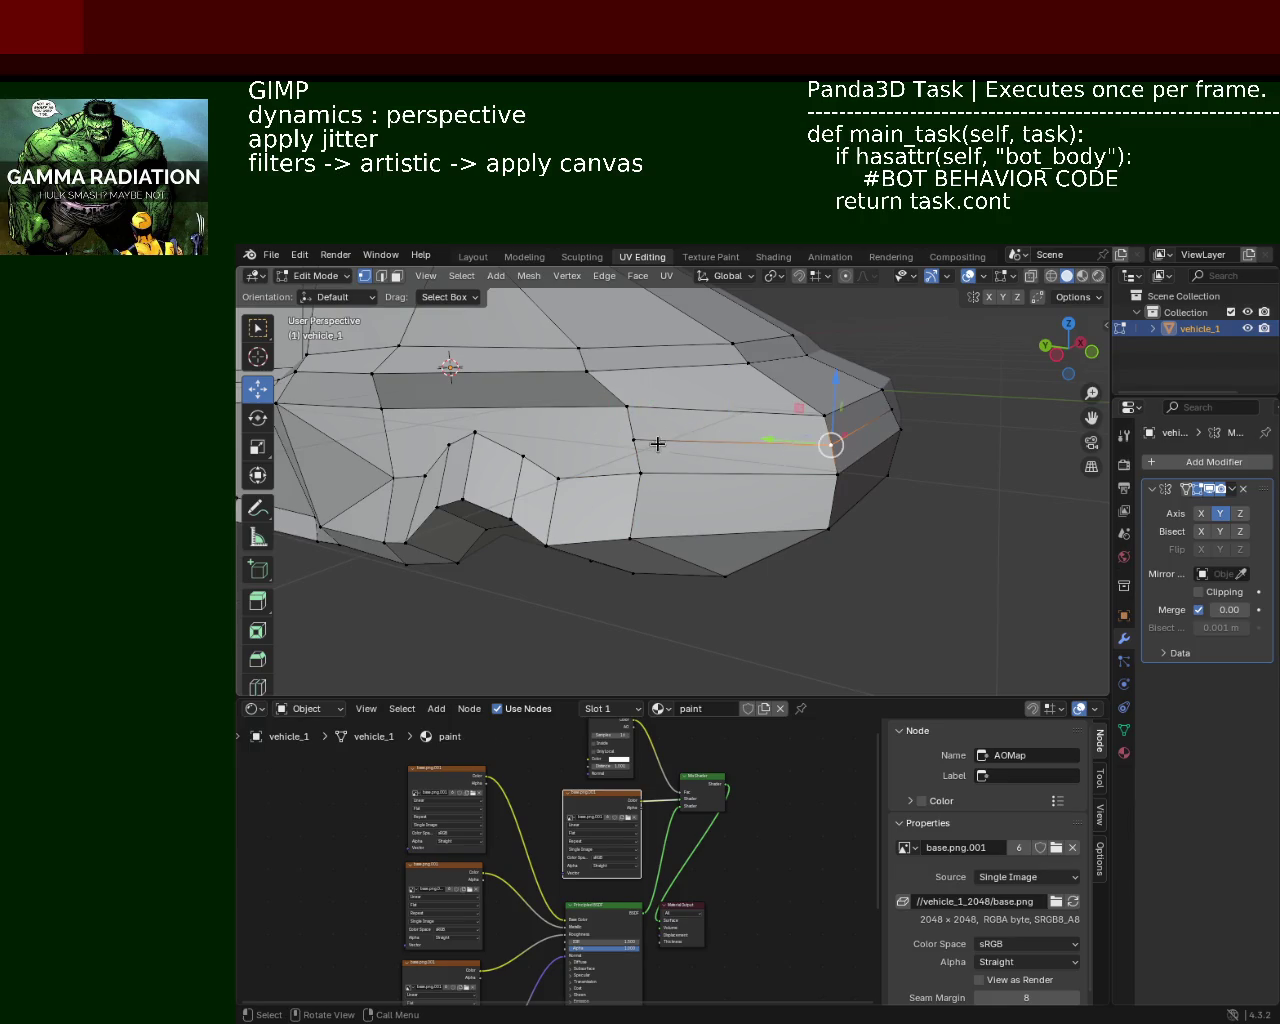
mouse_move(657, 391)
middle_mouse_down()
mouse_move(679, 459)
mouse_move(631, 416)
middle_mouse_up()
key("ctrl+e")
left_click(430, 506)
key("ctrl+e")
left_click(430, 506)
Step: Subdivide the newly selected side-panel edges twice more to add further cuts
middle_click_drag(468, 434, 743, 371)
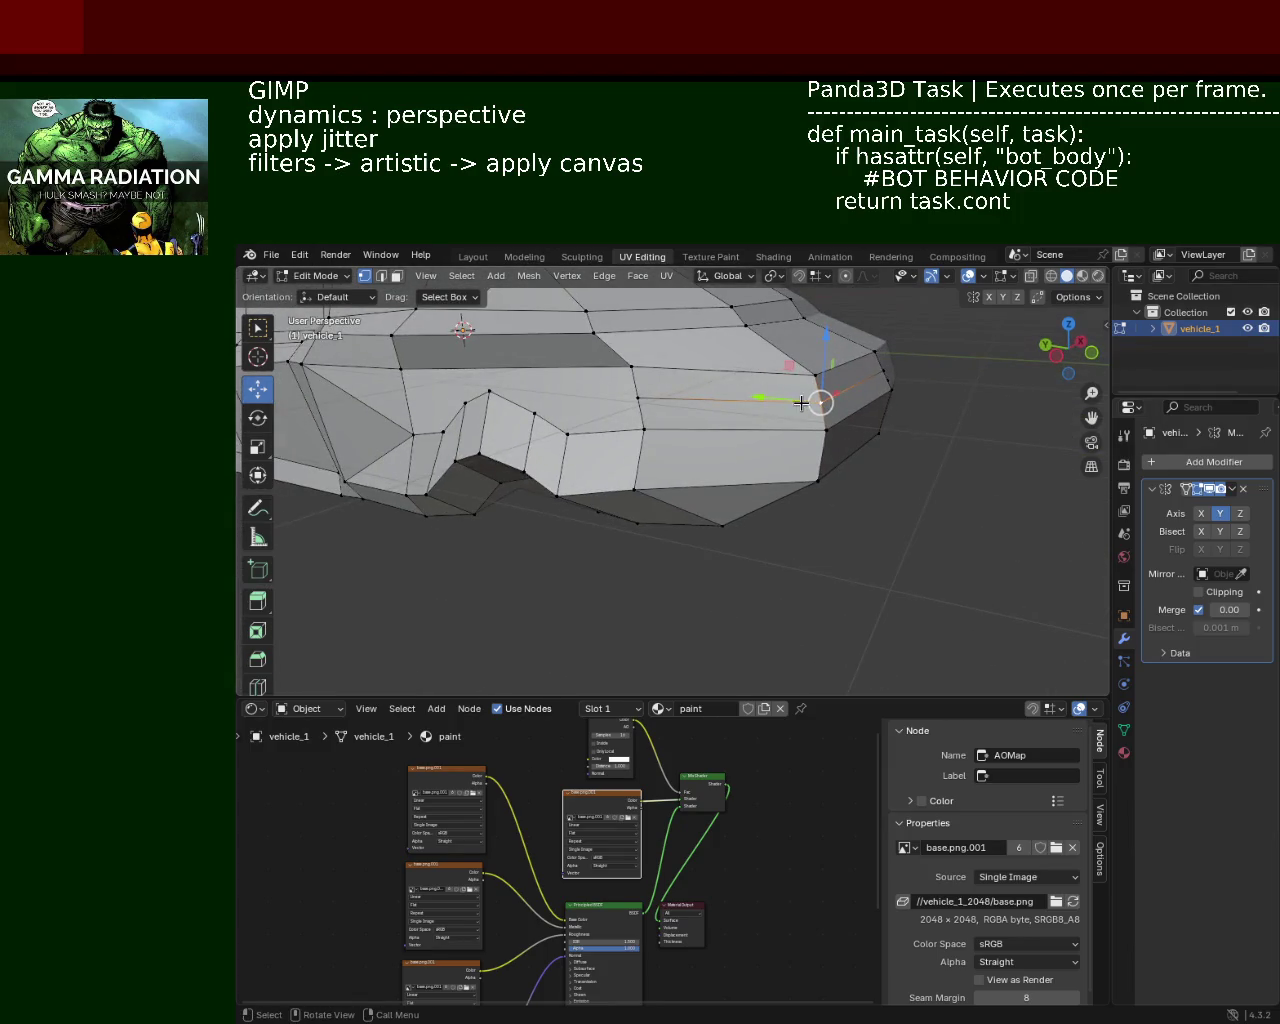
key("ctrl+e")
left_click(690, 420)
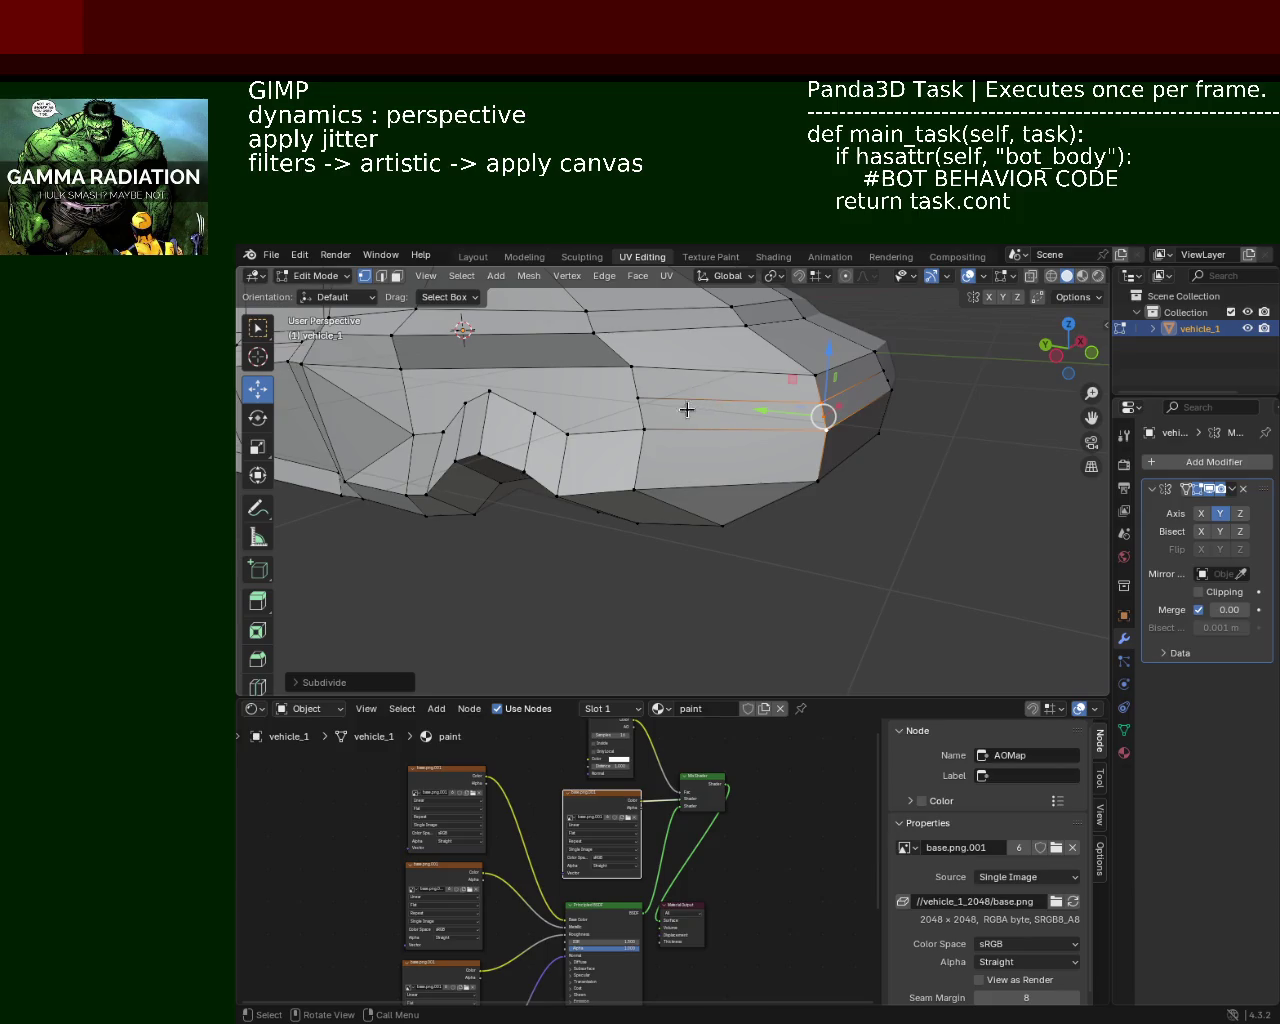
key("ctrl+e")
left_click(636, 410)
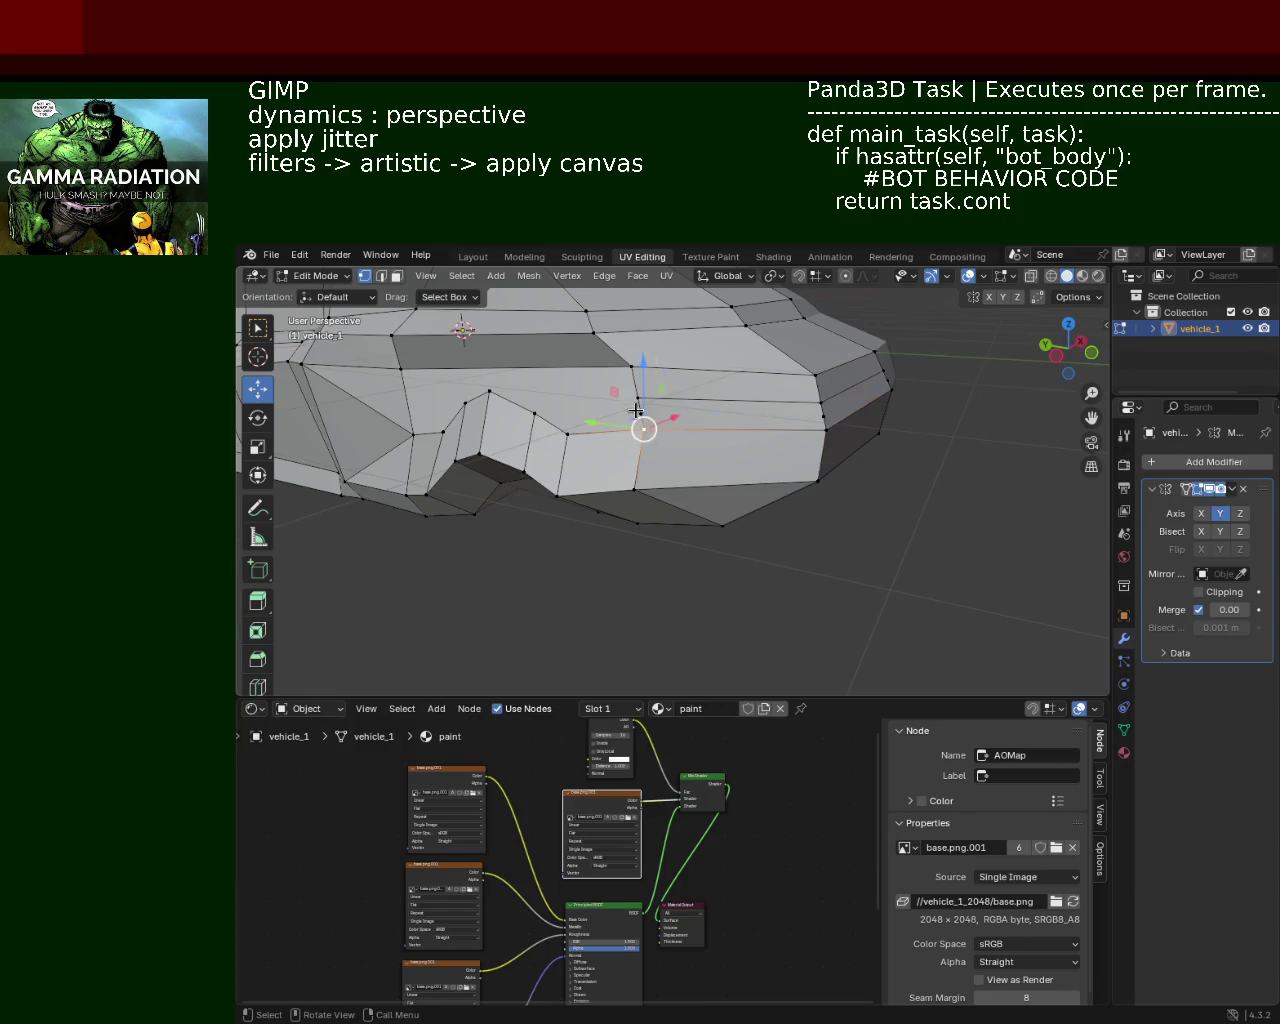
middle_click_drag(827, 419, 772, 437)
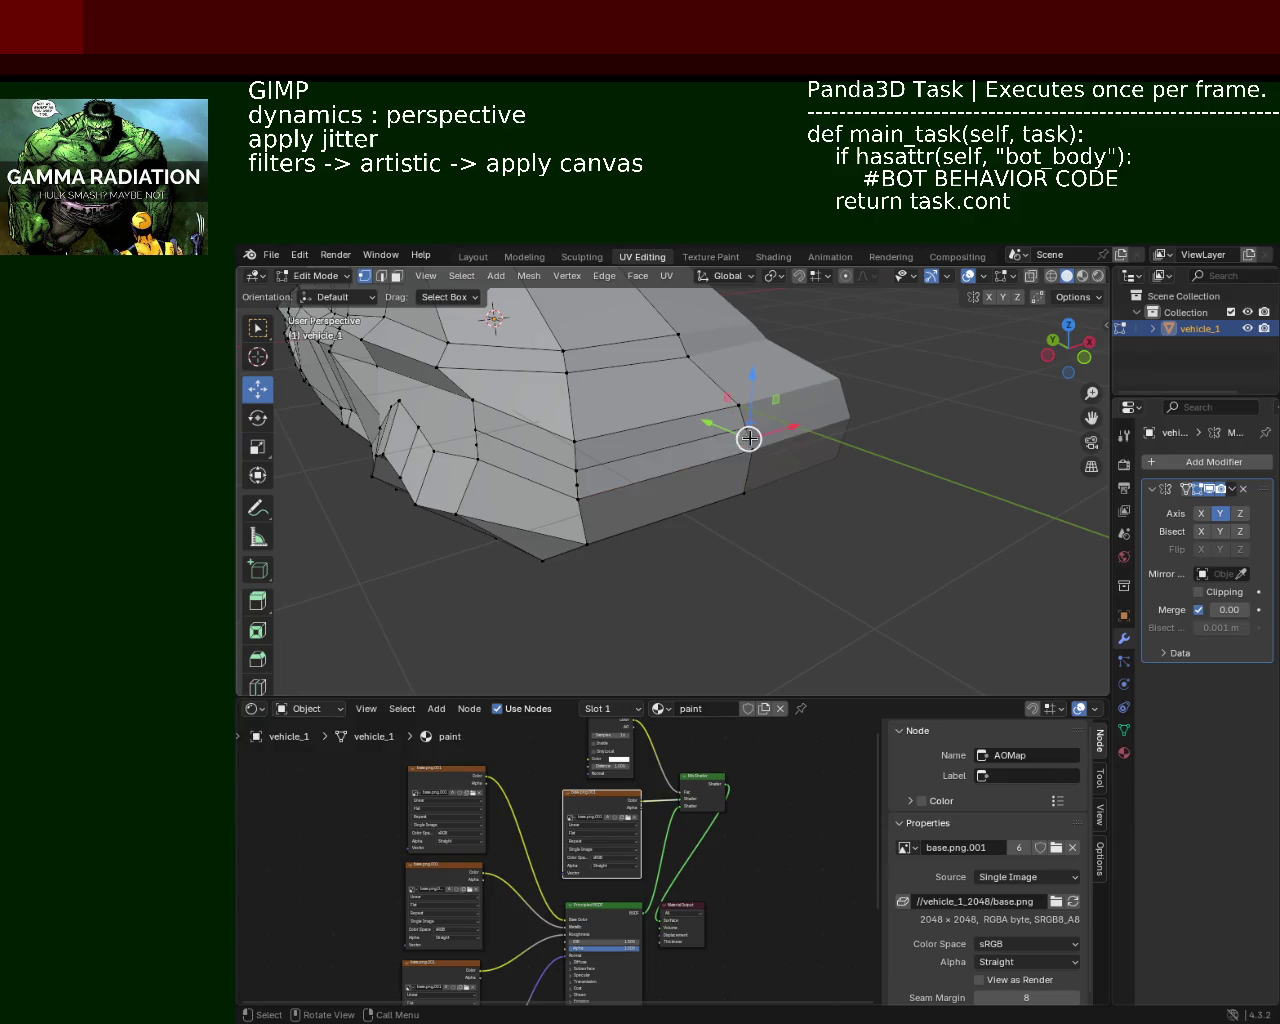
middle_click_drag(555, 483, 834, 393)
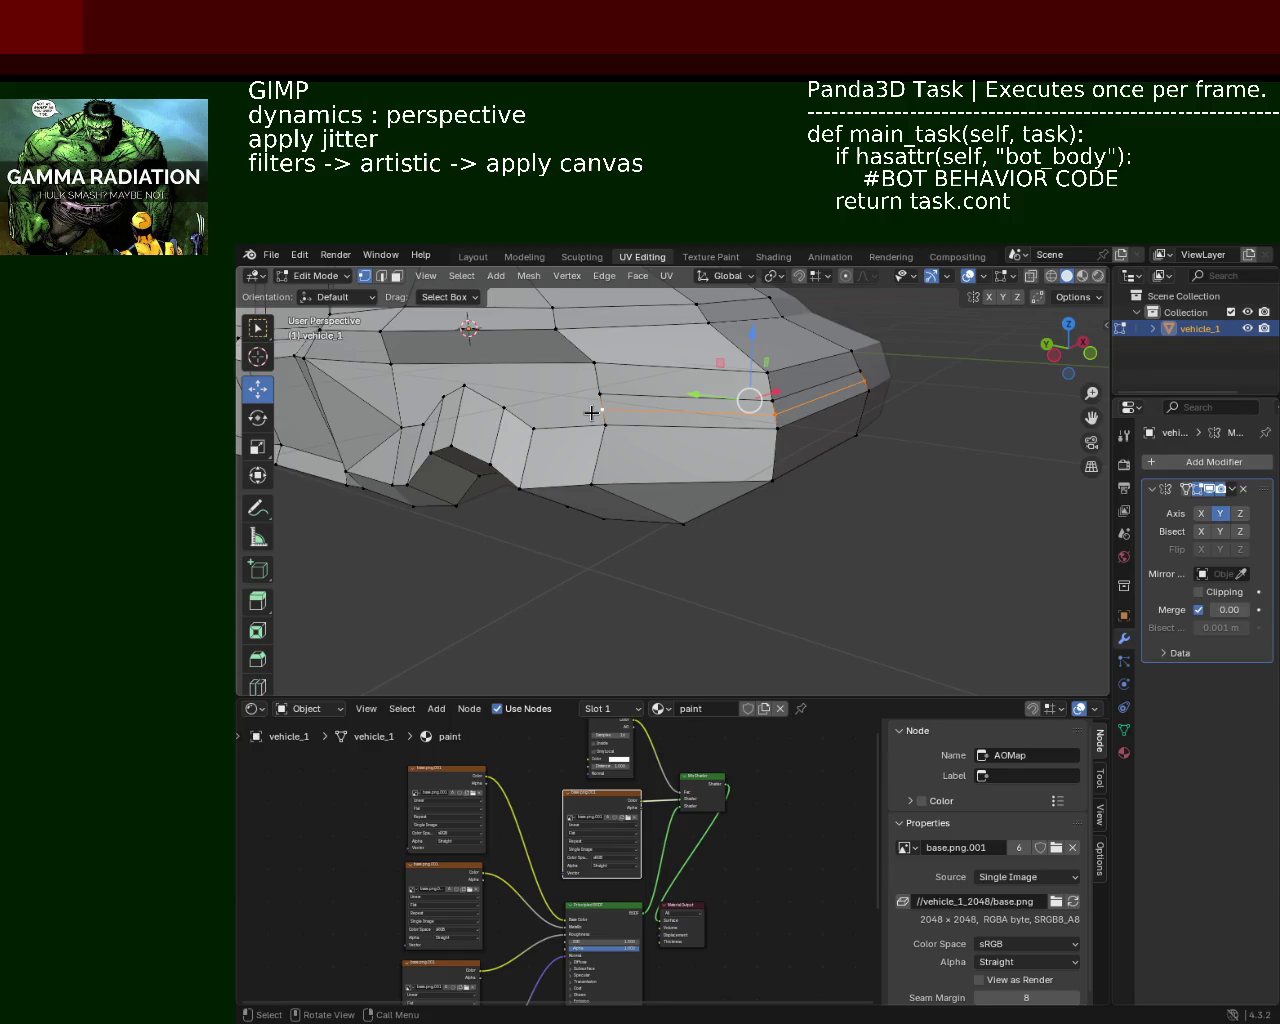
Step: Move an upper front-edge vertex left, then nudge it right to reshape the hood outline
scroll(592, 412, "down", 5)
middle_click_drag(908, 514, 776, 447)
scroll(776, 447, "up", 2)
scroll(740, 452, "up", 3)
scroll(700, 460, "up", 2)
scroll(662, 466, "up", 4)
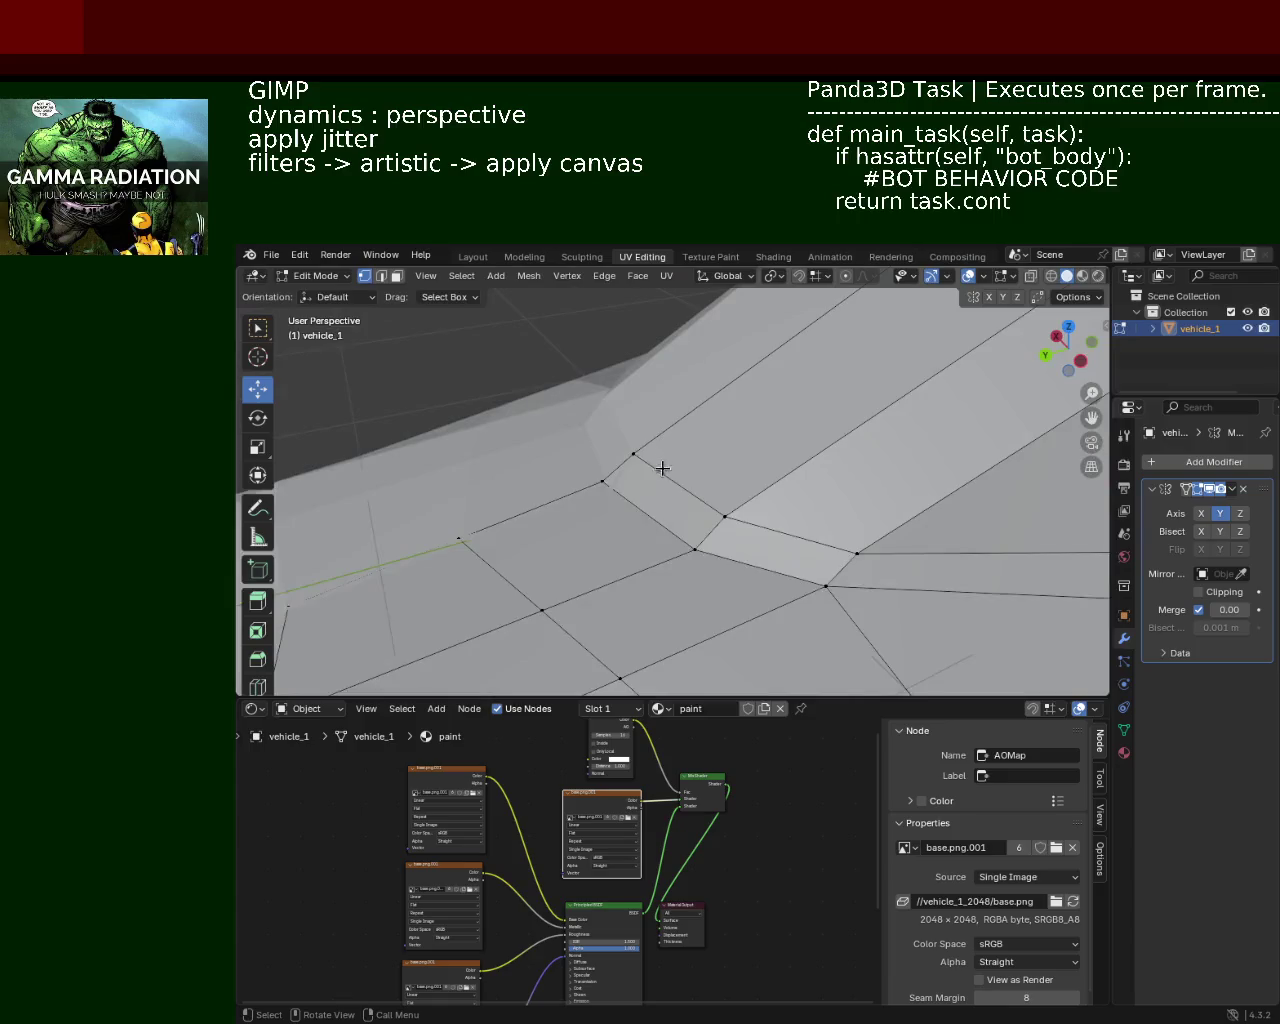
scroll(662, 466, "down", 3)
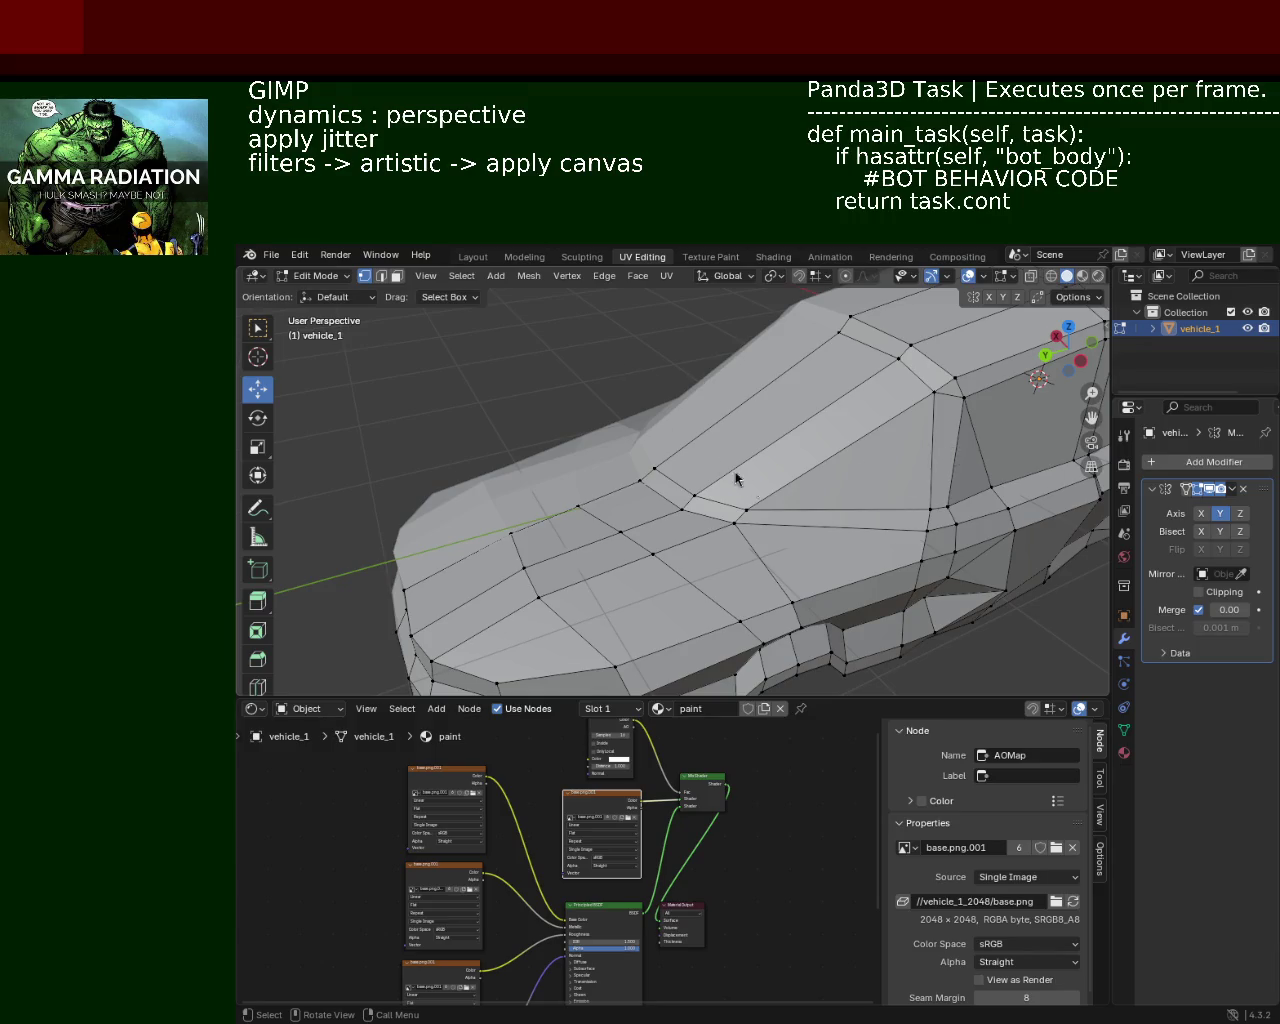
middle_click_drag(690, 513, 652, 460)
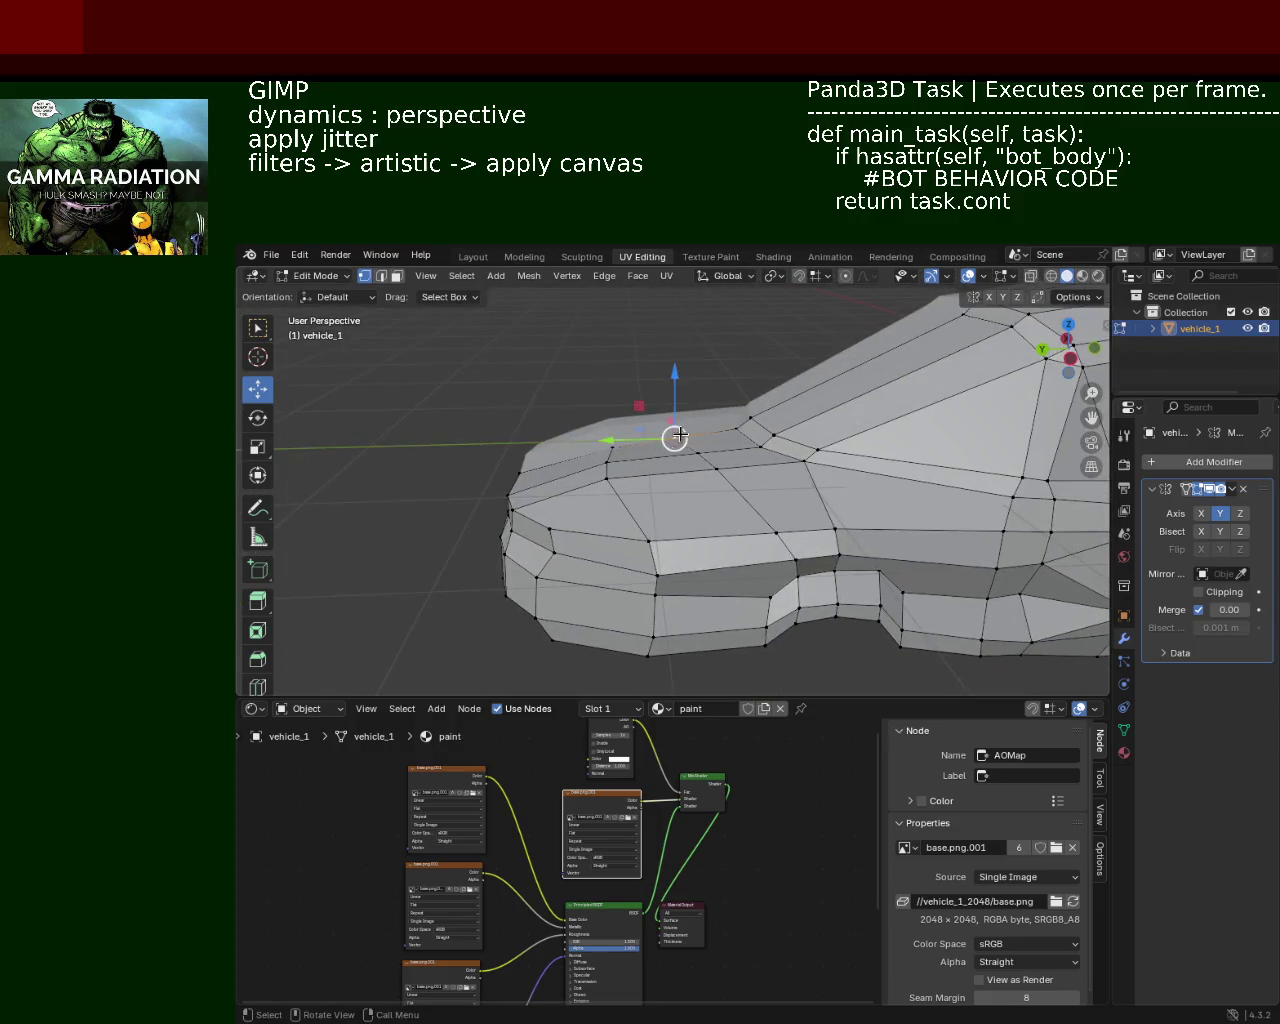
left_click_drag(679, 435, 615, 449)
middle_click_drag(634, 469, 804, 481, "shift")
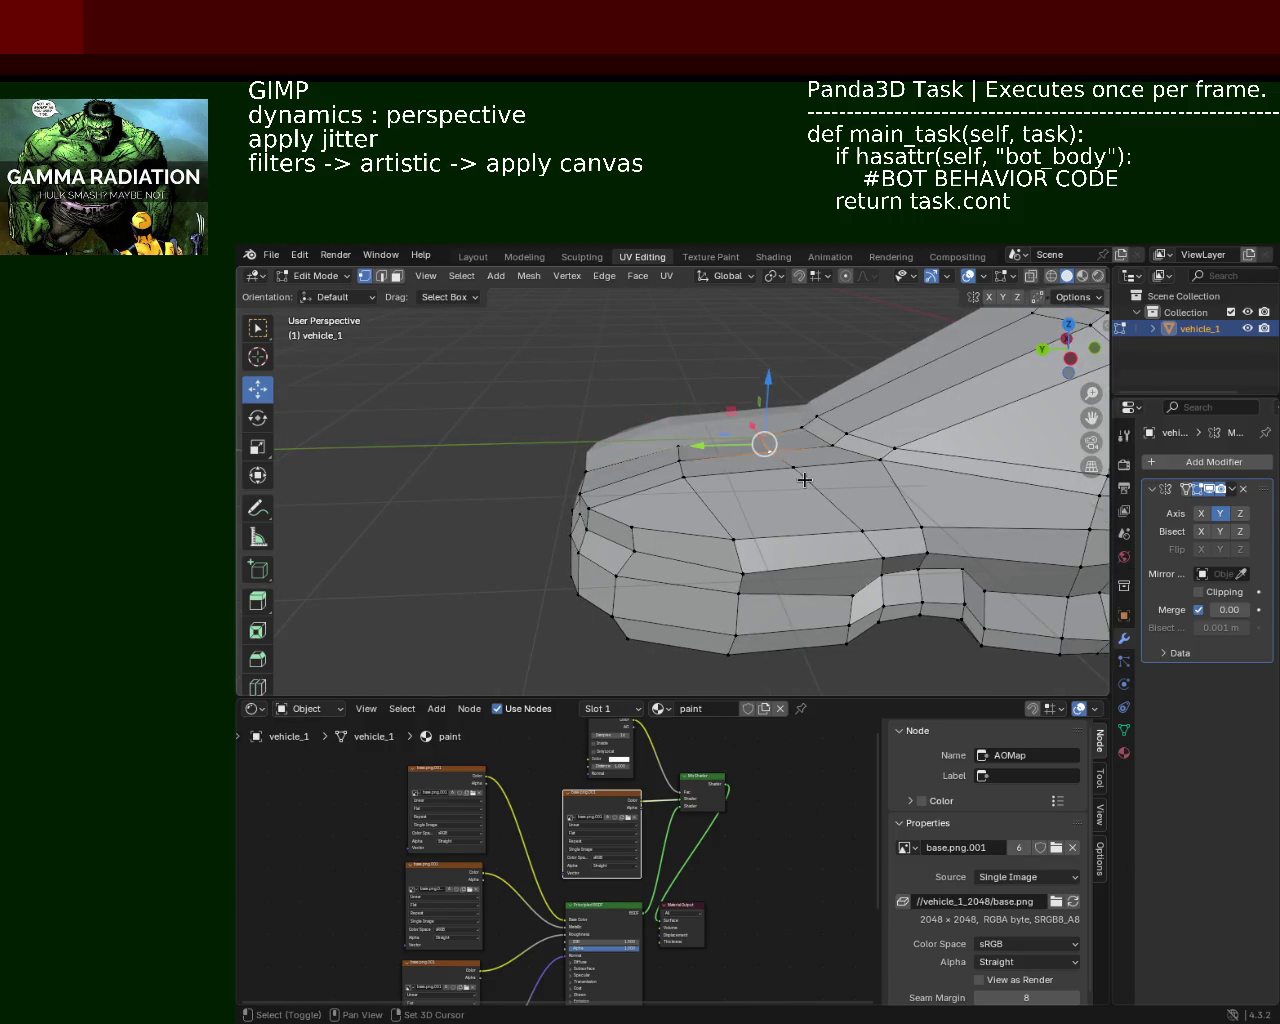
left_click_drag(764, 445, 786, 451)
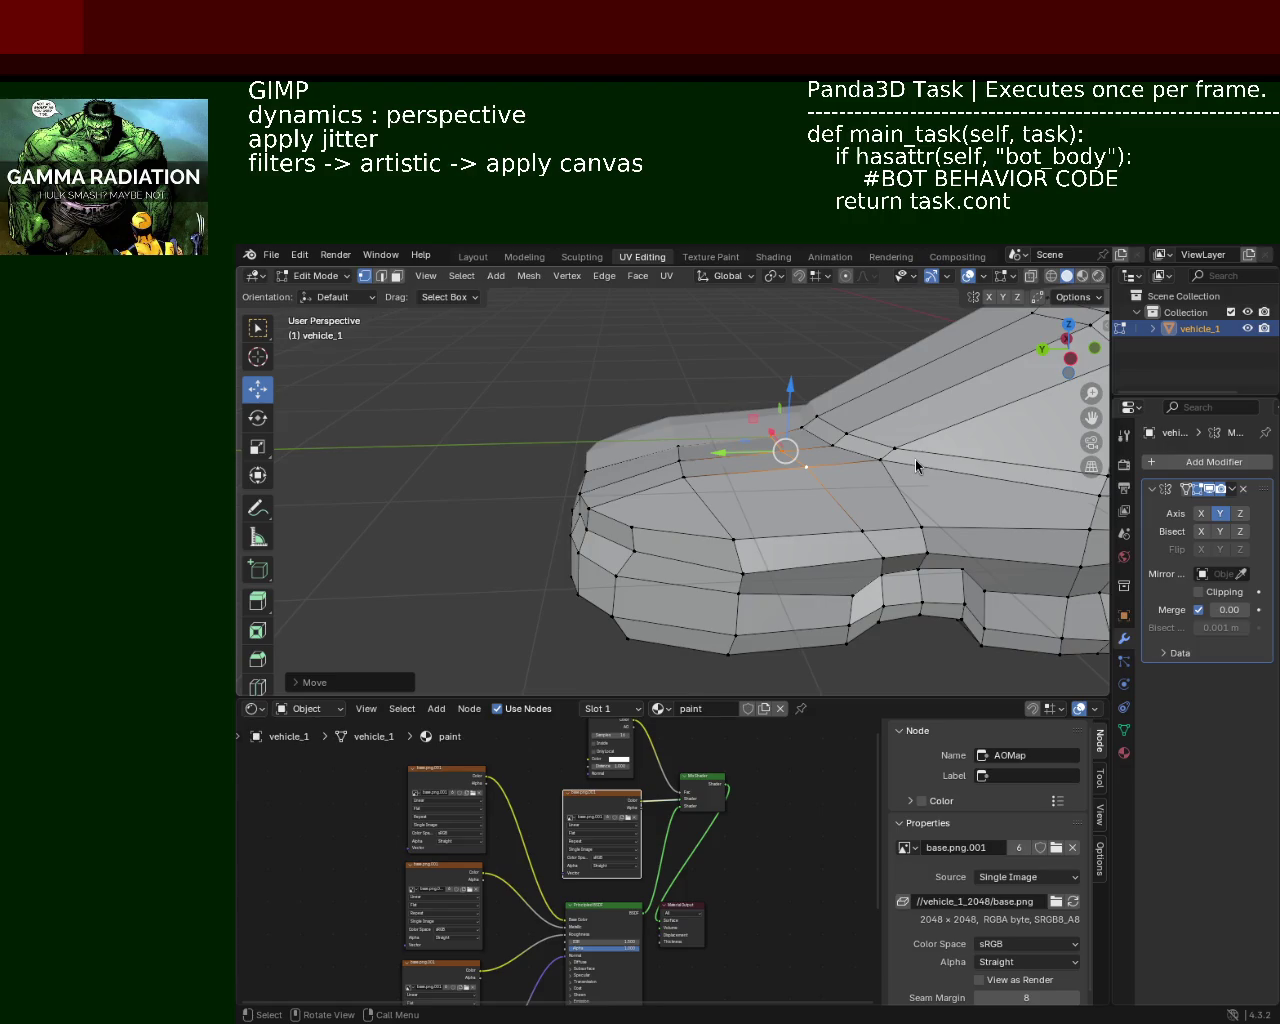
left_click(677, 460)
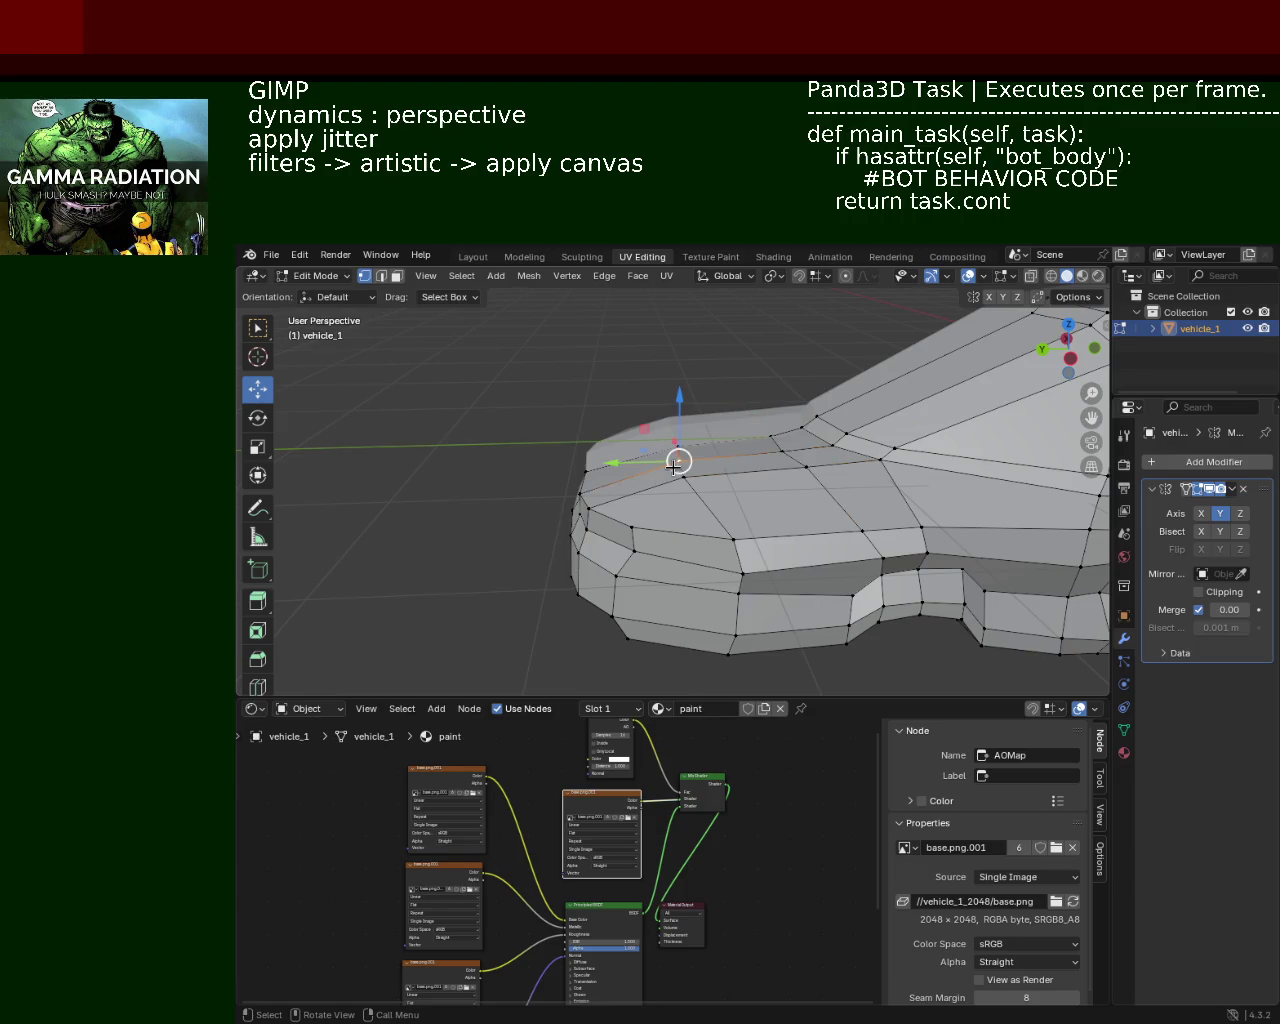
Step: Lower the hood-windshield vertex and shift a side-panel vertex to the right
left_click_drag(677, 460, 678, 479)
middle_click_drag(677, 479, 591, 466)
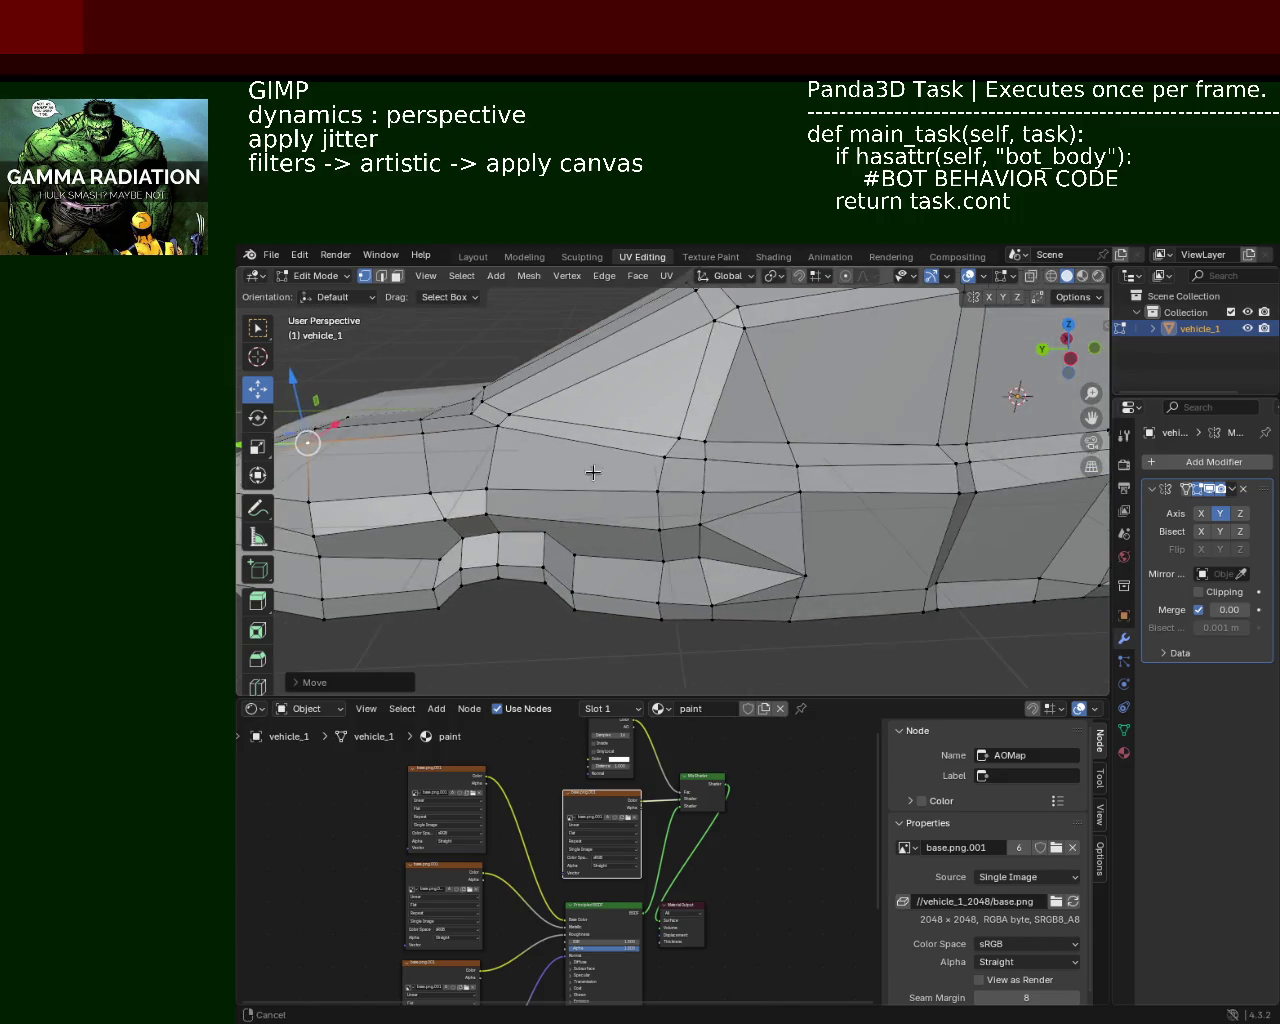
scroll(566, 458, "up", 4)
scroll(566, 458, "down", 3)
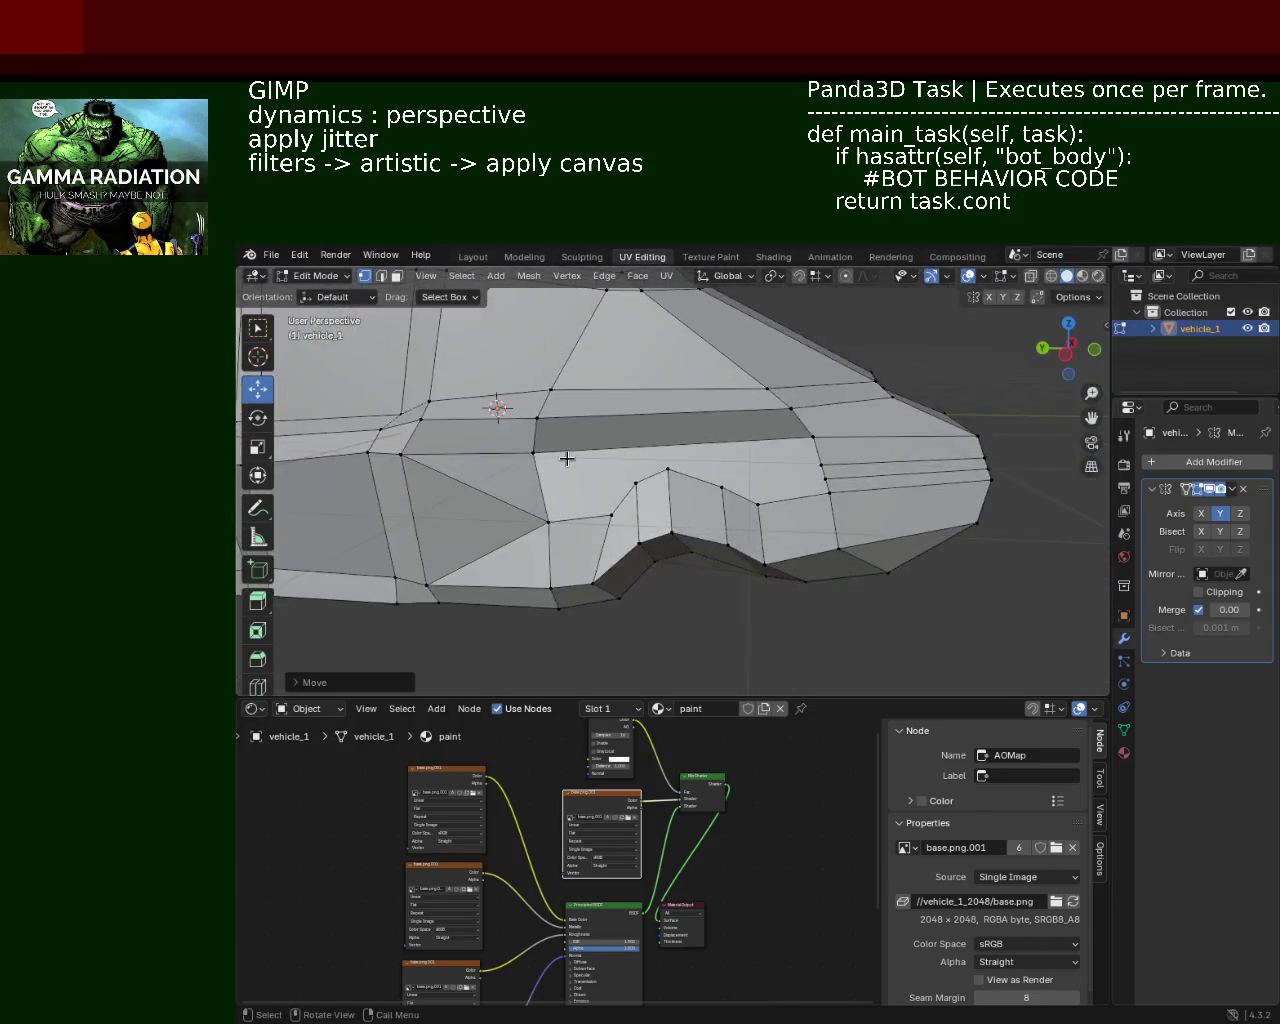
scroll(556, 469, "down", 2)
left_click(503, 452)
left_click_drag(496, 443, 596, 448)
Step: Try vertex selections along the side panel and check the edge menu without applying anything
left_click(606, 534, "shift")
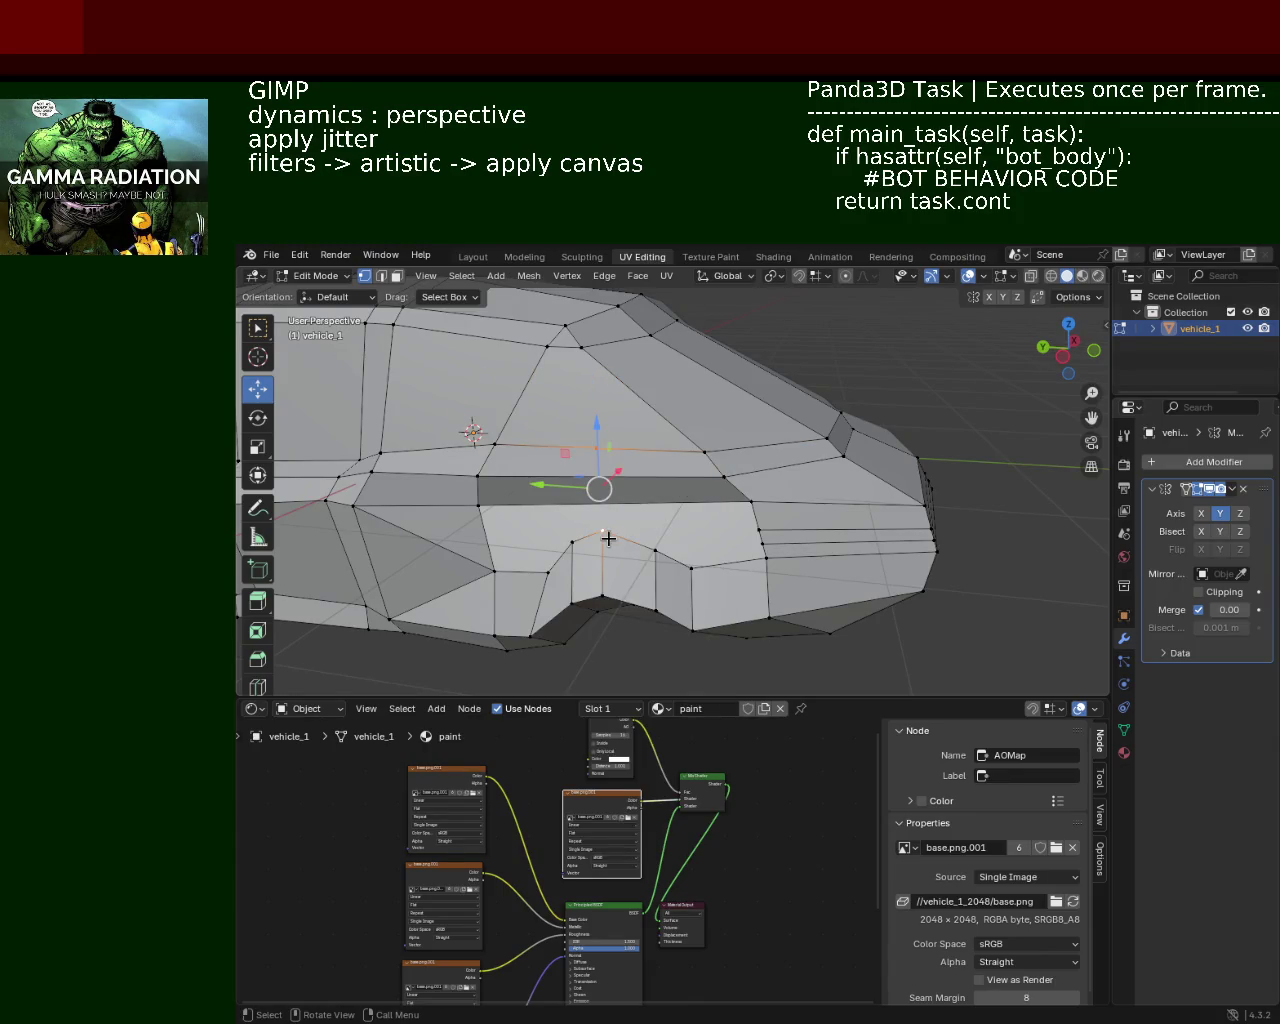
left_click(606, 531)
left_click(597, 449)
left_click(704, 452)
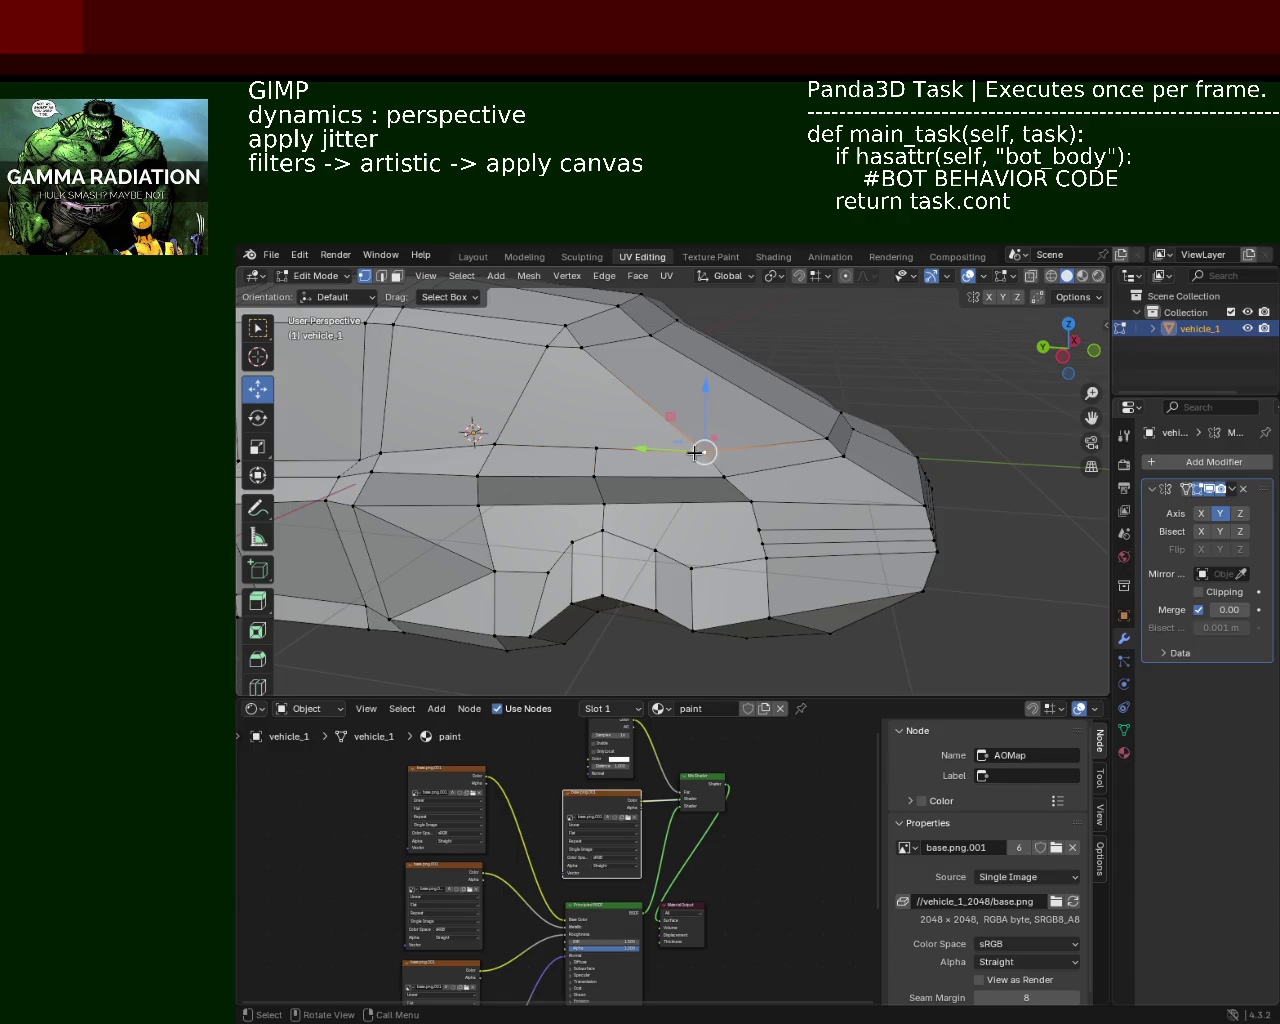
left_click(598, 449, "shift")
left_click(654, 540, "shift")
left_click(655, 548)
left_click(704, 452)
scroll(643, 497, "up", 3)
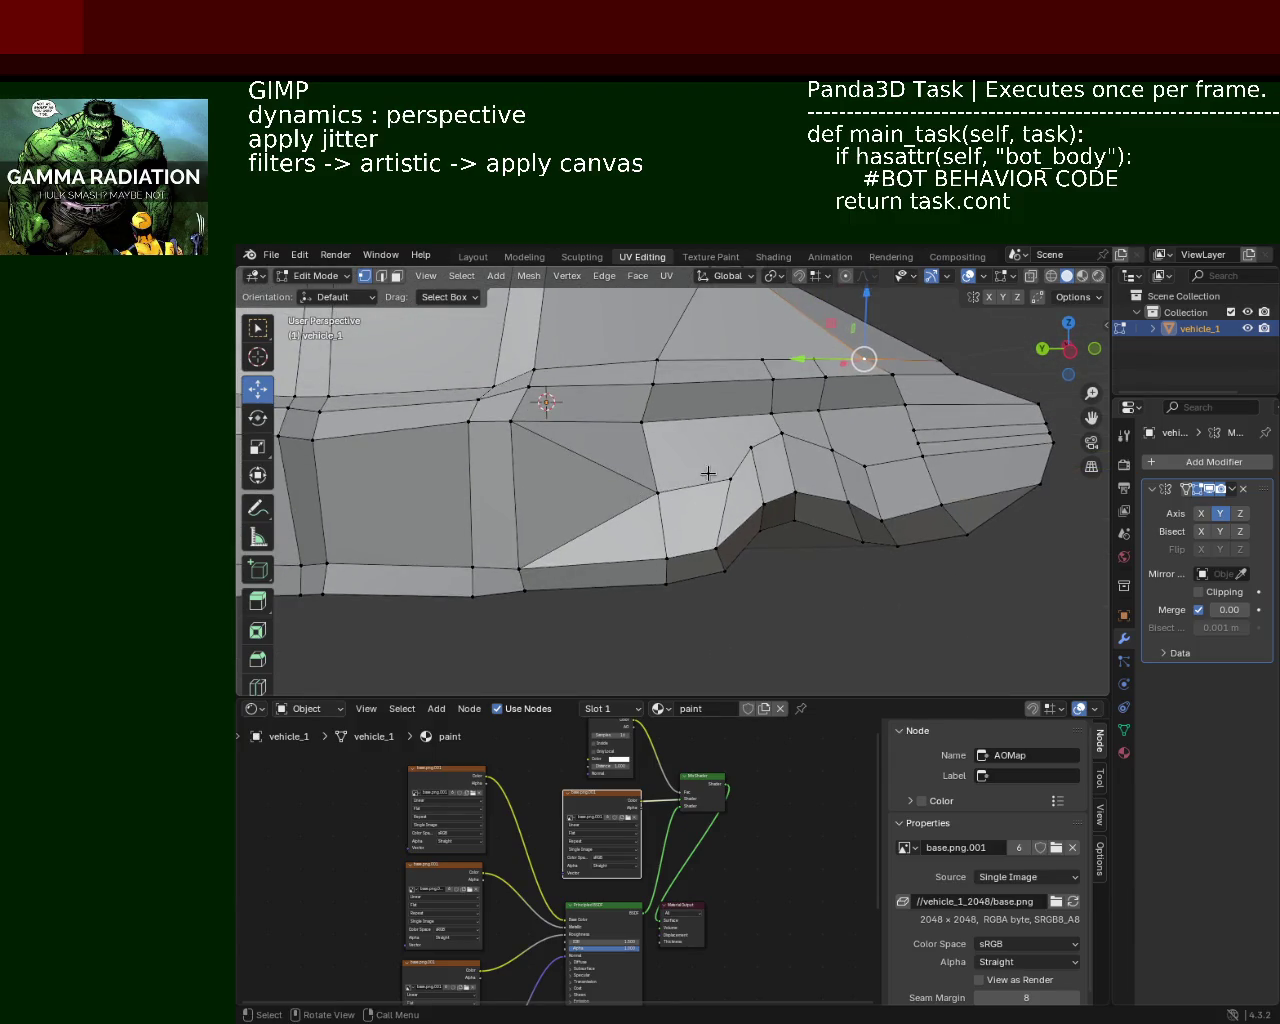
left_click(655, 359)
left_click(771, 377, "shift")
key("ctrl+e")
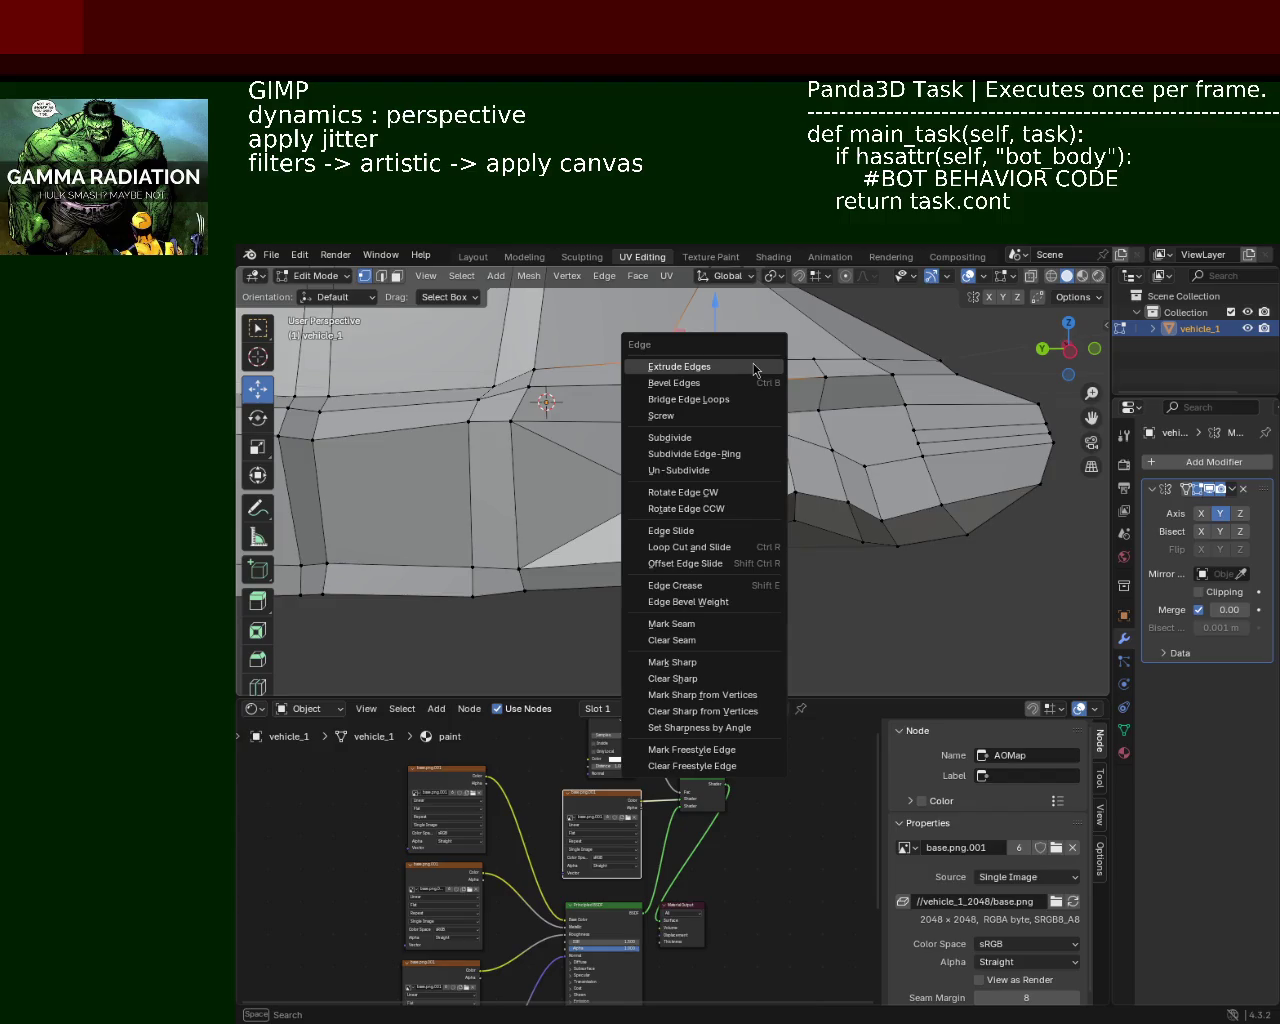
key("Escape")
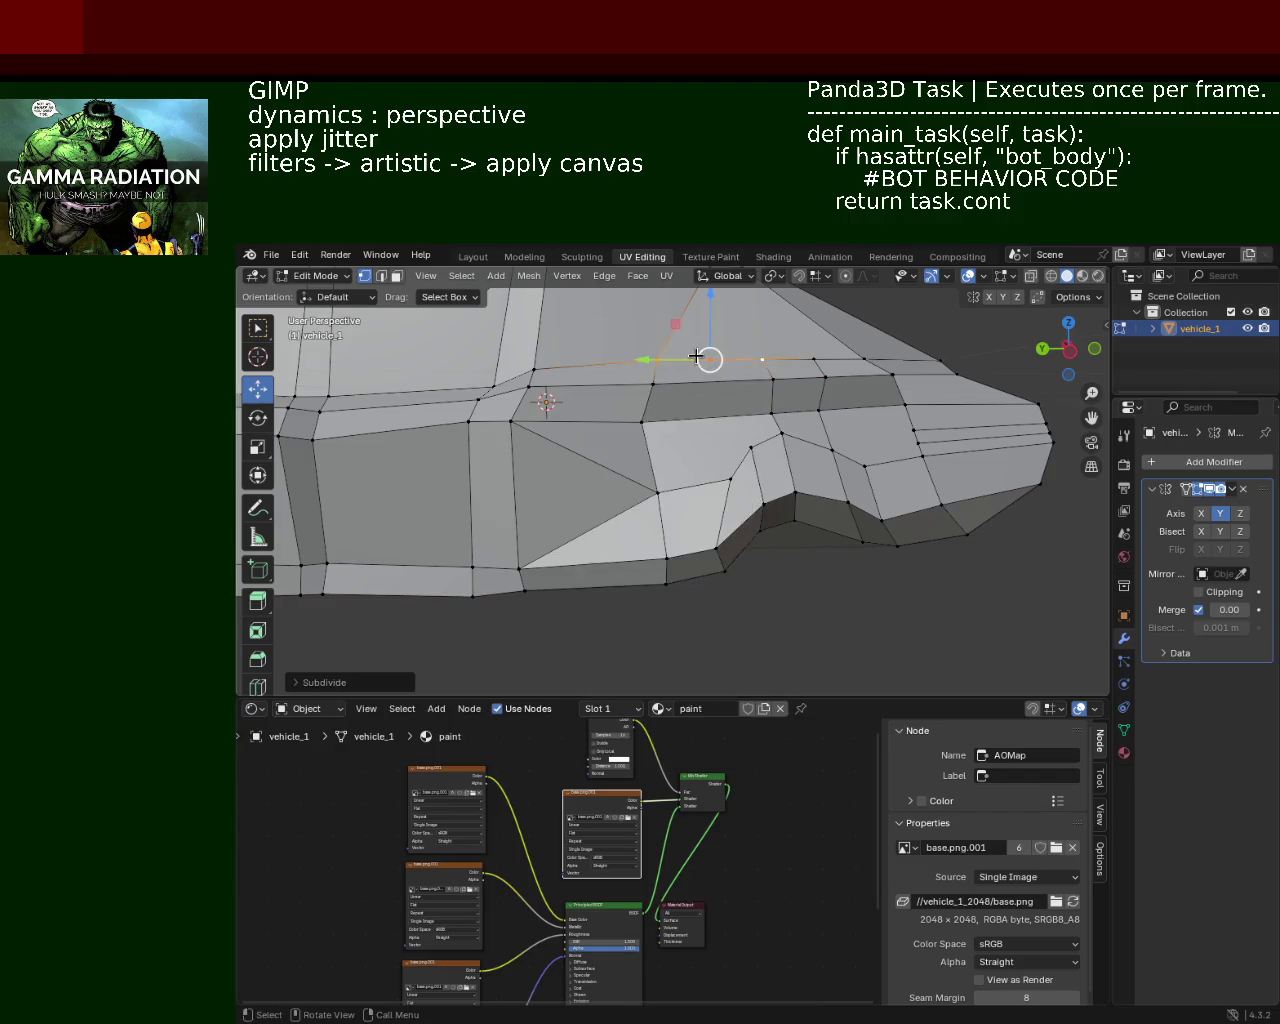
Step: Select the panel-corner vertex with the lower vertex beneath it and view the whole car
left_click(726, 482, "shift")
left_click(725, 485)
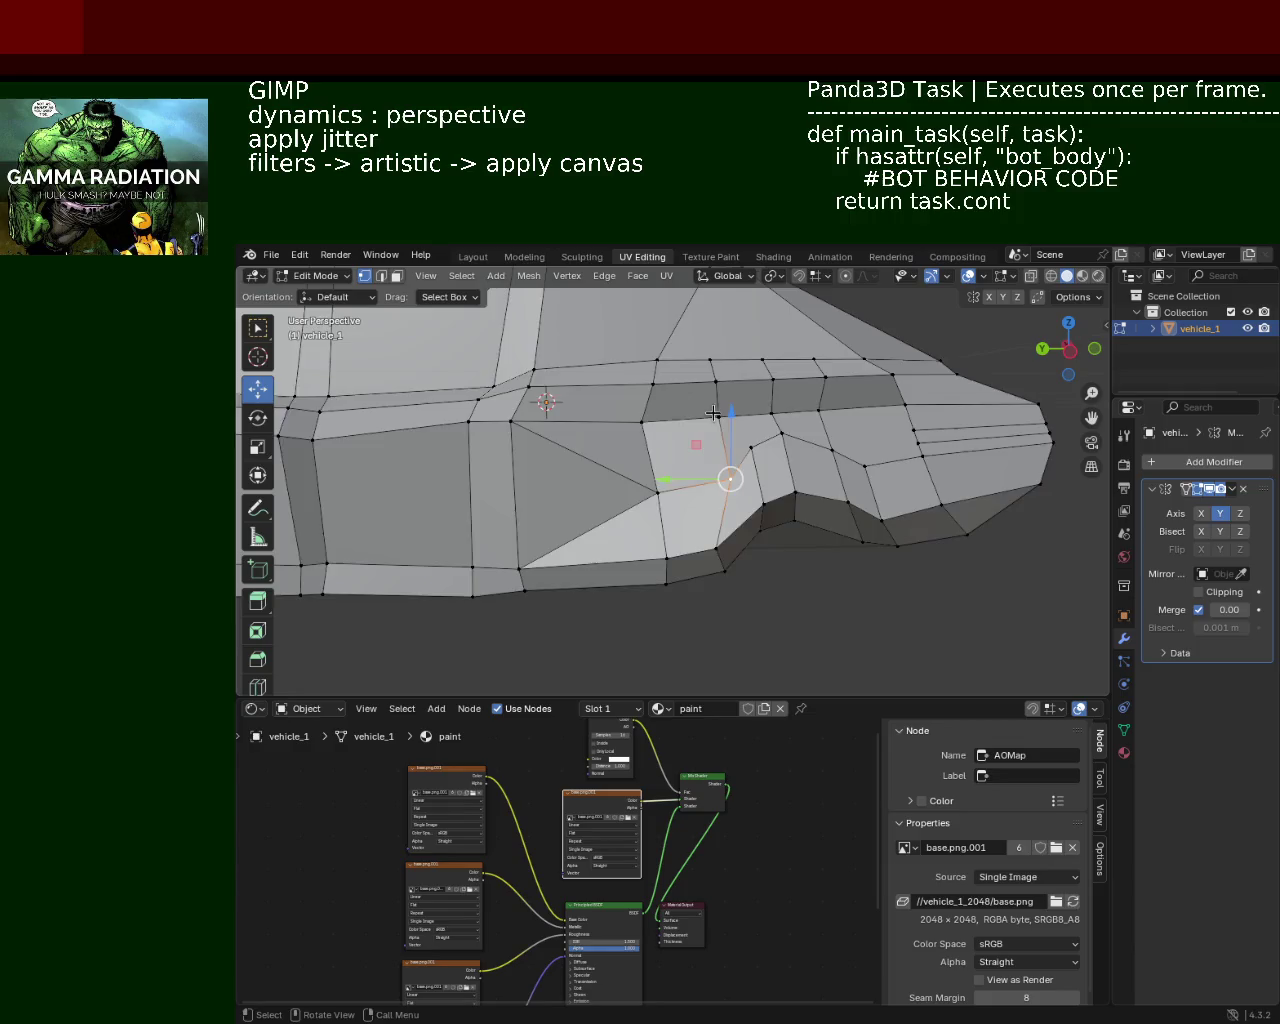
middle_click_drag(725, 485, 620, 445)
left_click(648, 425)
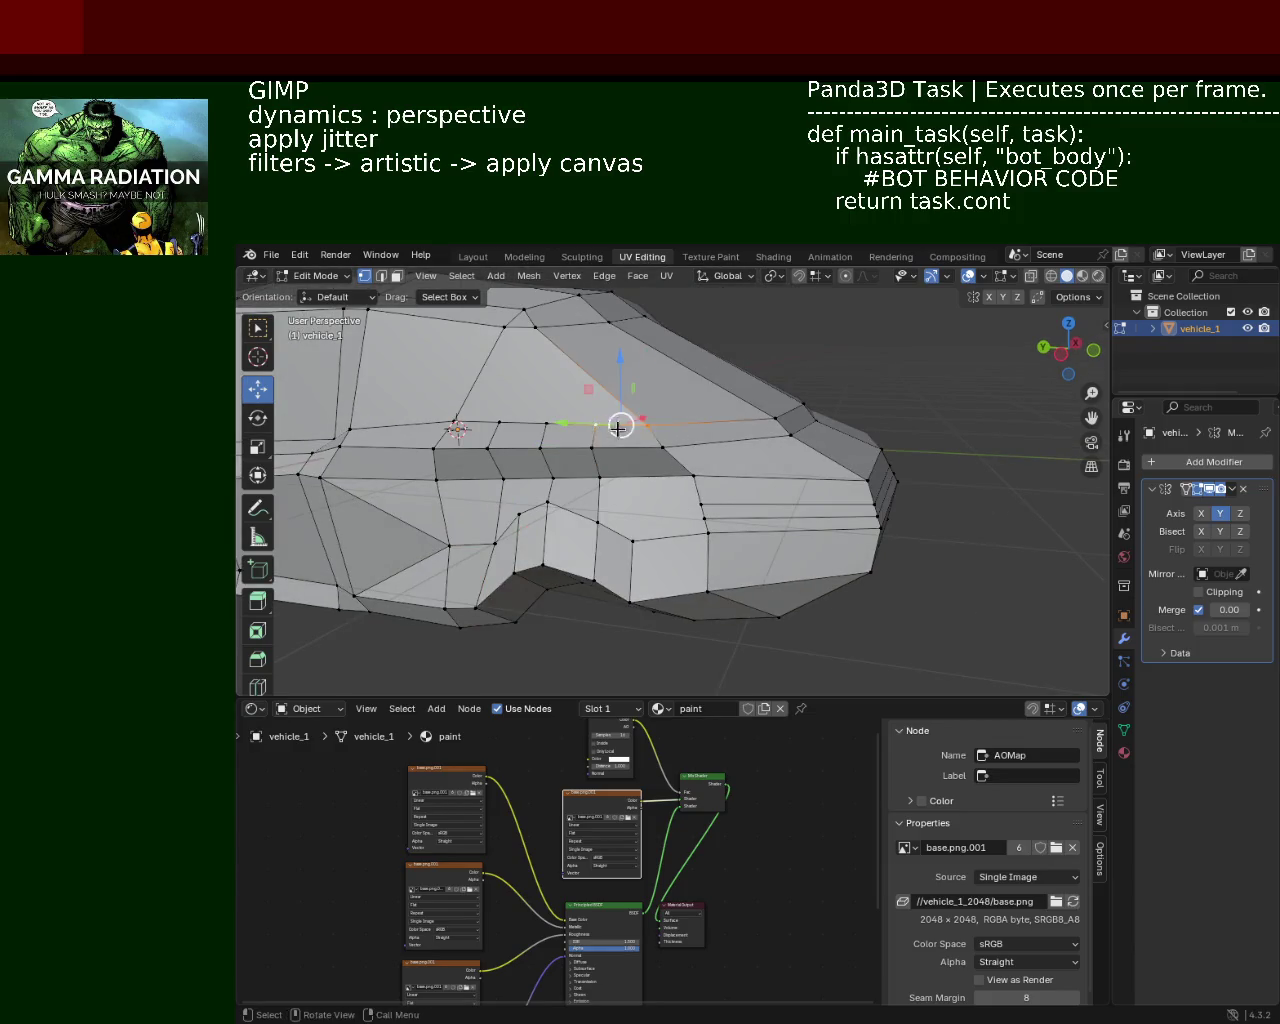
left_click(645, 543, "shift")
mouse_move(645, 543)
middle_mouse_down()
mouse_move(720, 457)
mouse_move(630, 487)
mouse_move(754, 507)
mouse_move(720, 475)
middle_mouse_up()
scroll(720, 457, "down", 3)
Step: Select two edges on the car's side panel from a front angle
mouse_move(617, 472)
middle_mouse_down()
mouse_move(677, 512)
mouse_move(700, 452)
middle_mouse_up()
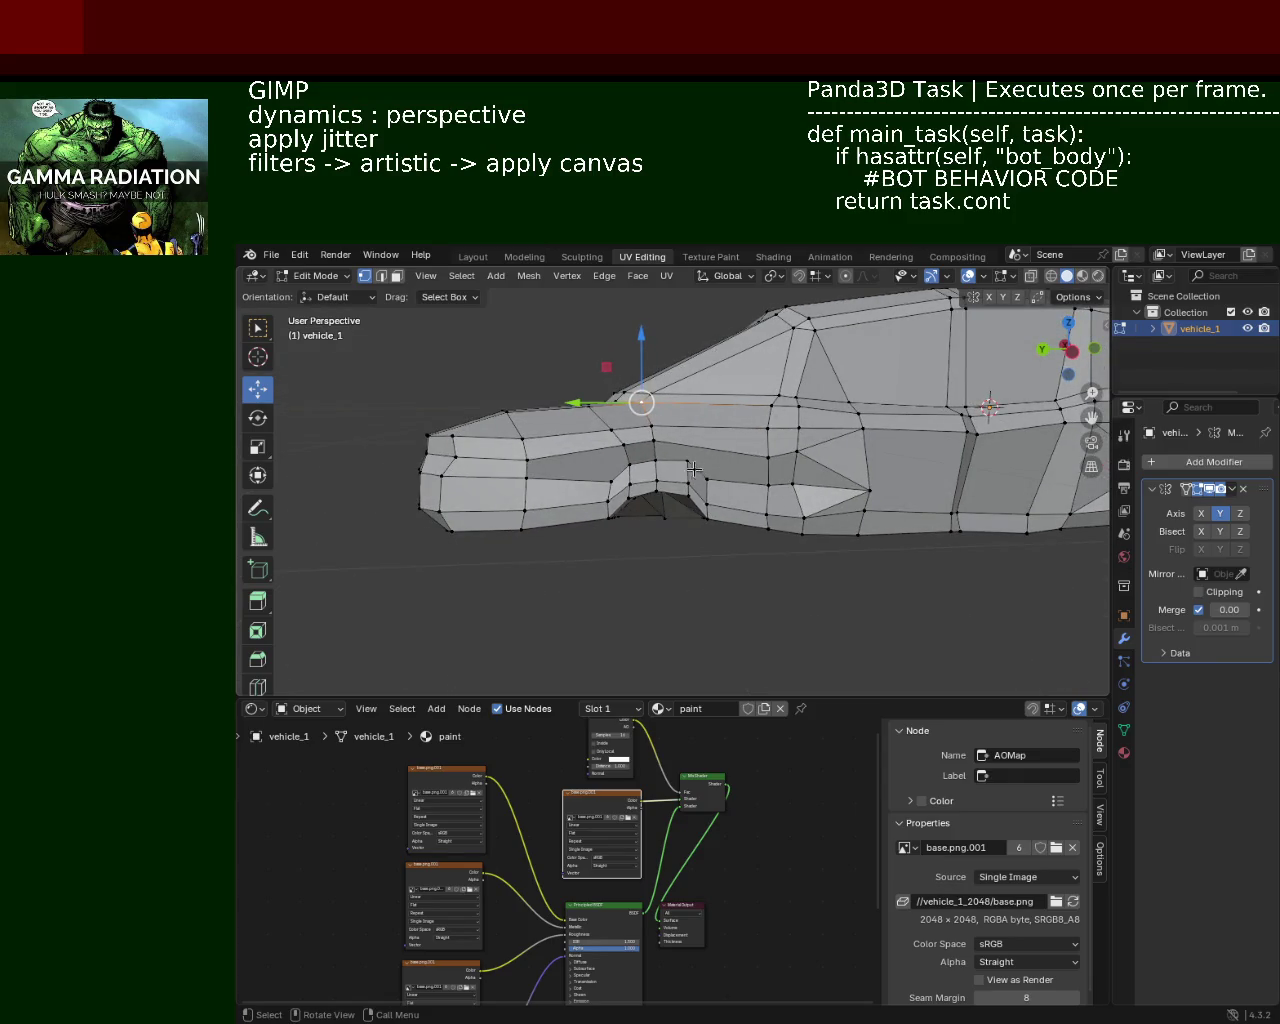
scroll(690, 468, "up", 6)
mouse_move(726, 514)
middle_mouse_down()
mouse_move(684, 531)
mouse_move(677, 606)
middle_mouse_up()
left_click(669, 625)
left_click(822, 528, "shift")
middle_click_drag(822, 528, 714, 466)
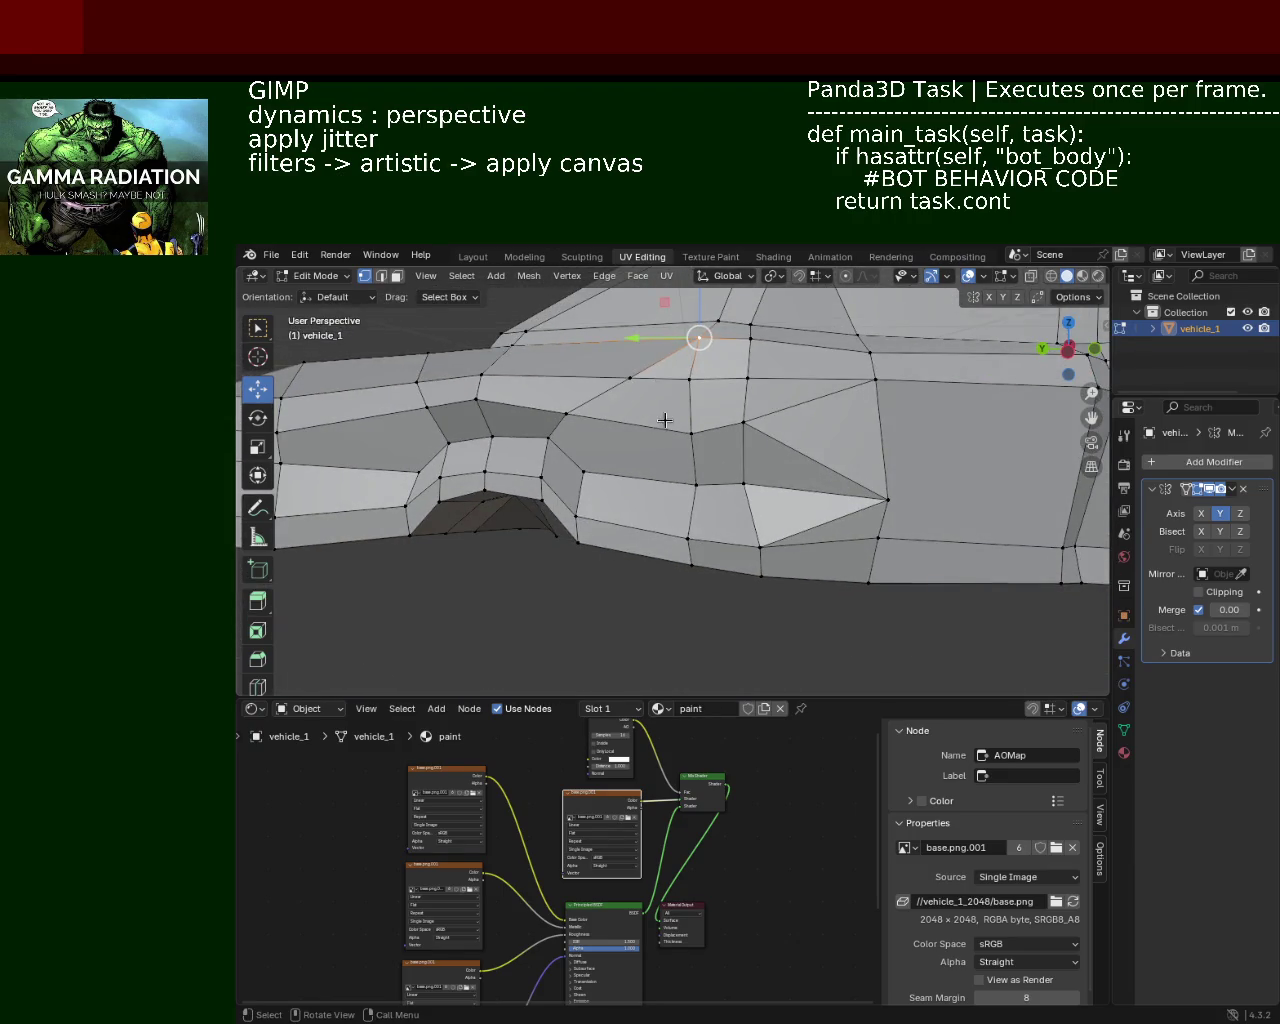
Step: In edge select mode, dissolve two side-panel edges
left_click(381, 277)
left_click(693, 370, "shift")
left_click(692, 522, "shift")
key("x")
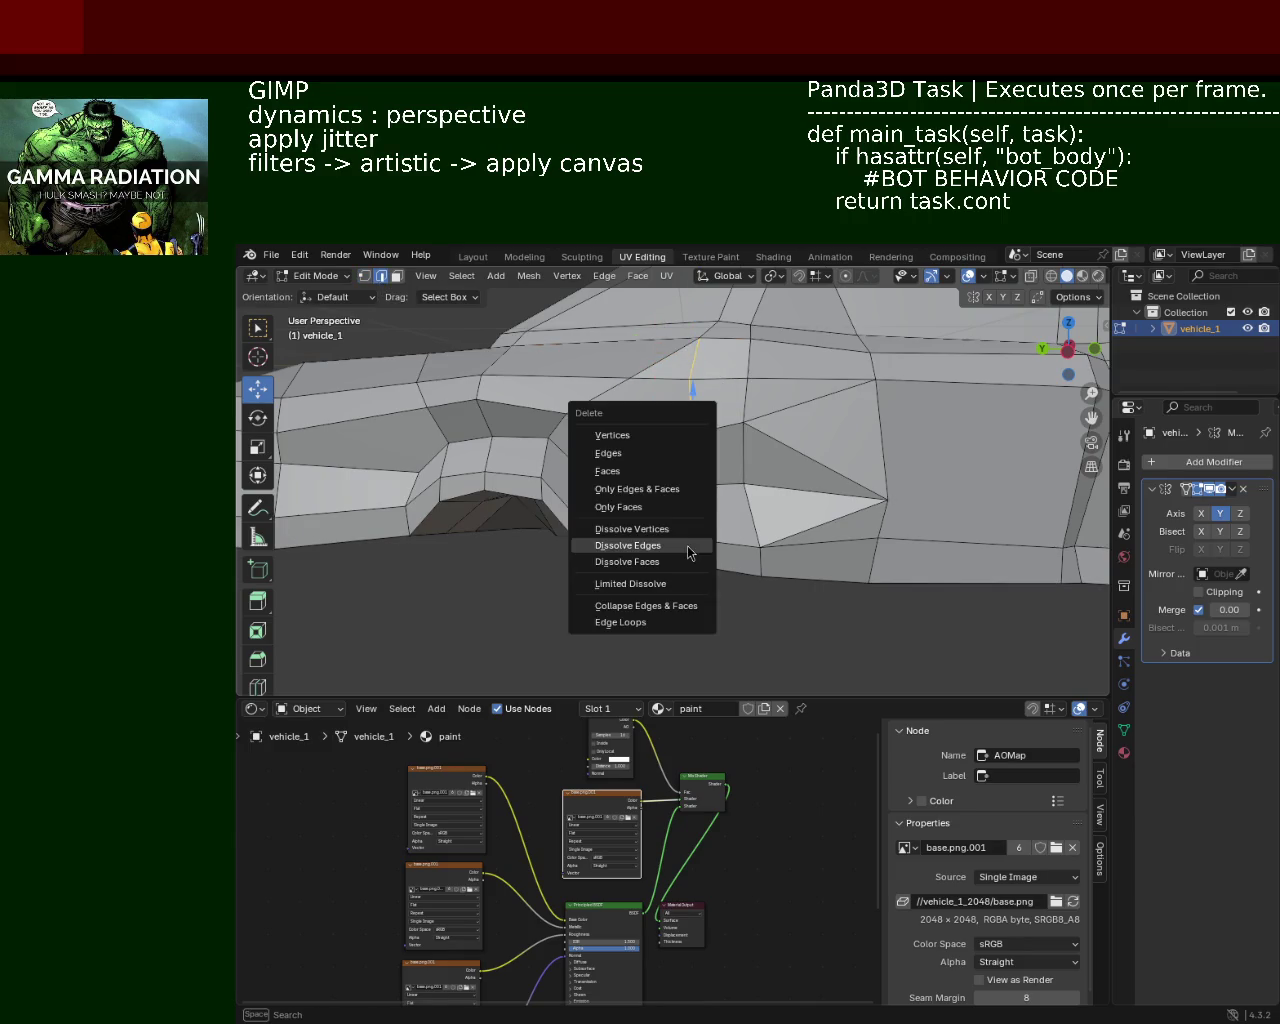
left_click(688, 552)
Step: Dissolve a four-edge chain running down the side panel
mouse_move(688, 530)
middle_mouse_down()
mouse_move(622, 555)
mouse_move(808, 512)
mouse_move(737, 480)
middle_mouse_up()
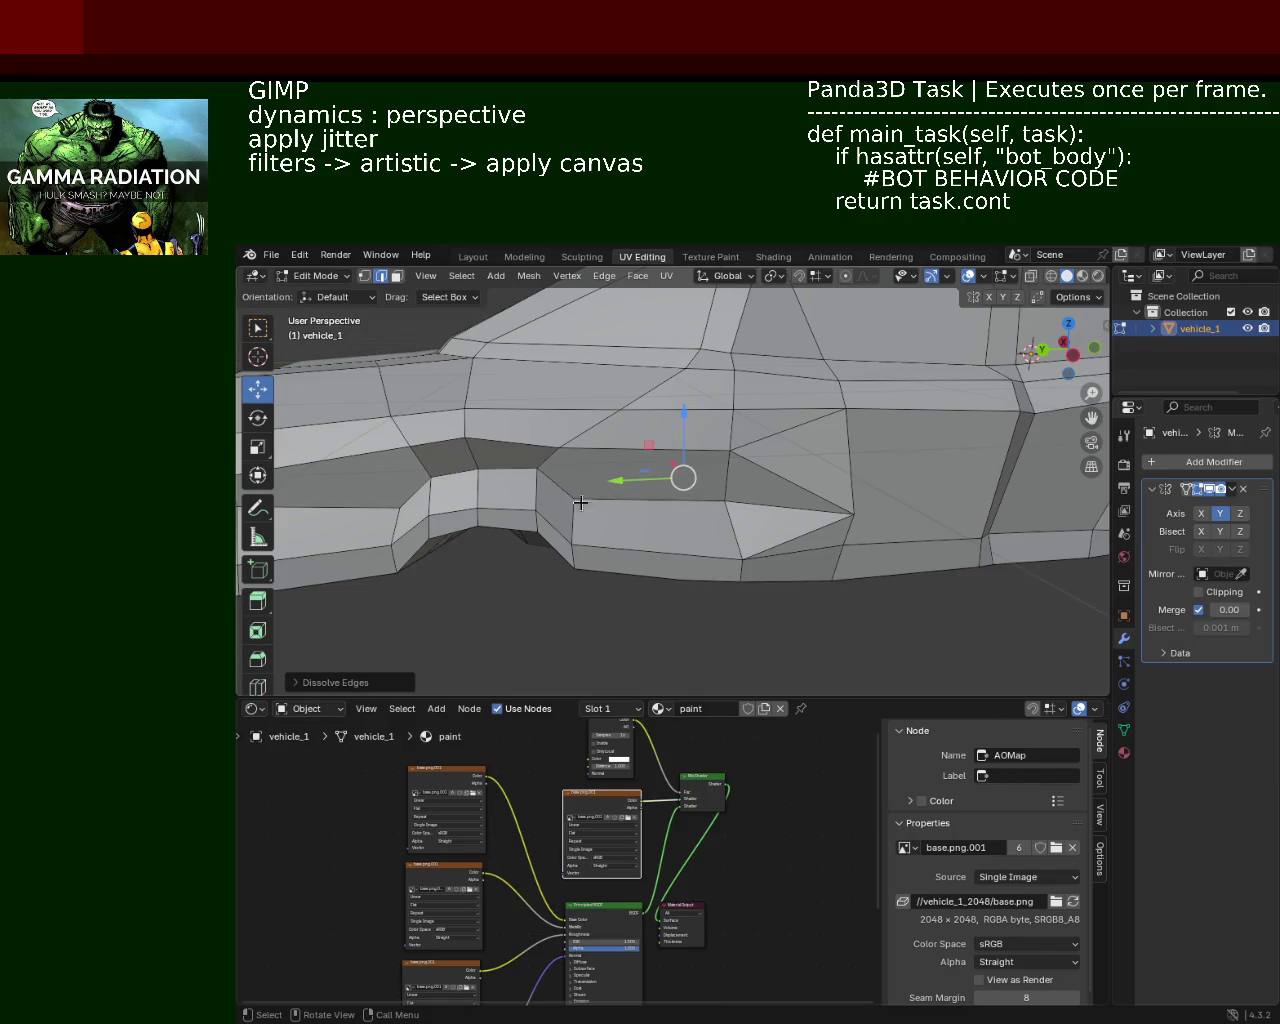
mouse_move(735, 446)
middle_mouse_down()
mouse_move(657, 425)
mouse_move(469, 414)
middle_mouse_up()
left_click(475, 432, "shift")
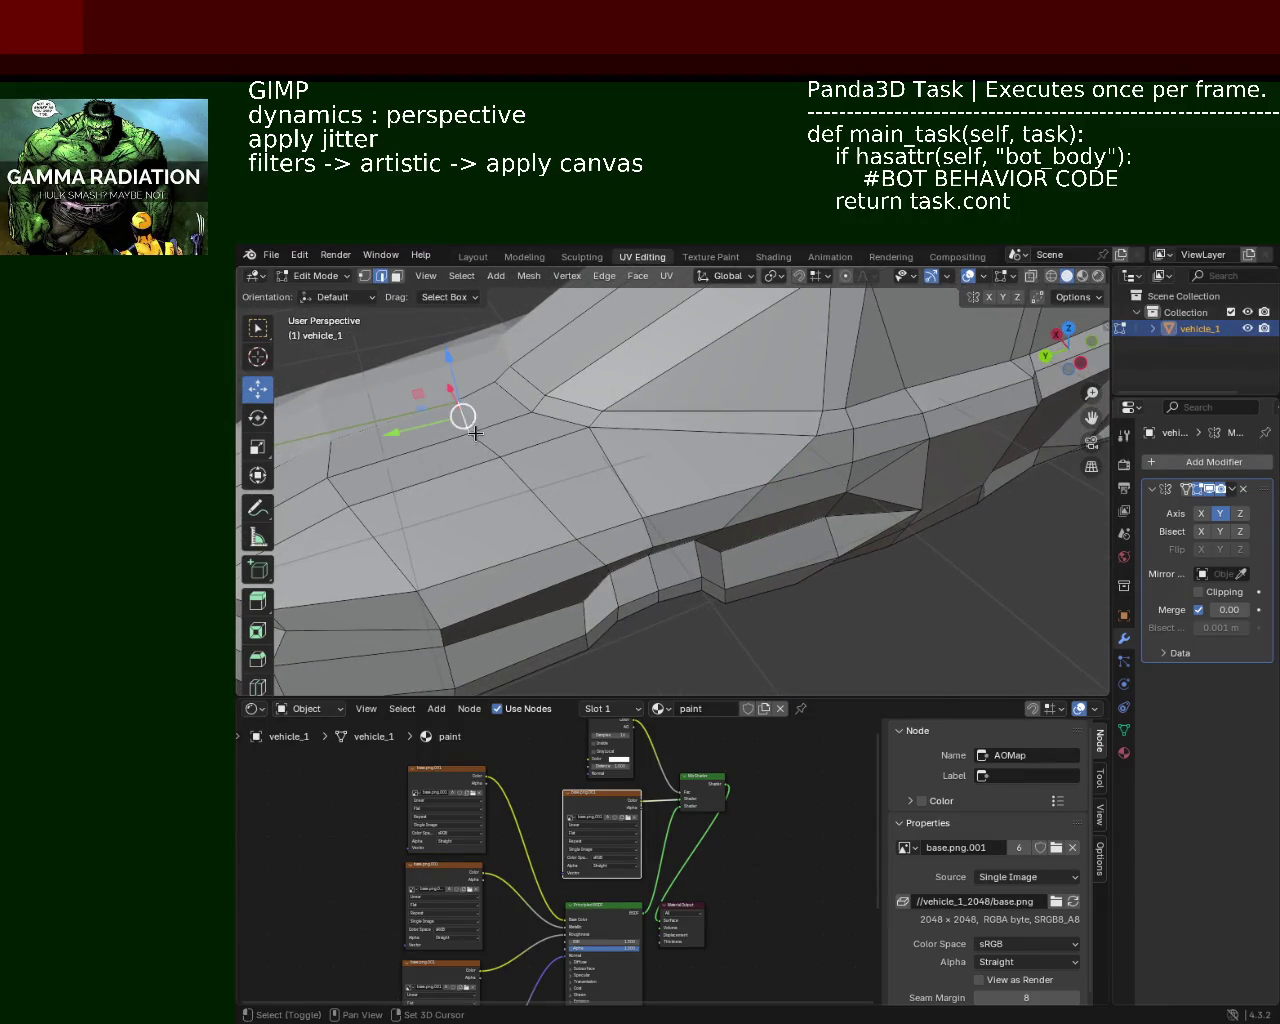
left_click(500, 456, "shift")
left_click(545, 500, "shift")
left_click(578, 536, "shift")
key("x")
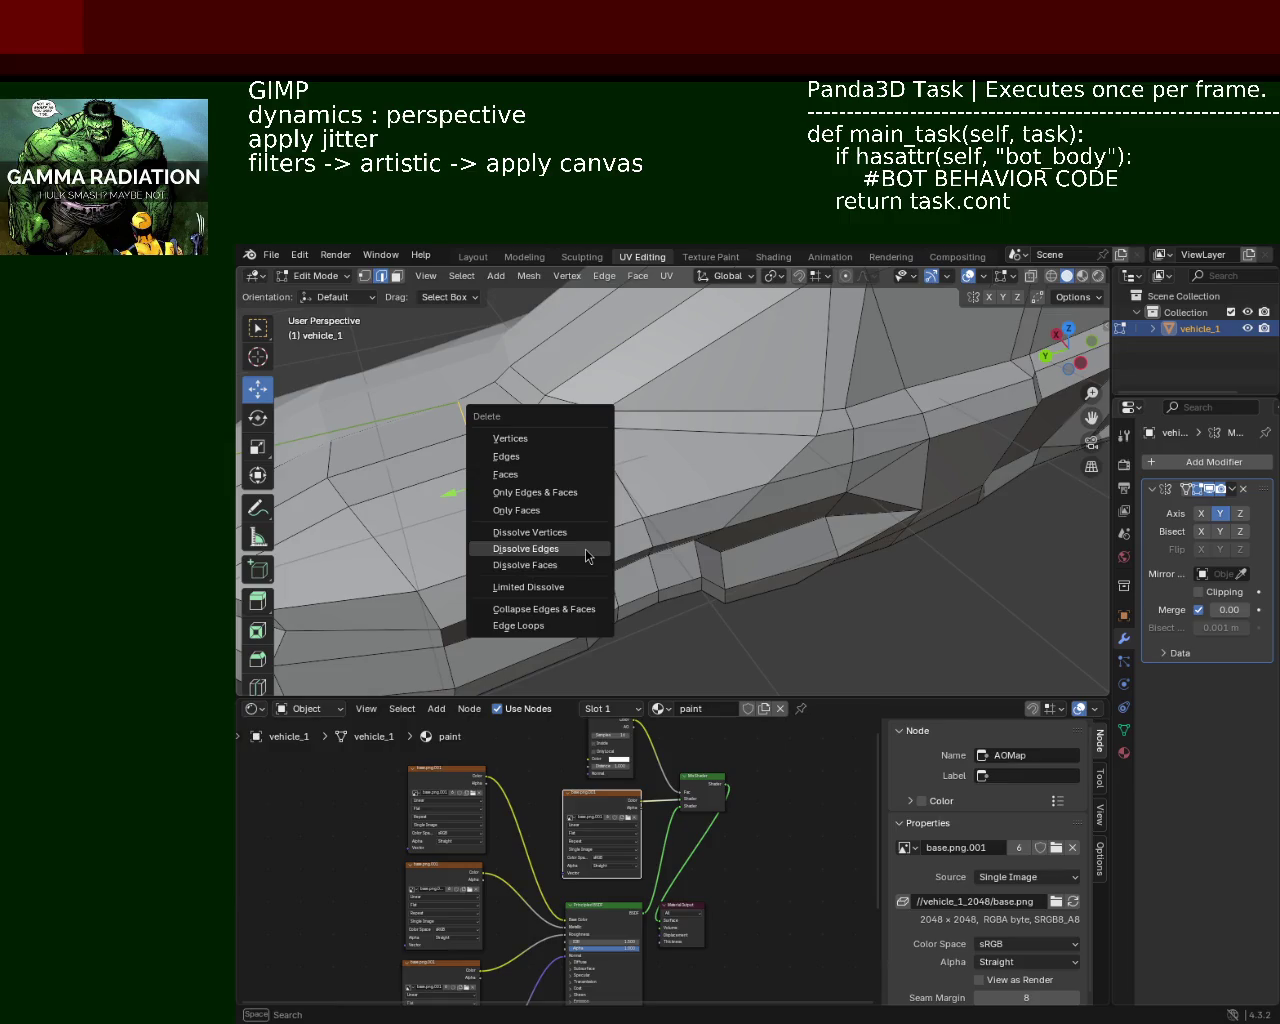
left_click(584, 549)
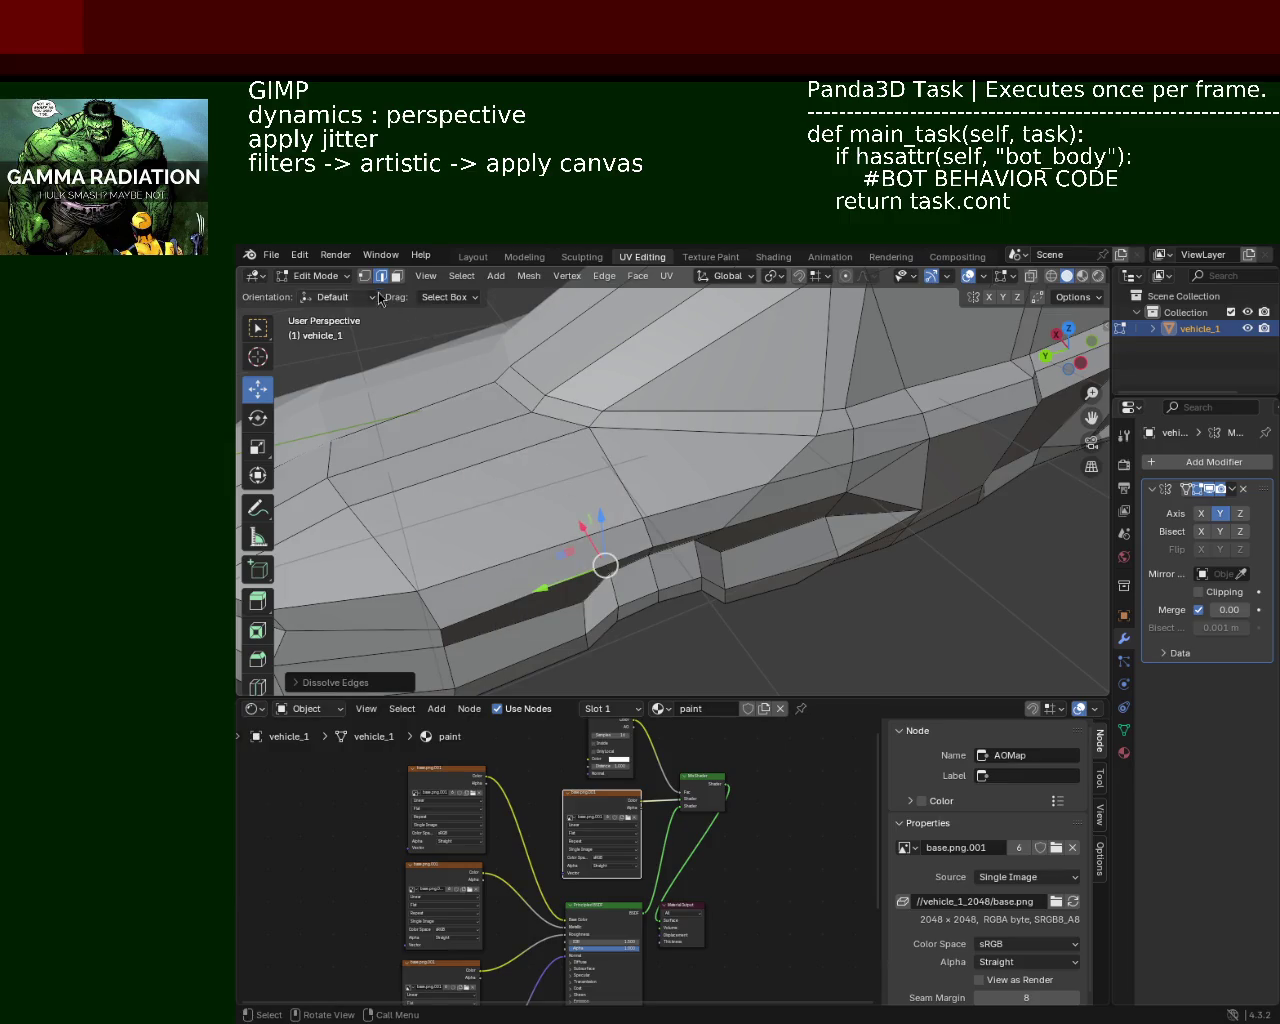
Step: Return to vertex select and pick side-panel vertices, ending on the upper one
left_click(364, 276)
left_click(535, 411)
left_click(603, 563, "shift")
left_click(603, 563)
mouse_move(603, 563)
middle_mouse_down()
mouse_move(625, 398)
mouse_move(690, 530)
middle_mouse_up()
left_click(730, 540)
left_click(640, 350, "shift")
left_click(640, 350)
Step: Move a vertex near the panel's lower corner left to reshape the panel
mouse_move(640, 350)
middle_mouse_down()
mouse_move(741, 450)
mouse_move(700, 452)
middle_mouse_up()
left_click(766, 497)
left_click(751, 522)
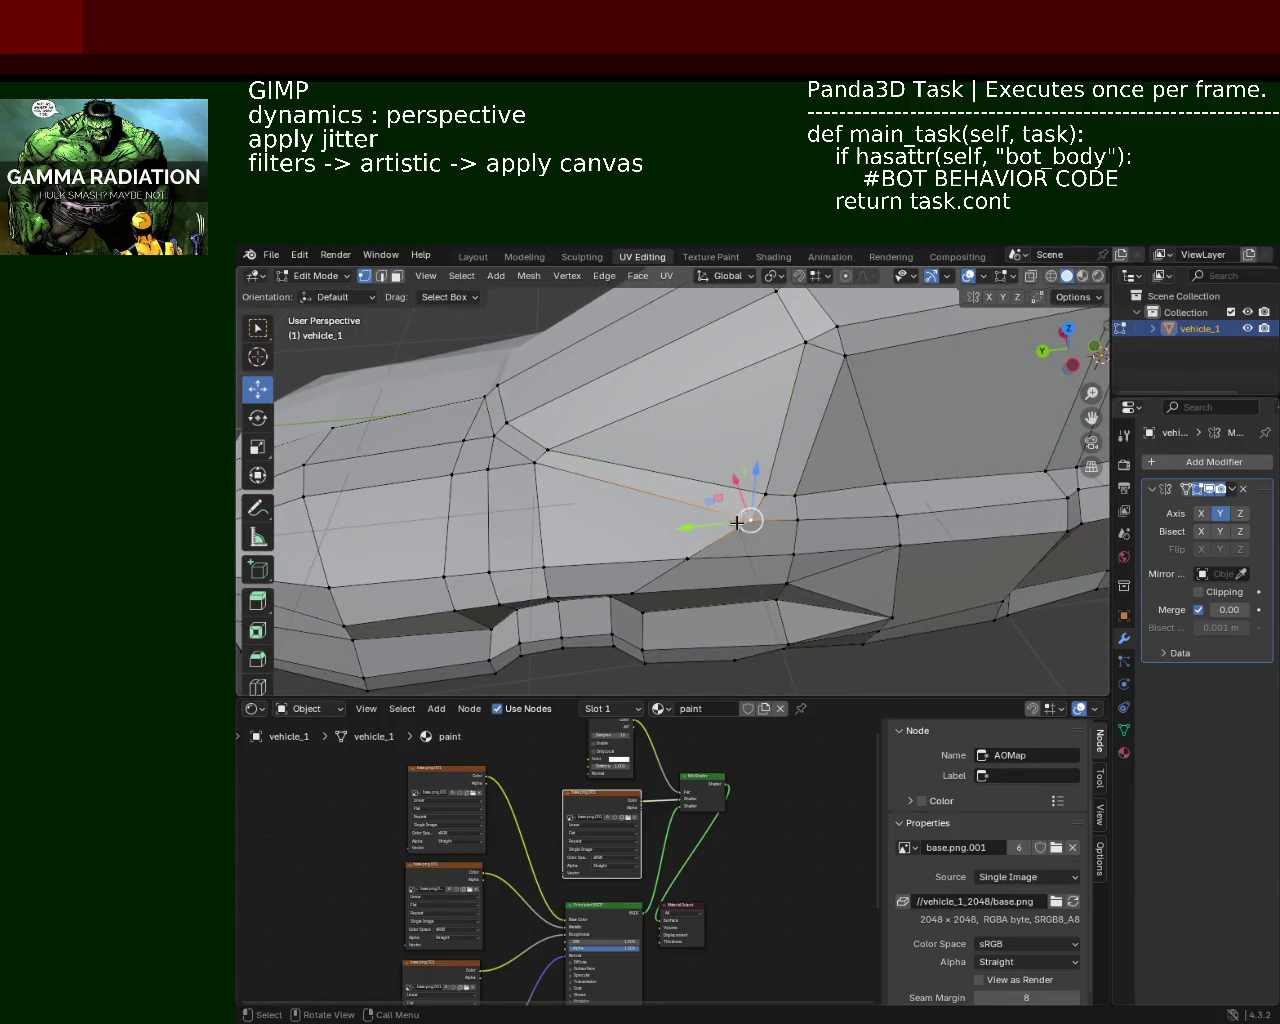
mouse_move(752, 518)
left_mouse_down()
mouse_move(703, 507)
mouse_move(713, 460)
left_mouse_up()
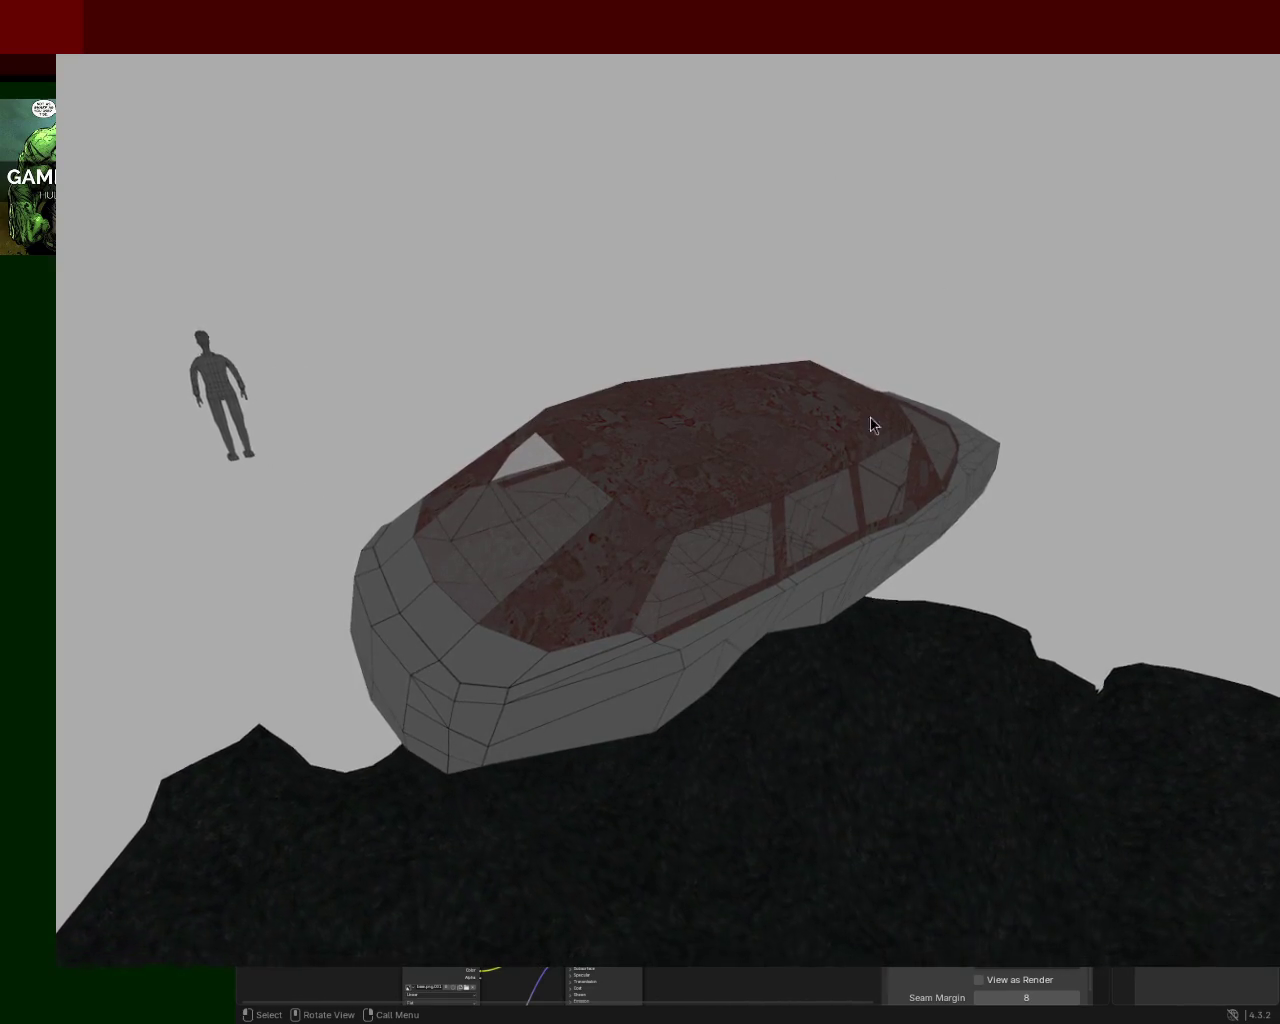
left_click_drag(859, 418, 807, 488, "alt")
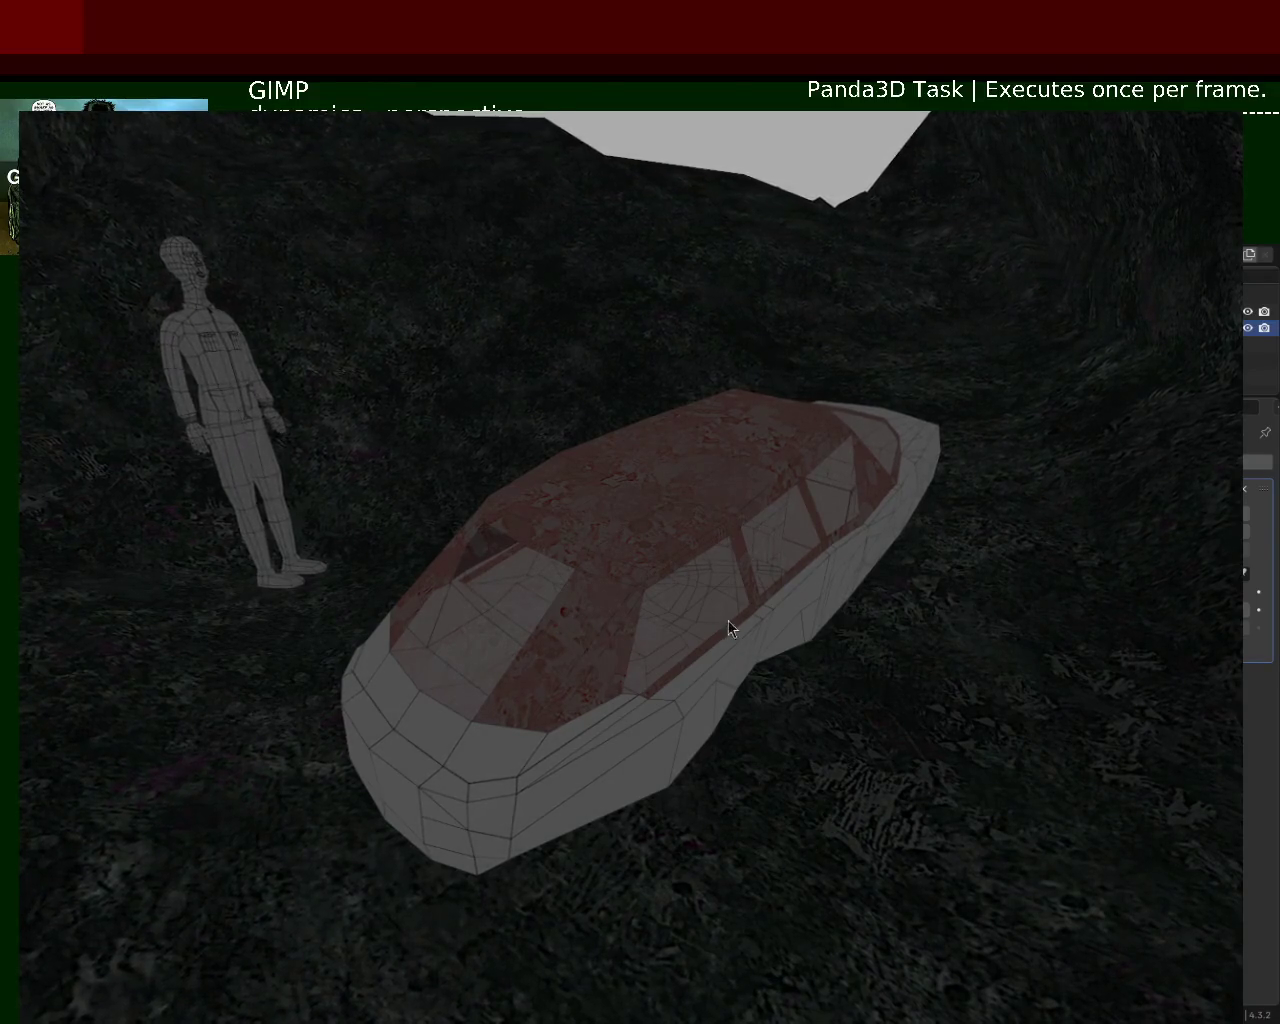
middle_click_drag(727, 624, 1166, 203)
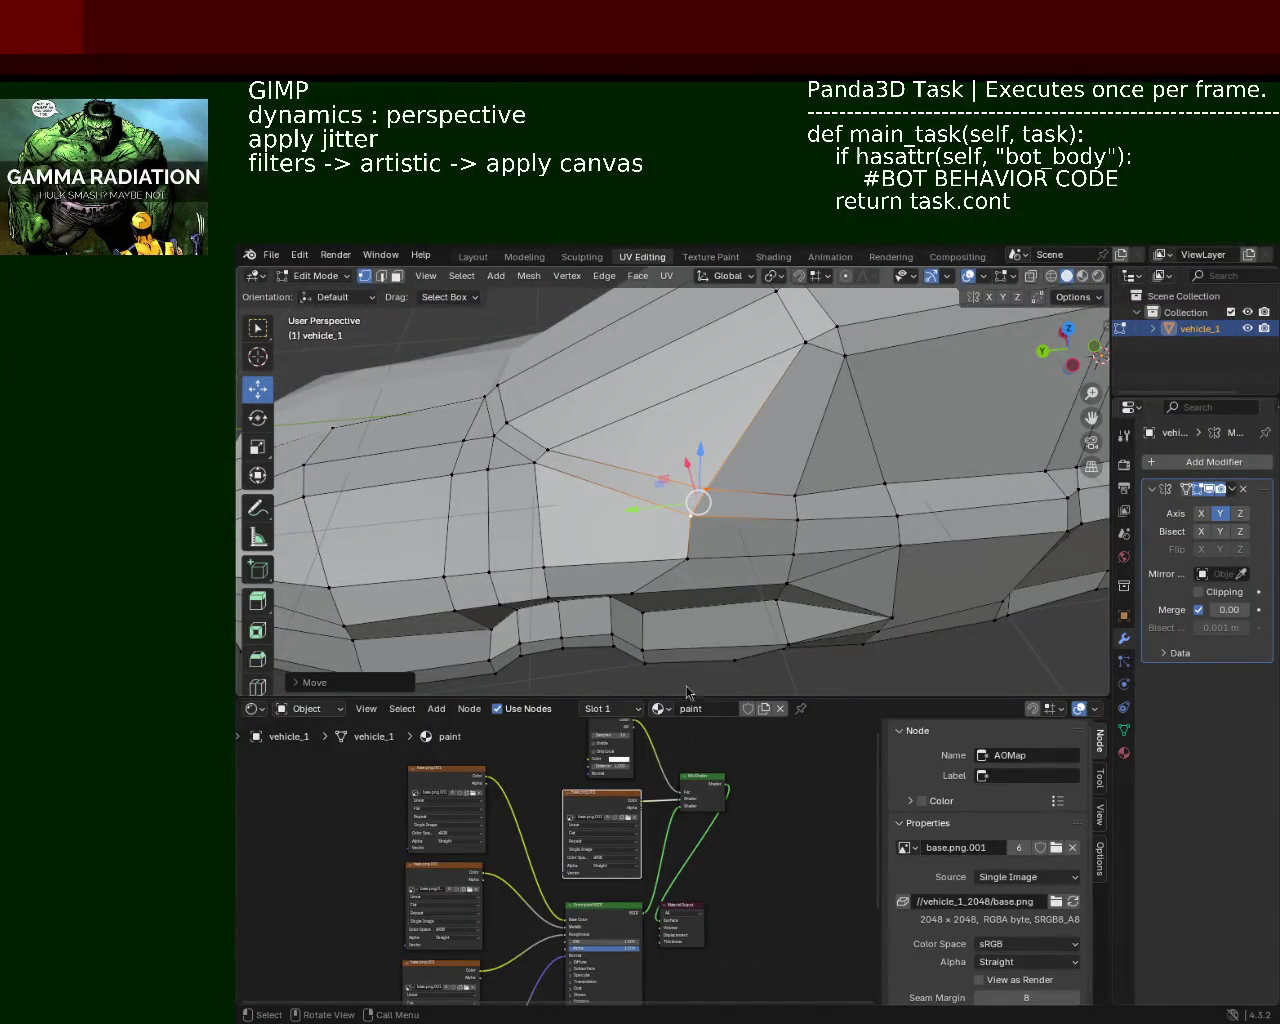
Step: Move a vertex near the car's front toward the right
mouse_move(588, 426)
middle_mouse_down()
mouse_move(669, 420)
mouse_move(720, 497)
mouse_move(691, 486)
mouse_move(768, 441)
mouse_move(707, 486)
middle_mouse_up()
scroll(768, 441, "down", 5)
scroll(707, 486, "up", 5)
mouse_move(786, 515)
middle_mouse_down()
mouse_move(766, 420)
mouse_move(842, 497)
mouse_move(839, 452)
mouse_move(694, 486)
mouse_move(505, 473)
mouse_move(503, 446)
mouse_move(553, 456)
mouse_move(536, 441)
mouse_move(545, 448)
middle_mouse_up()
scroll(766, 420, "down", 5)
scroll(715, 468, "up", 6)
left_click(726, 494)
left_click_drag(726, 494, 910, 505)
Step: Reposition two vertices on the car's side panel
middle_click_drag(774, 497, 749, 502)
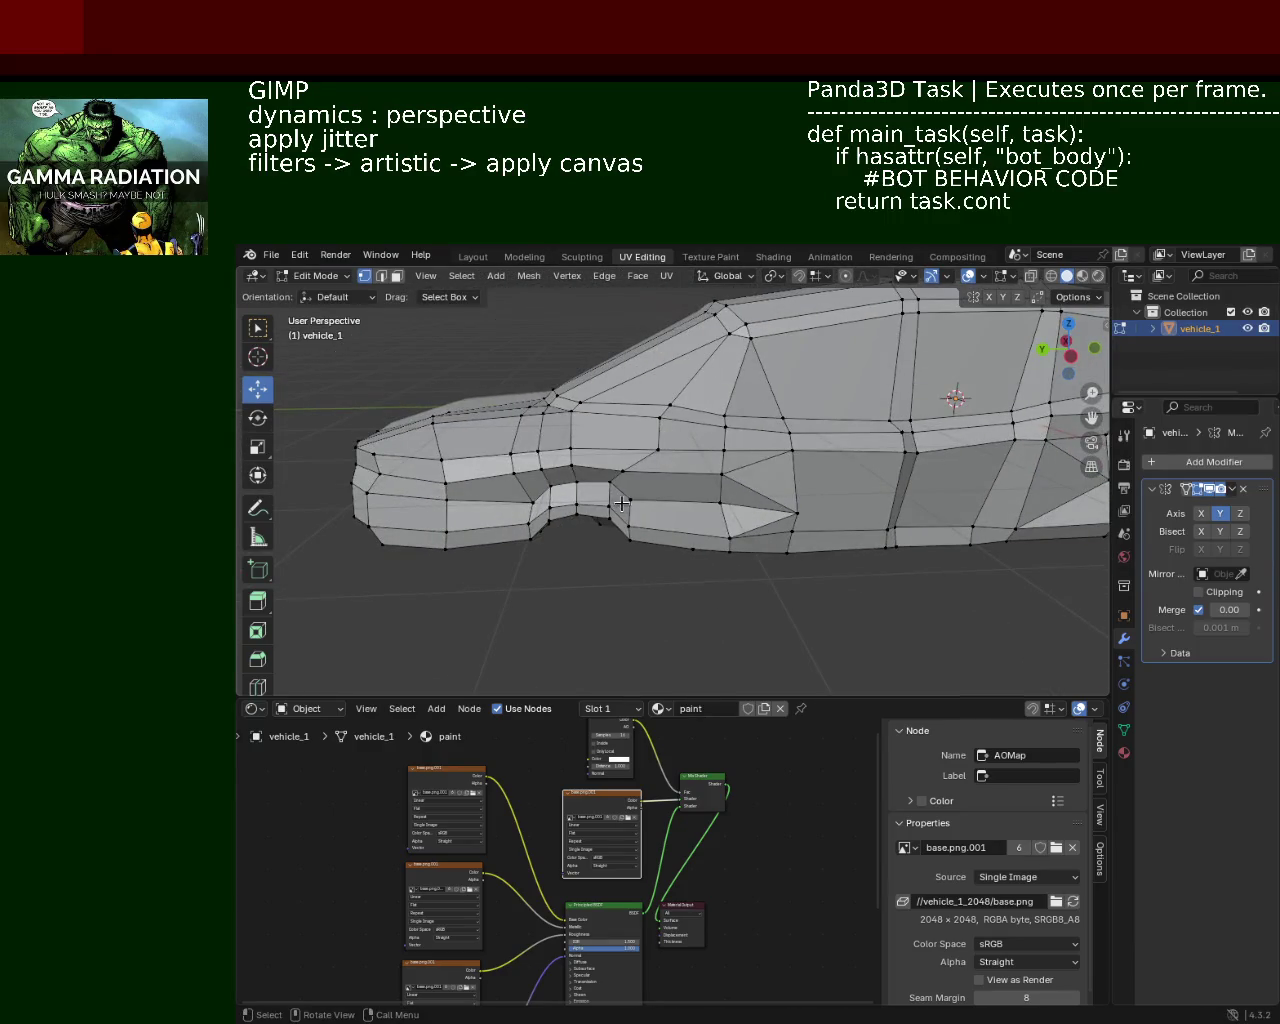
middle_click_drag(620, 503, 640, 500)
left_click(663, 500)
mouse_move(663, 500)
left_mouse_down()
mouse_move(590, 485)
mouse_move(517, 509)
left_mouse_up()
left_click(644, 483)
Step: Dissolve the selected edges on the car's lower side in edge select mode
middle_click_drag(538, 536, 571, 491)
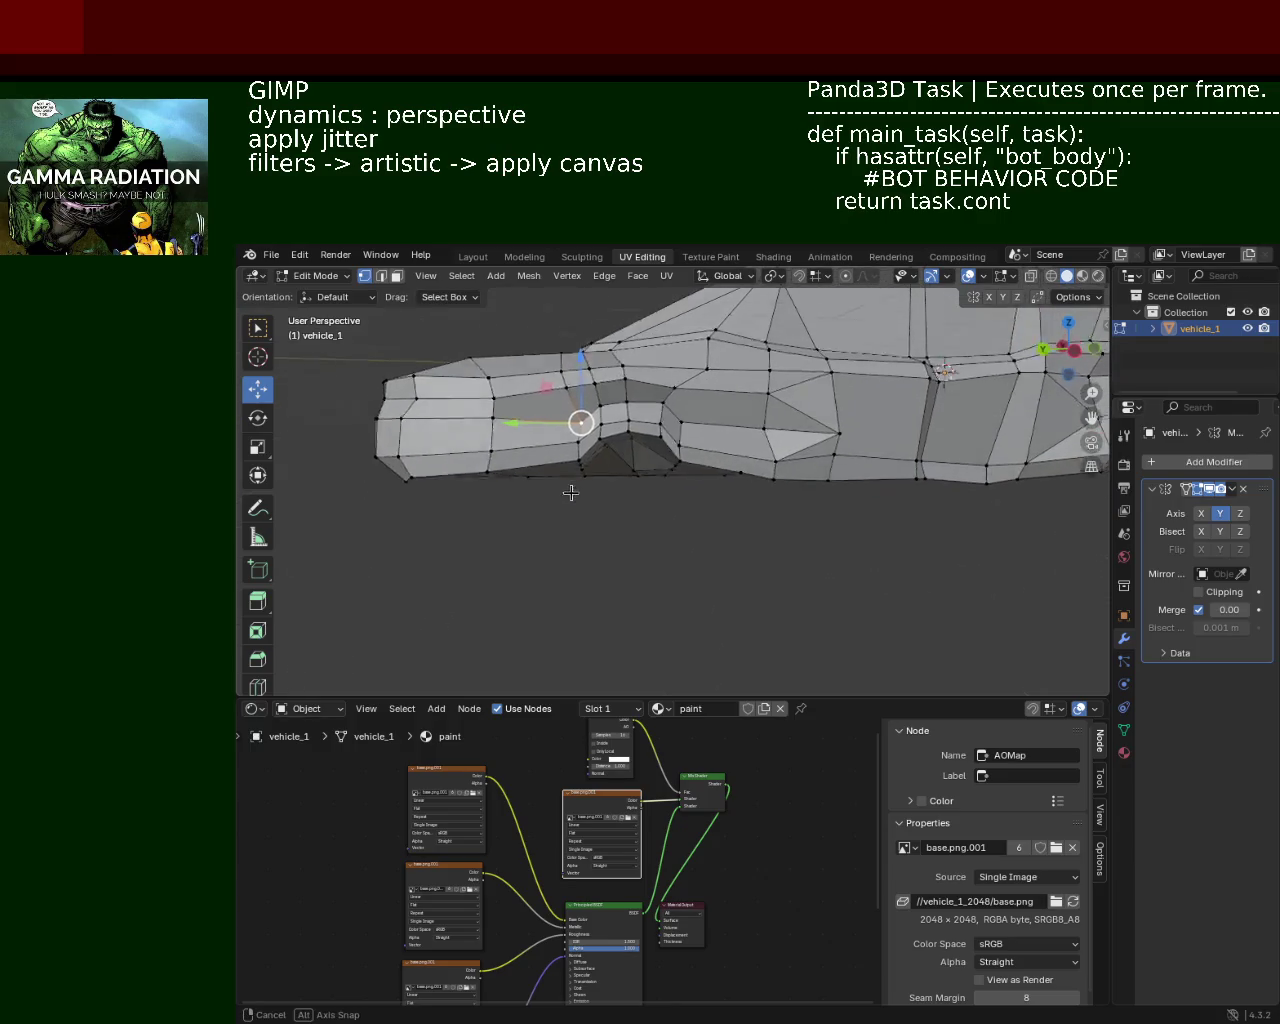
mouse_move(660, 486)
middle_mouse_down()
mouse_move(614, 487)
mouse_move(700, 449)
mouse_move(668, 480)
middle_mouse_up()
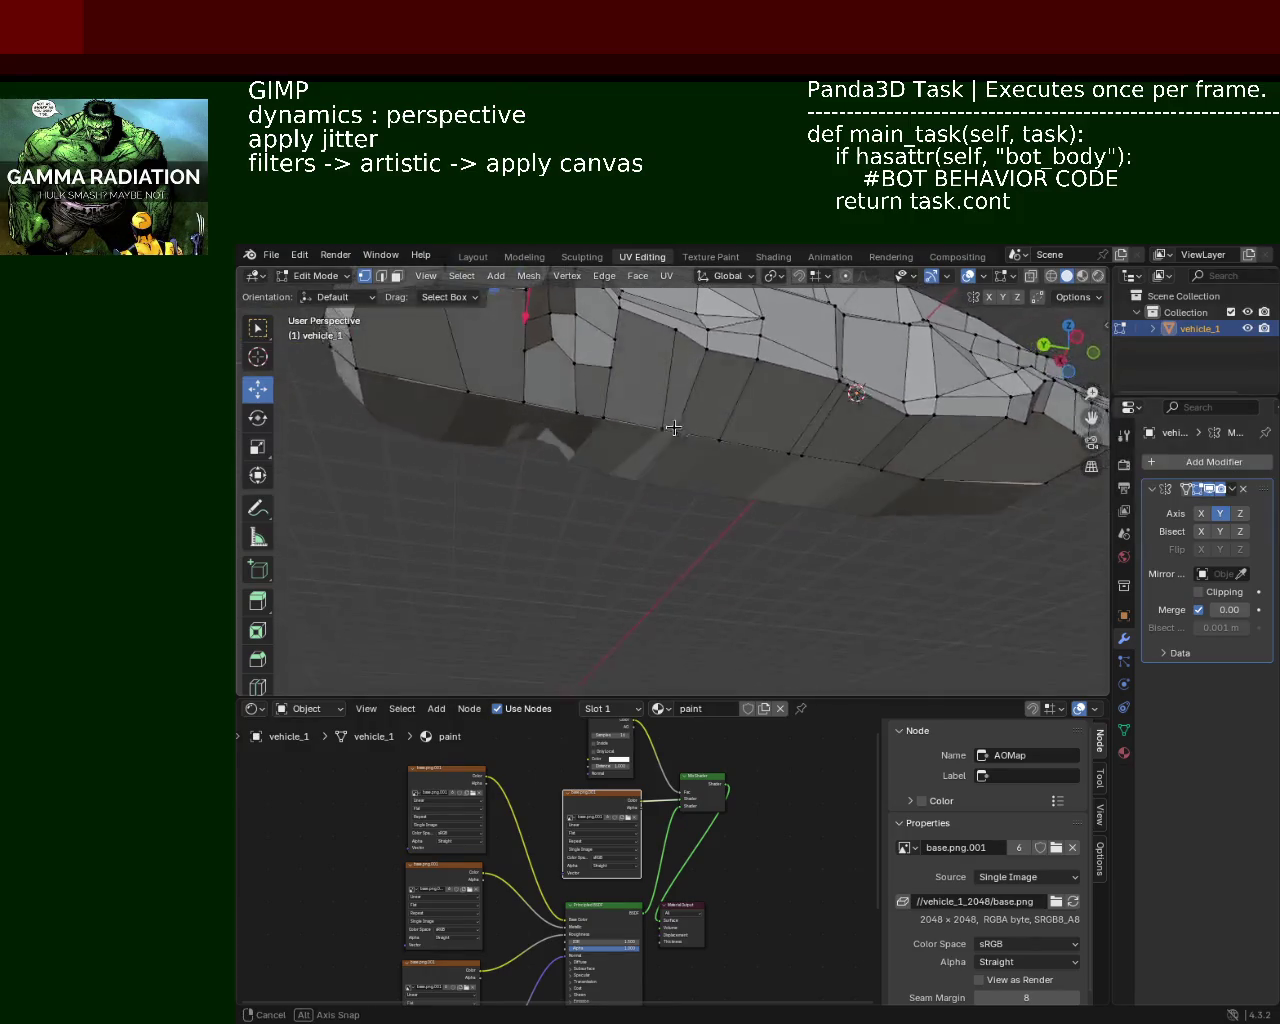
scroll(630, 494, "up", 2)
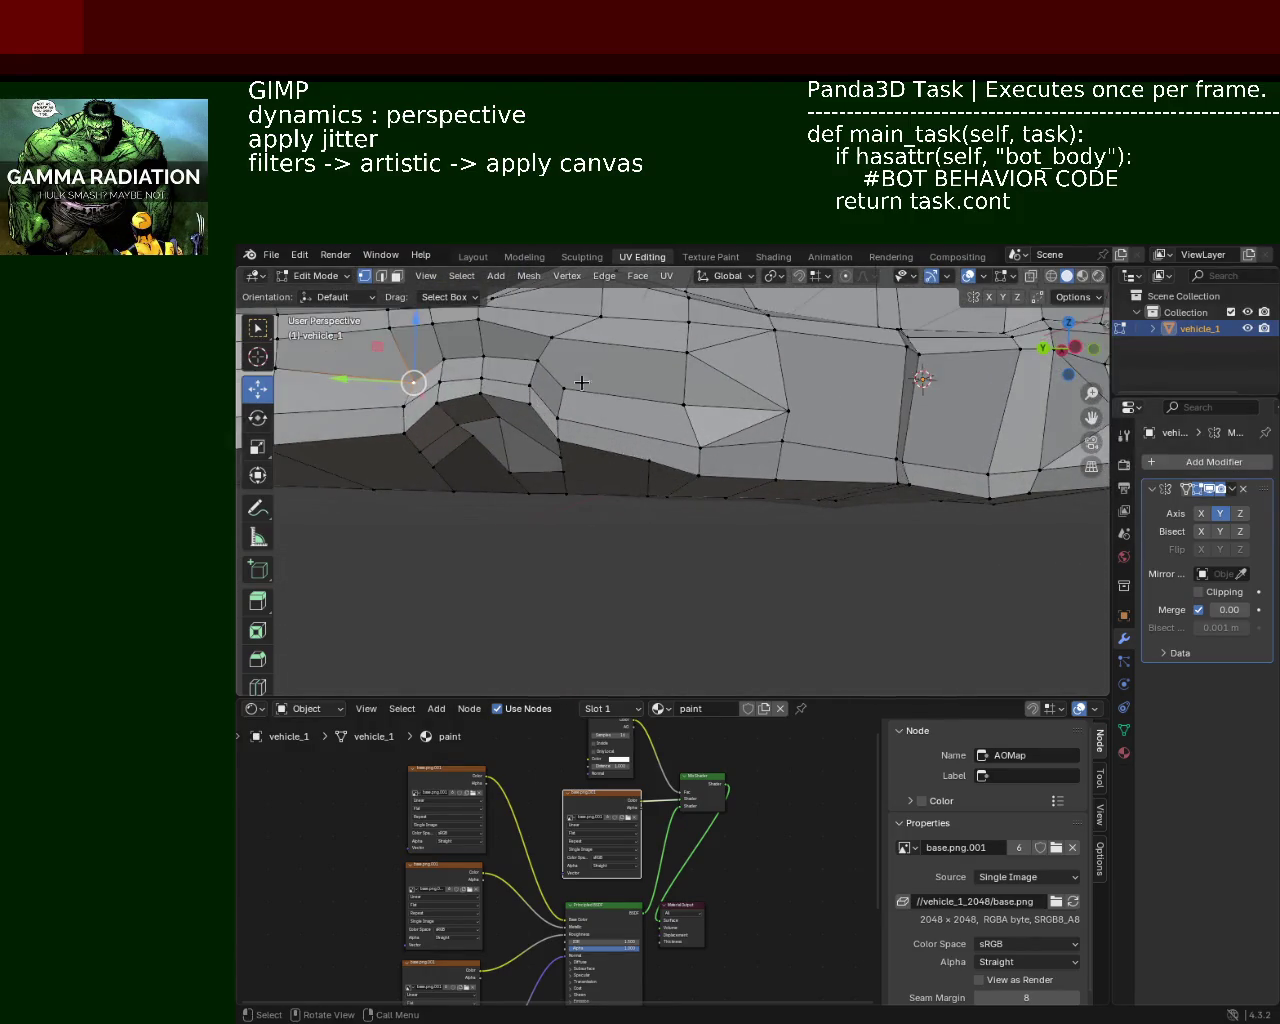
left_click(381, 276)
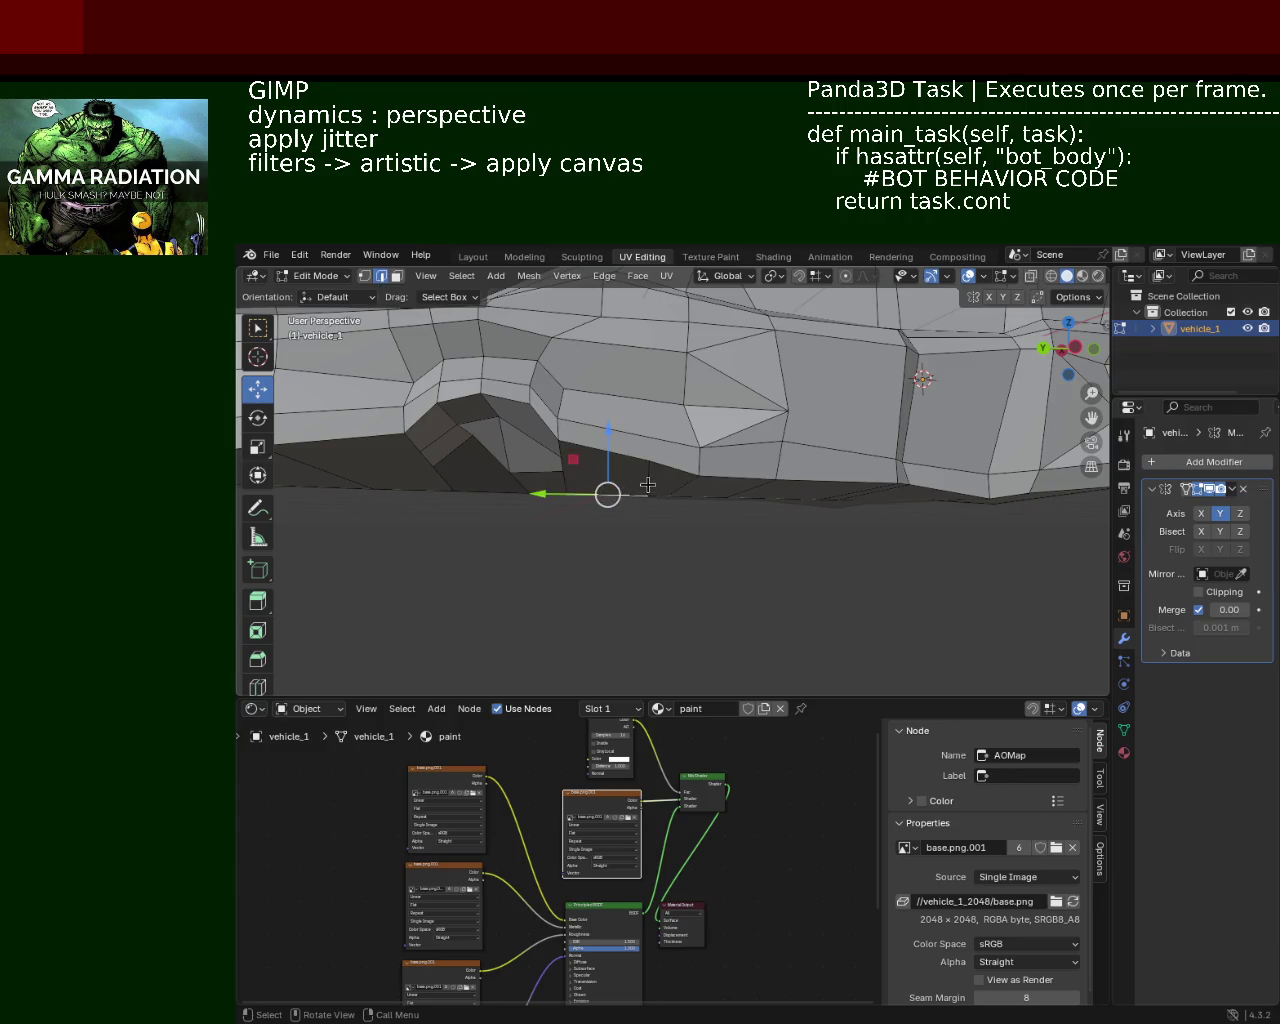
key("x")
left_click(640, 486)
Step: Enable Axis Y in the Mirror modifier and view the car from the rear side
mouse_move(606, 466)
middle_mouse_down()
mouse_move(543, 391)
mouse_move(737, 503)
mouse_move(634, 560)
mouse_move(623, 553)
middle_mouse_up()
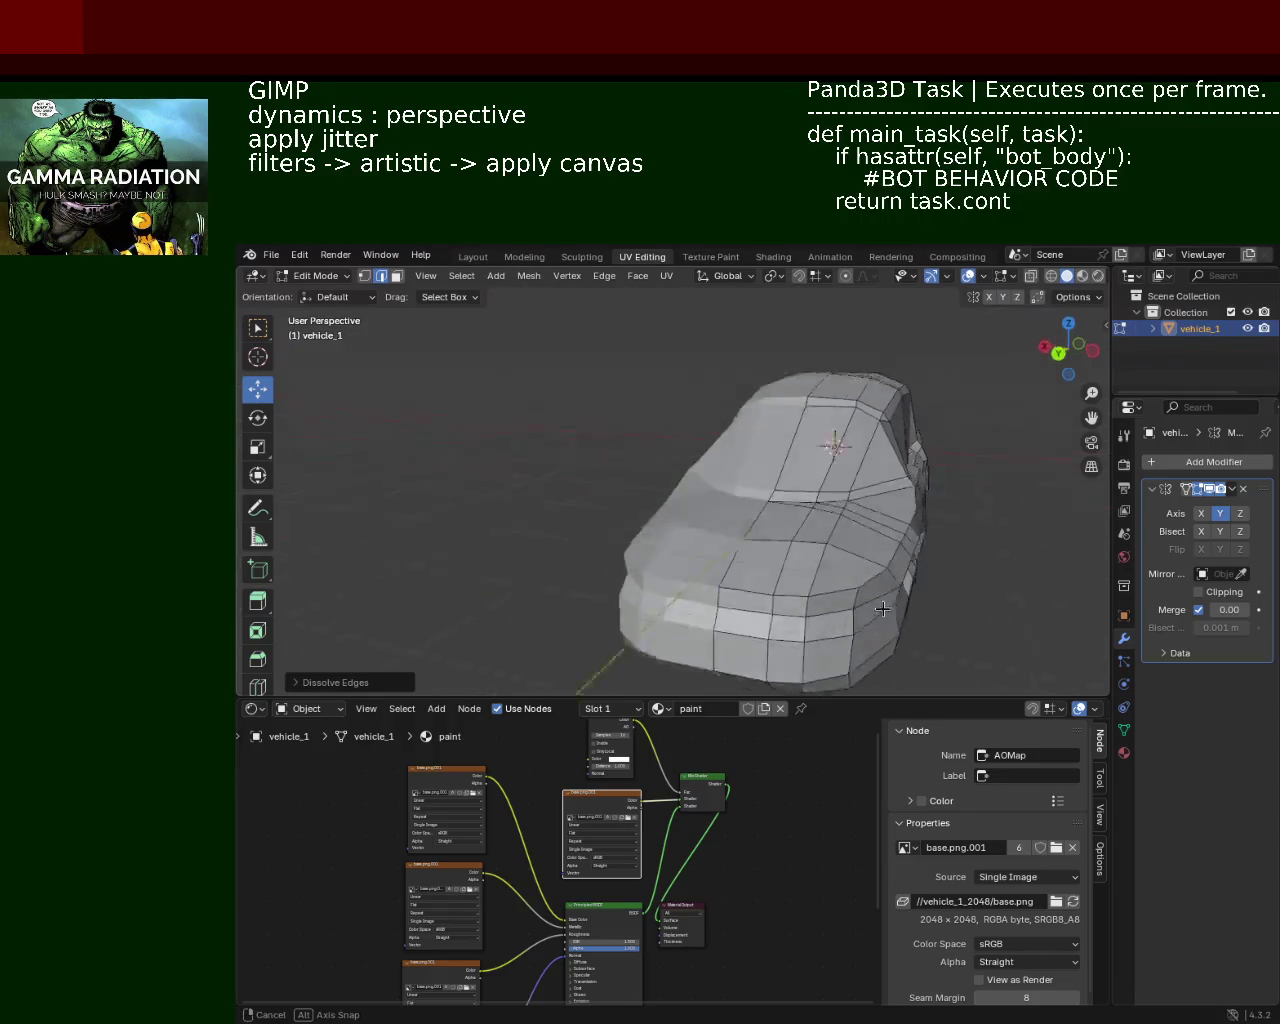
scroll(634, 560, "up", 5)
scroll(623, 553, "down", 8)
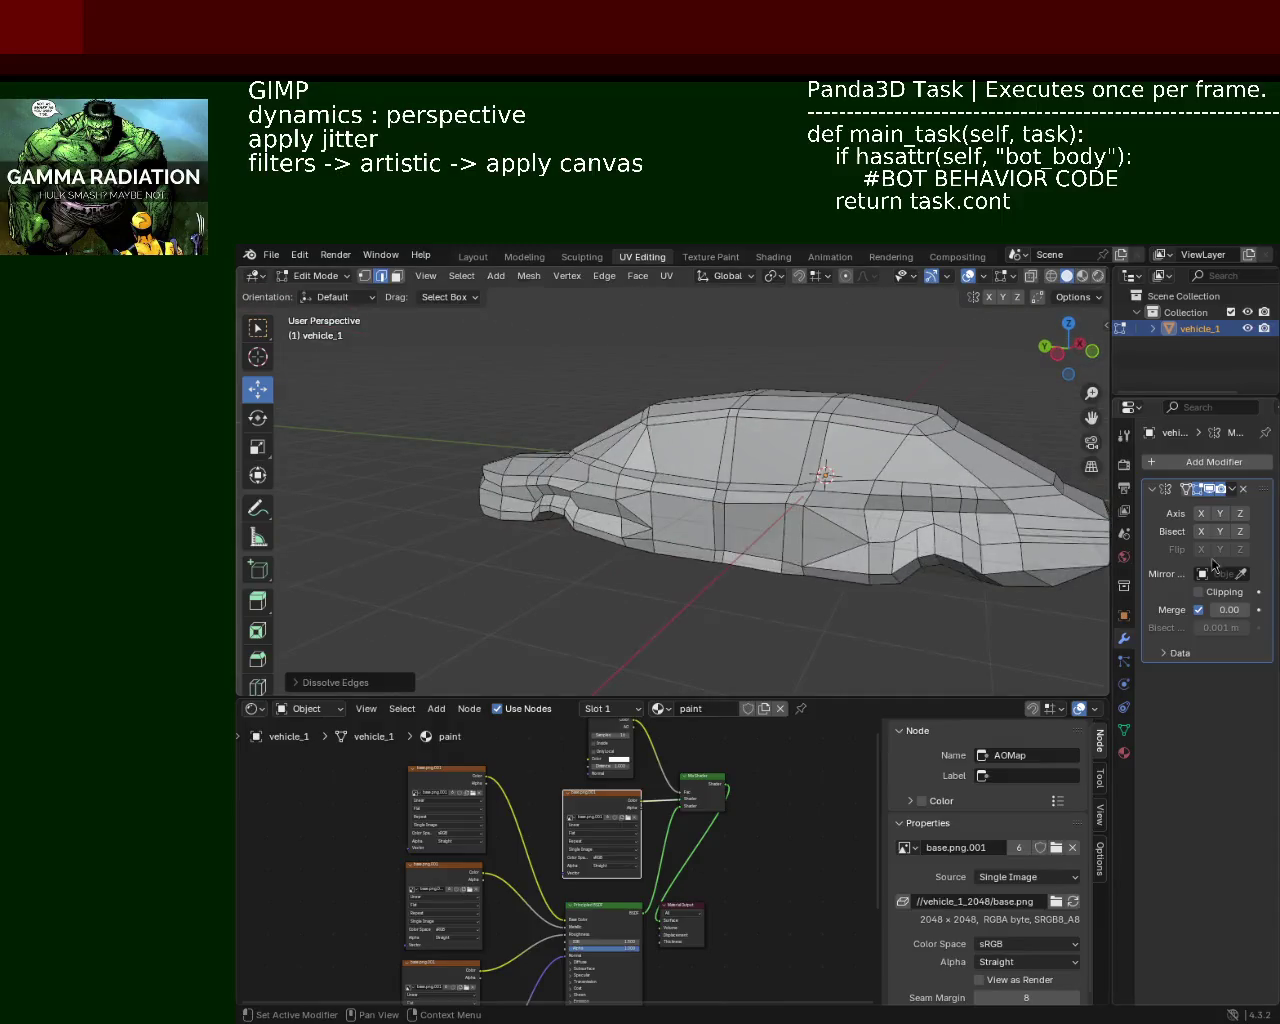
left_click(1219, 513)
mouse_move(900, 470)
middle_mouse_down()
mouse_move(869, 491)
mouse_move(577, 532)
mouse_move(593, 444)
mouse_move(662, 466)
middle_mouse_up()
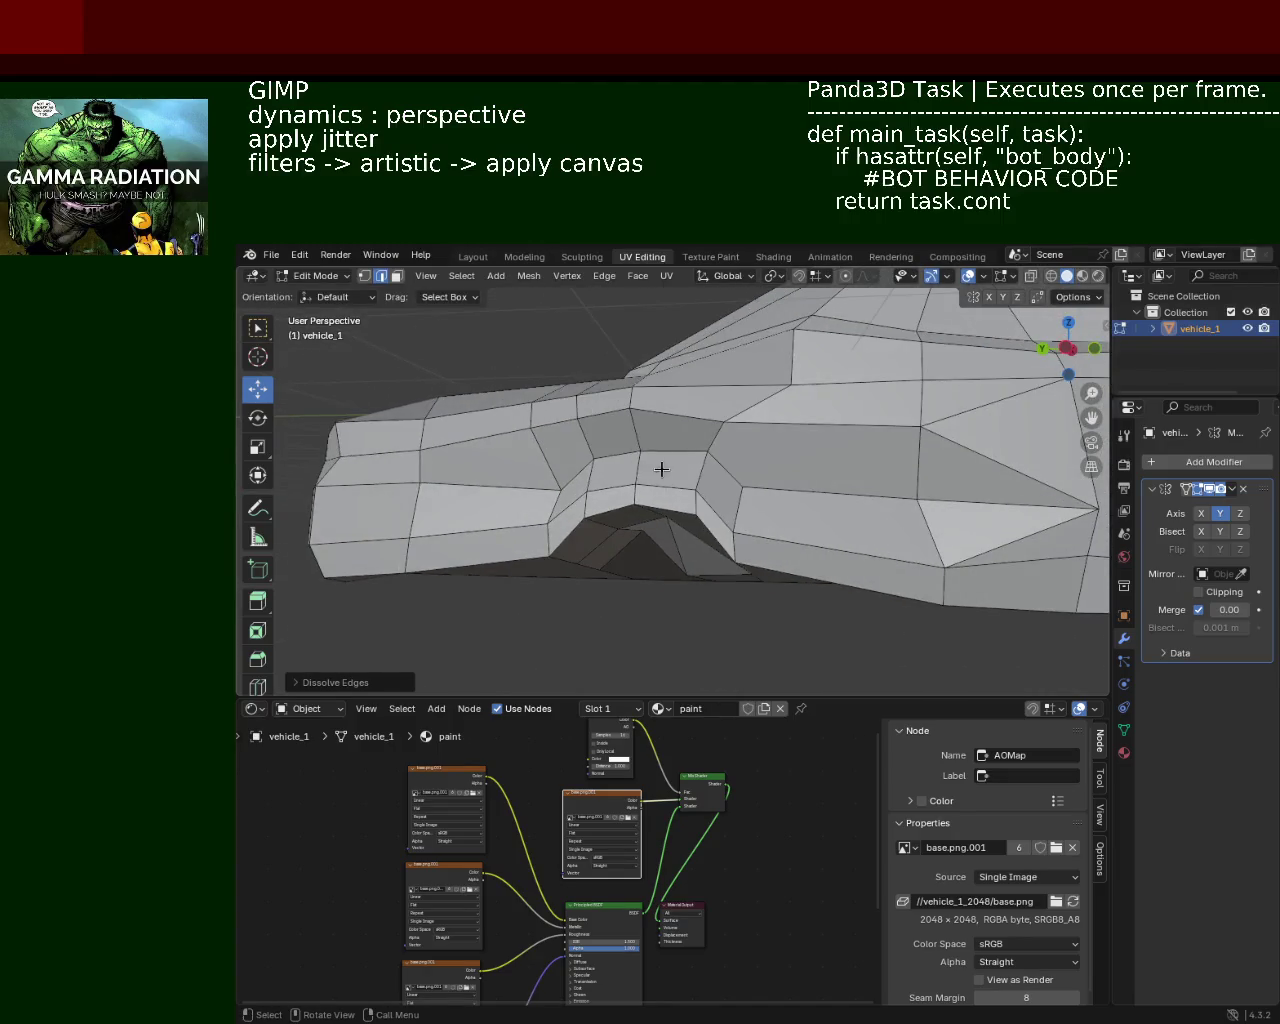
Step: In vertex select, move the first wheel-arch vertex along Y, then along X
left_click(365, 280)
scroll(798, 525, "up", 3)
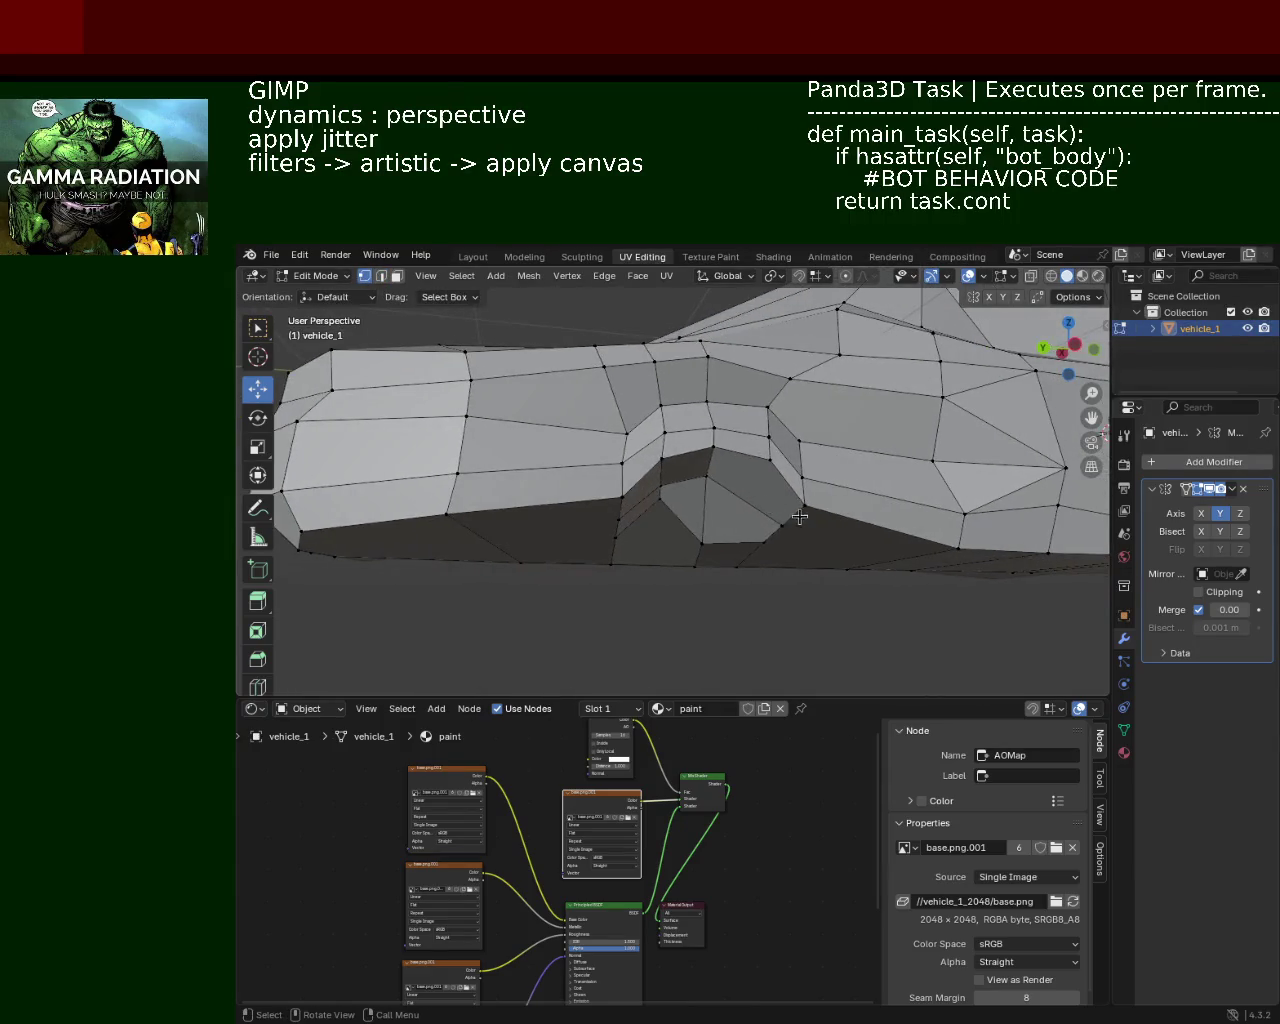
left_click(799, 516)
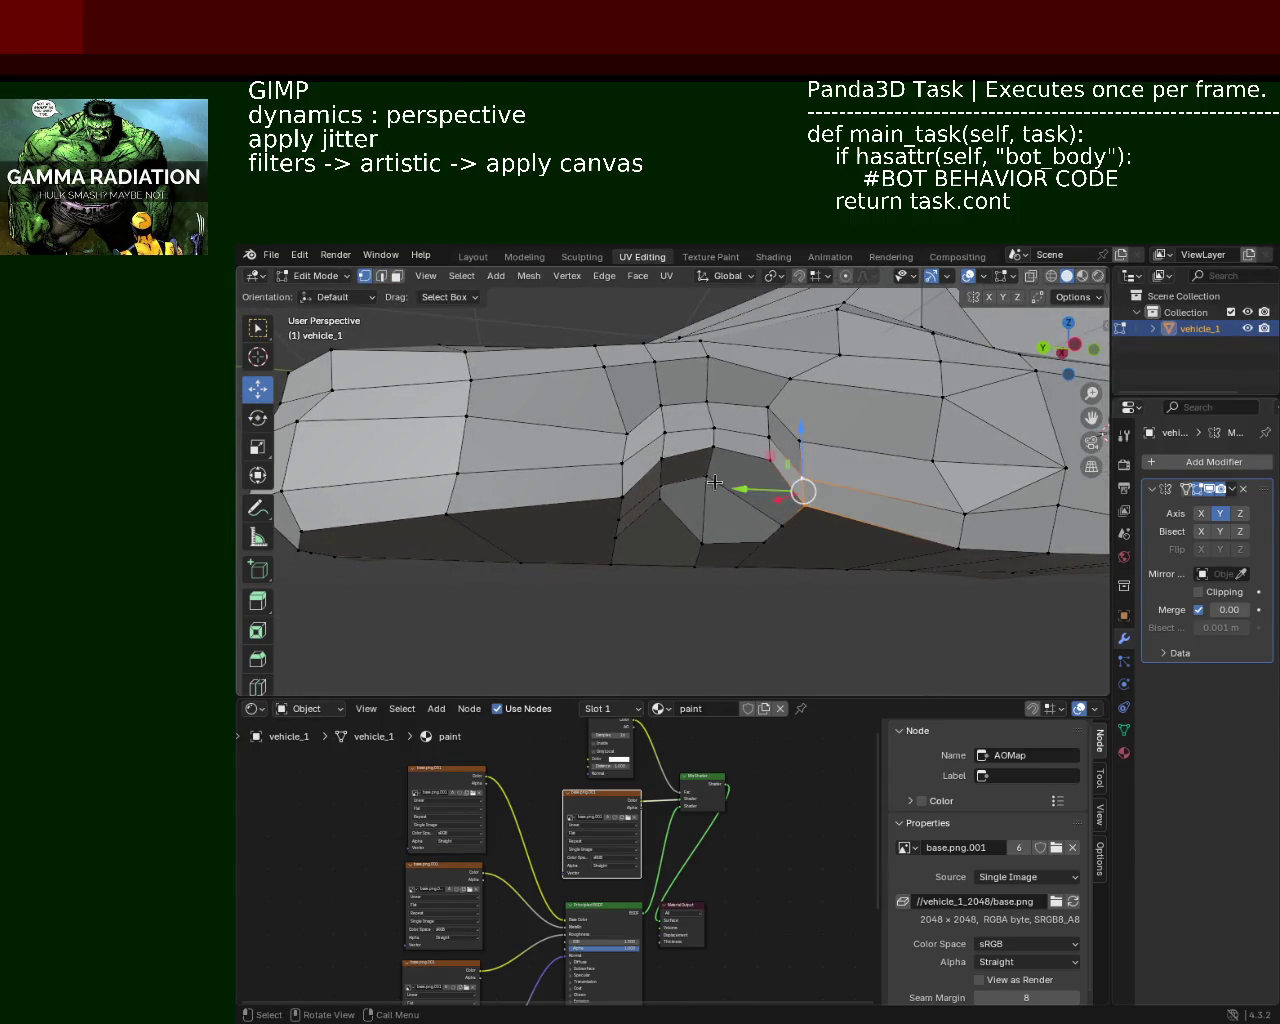
key("g")
key("y")
left_click(776, 491)
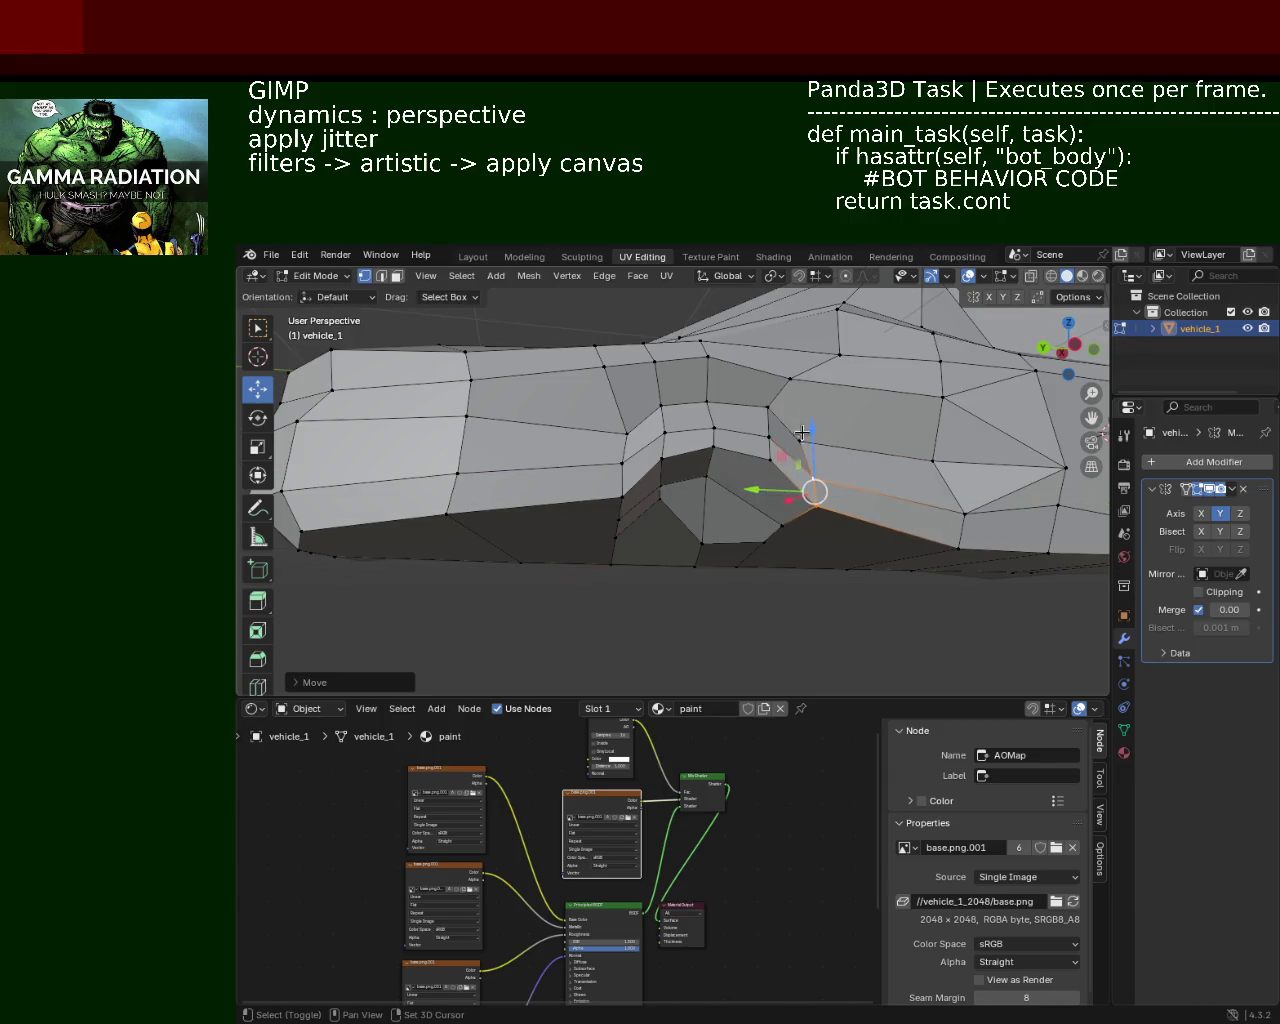
key("g")
key("x")
left_click(784, 441)
Step: Move the next arch vertex along Y, then vertically along Z
left_click(770, 441, "shift")
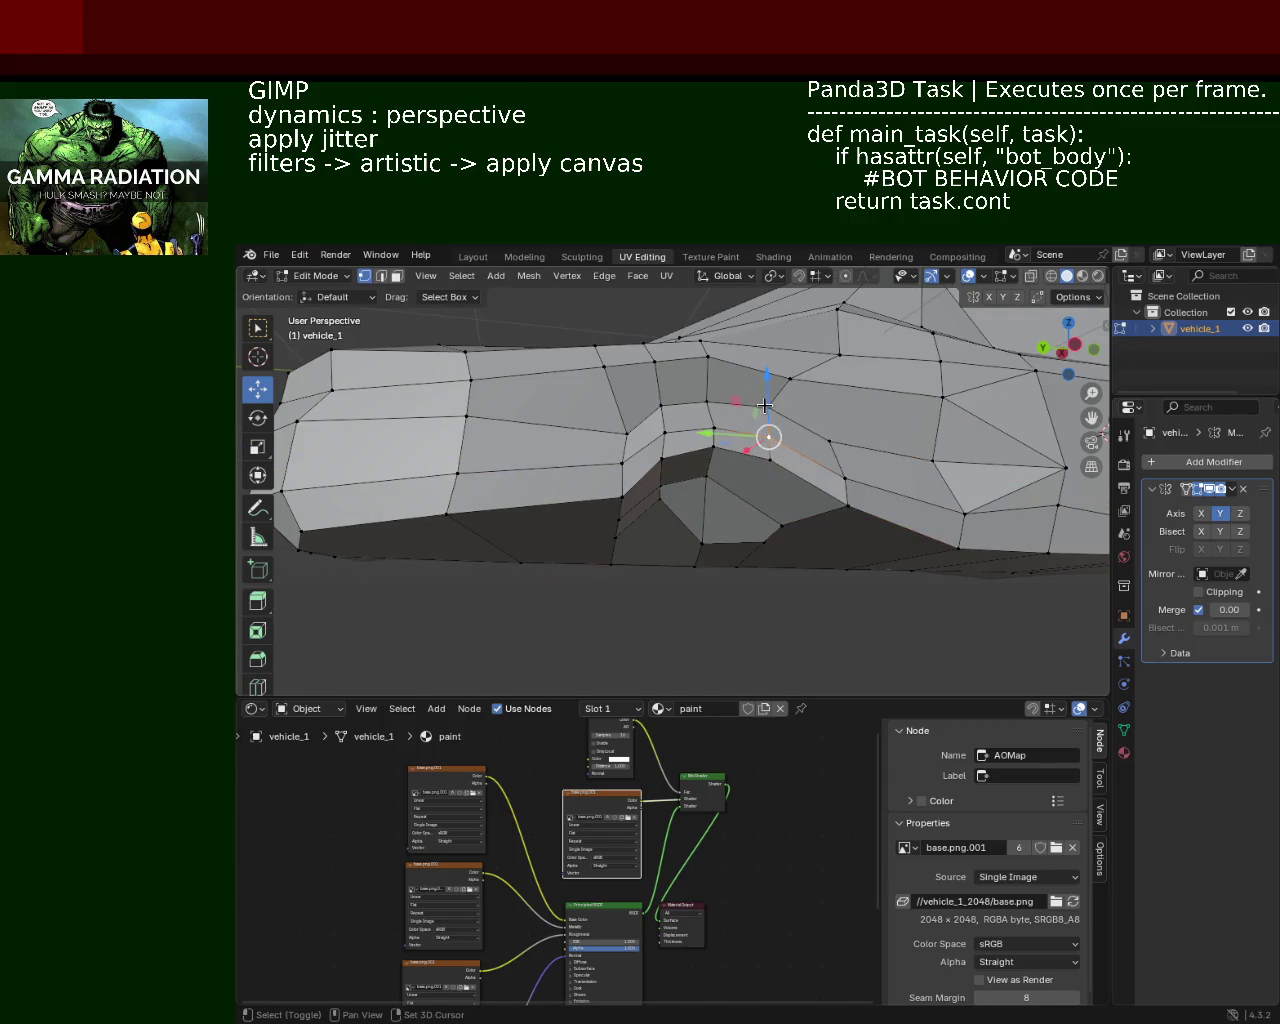
key("g")
key("y")
left_click(776, 428)
key("g")
key("z")
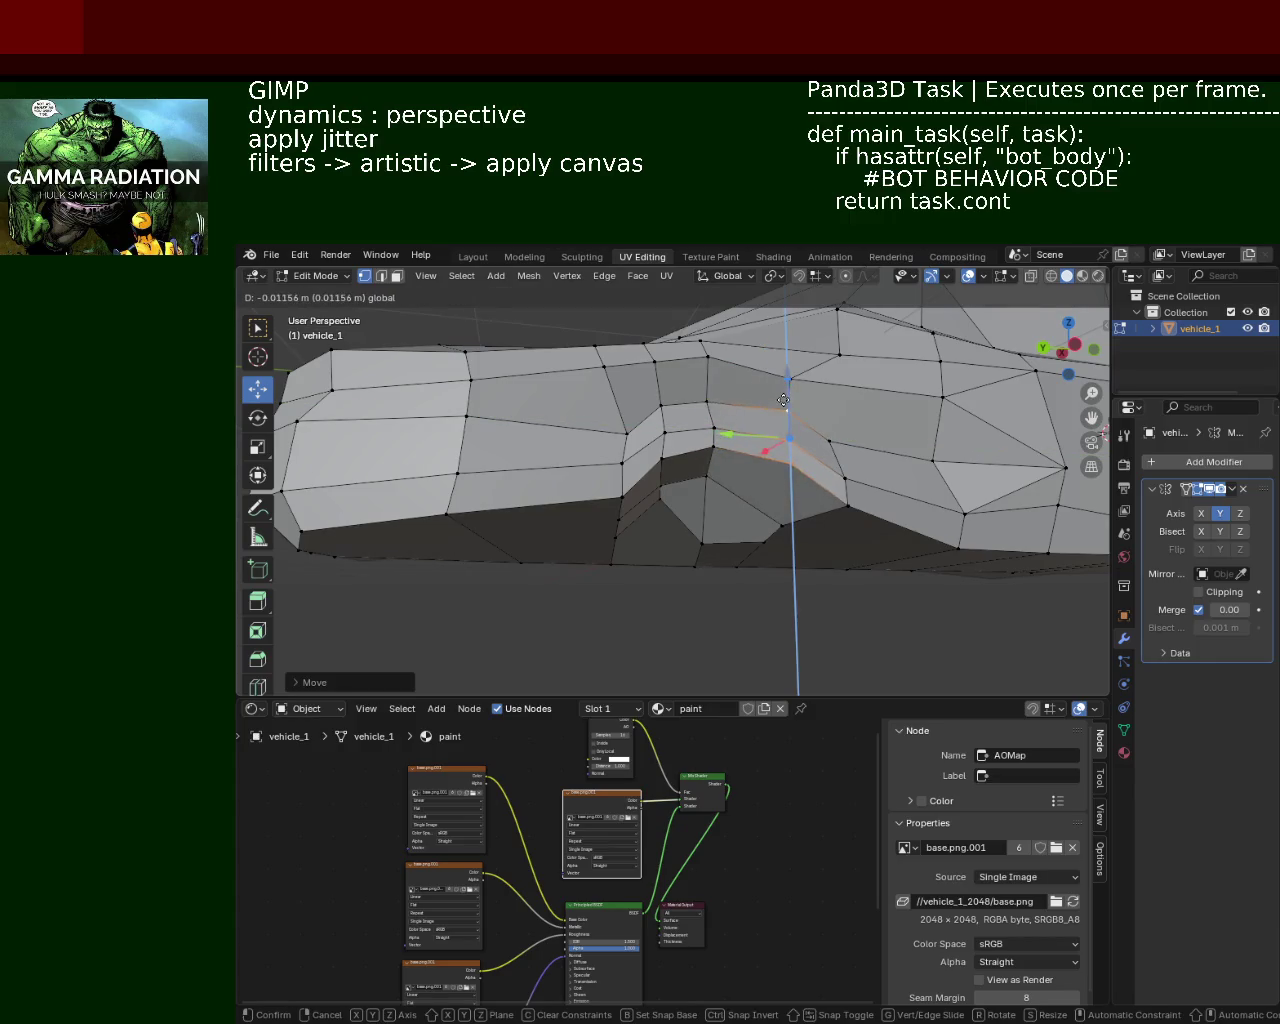
left_click(720, 430)
Step: Shift the arch-top vertices along Y and raise one slightly along Z
left_click(707, 403)
left_click(712, 450, "shift")
key("g")
key("y")
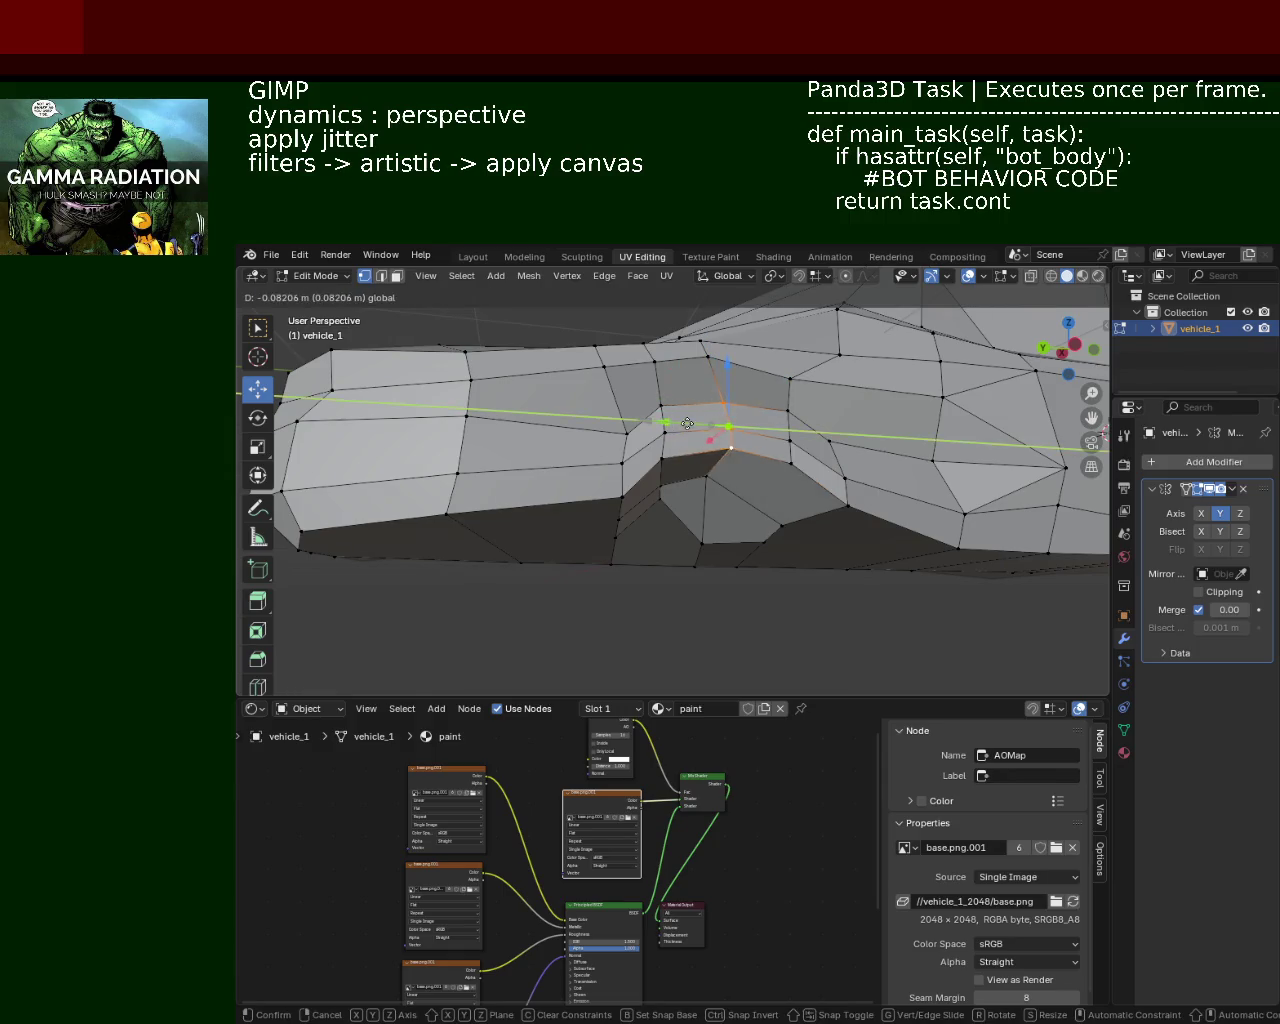
left_click(640, 430)
left_click(625, 432)
key("g")
key("z")
left_click(640, 428)
left_click(656, 433)
key("g")
key("y")
left_click(656, 433)
Step: Lift the top vertex of the other wheel arch and slide it along Y
mouse_move(656, 433)
middle_mouse_down()
mouse_move(694, 528)
mouse_move(742, 427)
mouse_move(683, 460)
mouse_move(871, 473)
middle_mouse_up()
scroll(694, 528, "down", 4)
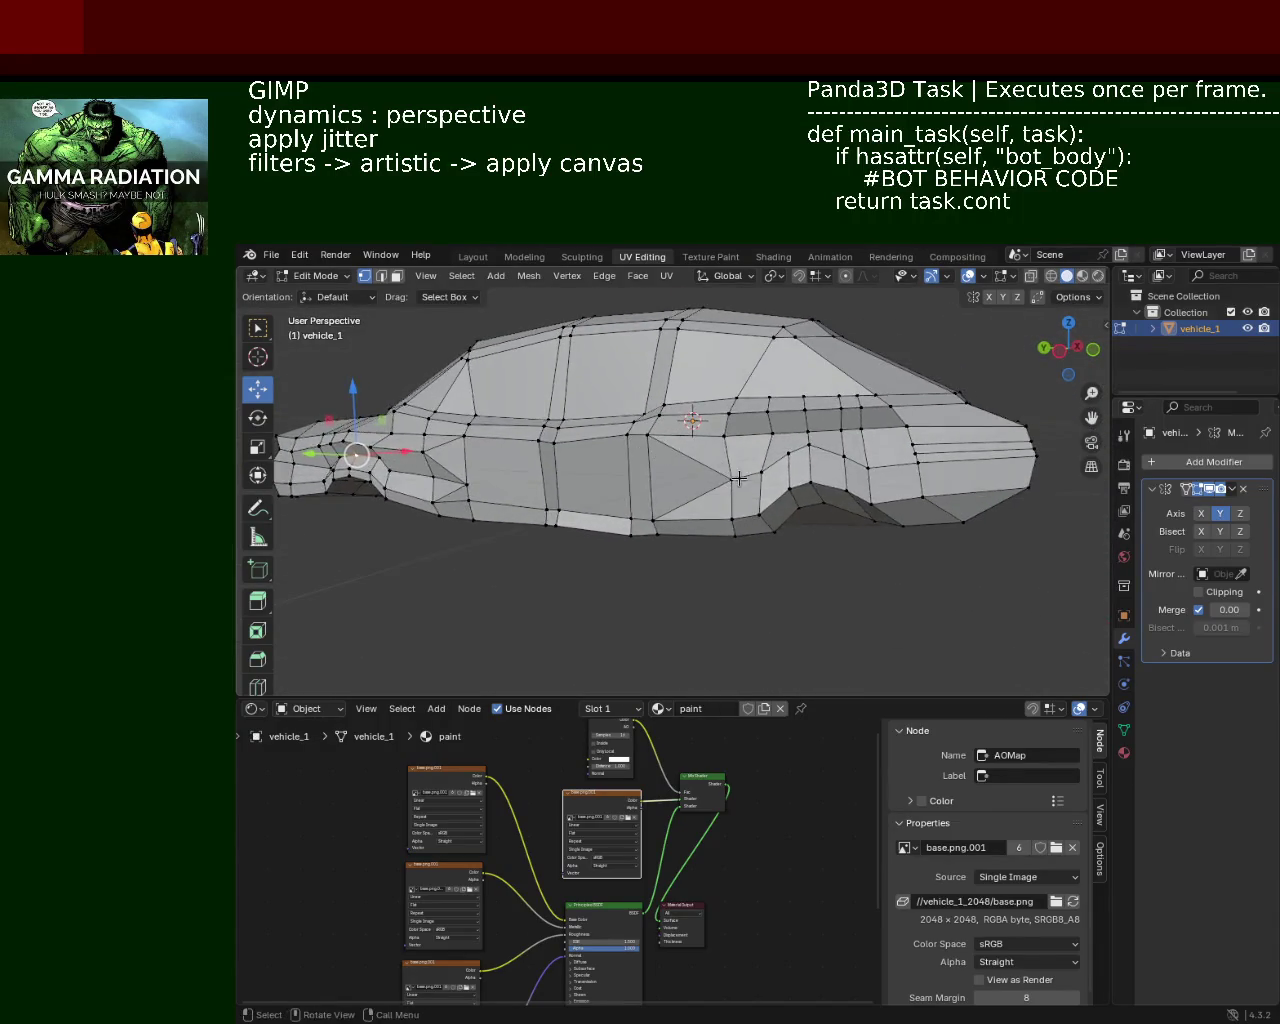
left_click(871, 473)
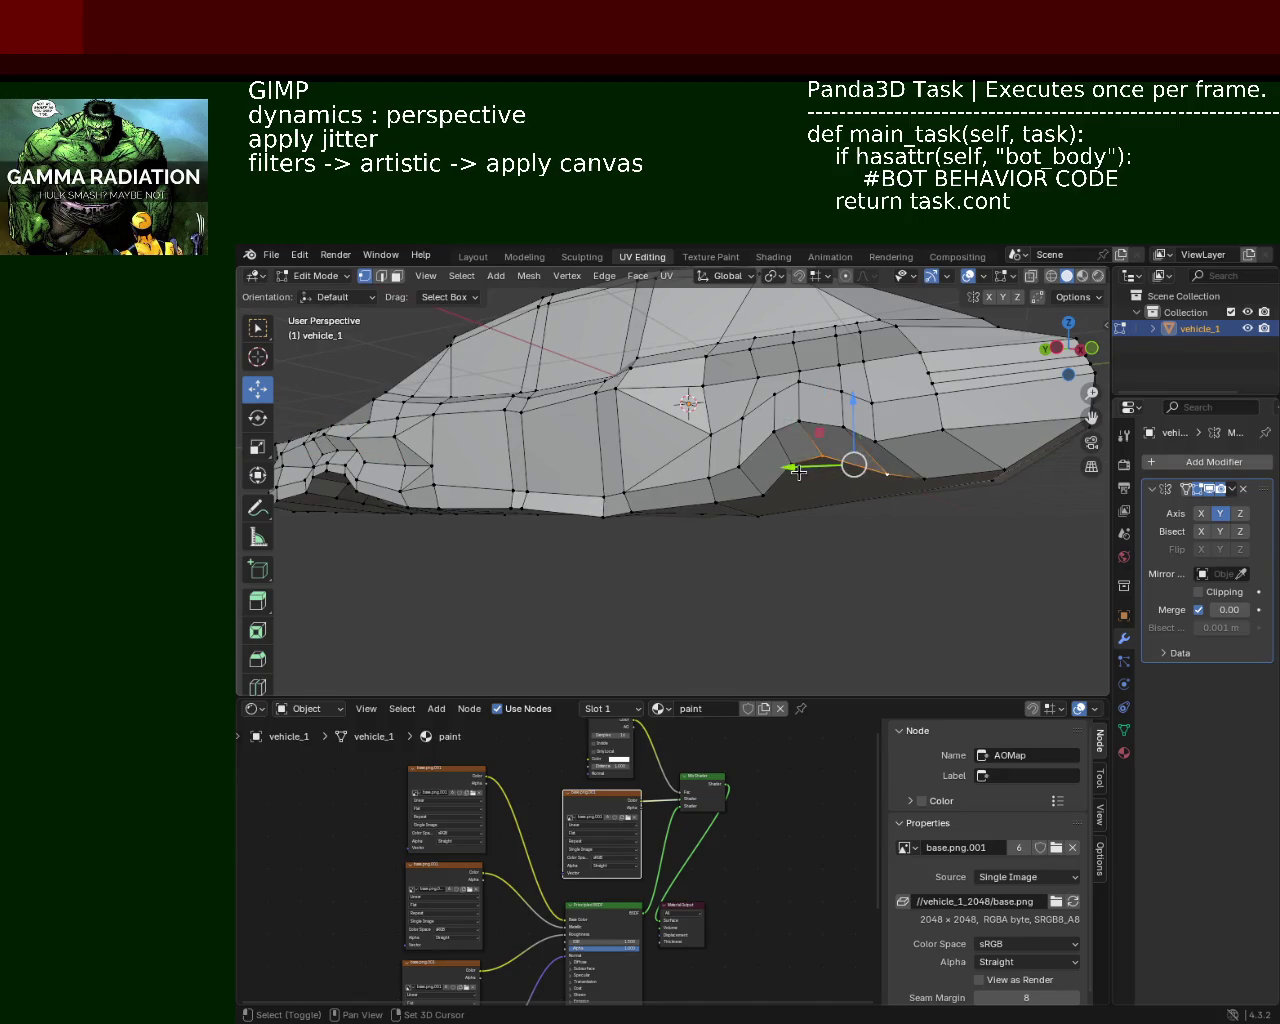
left_click_drag(829, 425, 820, 415)
left_click(820, 415)
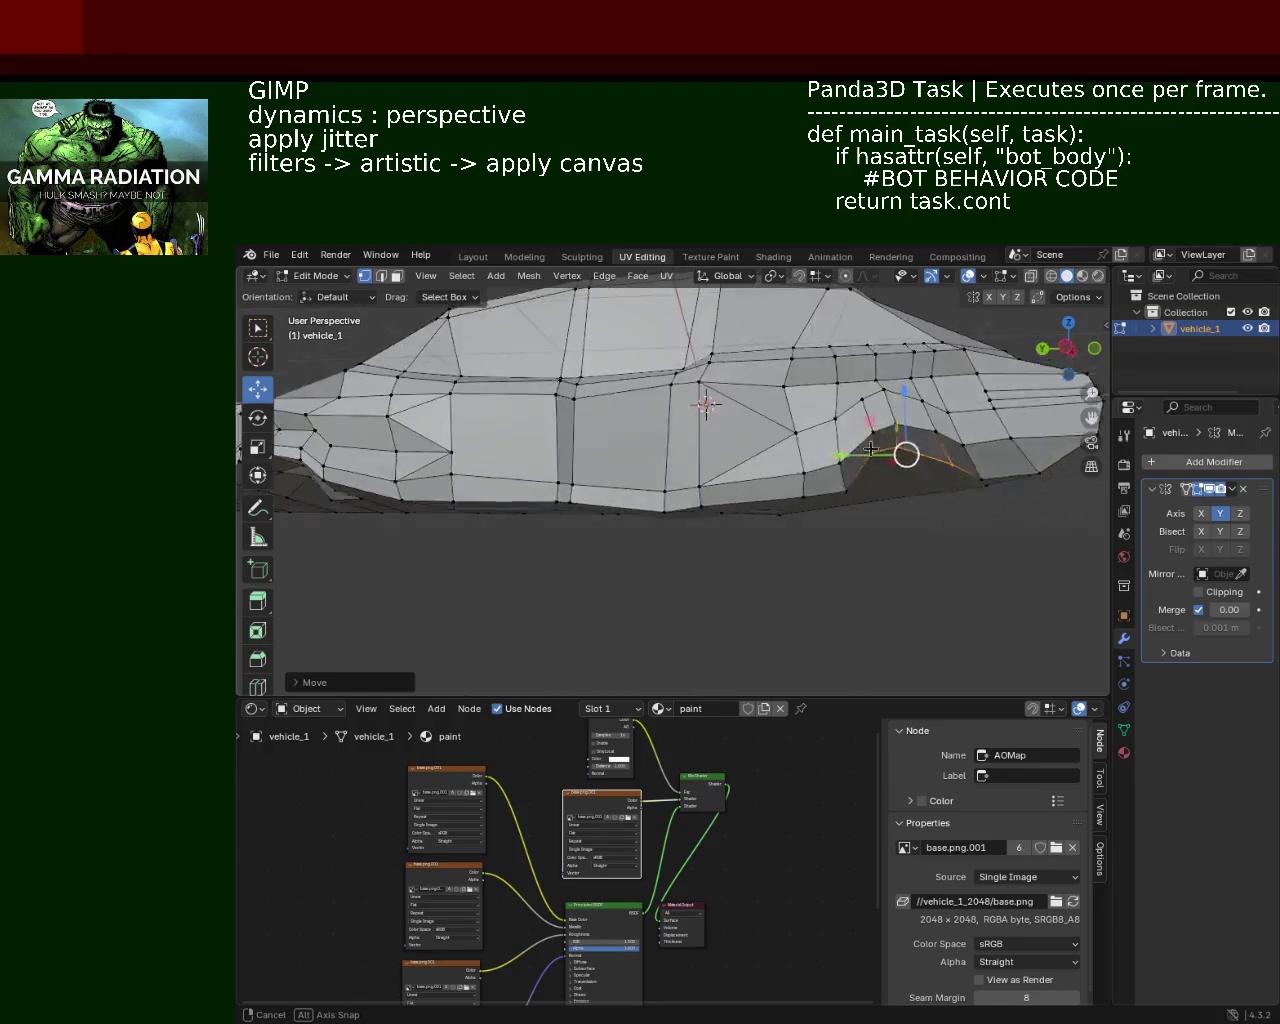
middle_click_drag(820, 415, 831, 486)
key("g")
key("y")
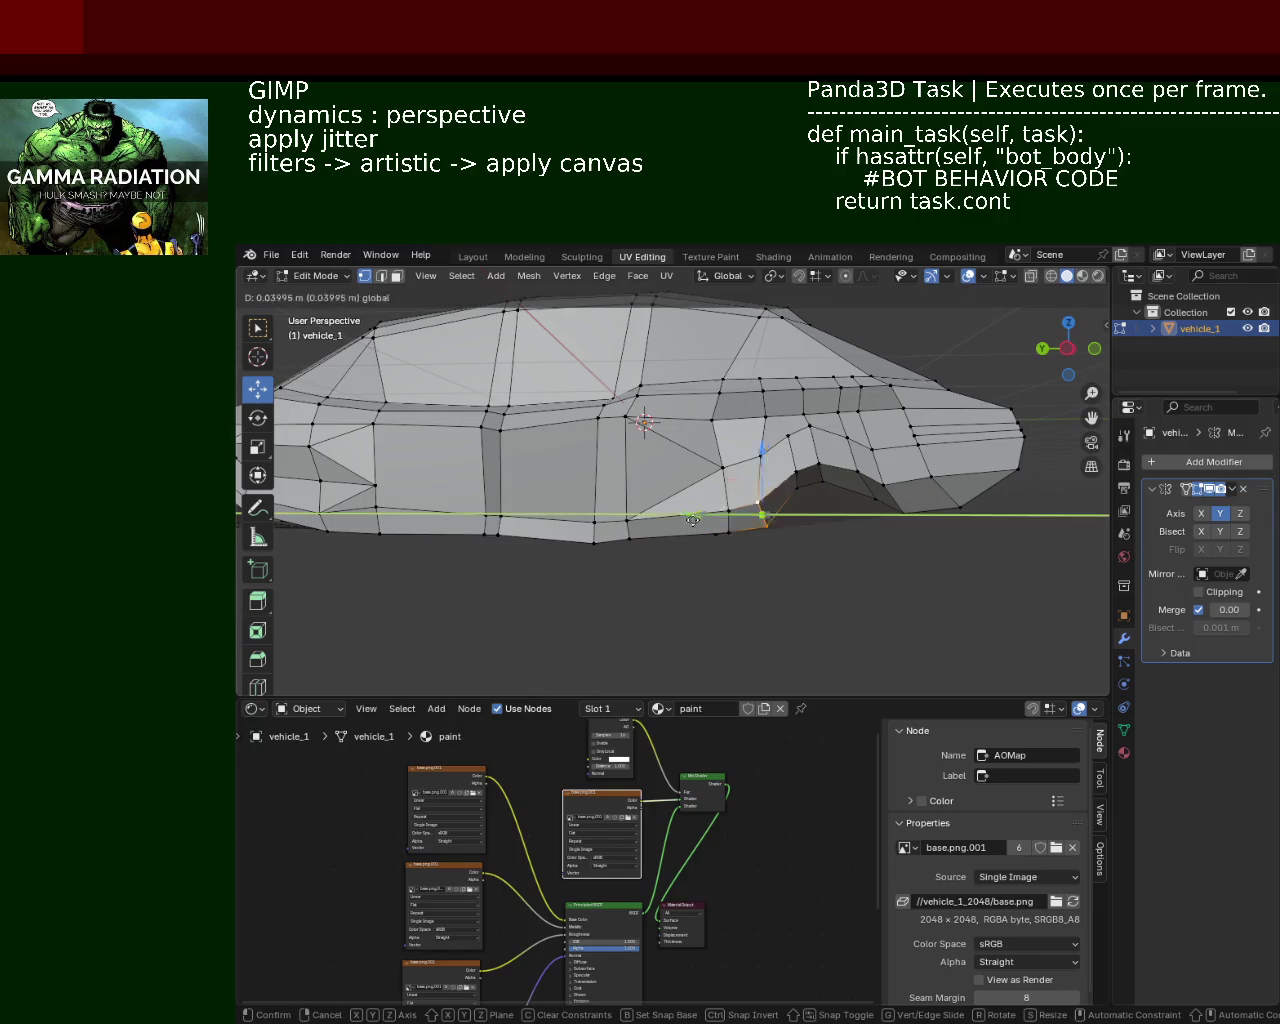
left_click(763, 505)
Step: Adjust the second arch's lower corner vertex along Y, undoing misplaced moves
left_click(804, 483)
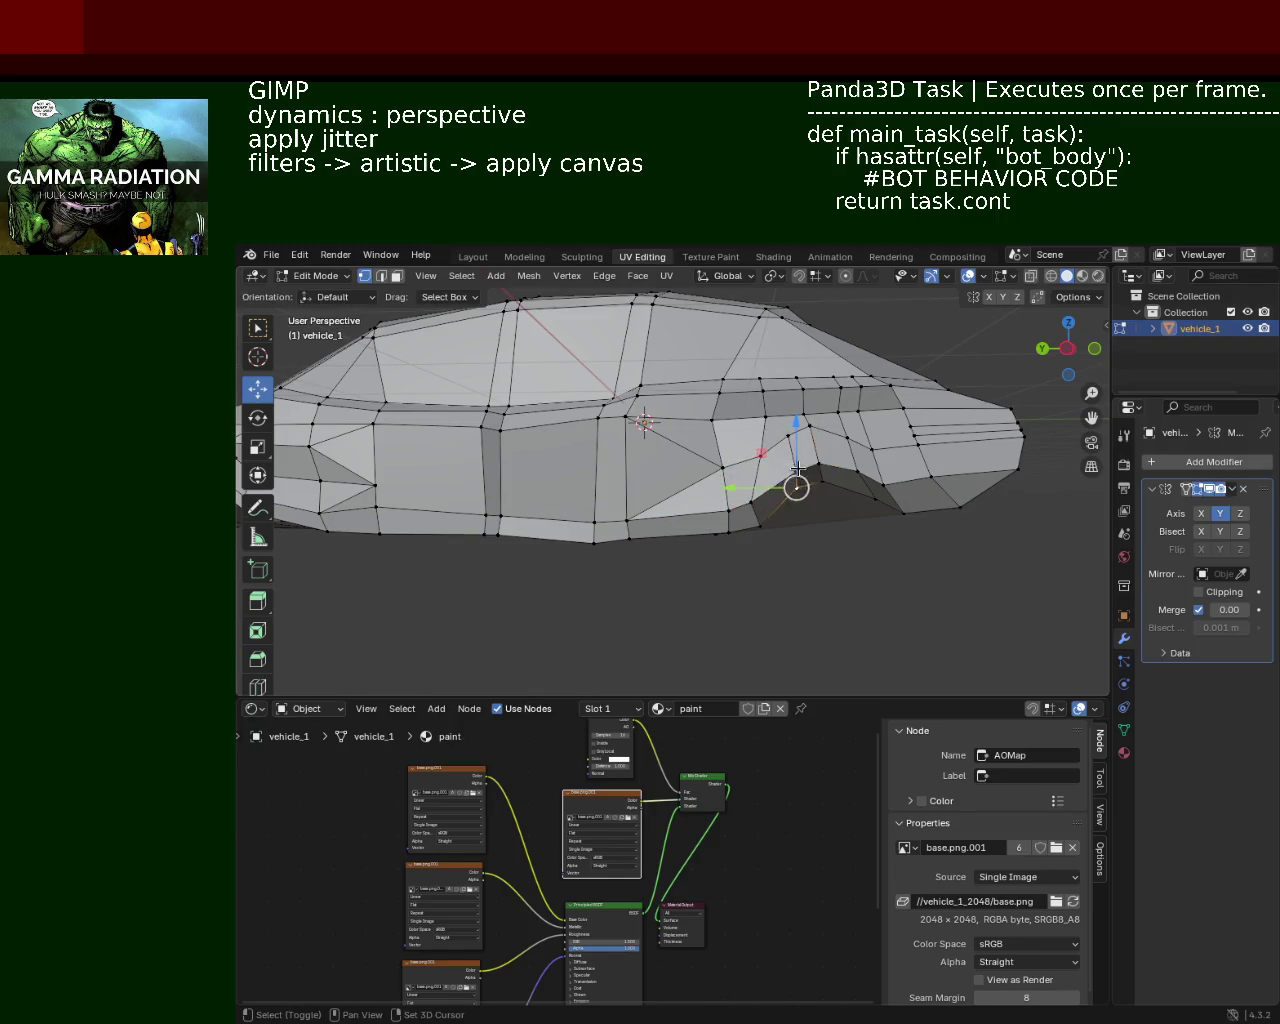
key("g")
left_click(810, 465)
key("ctrl+z")
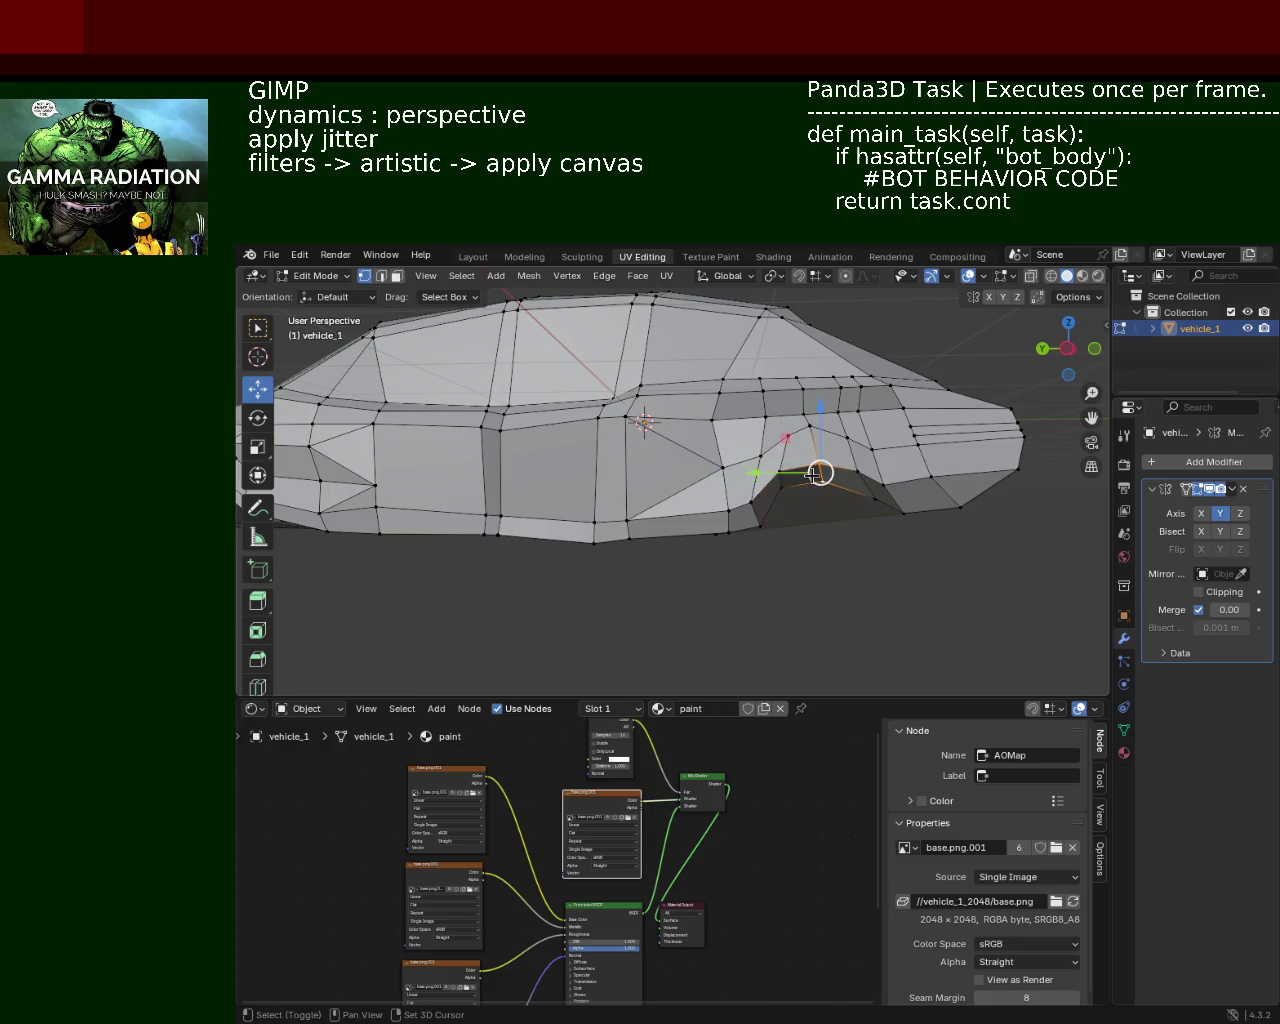
key("g")
left_click(811, 477)
key("g")
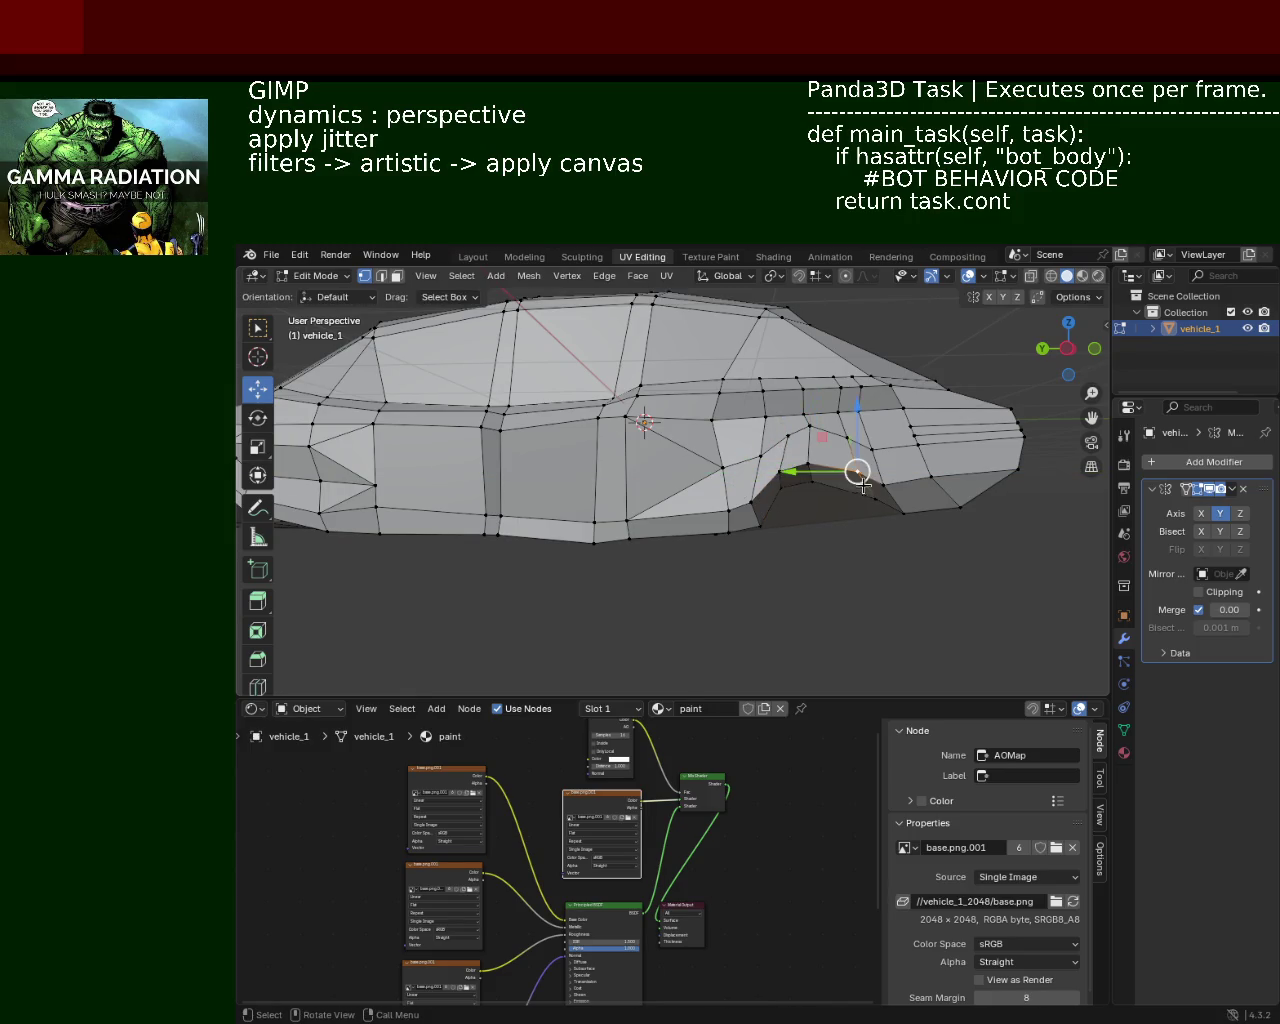
key("y")
left_click(806, 490)
key("g")
key("y")
left_click(919, 500)
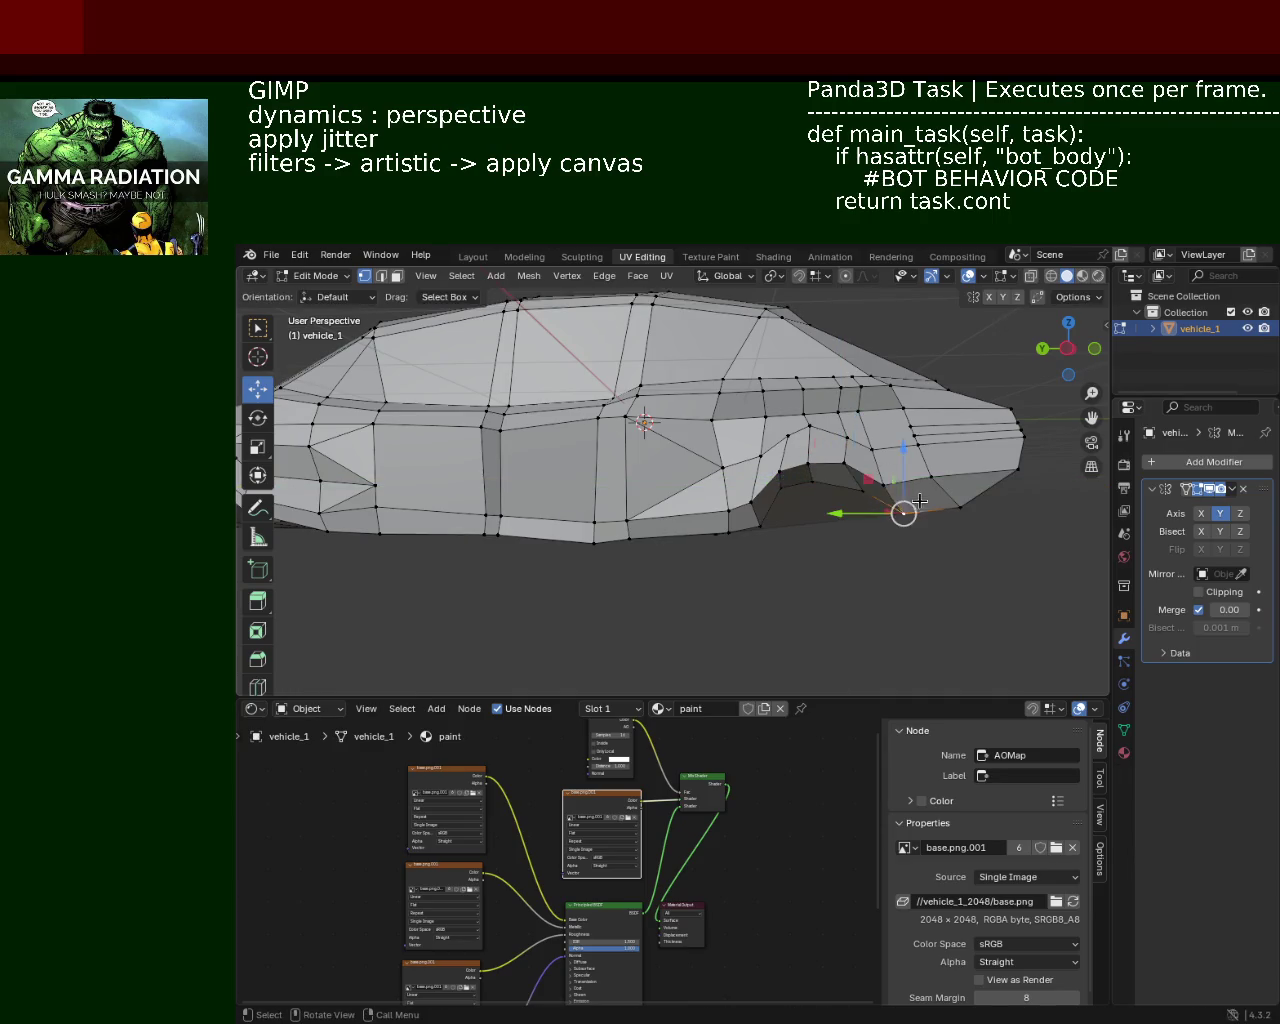
key("ctrl+z")
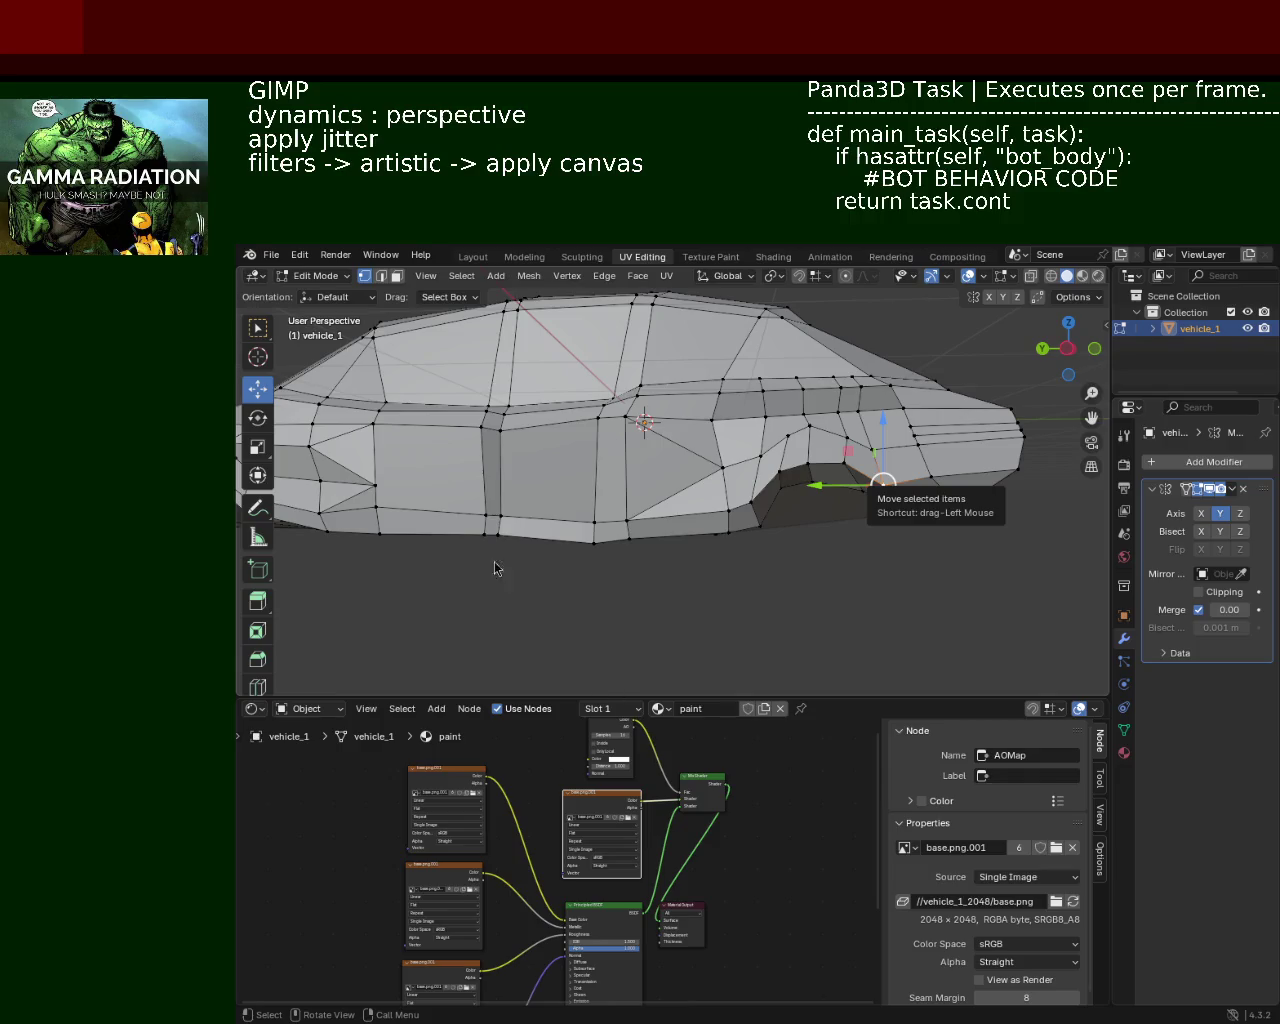
middle_click_drag(837, 509, 640, 530, "ctrl")
Step: Slide the selected vertex and the vertex above the arch along X
key("g")
key("x")
left_click(643, 536)
left_click(715, 472)
left_click(735, 401)
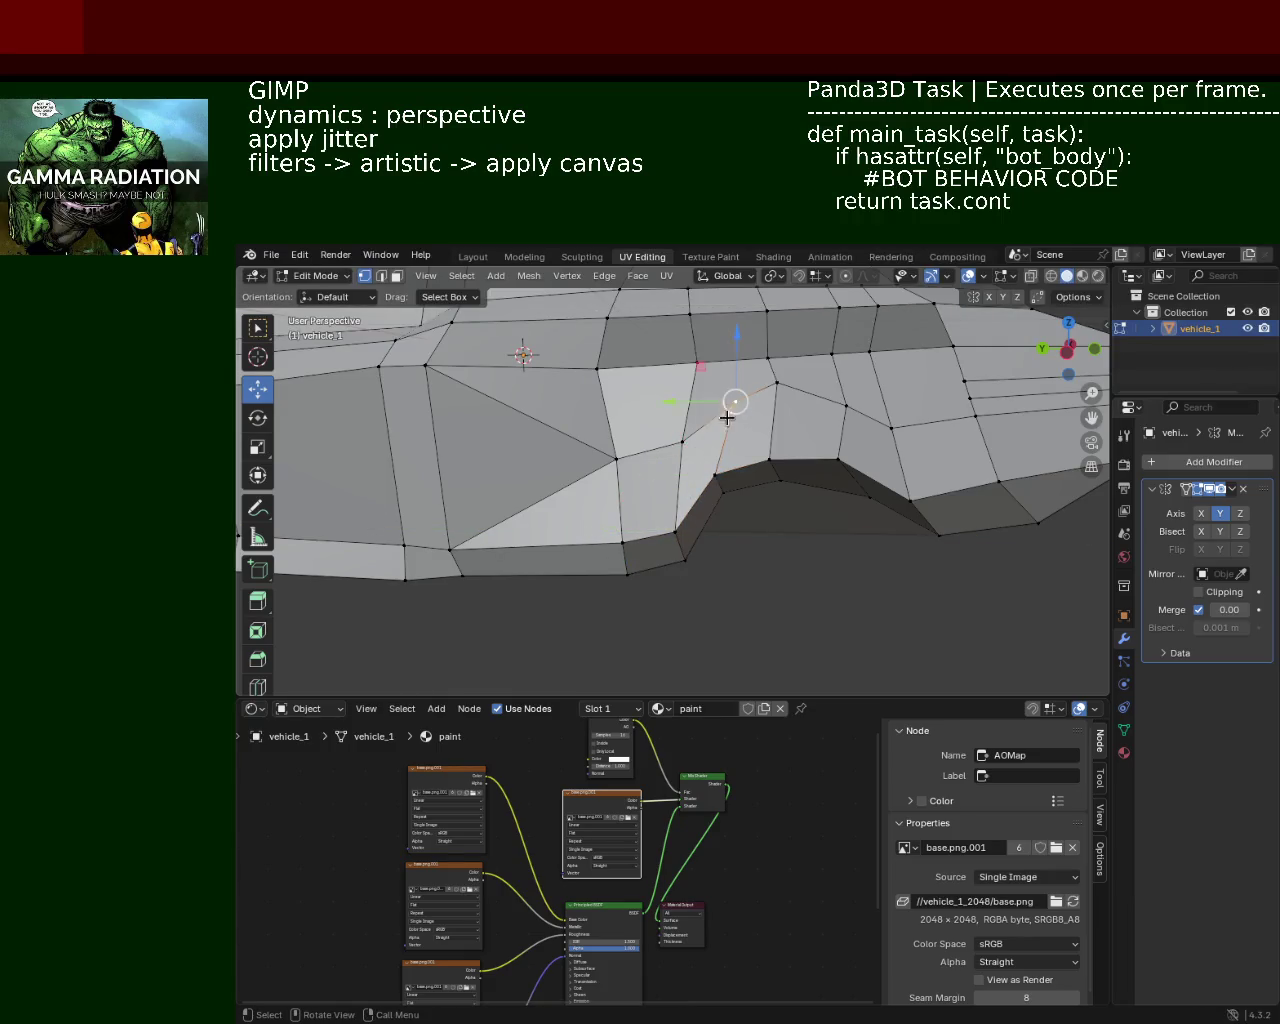
key("g")
key("x")
left_click(700, 405)
Step: Move the next panel vertex vertically along Z
left_click(777, 383)
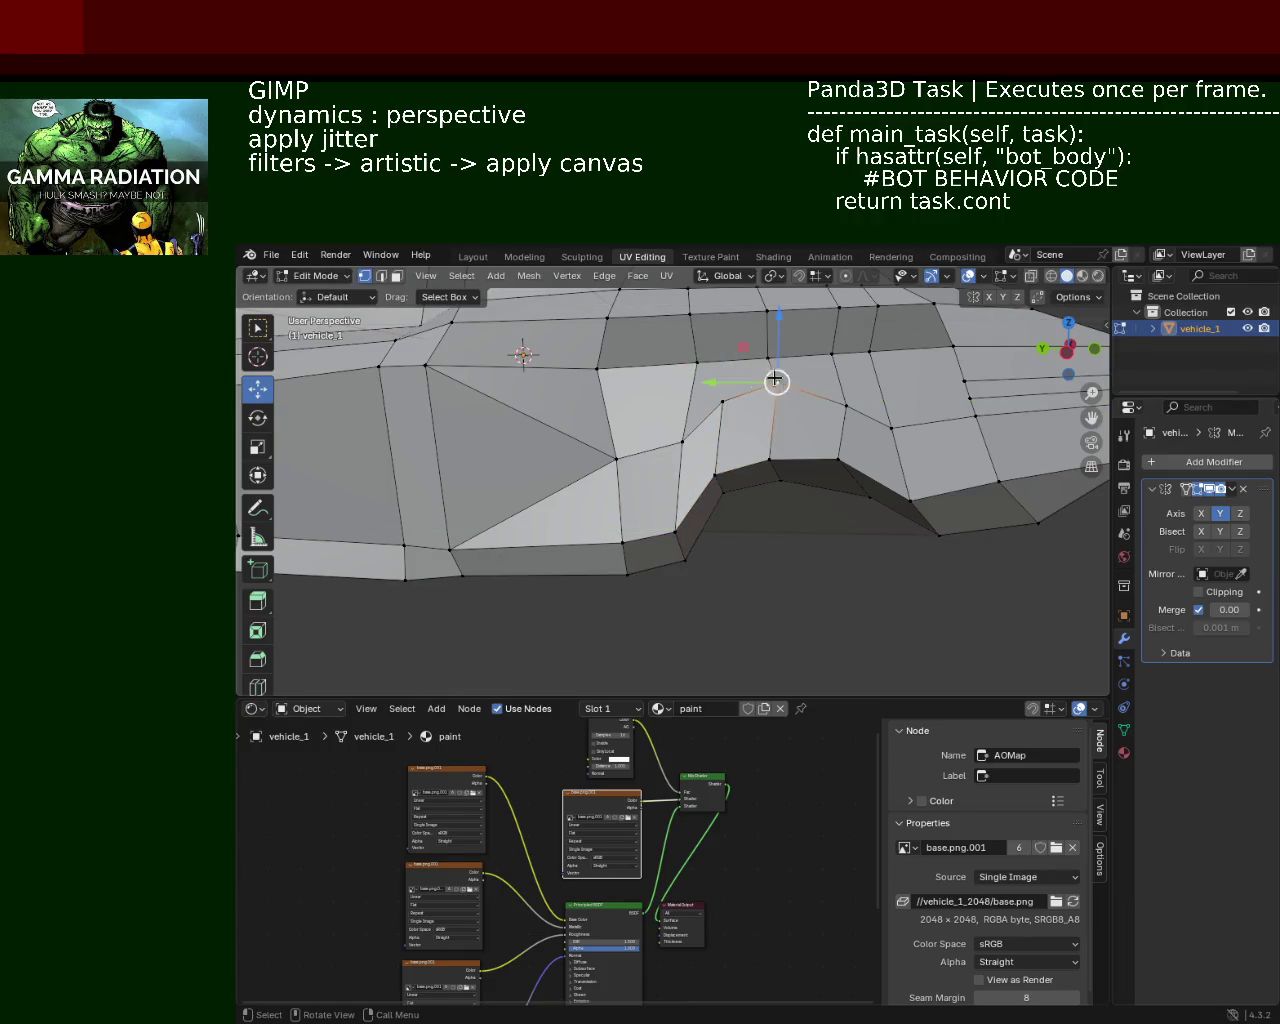
key("g")
key("x")
key("z")
left_click(766, 383)
Step: From a side view, adjust a side-panel vertex's height along Z
mouse_move(845, 400)
middle_mouse_down()
mouse_move(613, 444)
mouse_move(523, 477)
middle_mouse_up()
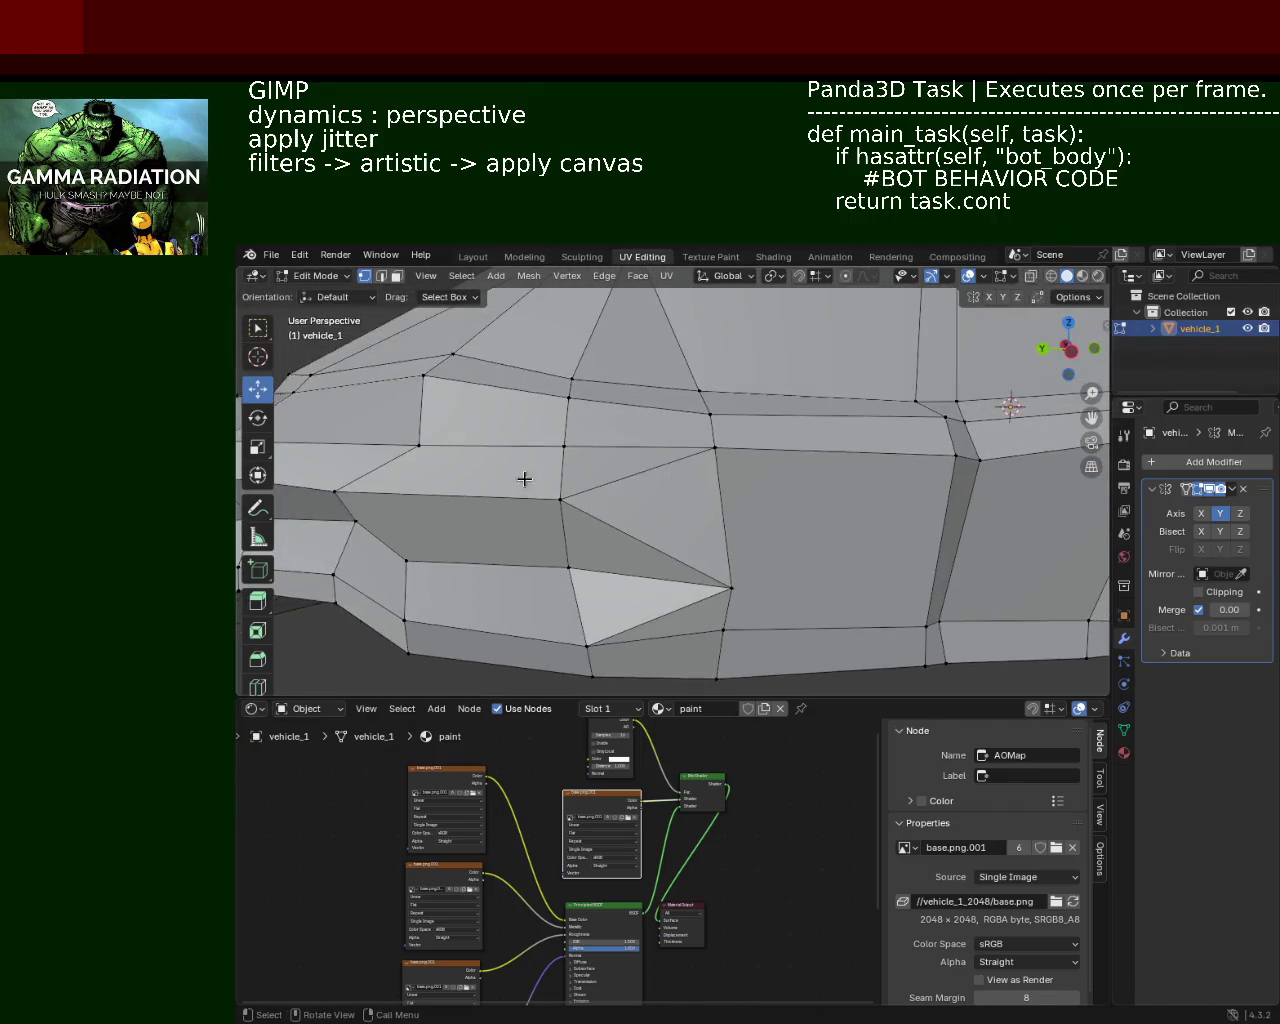
scroll(635, 487, "up", 5)
scroll(635, 487, "down", 3)
scroll(649, 483, "down", 3)
mouse_move(649, 483)
middle_mouse_down()
mouse_move(730, 532)
mouse_move(759, 488)
mouse_move(716, 503)
middle_mouse_up()
scroll(723, 544, "up", 2)
left_click(710, 512)
key("g")
key("z")
key("Escape")
key("g")
key("z")
left_click(716, 503)
Step: Adjust the heights of three more vertices along the panel's lower edge
left_click(716, 503)
key("g")
key("z")
left_click(716, 503)
left_click(773, 520)
key("g")
key("z")
left_click(775, 515)
left_click(774, 537)
key("g")
key("z")
left_click(780, 505)
Step: Move another lower vertex along Z, then reposition the arch-top vertex vertically
left_click(699, 536)
key("g")
key("z")
left_click(700, 525)
mouse_move(700, 525)
middle_mouse_down()
mouse_move(709, 482)
mouse_move(740, 470)
middle_mouse_up()
key("g")
key("z")
left_click(774, 488)
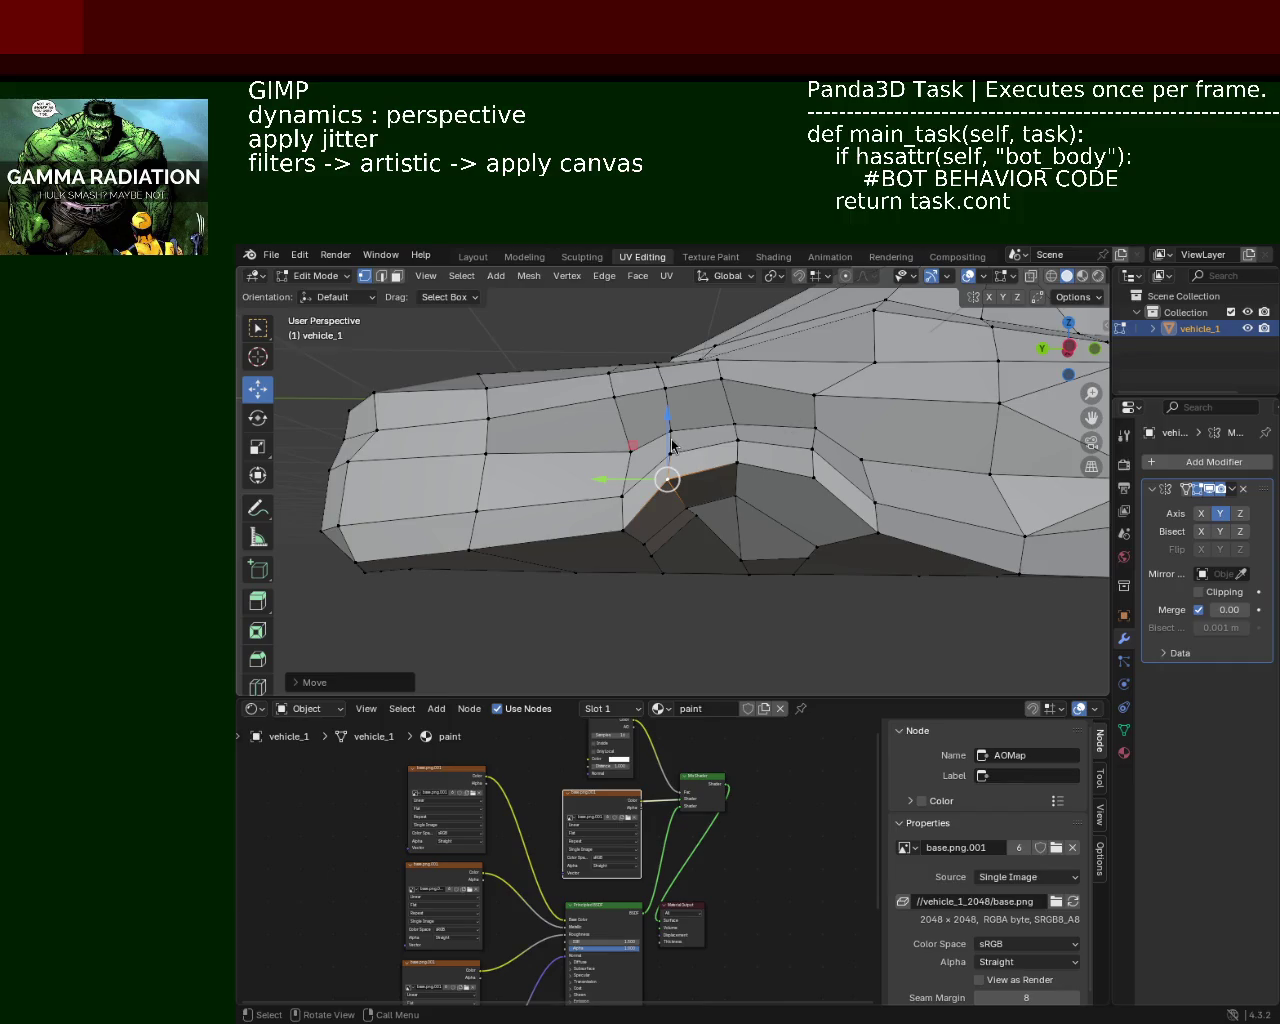
Step: Centre the view on an arch vertex, then slide a nearby vertex along the Y axis
left_click(812, 476)
mouse_move(805, 462)
middle_mouse_down()
mouse_move(878, 500)
mouse_move(836, 425)
middle_mouse_up()
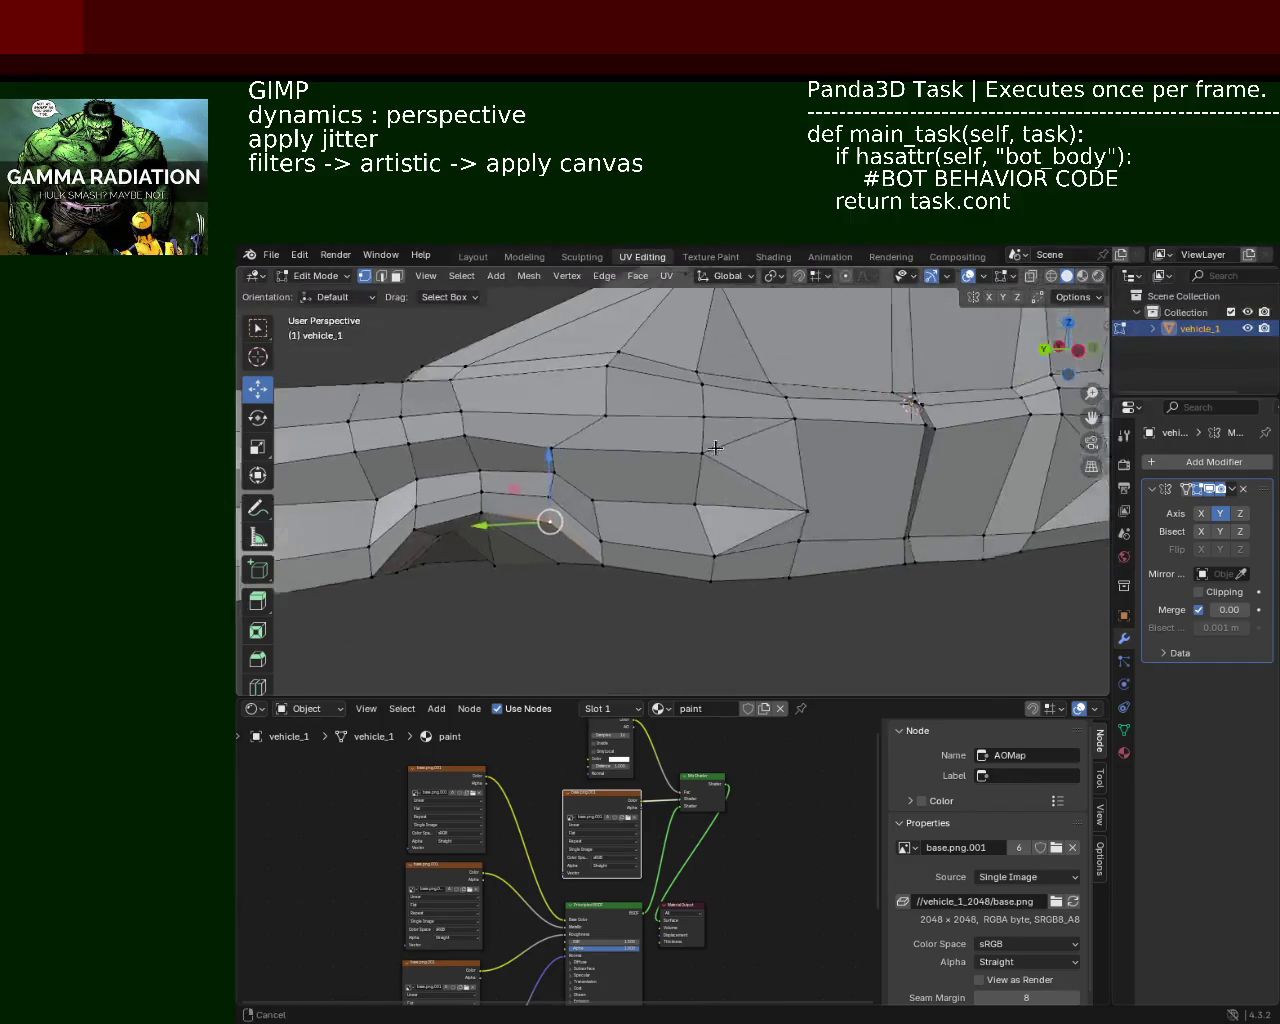
key("KP_Decimal")
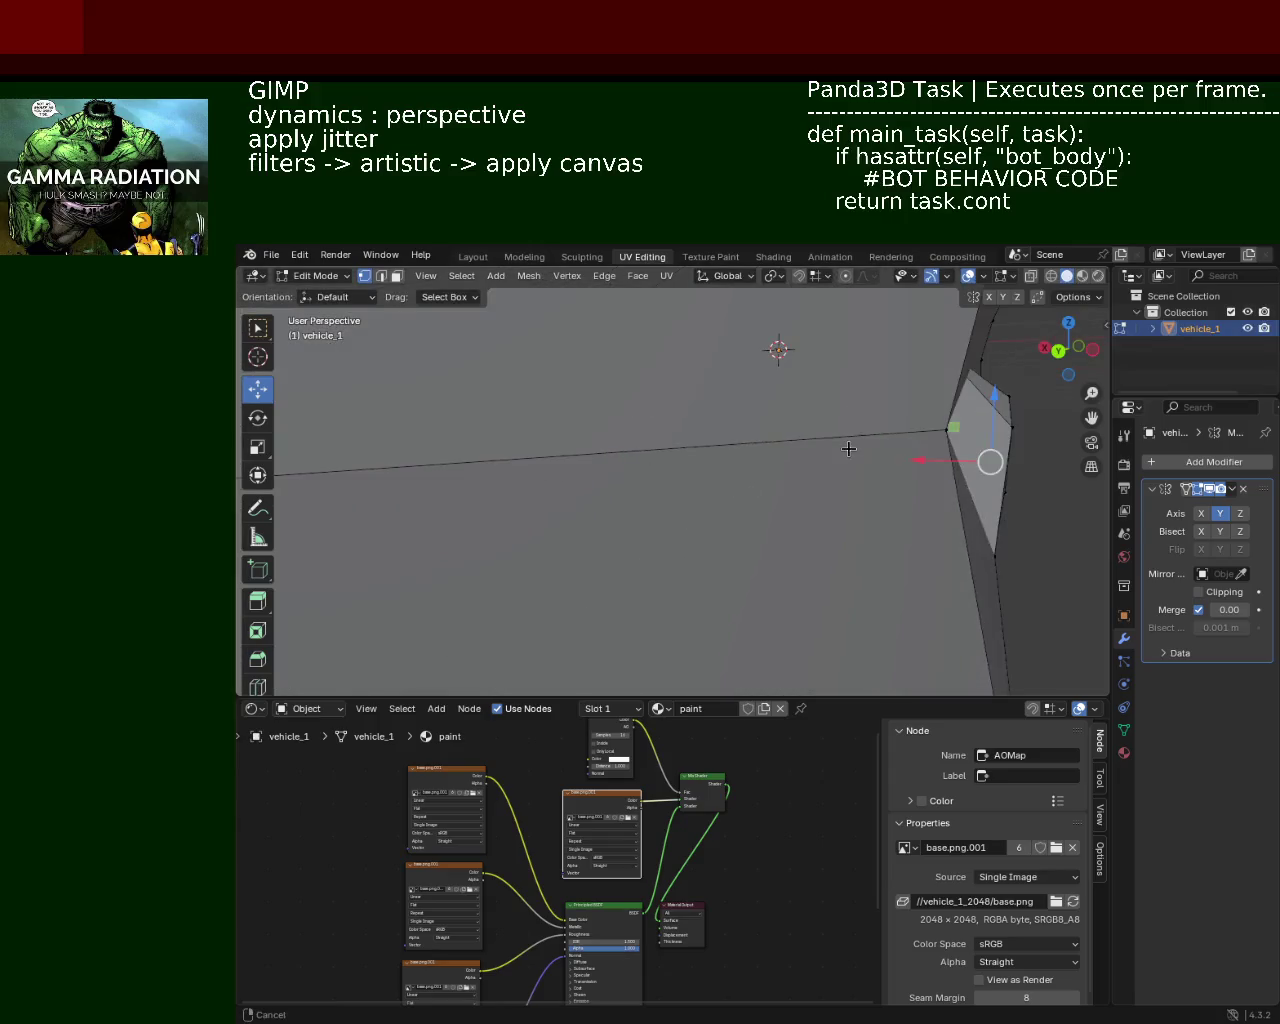
scroll(840, 446, "down", 5)
middle_click_drag(651, 427, 740, 445)
left_click(743, 444)
key("g")
key("y")
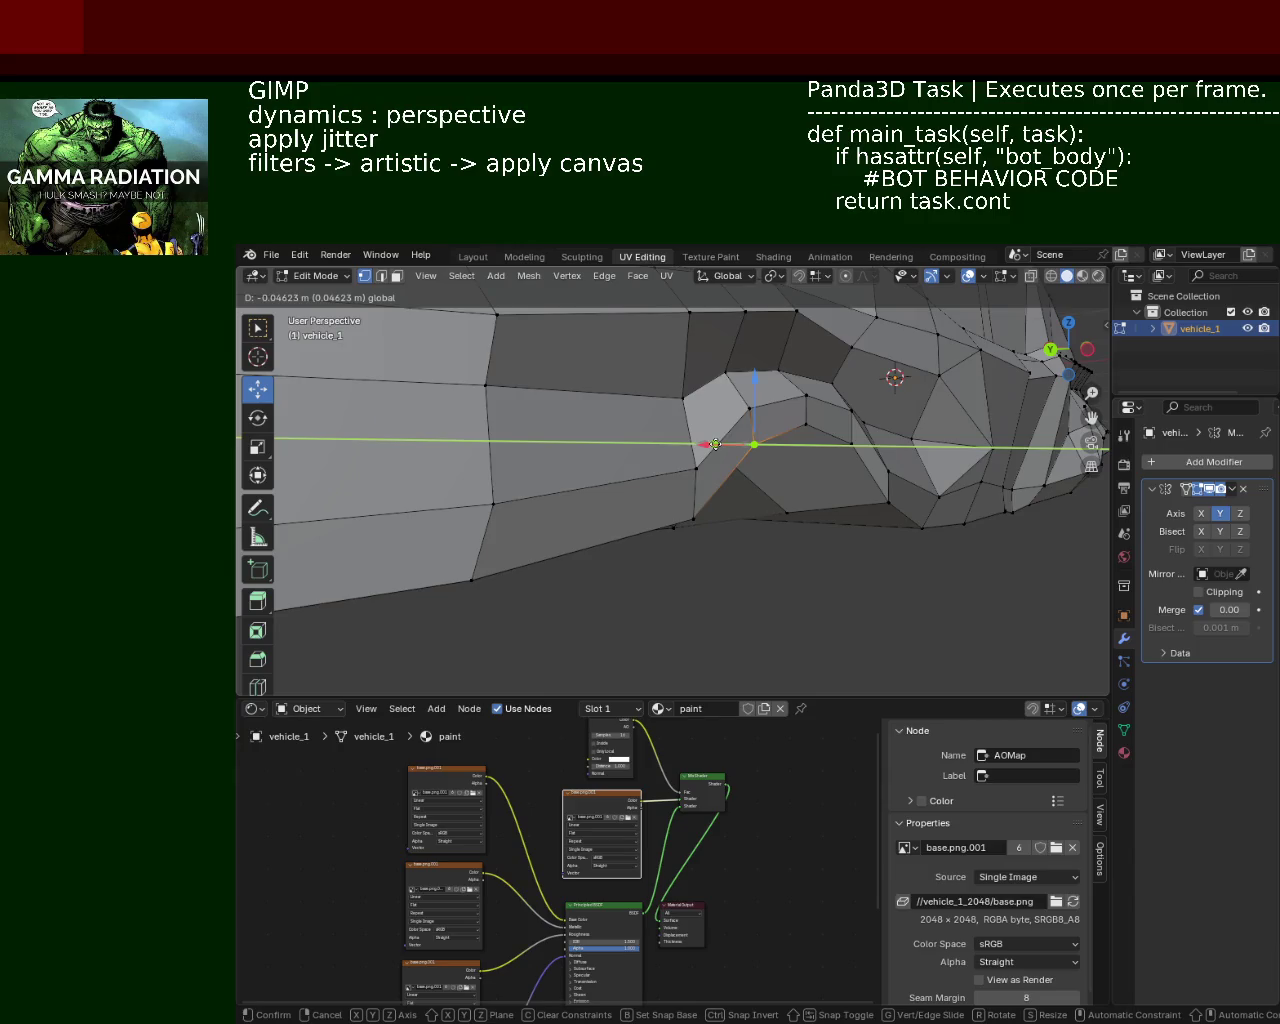
left_click(716, 444)
Step: Move the next arch vertex along the X axis
left_click(773, 433)
key("g")
key("x")
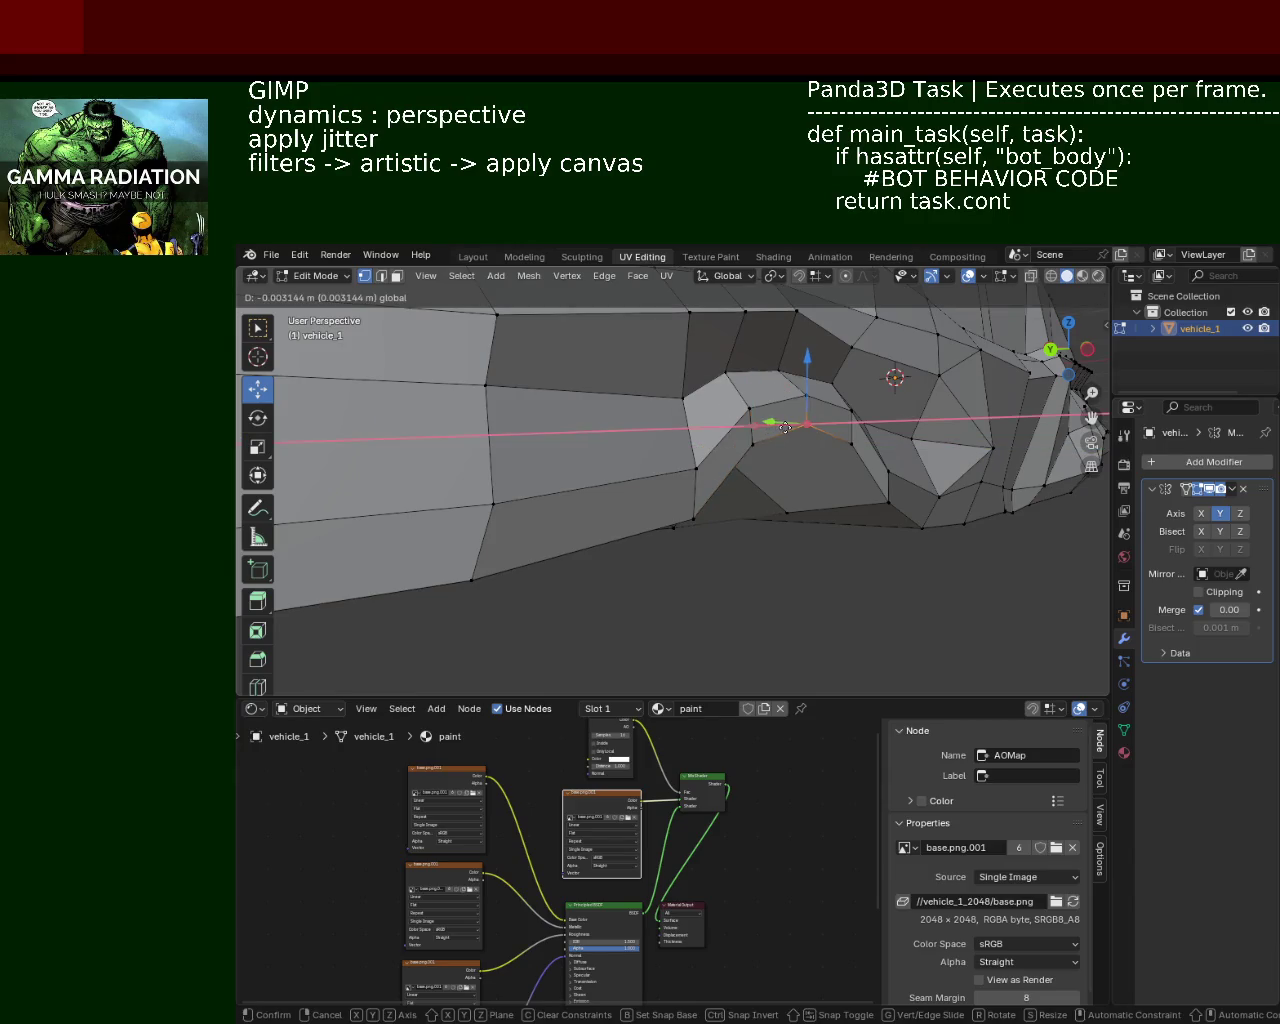
left_click(825, 447)
Step: Reposition the arch's corner vertex, then zoom in and select a vertex near the arch
middle_click_drag(825, 447, 810, 495)
left_click(820, 500)
key("g")
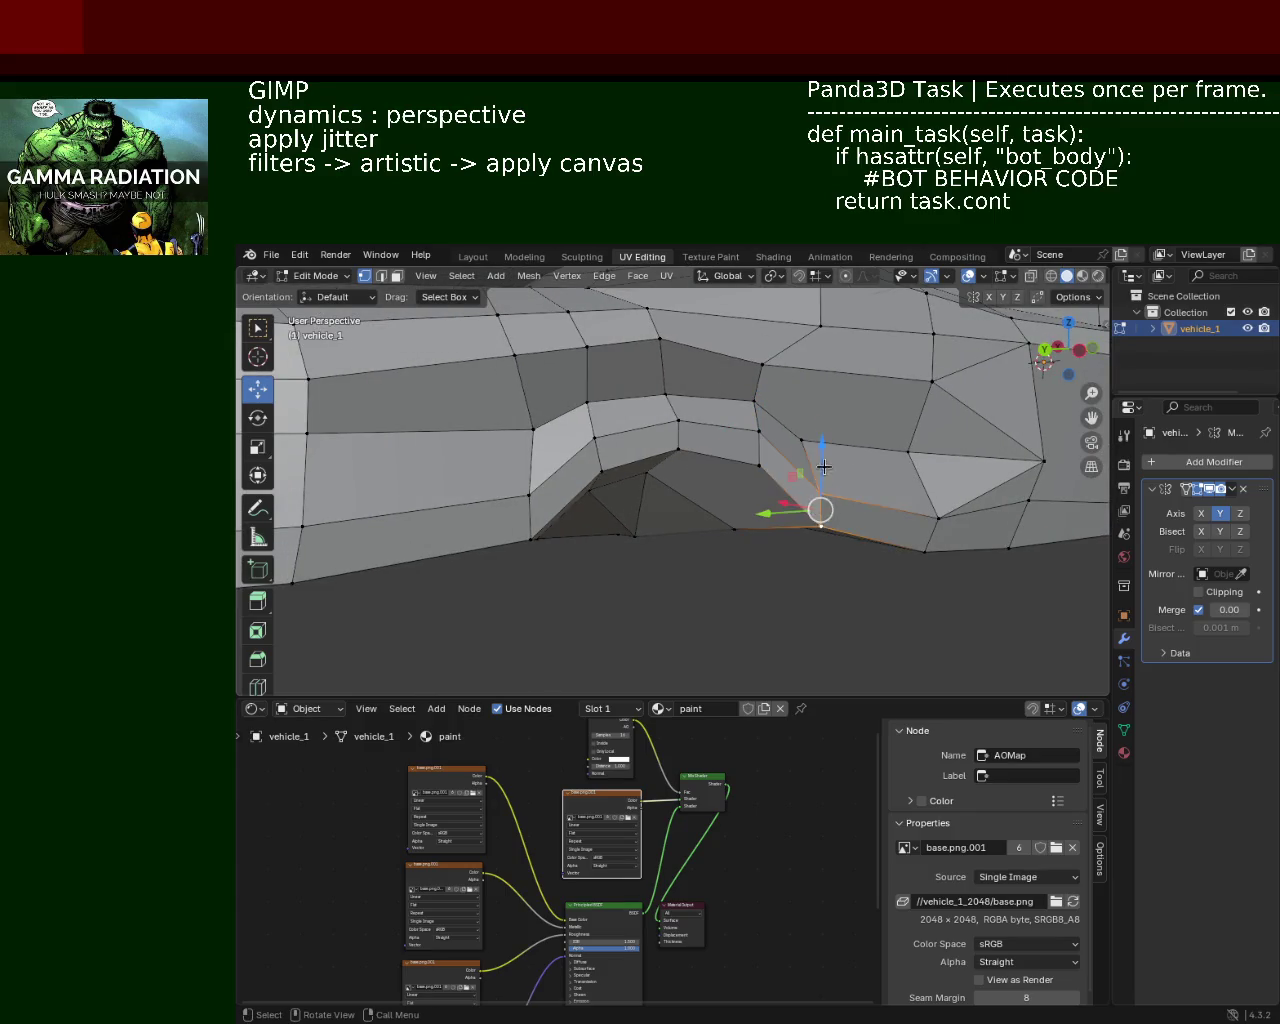
left_click(824, 520)
middle_click_drag(824, 520, 778, 440)
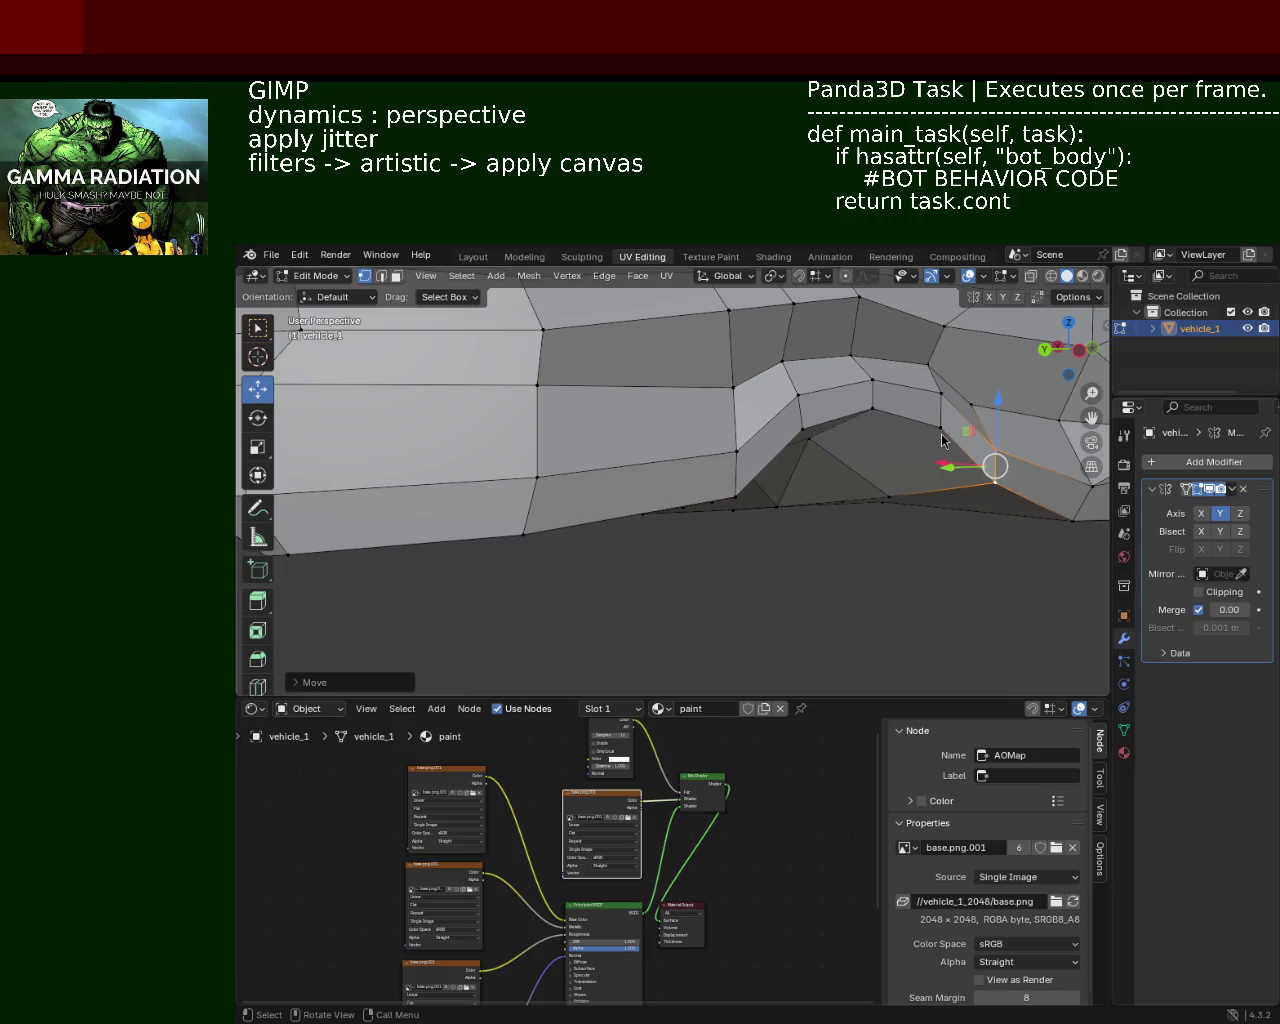
mouse_move(763, 517)
middle_mouse_down("ctrl")
mouse_move(776, 485)
mouse_move(737, 422)
mouse_move(628, 398)
mouse_move(708, 409)
middle_mouse_up("ctrl")
left_click(736, 393)
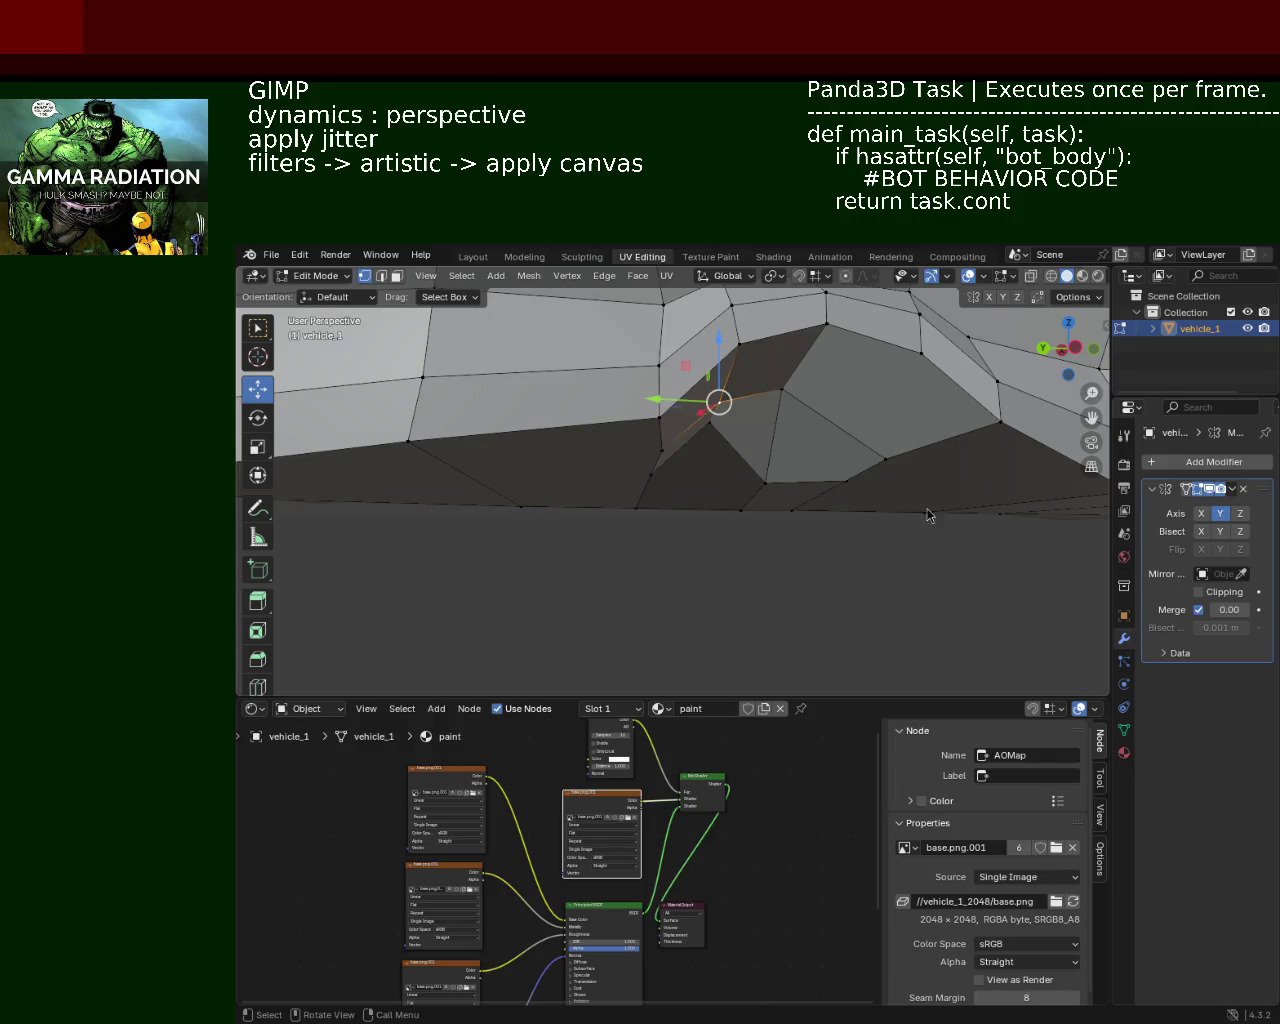
Step: Check the arch in Top view, then slide the arch vertex along the car's length
key("shift+b")
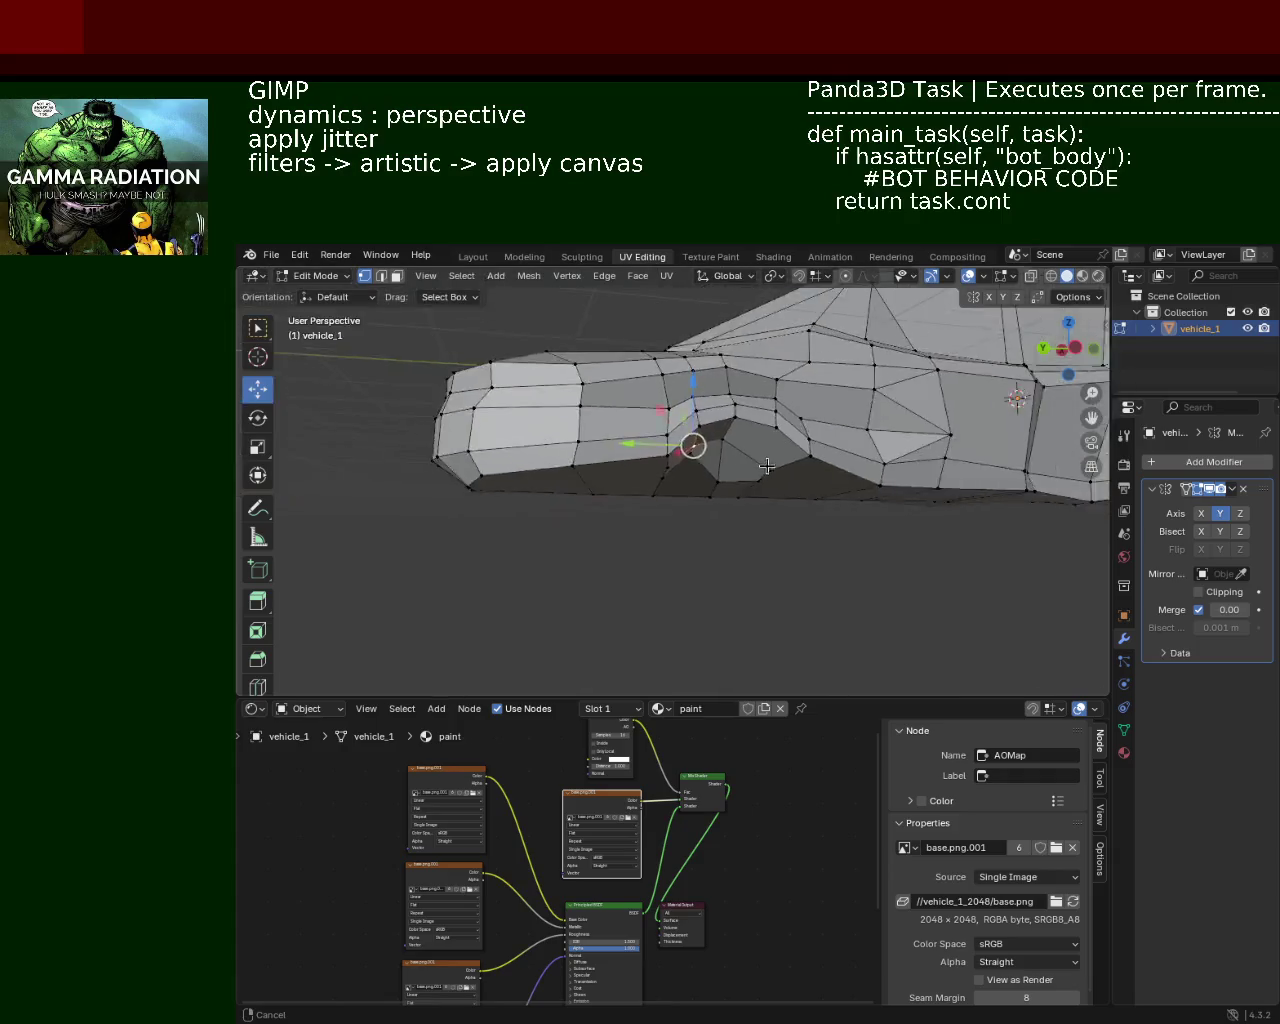
key("Escape")
key("KP_7")
middle_click_drag(714, 503, 712, 322)
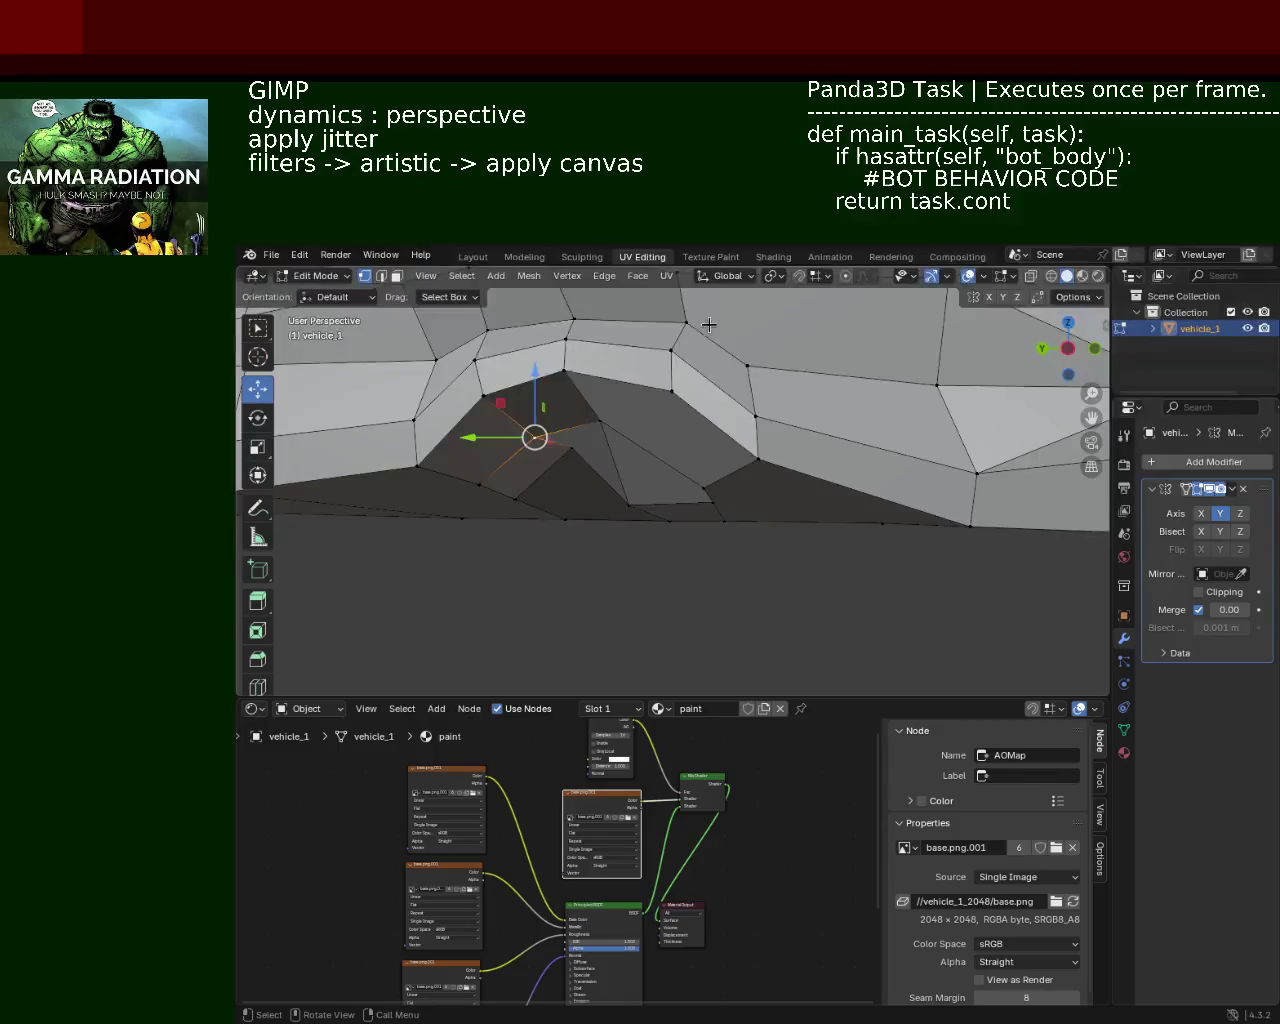
left_click_drag(568, 421, 590, 421)
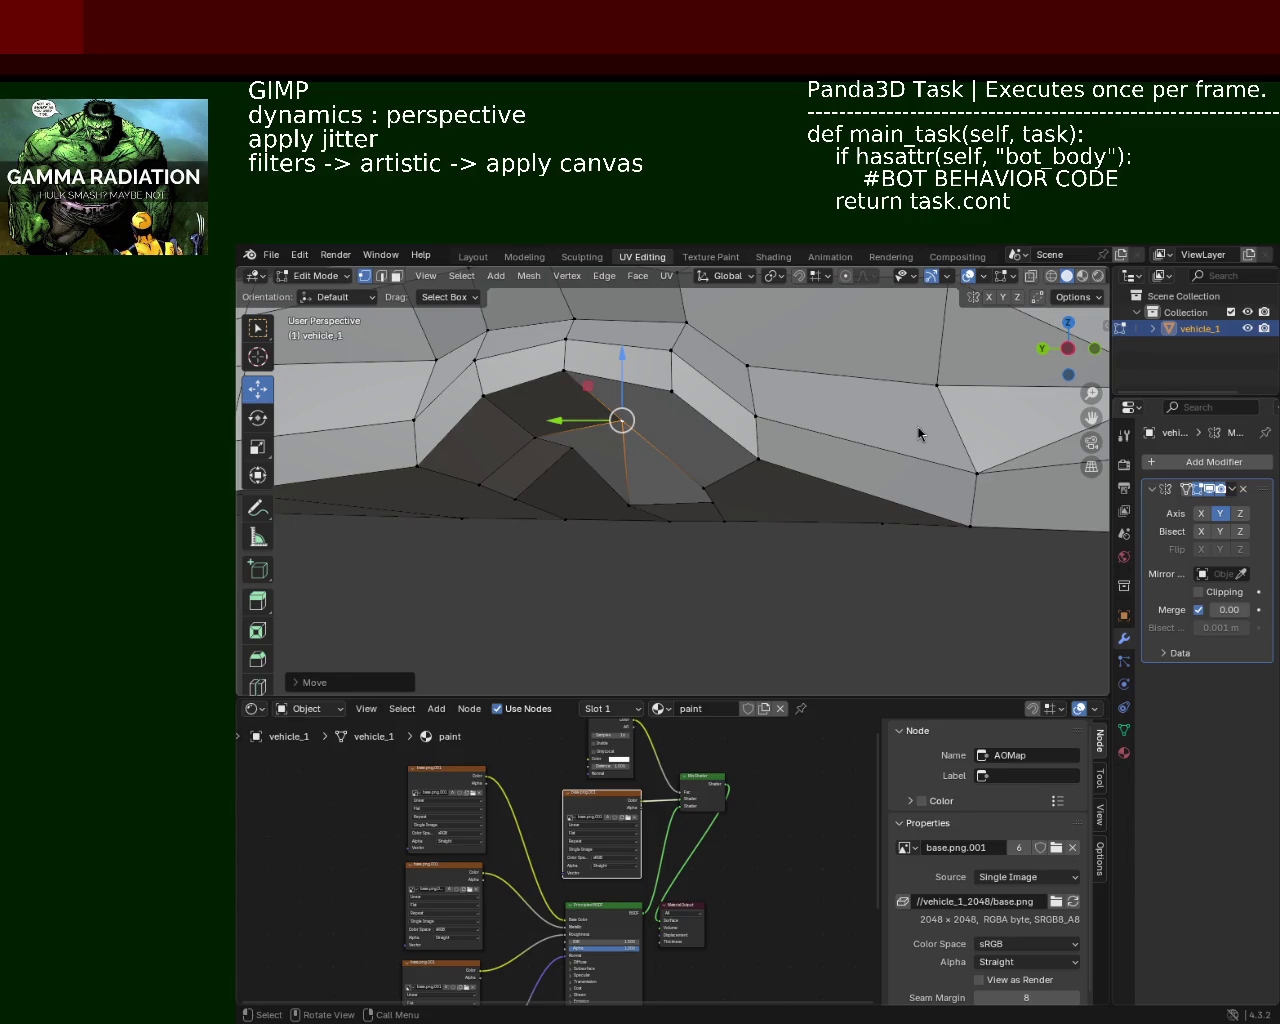
mouse_move(644, 437)
middle_mouse_down()
mouse_move(663, 466)
mouse_move(708, 484)
middle_mouse_up()
Step: Move a side-panel vertex along the car's length, then lower it vertically
left_click(744, 480)
left_click(815, 474)
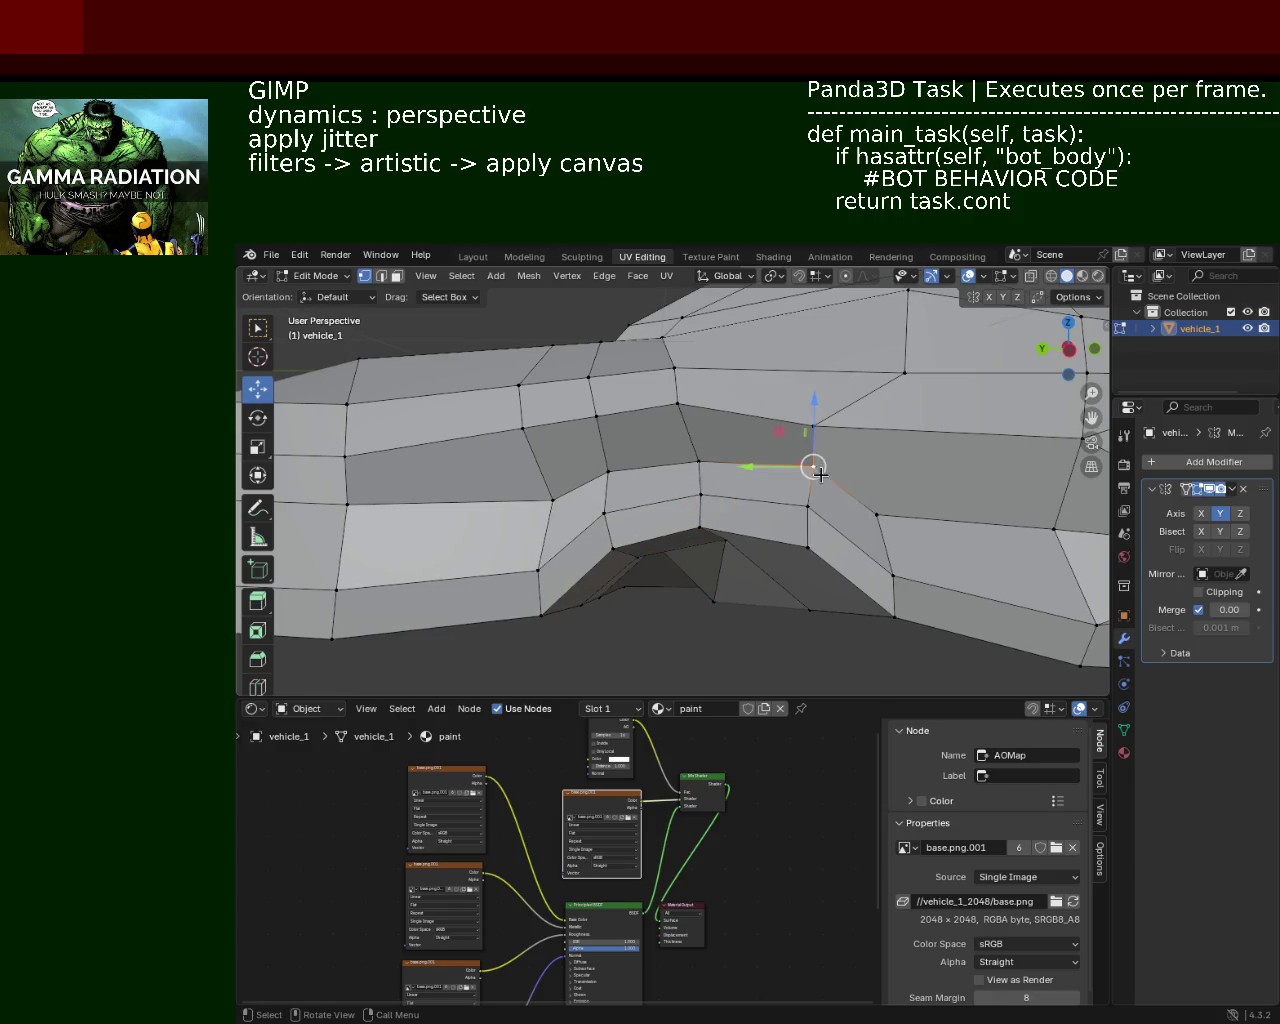
key("g")
key("y")
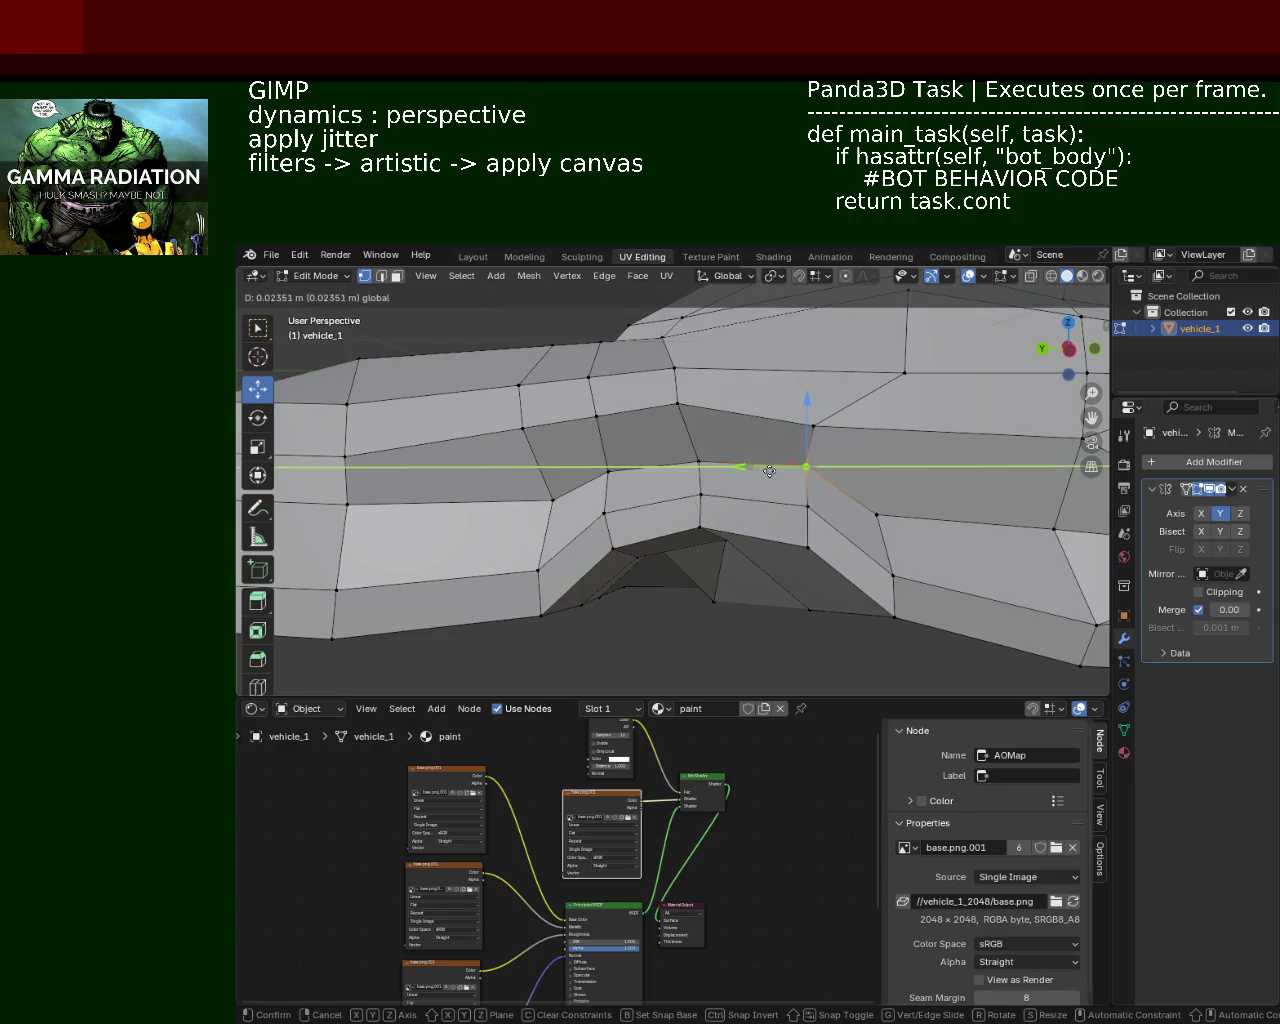
left_click(810, 462)
key("g")
key("z")
left_click(808, 447)
Step: Adjust the next panel vertex vertically along Z
left_click(606, 469)
left_click(553, 516)
key("g")
key("z")
left_click(555, 471)
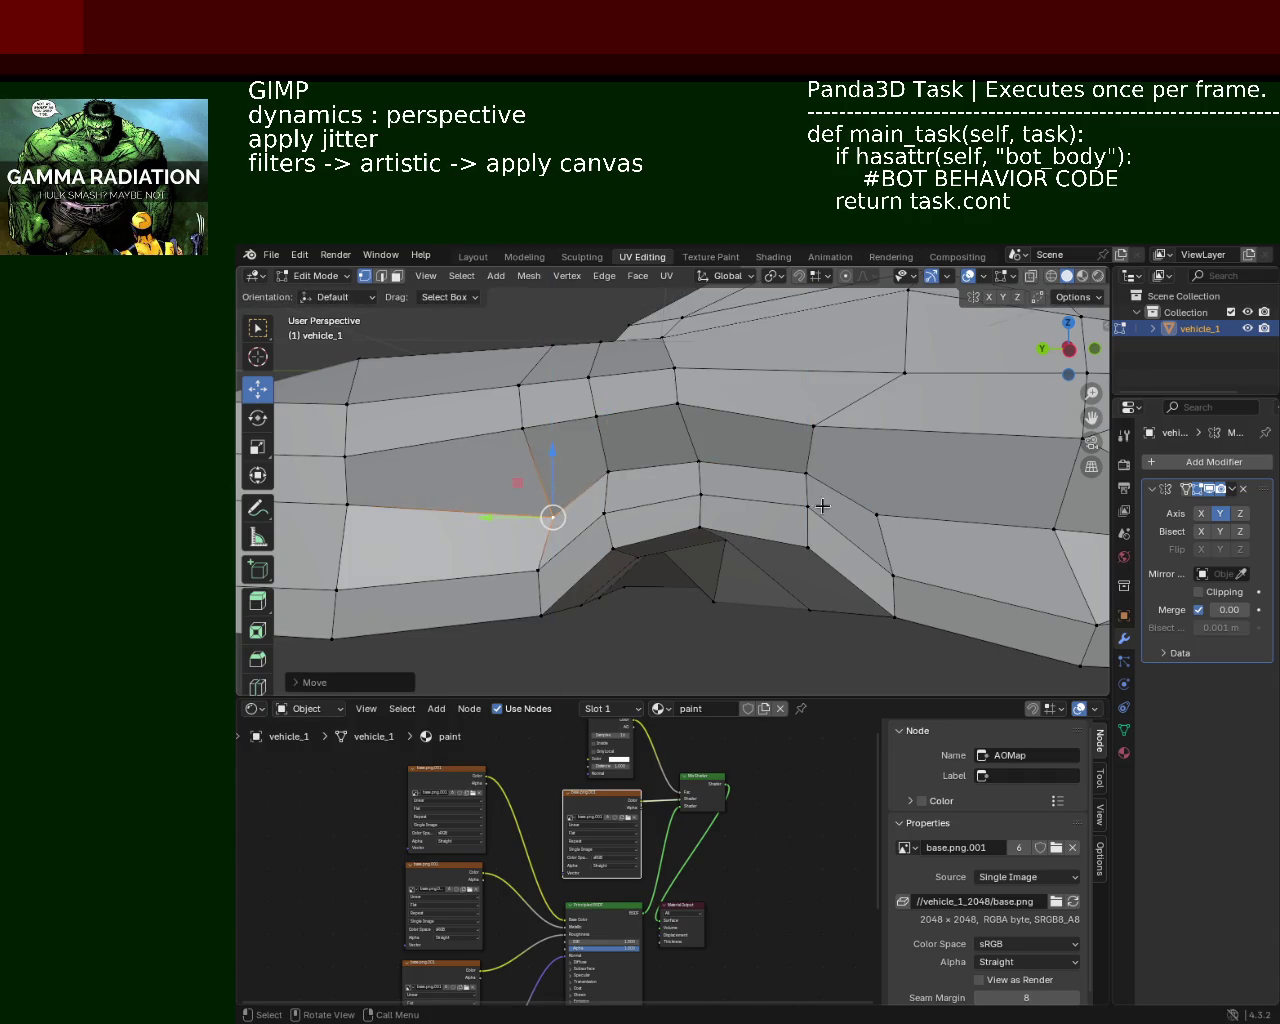
Step: Move a vertex above the arch along the car's length
left_click(874, 512)
left_click(810, 474)
key("g")
key("y")
left_click(826, 476)
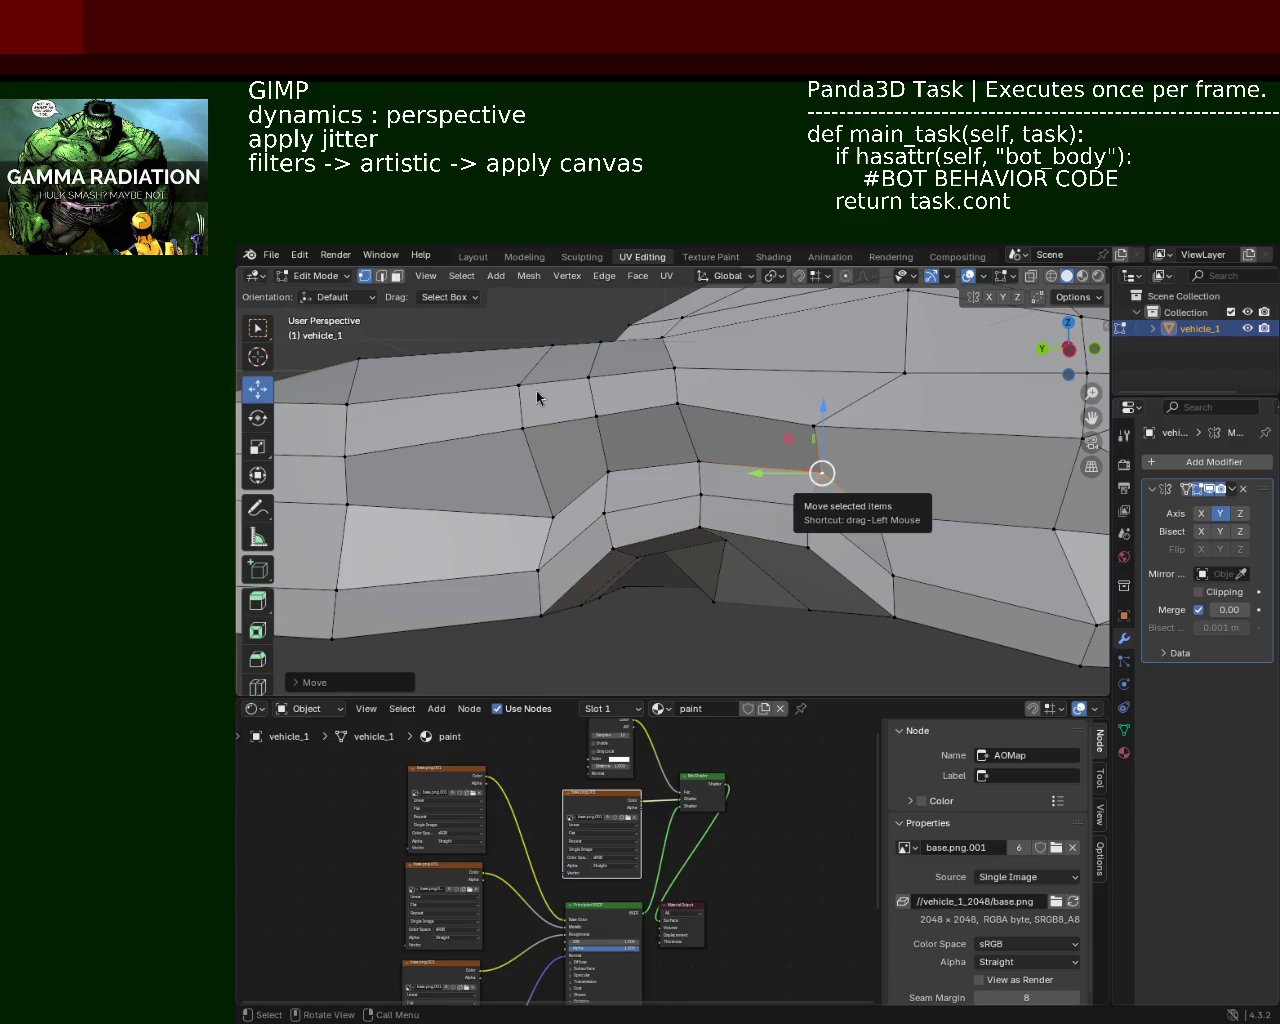
Step: Slide the upper panel vertex into line with its neighbours, undoing a trial lowering
left_click(700, 461)
left_click(677, 404)
left_click_drag(645, 405, 700, 404)
left_click(589, 377)
mouse_move(589, 377)
left_mouse_down()
mouse_move(594, 388)
mouse_move(555, 395)
mouse_move(521, 372)
mouse_move(522, 444)
left_mouse_up()
left_click(519, 384)
key("ctrl+z")
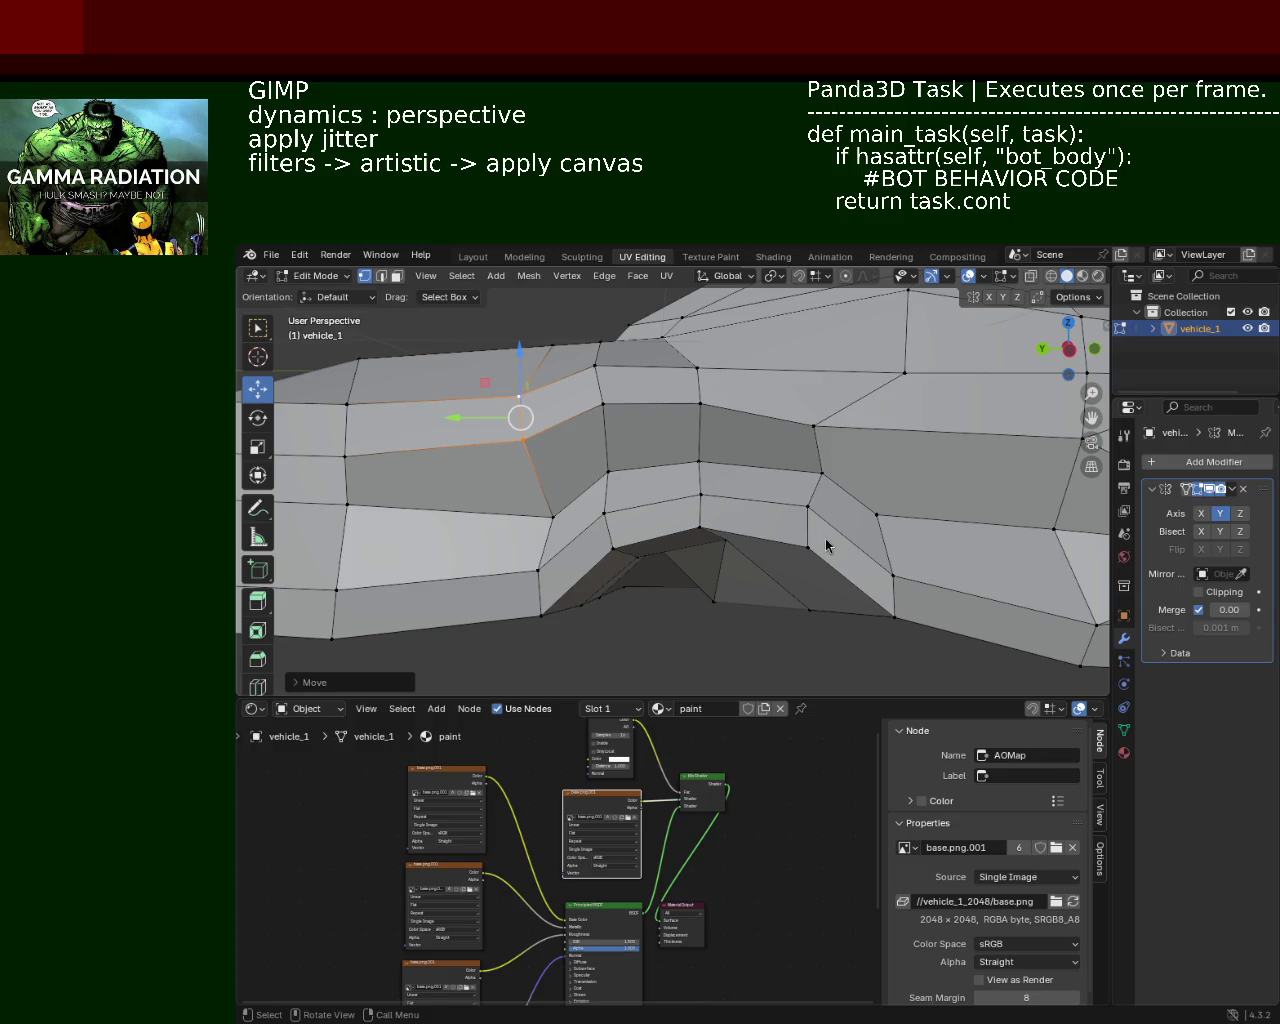
left_click(820, 430)
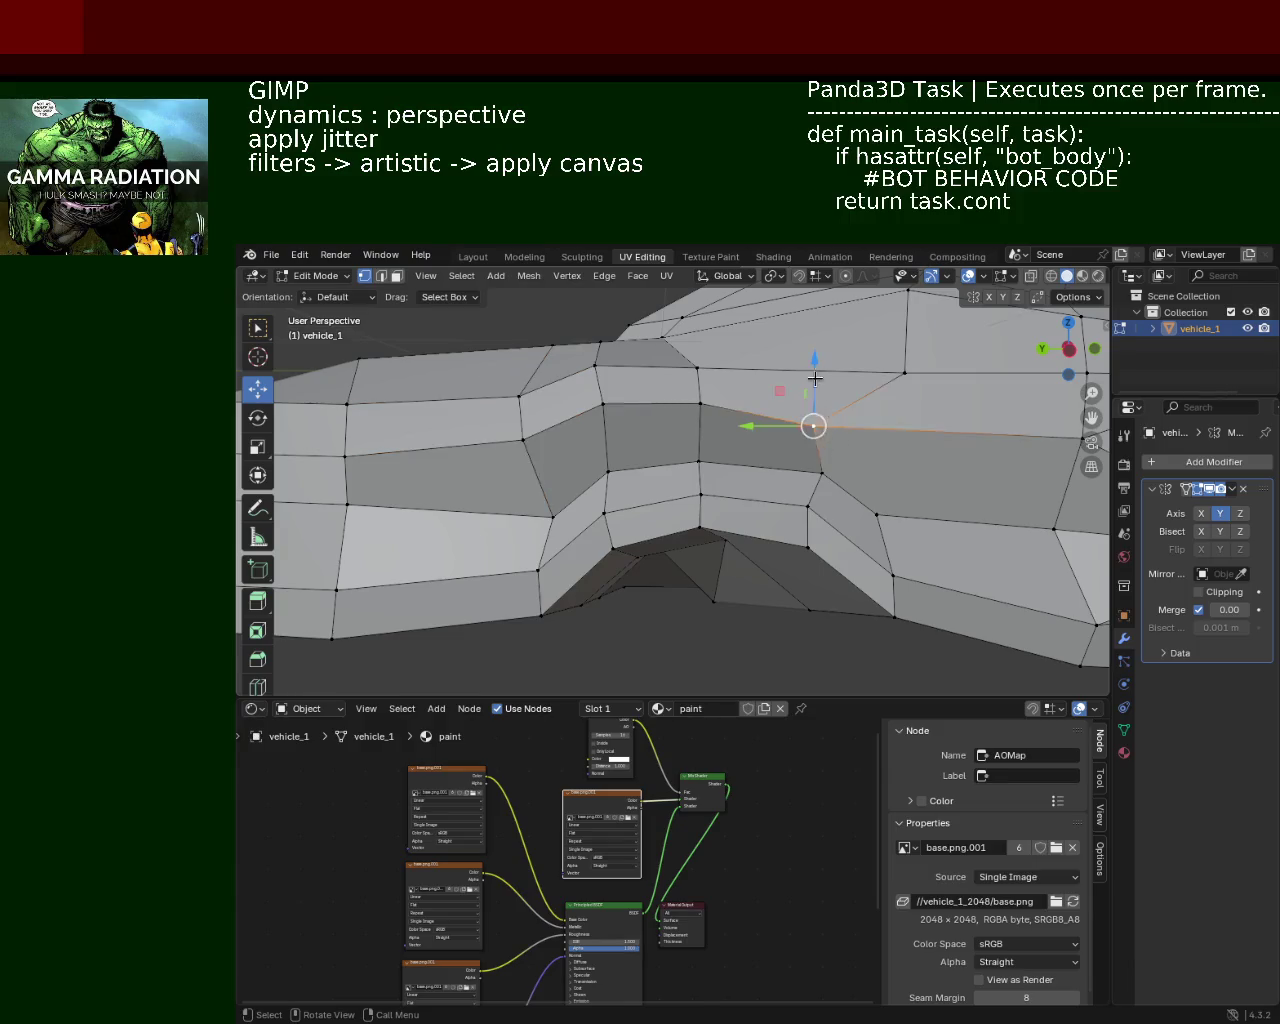
Step: Raise a panel vertex along Z and shift two rear-panel vertices into place
key("g")
key("z")
left_click(826, 438)
middle_click_drag(826, 438, 749, 437, "shift")
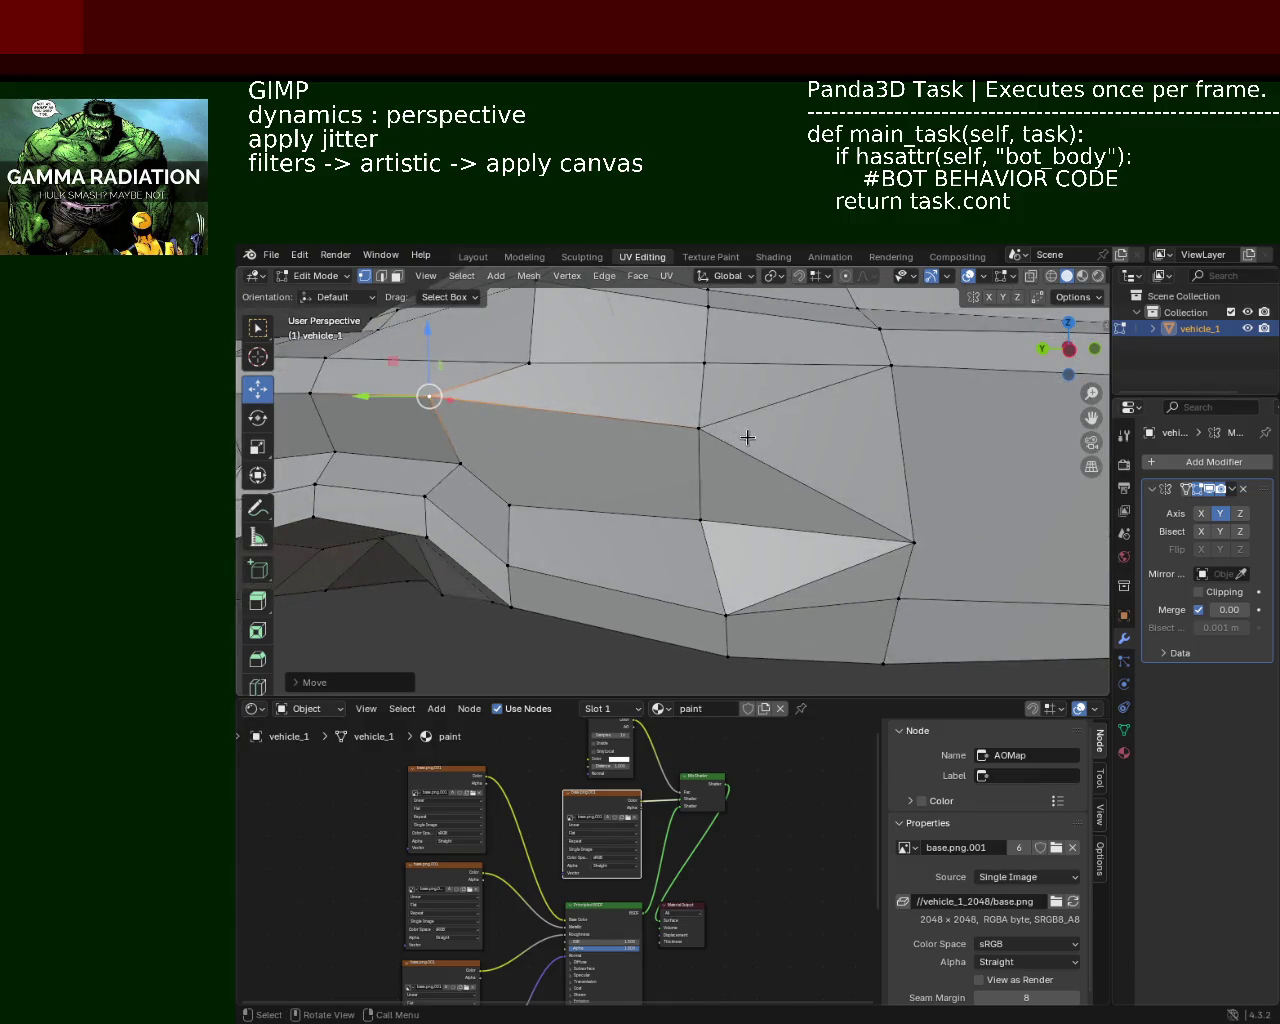
left_click(694, 427)
left_click(698, 517, "shift")
left_click_drag(694, 471, 636, 473)
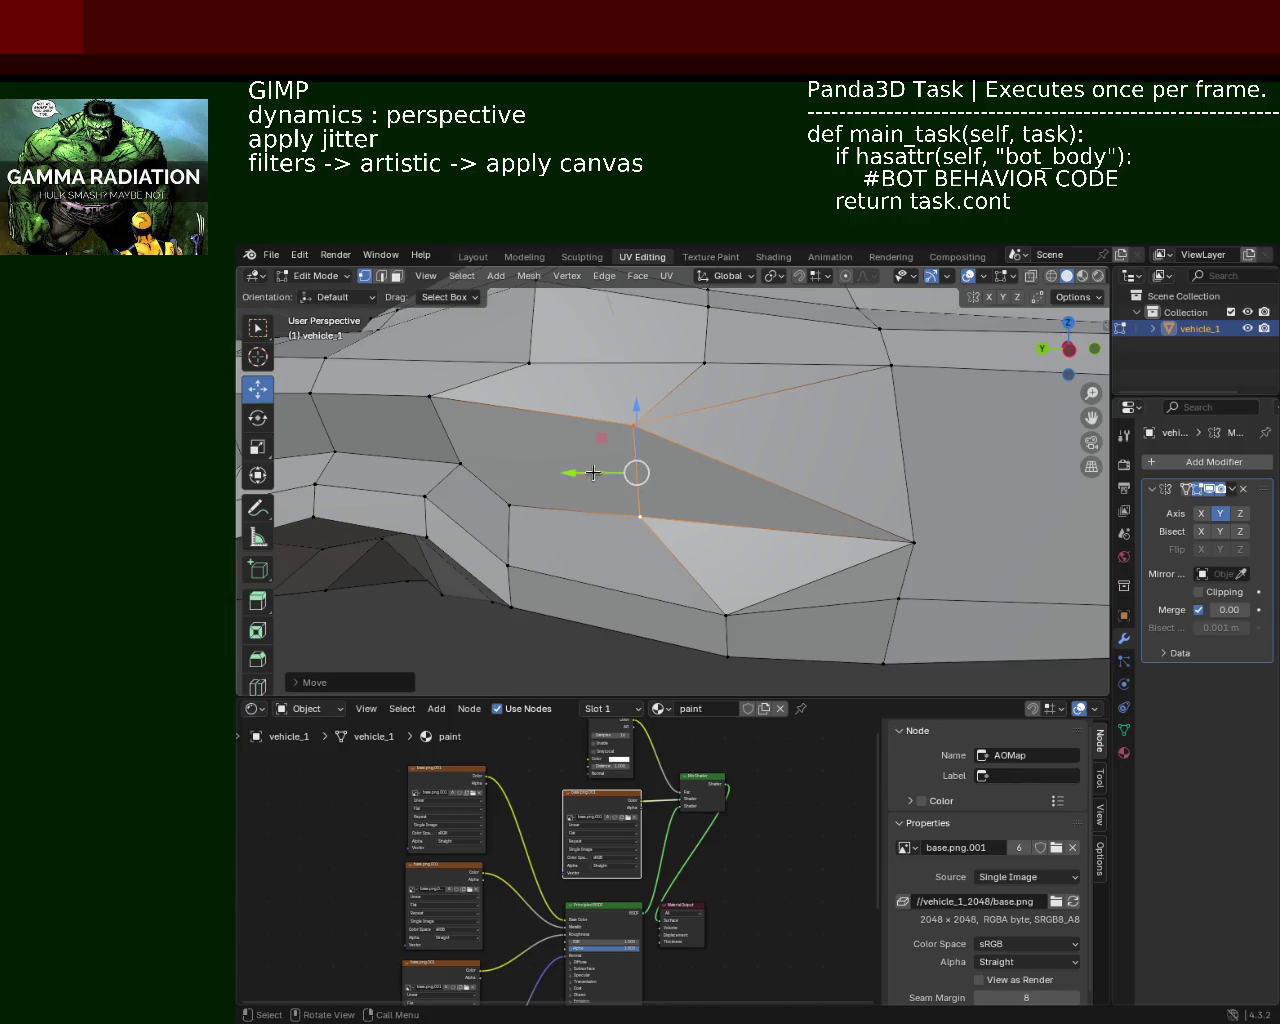
Step: Move the two lower-edge vertices behind the arch toward the front
middle_click_drag(636, 473, 734, 460)
left_click(869, 529, "shift")
left_click(859, 574, "shift")
left_click(867, 533)
left_click(861, 578, "shift")
left_click_drag(863, 556, 748, 547)
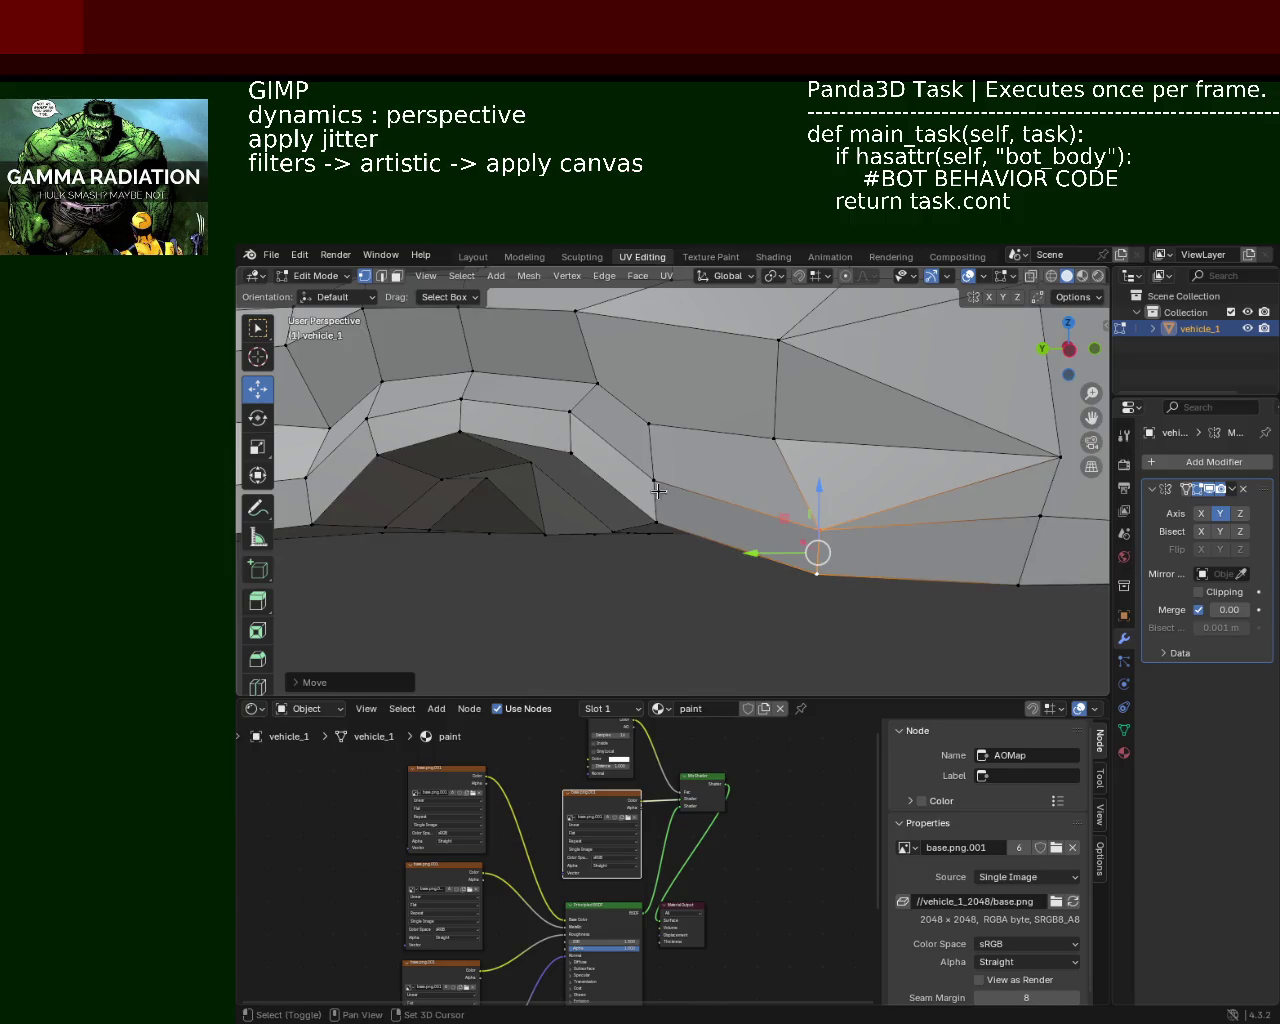
middle_click_drag(570, 460, 809, 509, "shift")
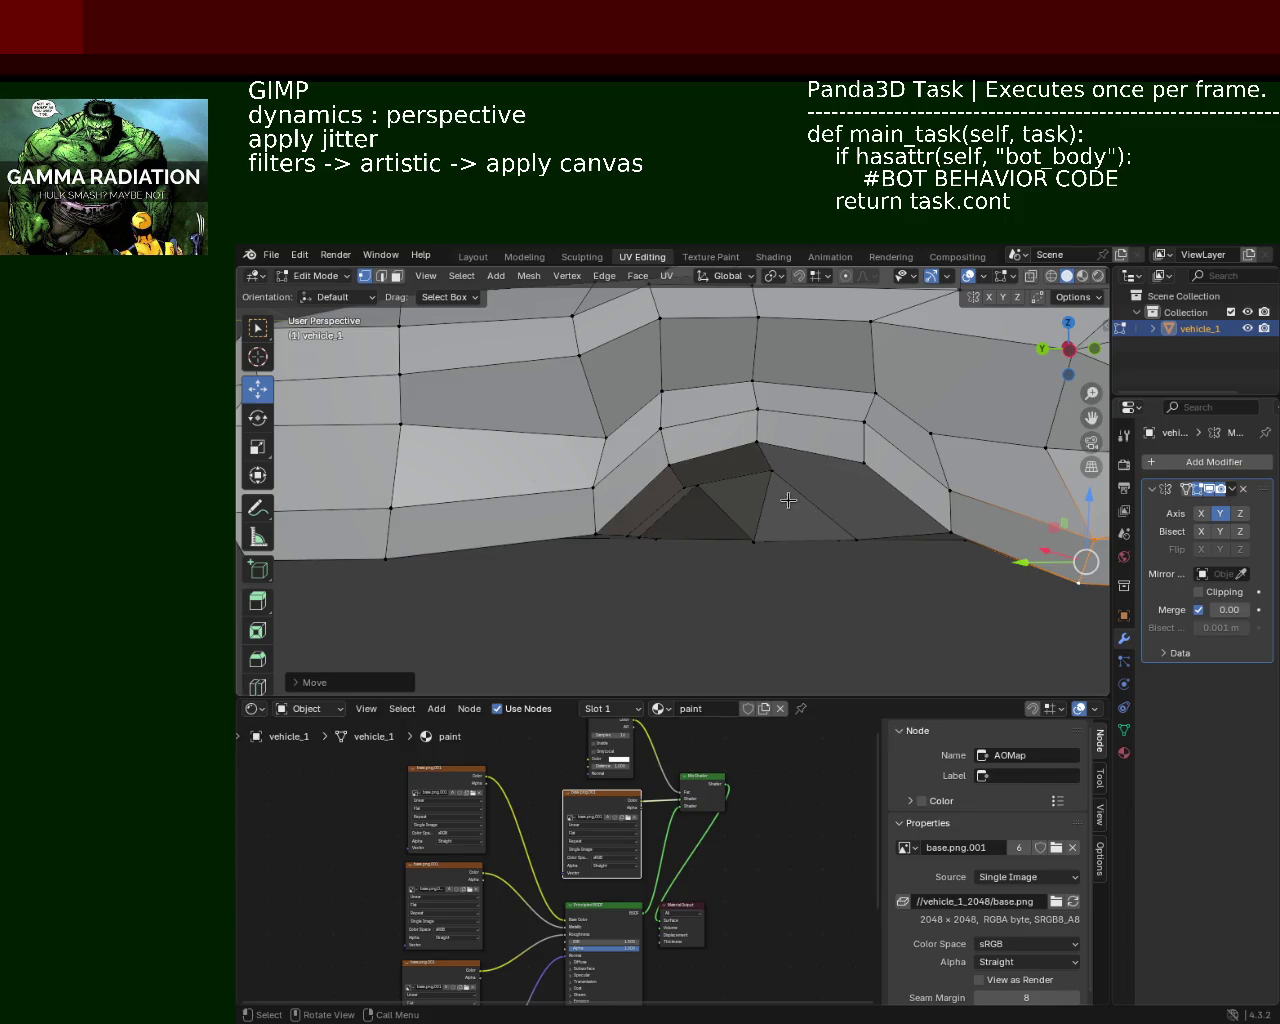
Step: Lower a vertex inside the wheel arch with the Z gizmo arrow, then raise it slightly
scroll(785, 490, "up", 1)
scroll(789, 486, "up", 1)
scroll(800, 460, "up", 1)
scroll(720, 466, "up", 1)
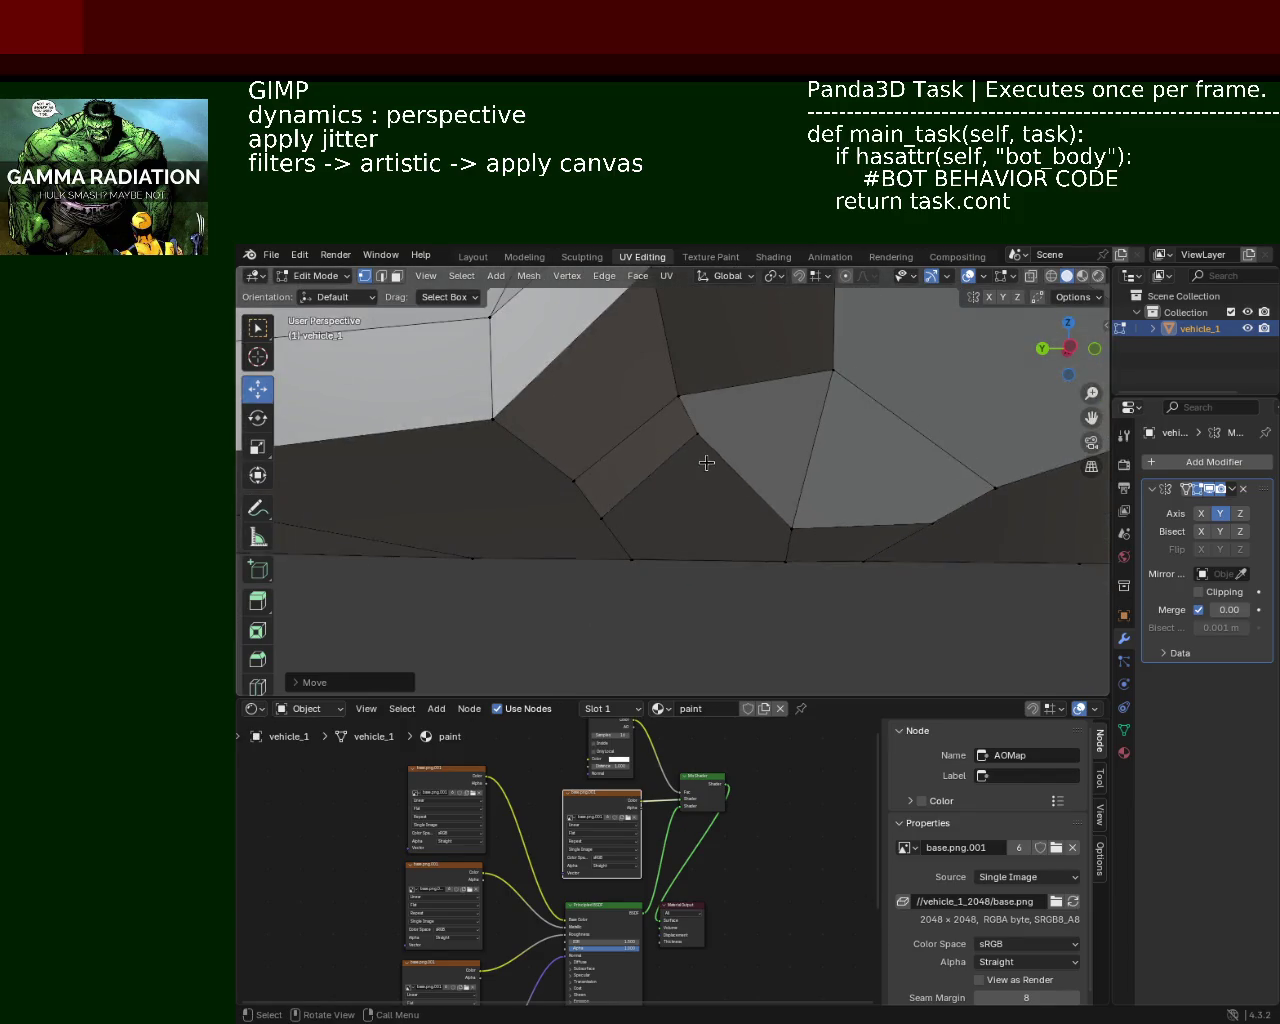
left_click(697, 435)
left_click_drag(697, 368, 702, 453)
middle_click_drag(702, 453, 680, 404)
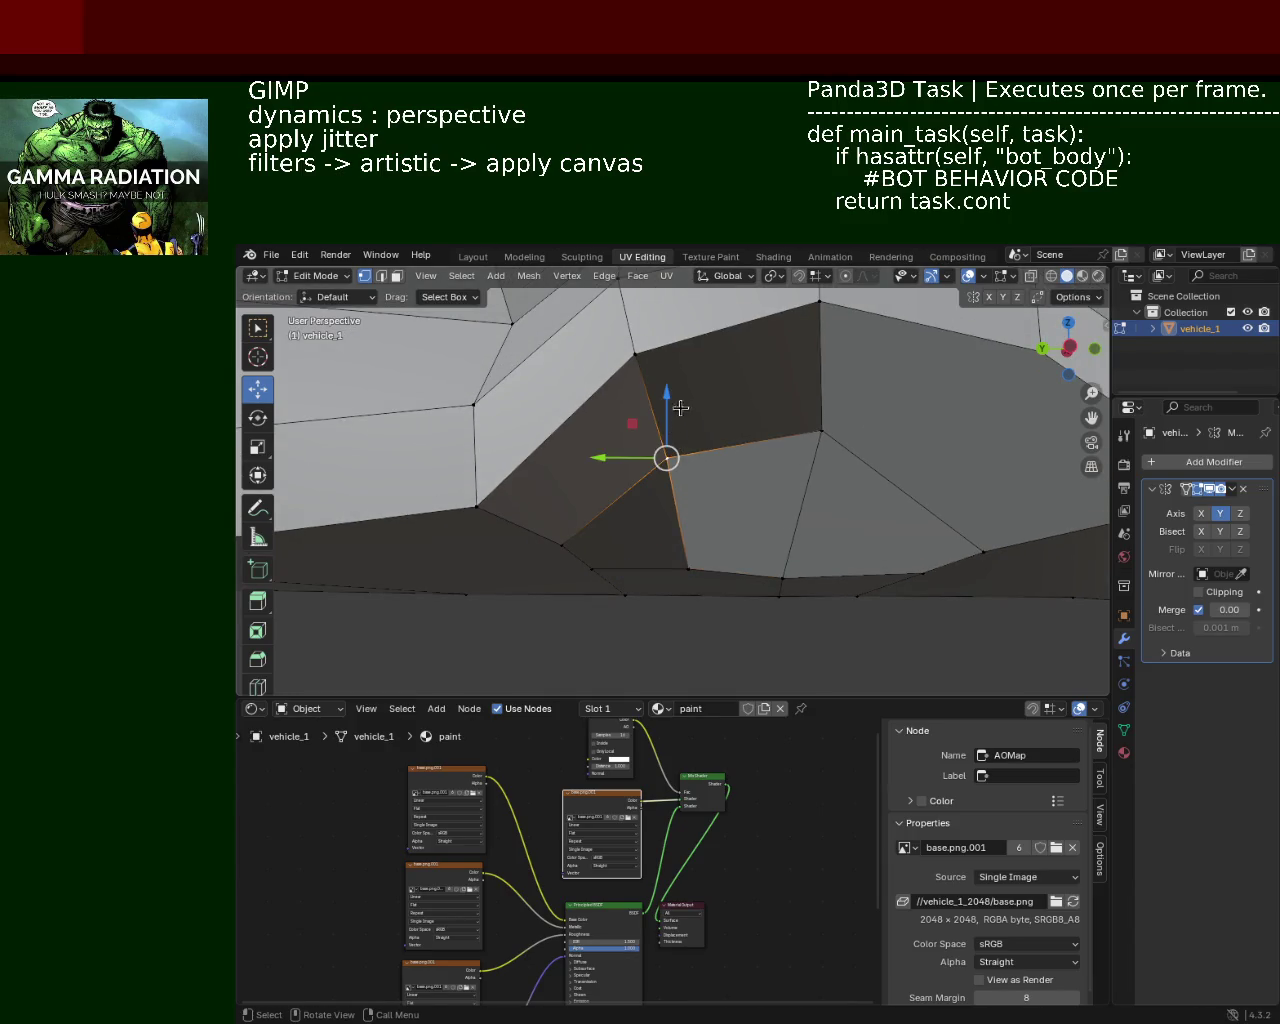
left_click_drag(667, 425, 679, 391)
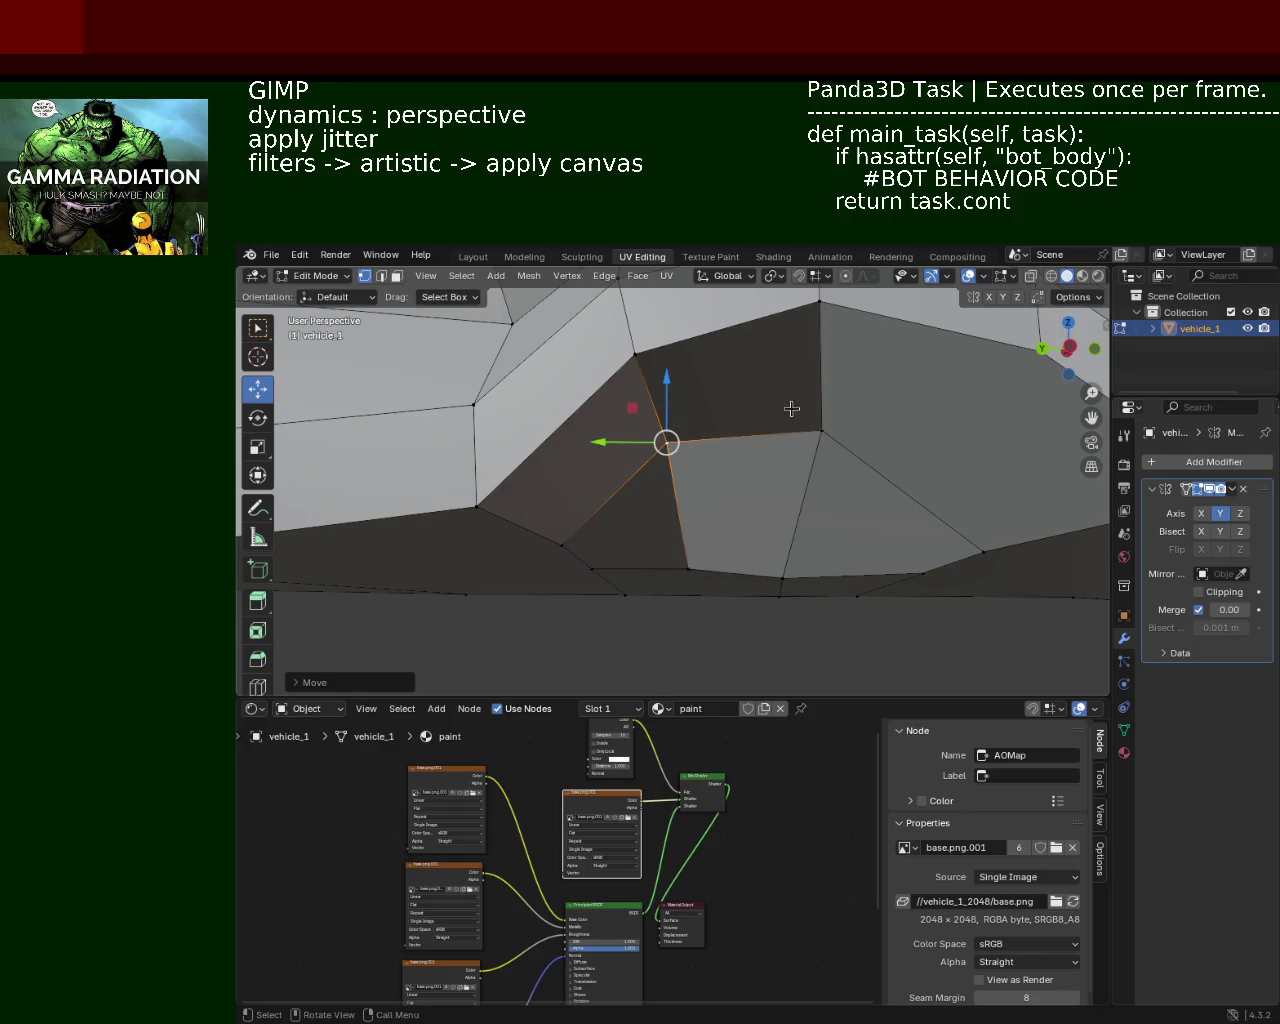
scroll(789, 468, "down", 3)
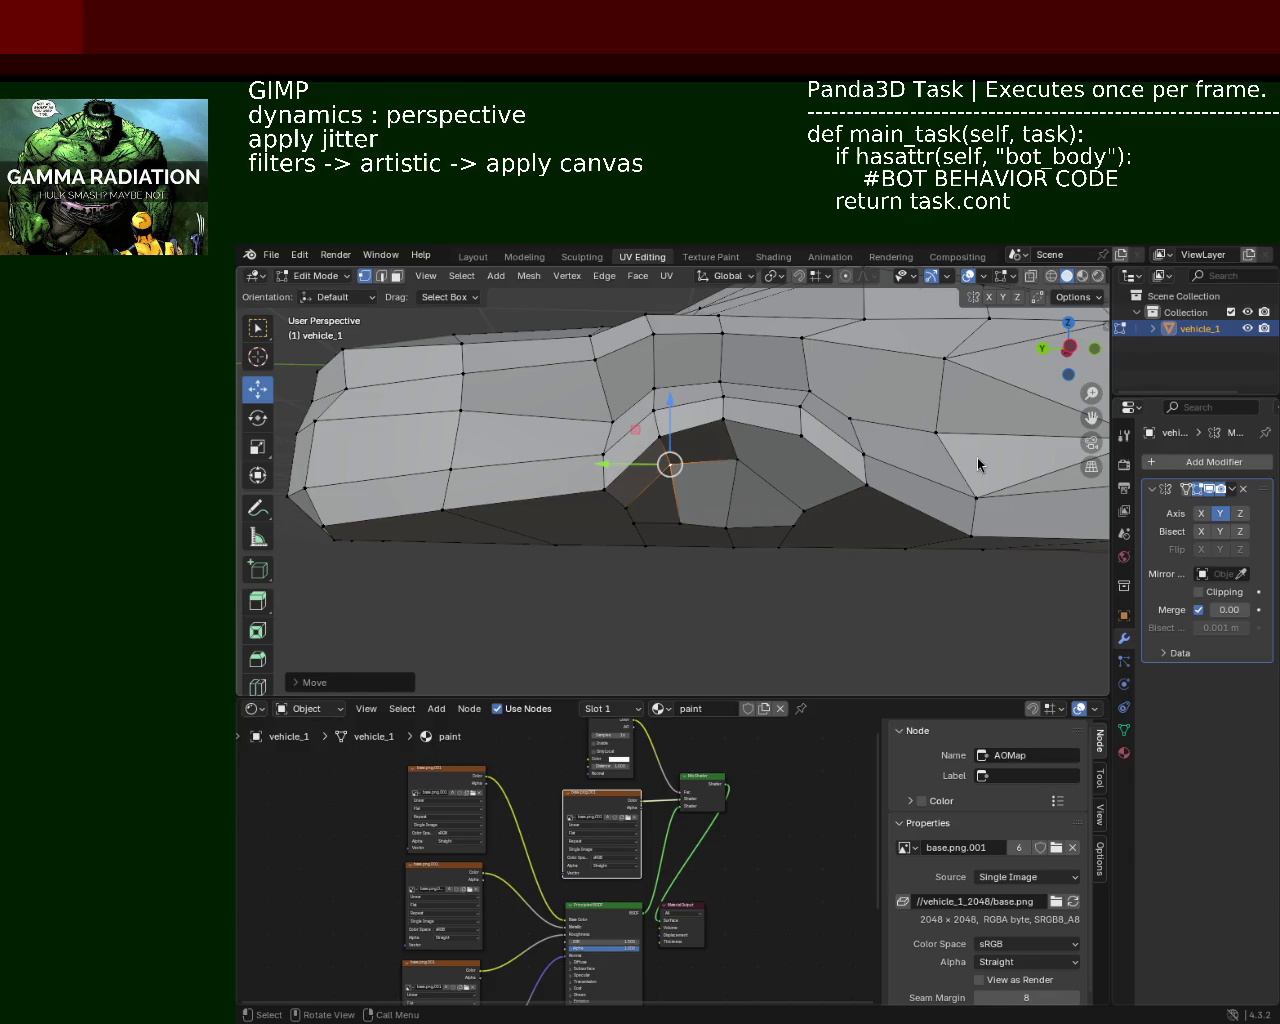
Step: Move the arch's rear vertex up and forward, then slide it along the car's length
left_click(771, 516)
left_click_drag(765, 484, 712, 416)
scroll(781, 444, "up", 3)
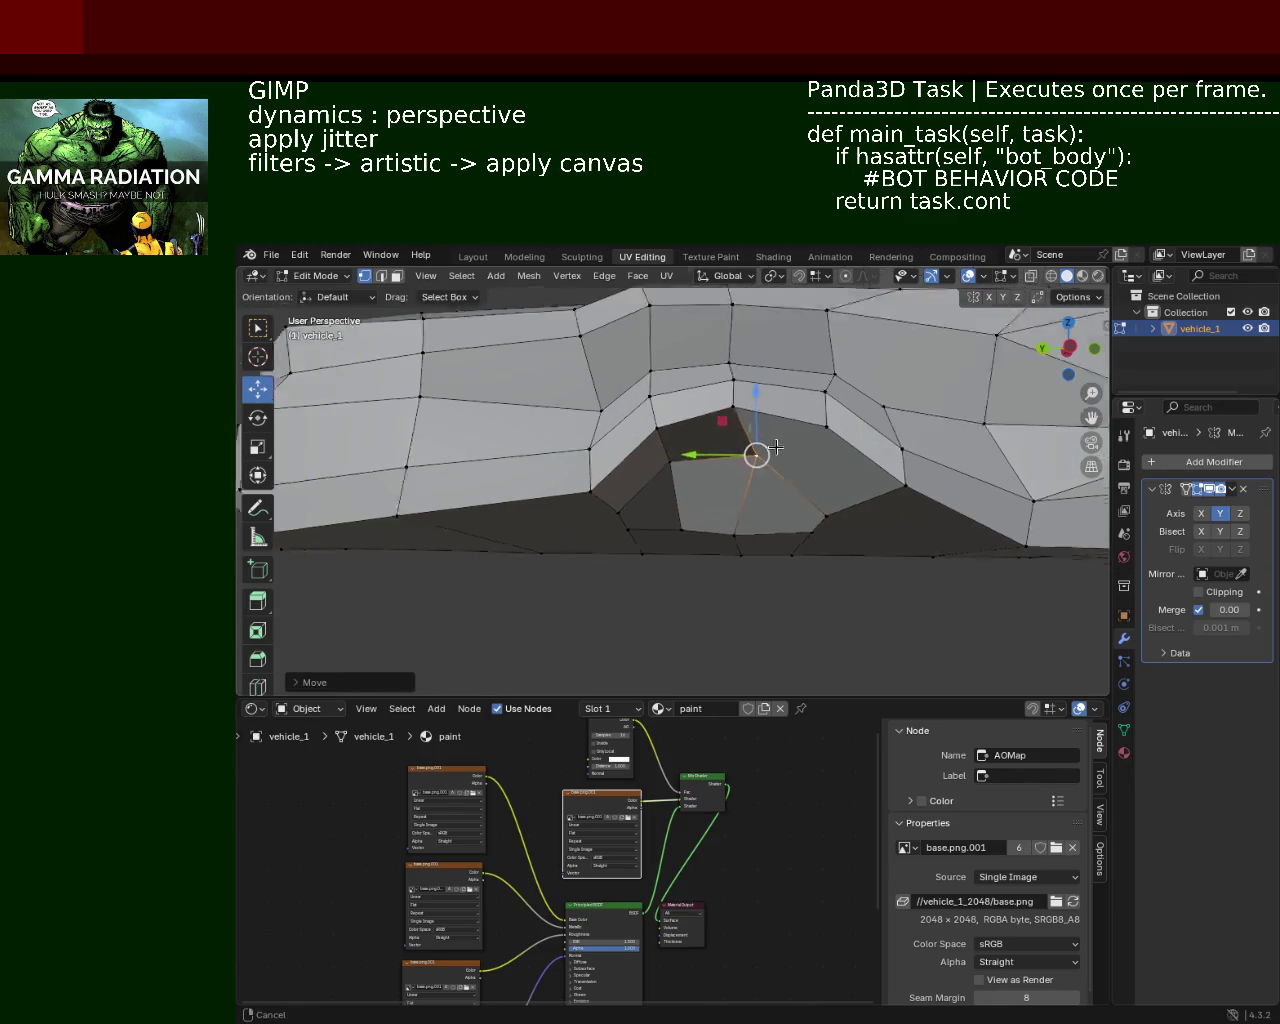
middle_click_drag(781, 444, 746, 423)
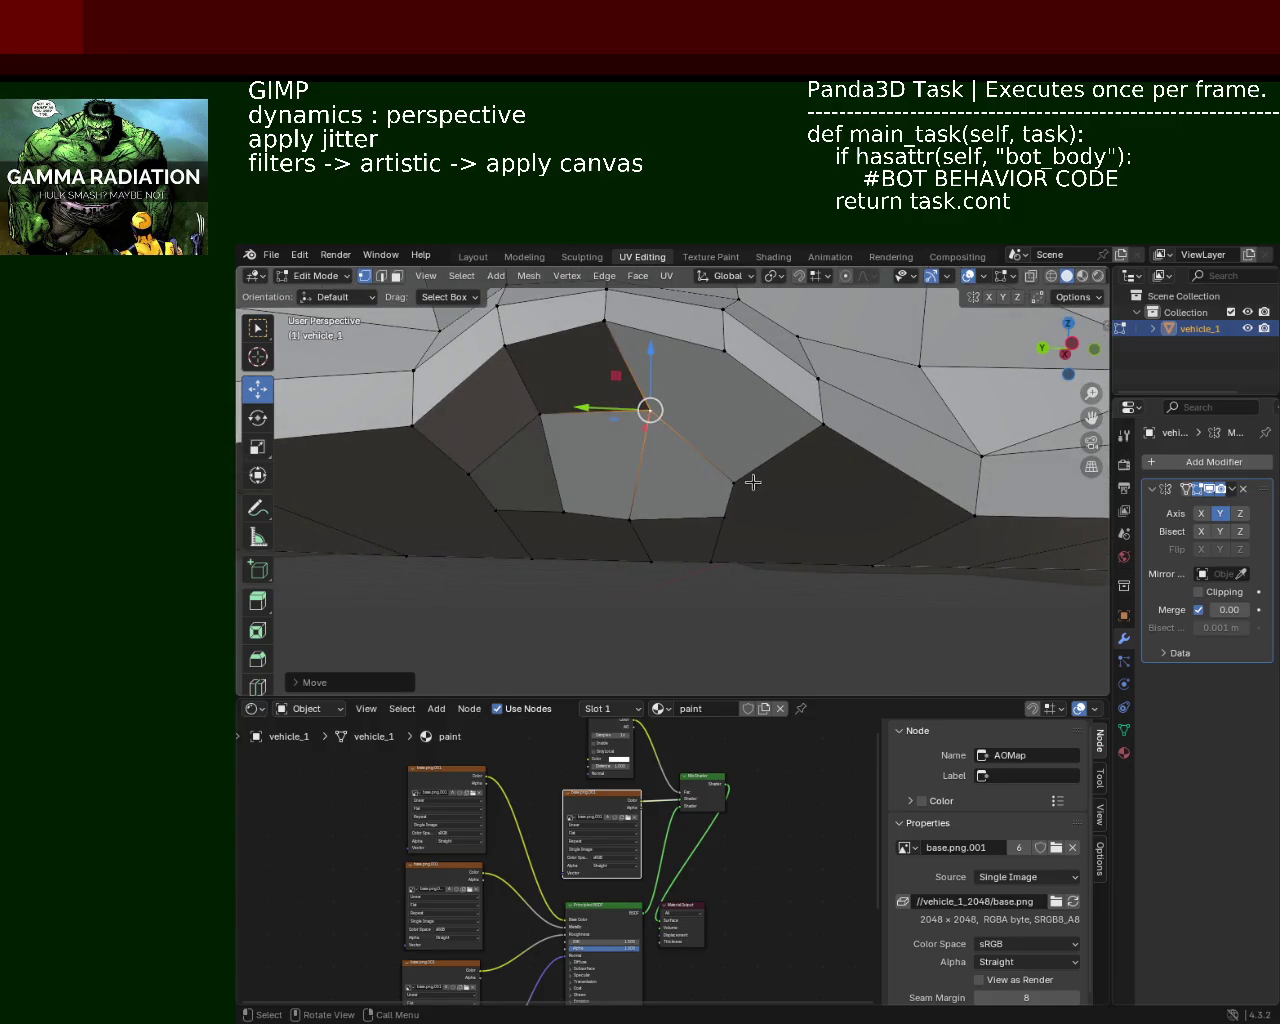
left_click_drag(705, 484, 718, 480)
left_click(718, 480)
left_click(724, 350)
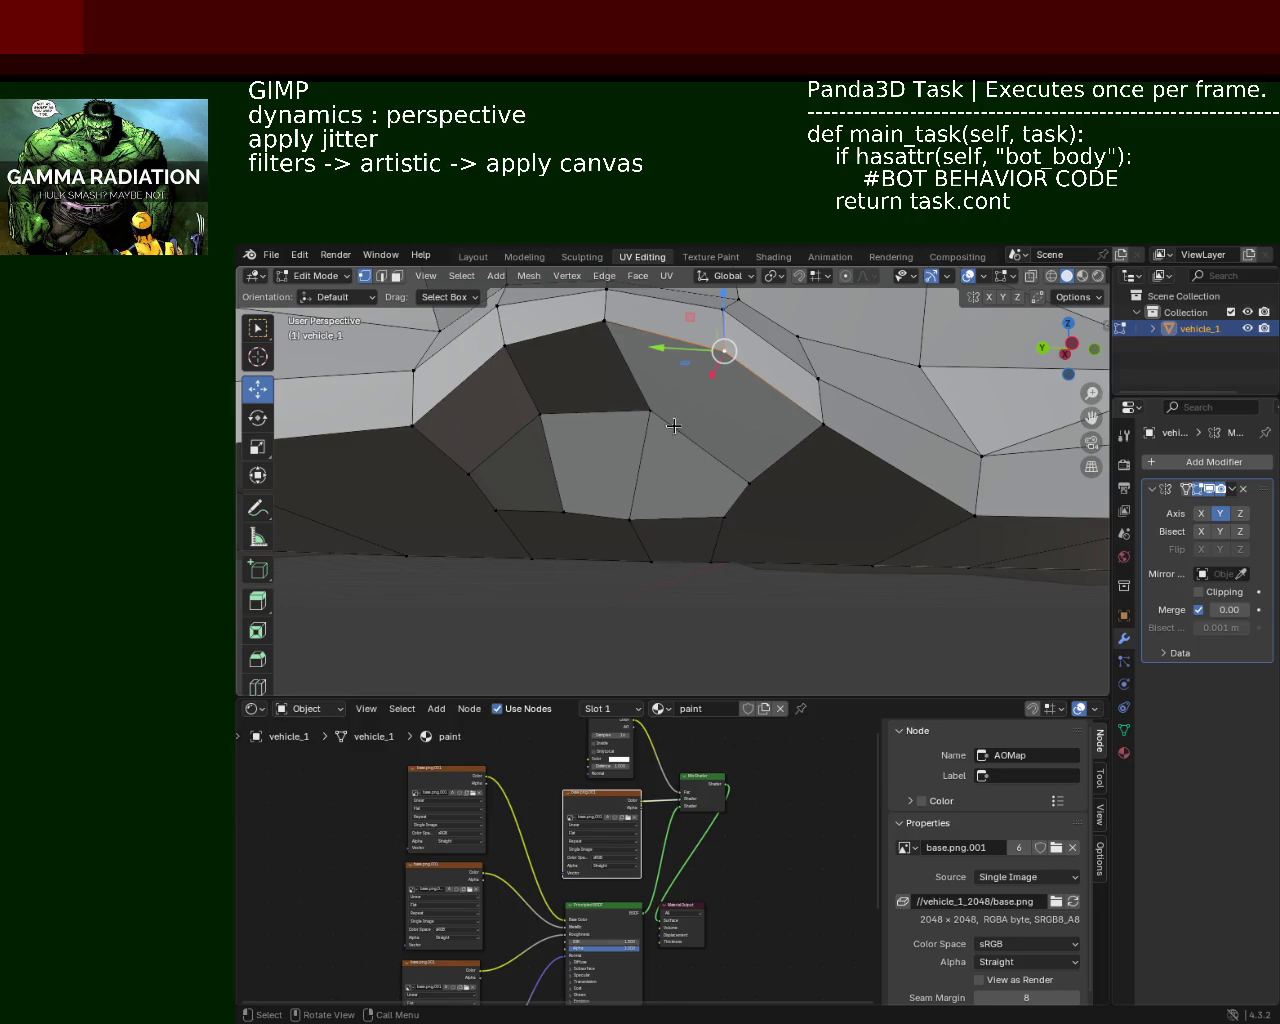
mouse_move(675, 425)
middle_mouse_down()
mouse_move(747, 434)
mouse_move(781, 458)
middle_mouse_up()
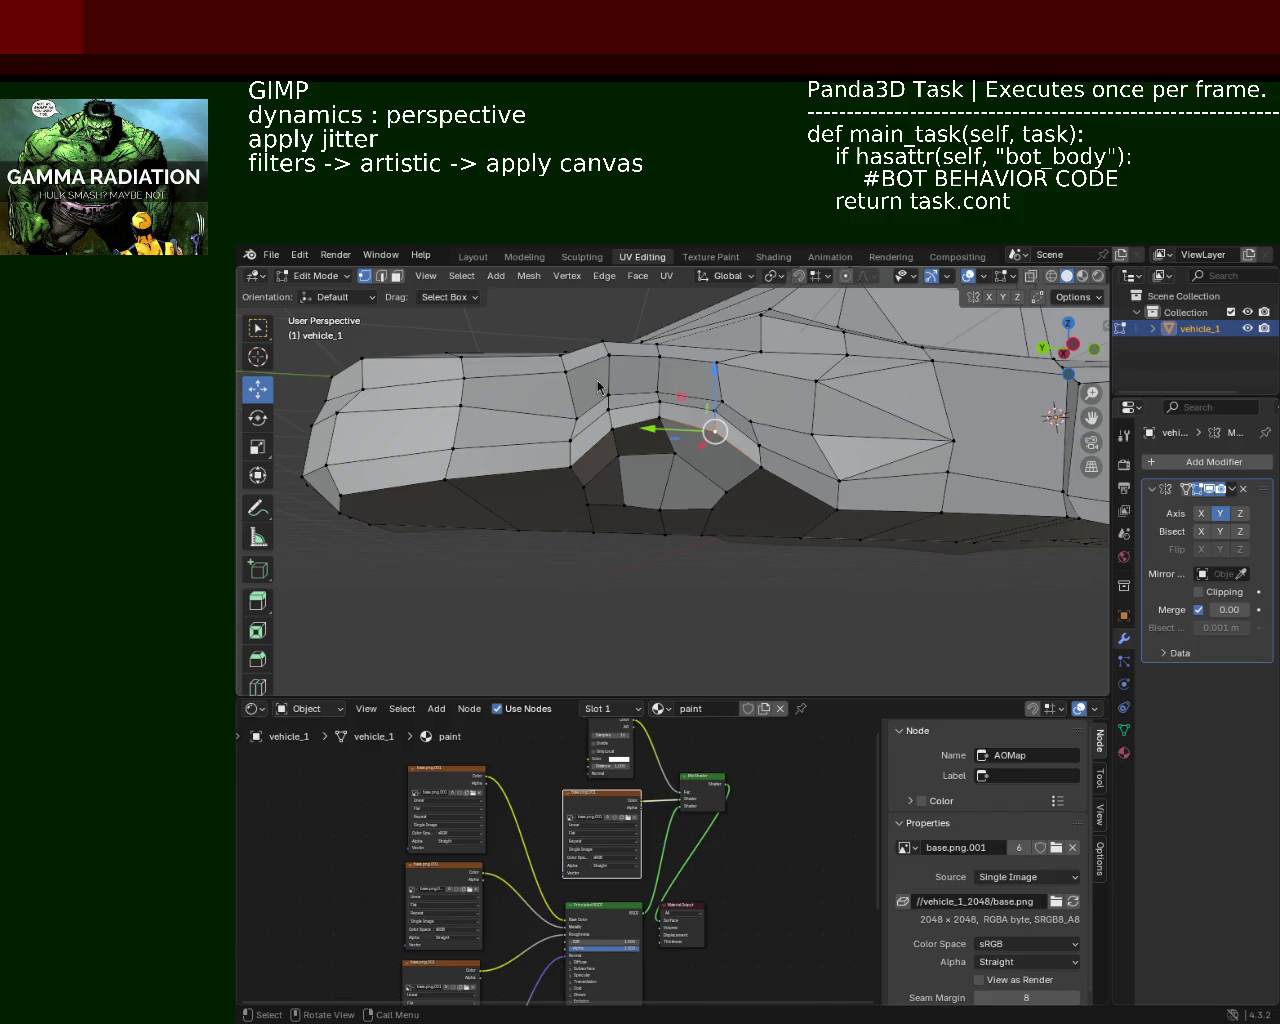
scroll(625, 440, "up", 3)
Step: Swing the view toward the front panel and select a lower front-edge vertex
mouse_move(631, 409)
middle_mouse_down()
mouse_move(738, 440)
mouse_move(943, 443)
mouse_move(880, 608)
mouse_move(700, 494)
mouse_move(734, 573)
mouse_move(709, 457)
mouse_move(666, 440)
middle_mouse_up()
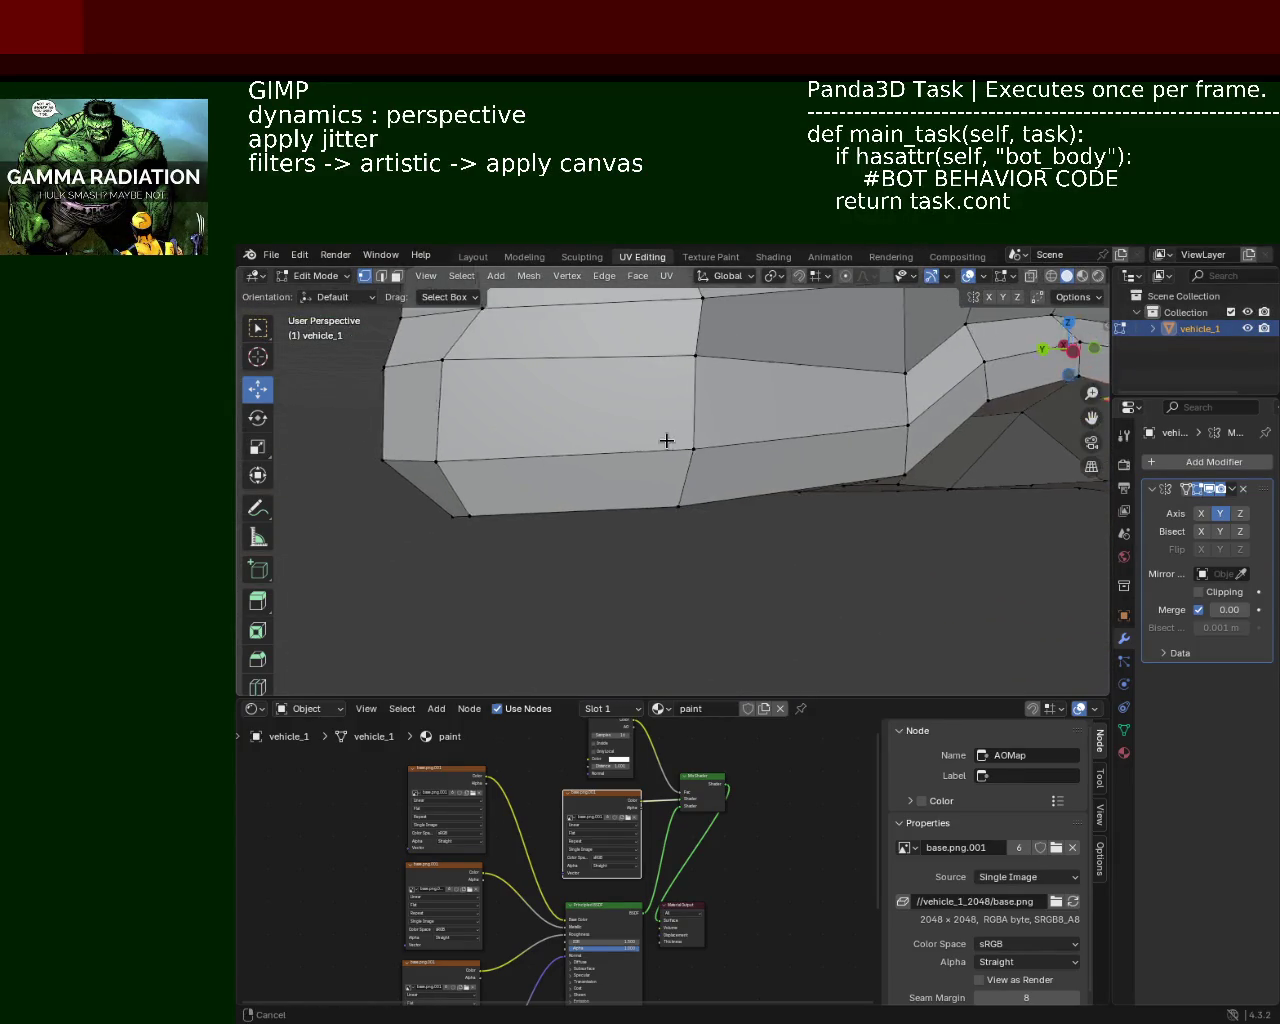
left_click(680, 503)
scroll(674, 395, "down", 3)
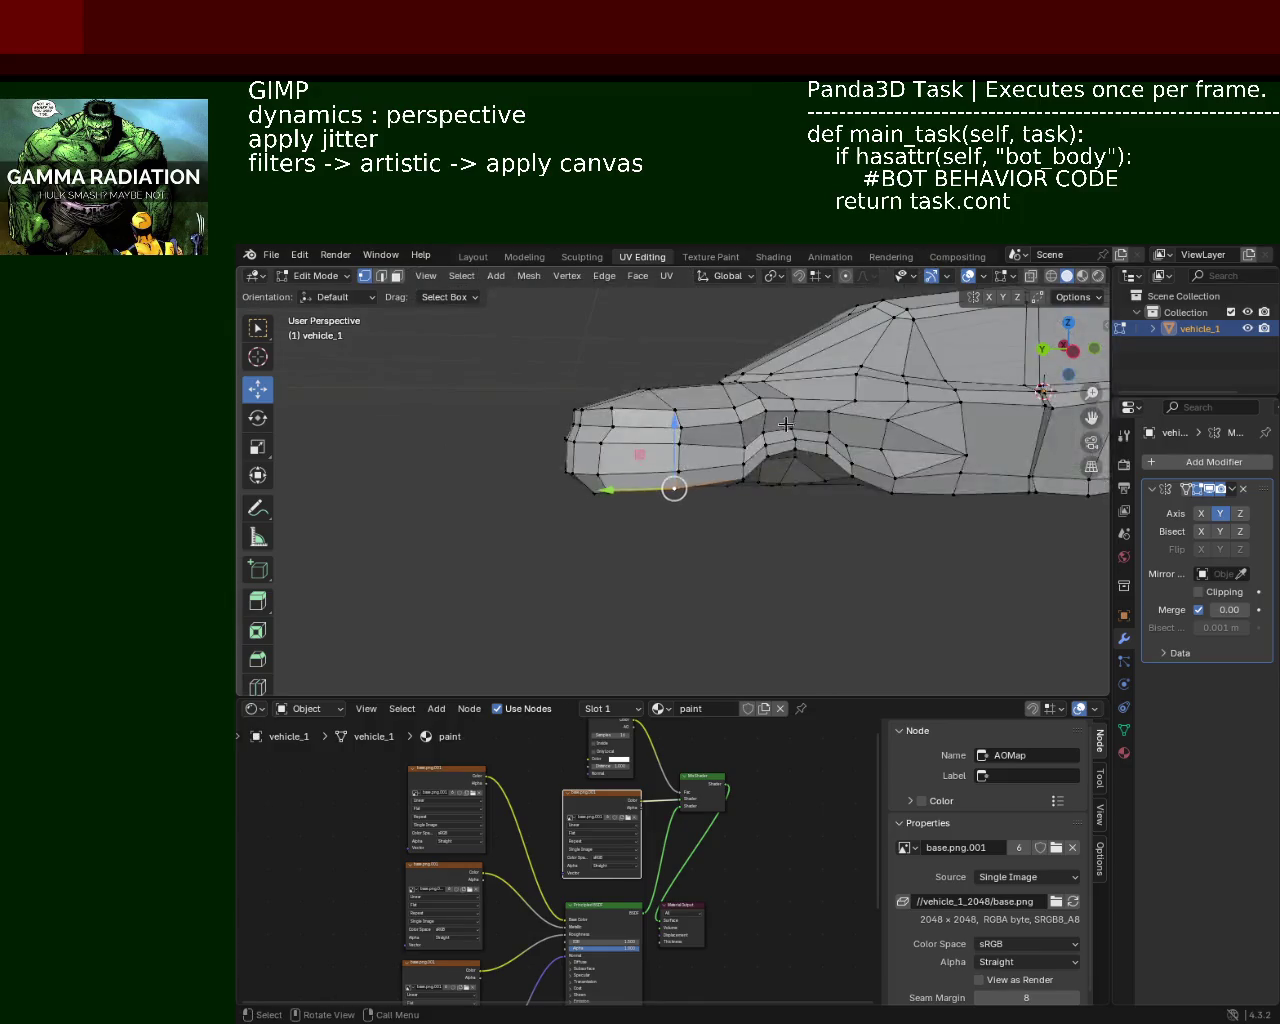
scroll(818, 514, "down", 1)
scroll(818, 514, "up", 3)
scroll(740, 430, "up", 1)
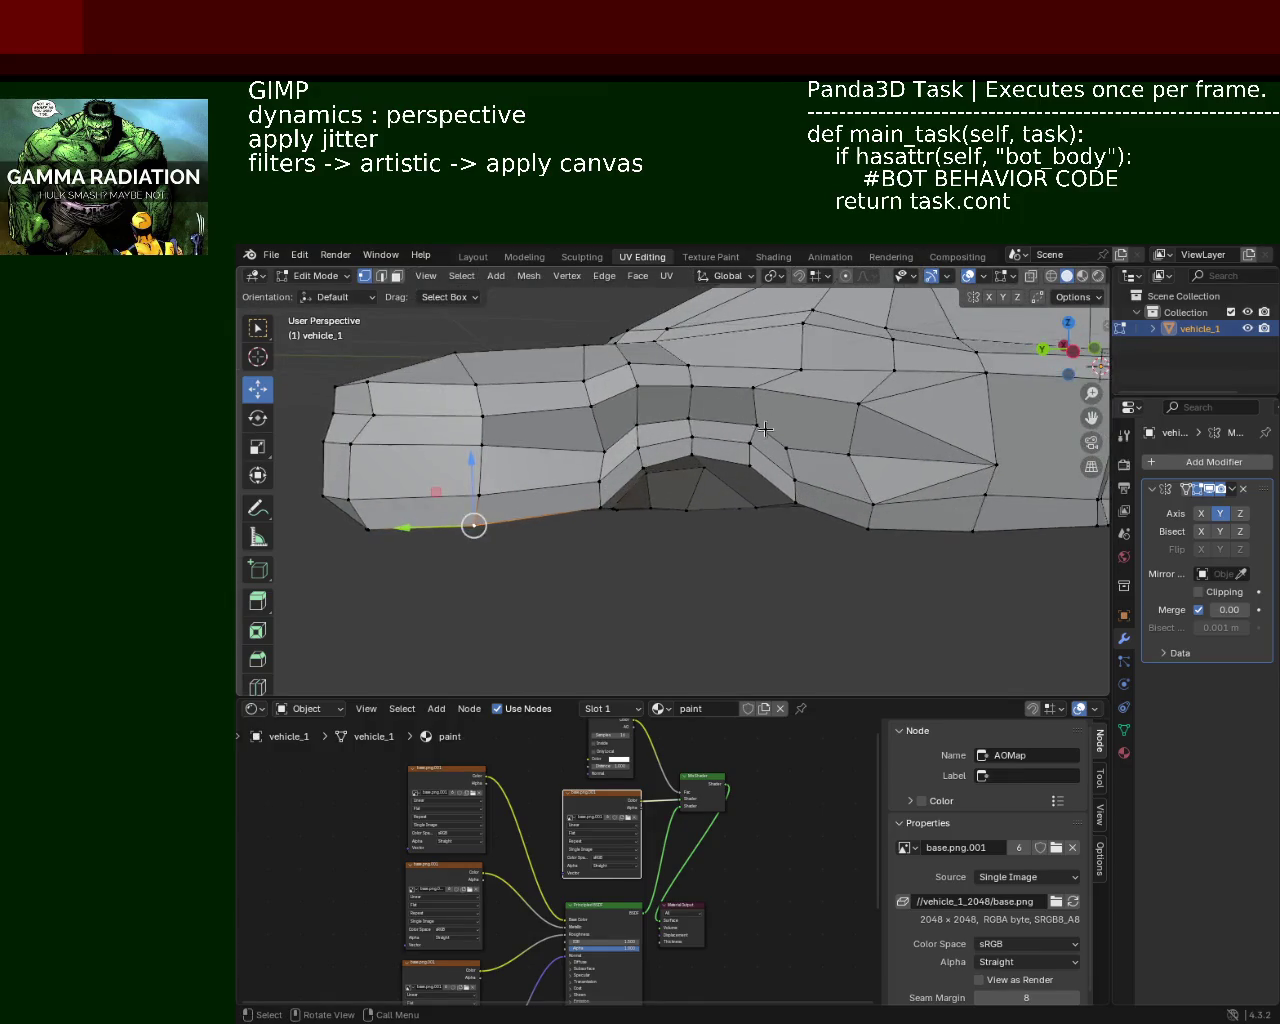
scroll(700, 390, "up", 2)
Step: Raise two panel vertices above the arch along Z
left_click(811, 387)
key("g")
key("z")
left_click(728, 371)
left_click(699, 376)
key("g")
key("z")
left_click(631, 394)
Step: Move a rear panel vertex along the car's length, then vertically
left_click(608, 368)
left_click(861, 427)
key("g")
key("y")
left_click(838, 431)
key("g")
key("z")
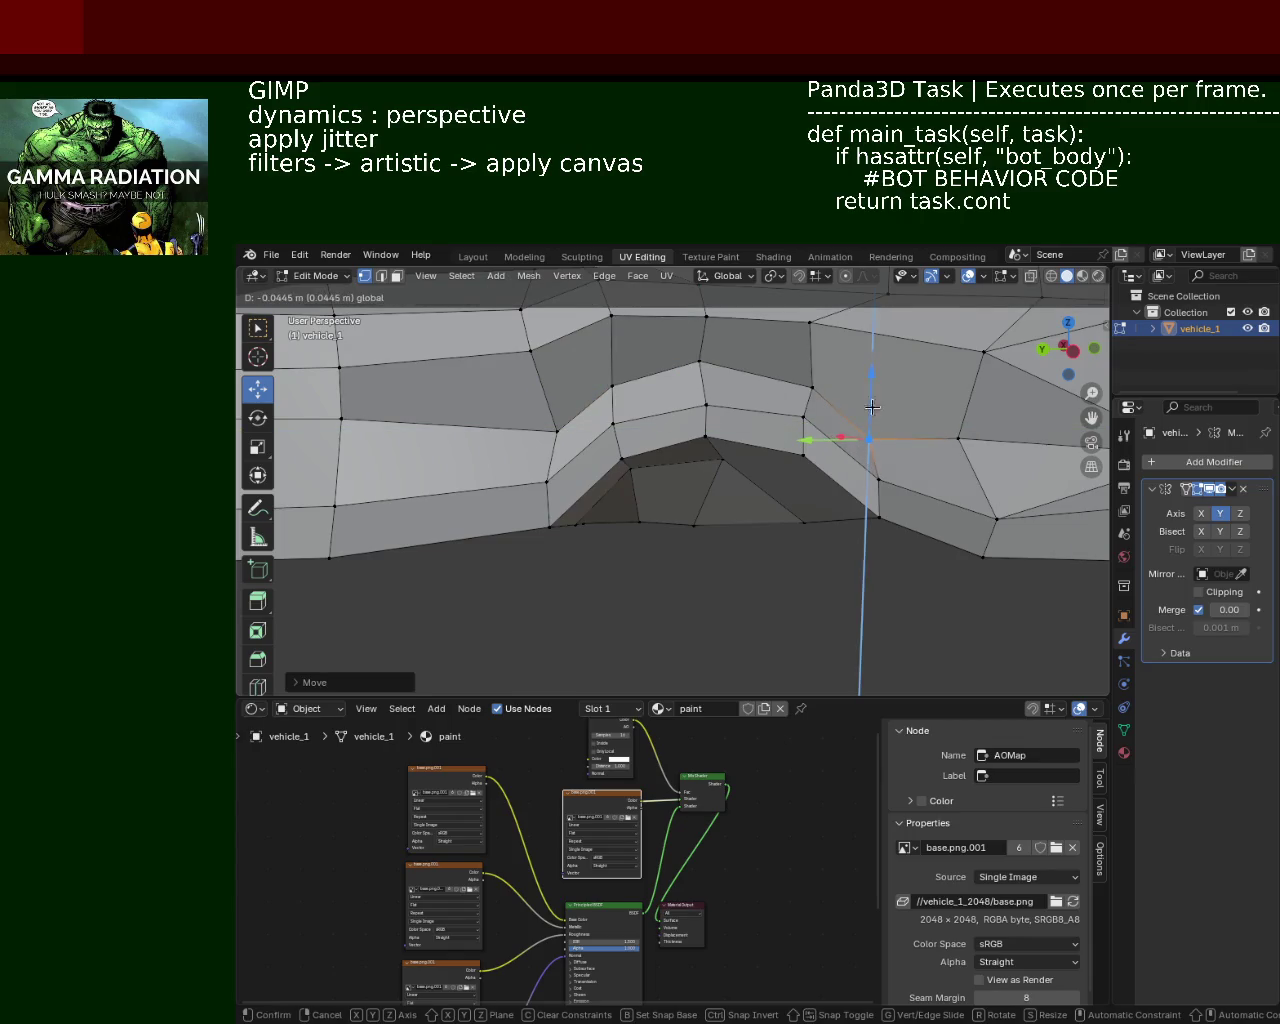
left_click(840, 440)
Step: Lower one more band vertex above the arch by about 0.045 m
left_click(556, 431)
key("g")
key("z")
left_click(814, 449)
mouse_move(814, 449)
middle_mouse_down()
mouse_move(845, 458)
mouse_move(763, 420)
mouse_move(649, 420)
middle_mouse_up()
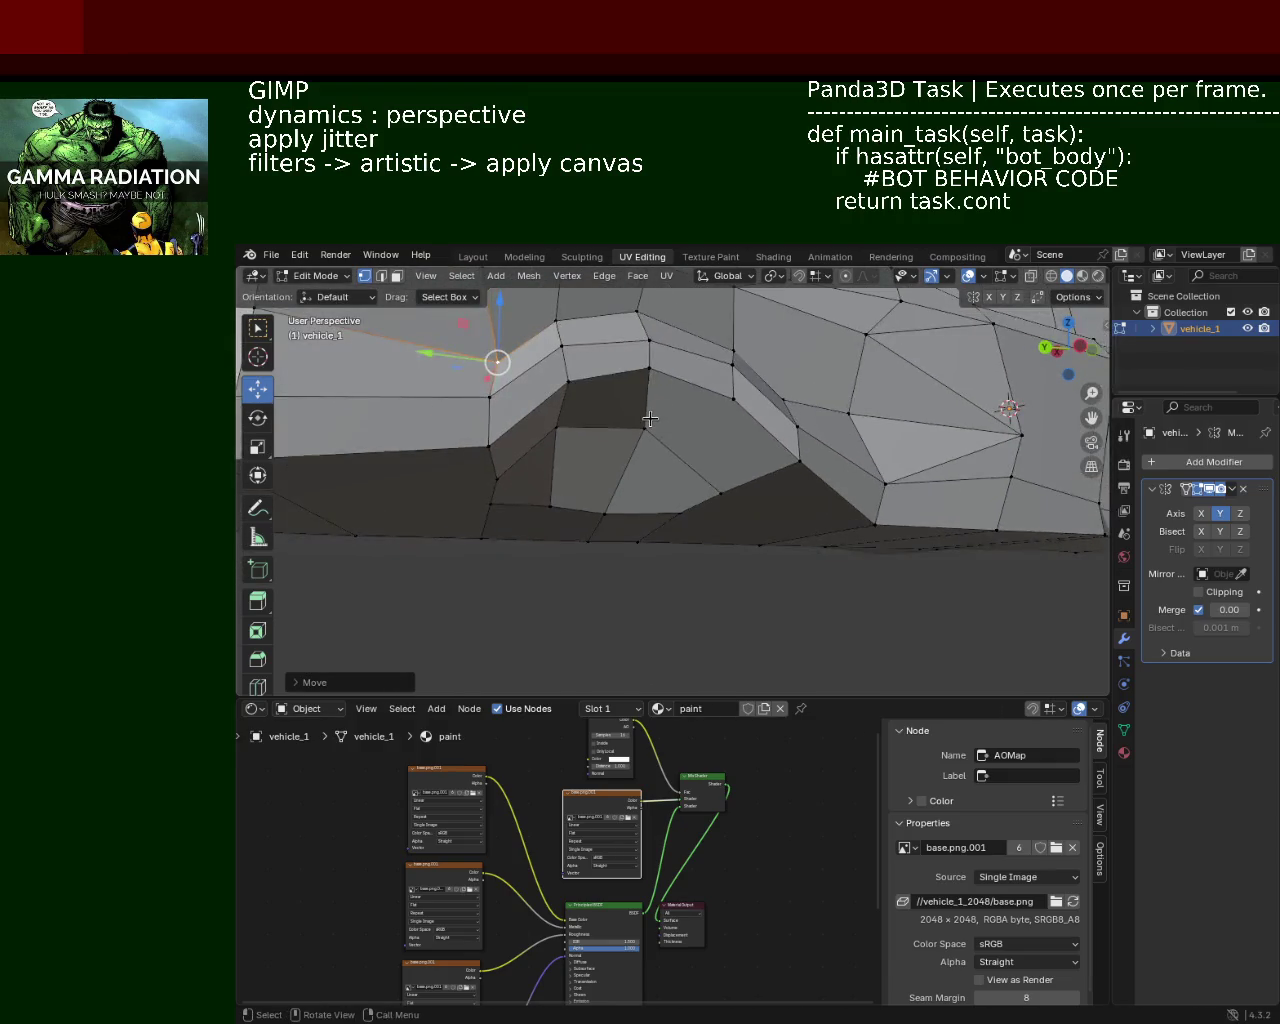
Step: Slide an arch-rim vertex in the horizontal plane using Shift+Z
left_click(645, 427)
key("g")
key("shift+z")
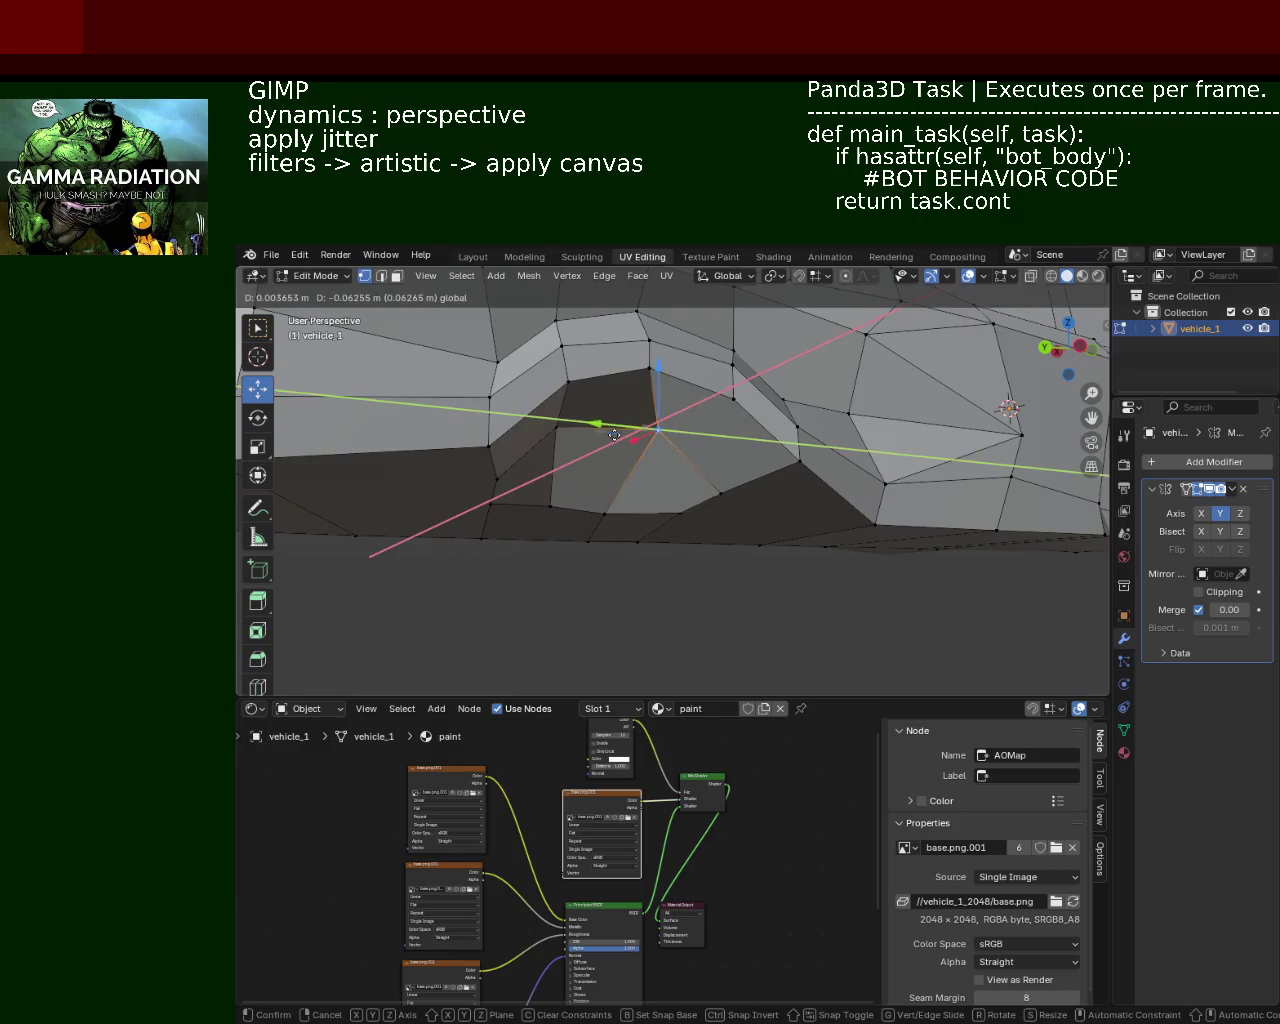
left_click(726, 459)
left_click(720, 491)
left_click(726, 449)
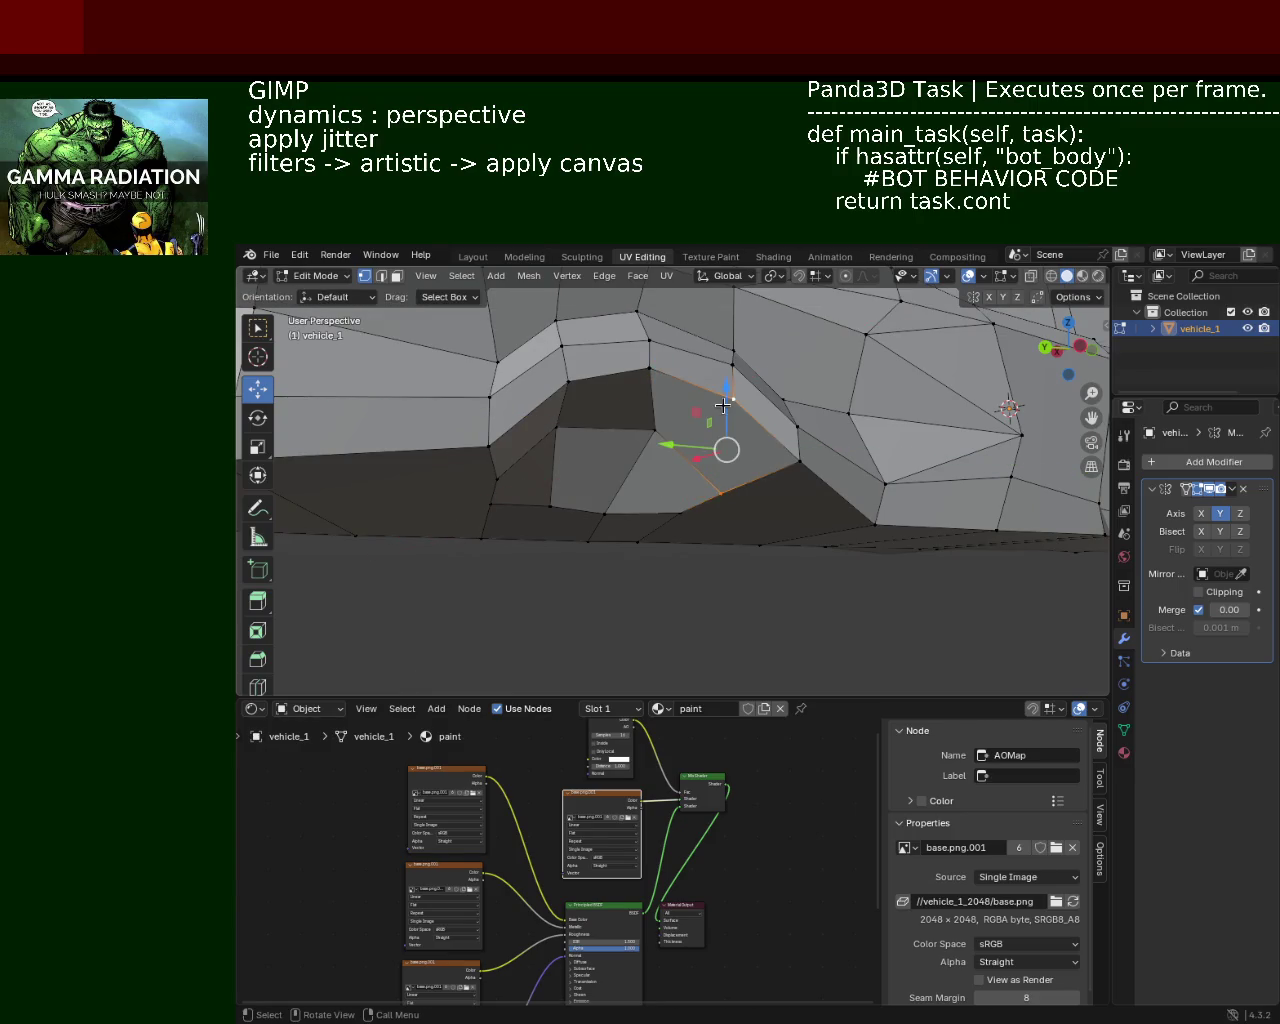
Step: Select a pair of vertices on the arch and orbit to inspect them
middle_click_drag(737, 552, 669, 495, "shift")
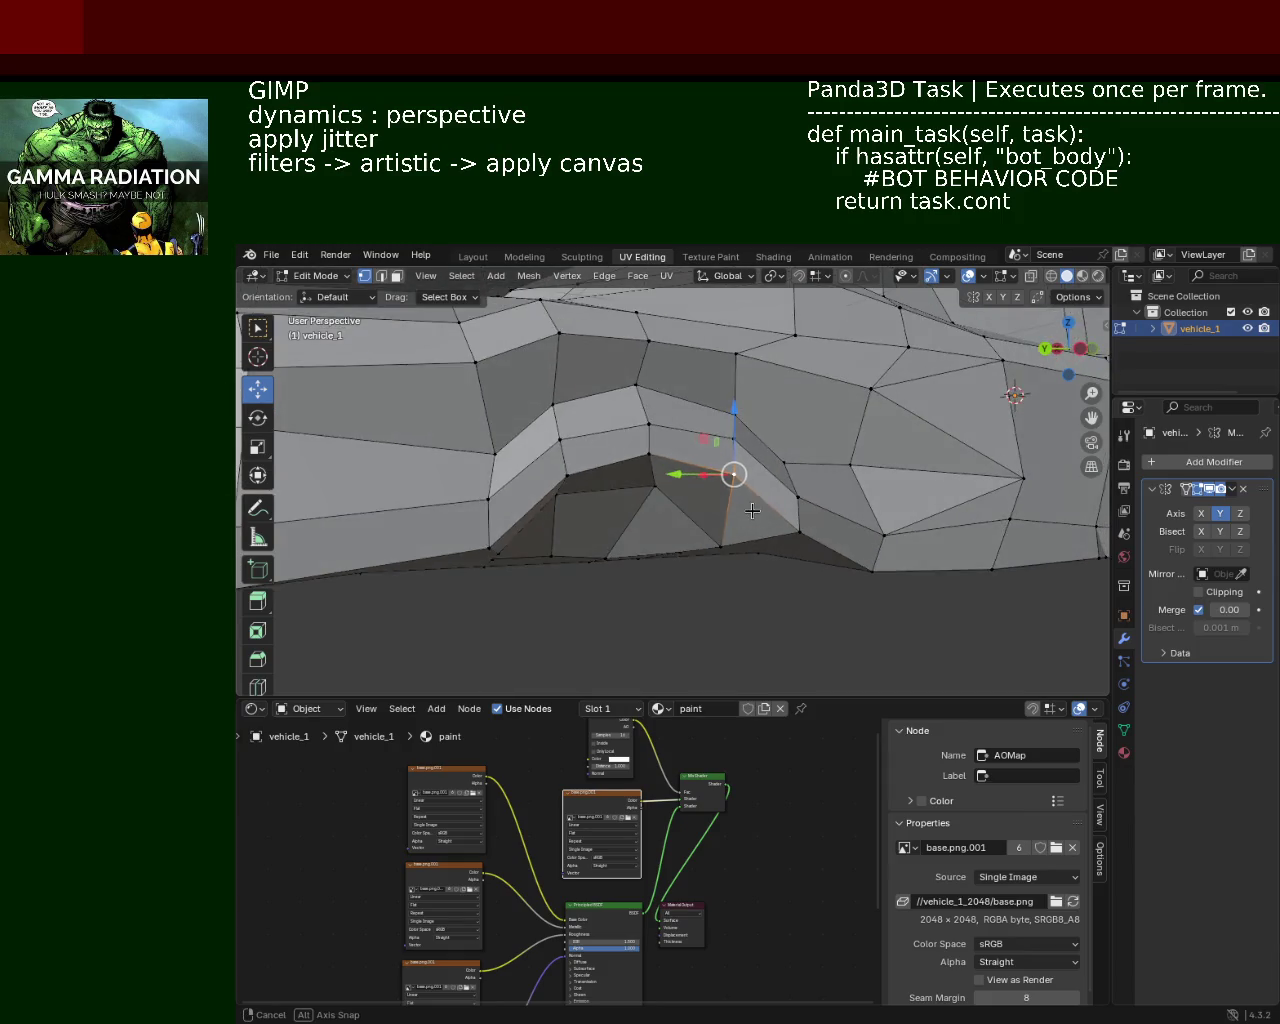
left_click(671, 492, "shift")
left_click(673, 490, "shift")
left_click(675, 489, "shift")
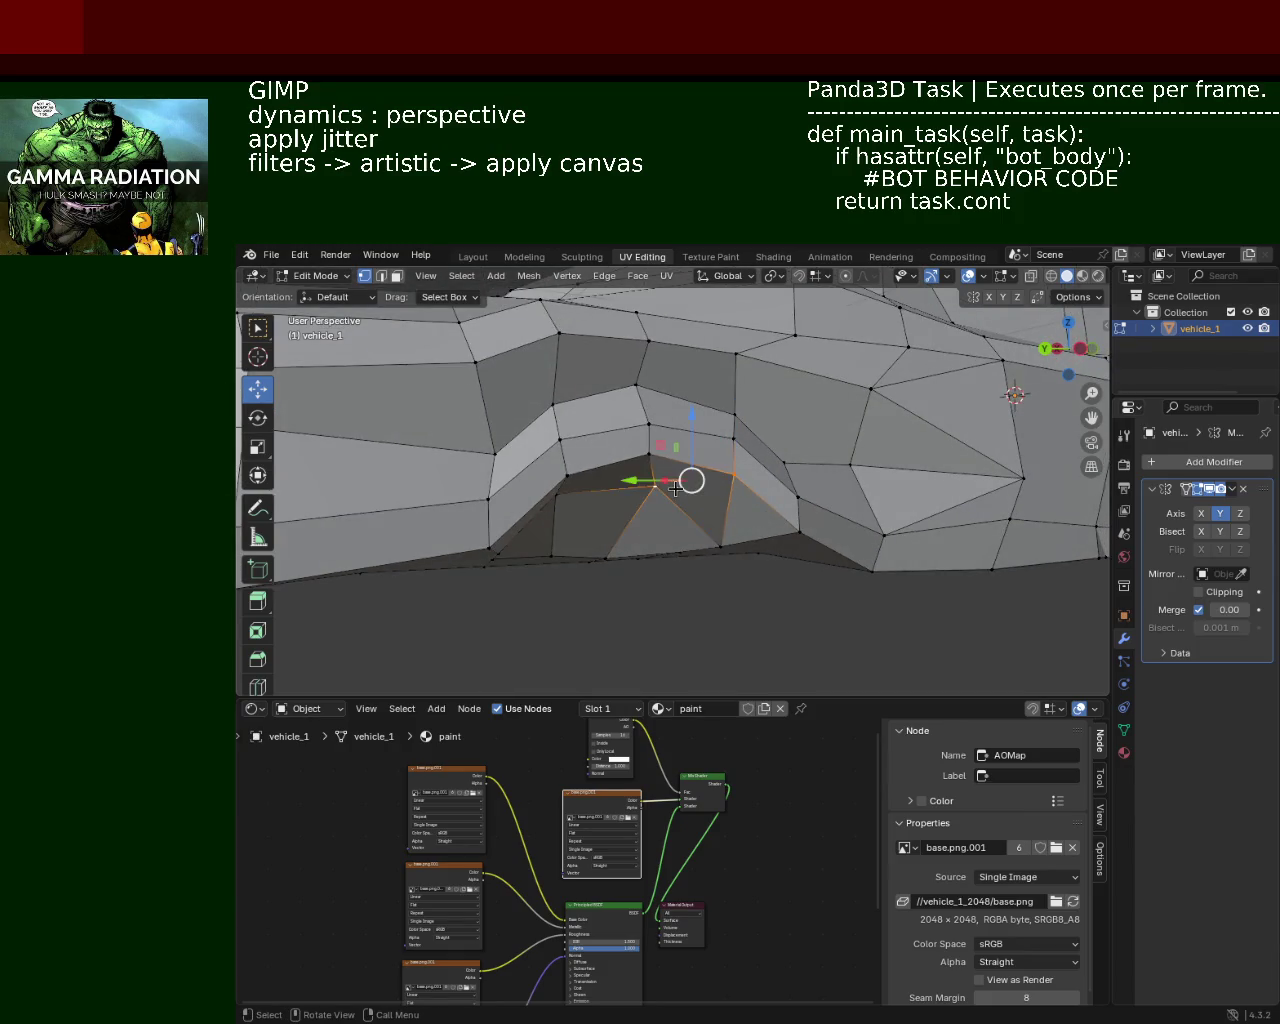
middle_click_drag(676, 487, 663, 423)
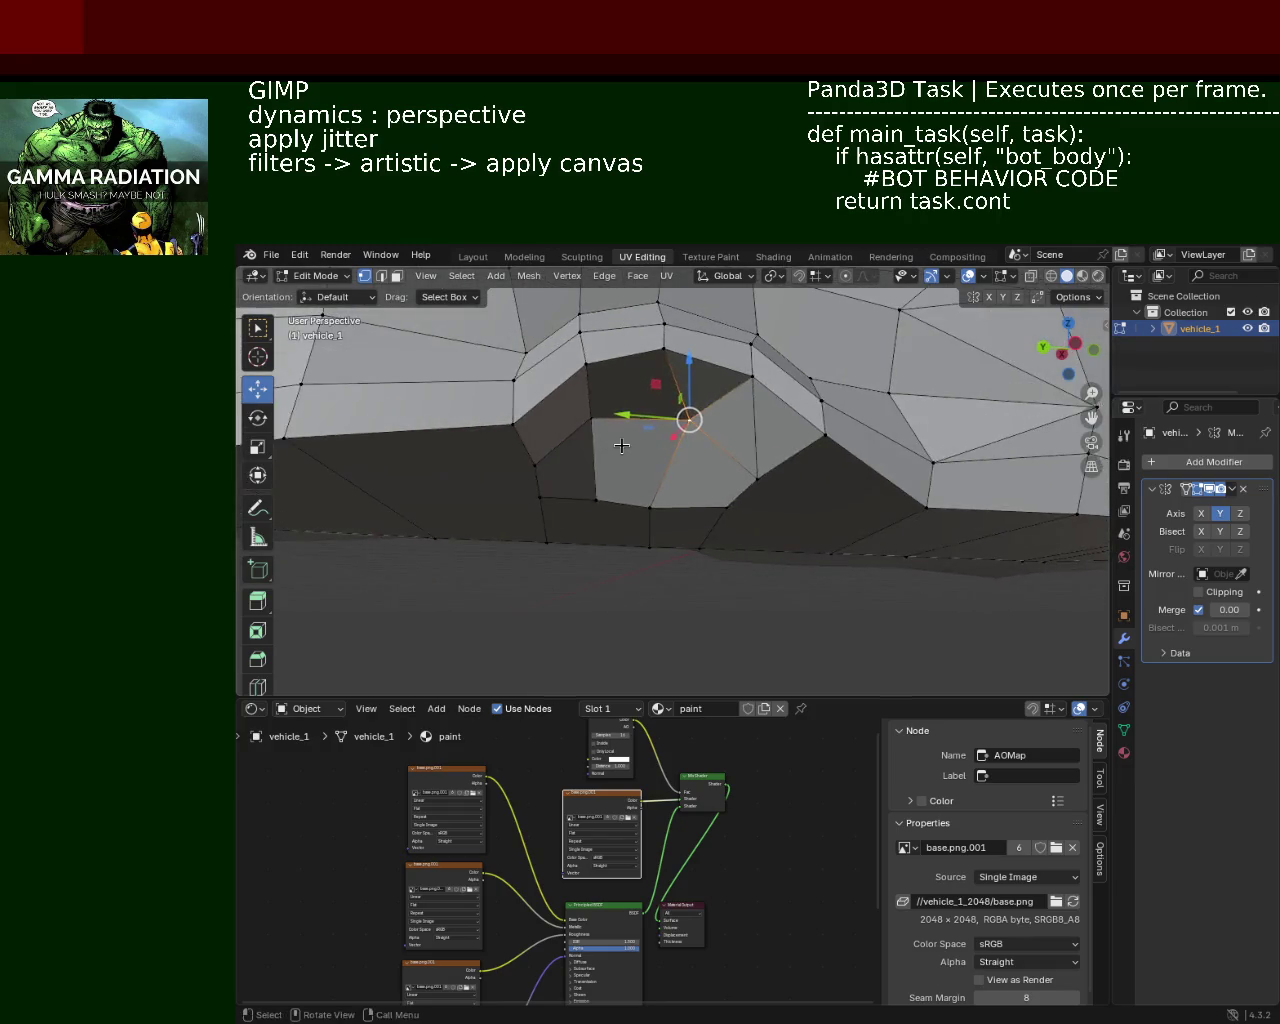
mouse_move(701, 477)
middle_mouse_down()
mouse_move(684, 449)
mouse_move(629, 466)
mouse_move(663, 471)
middle_mouse_up()
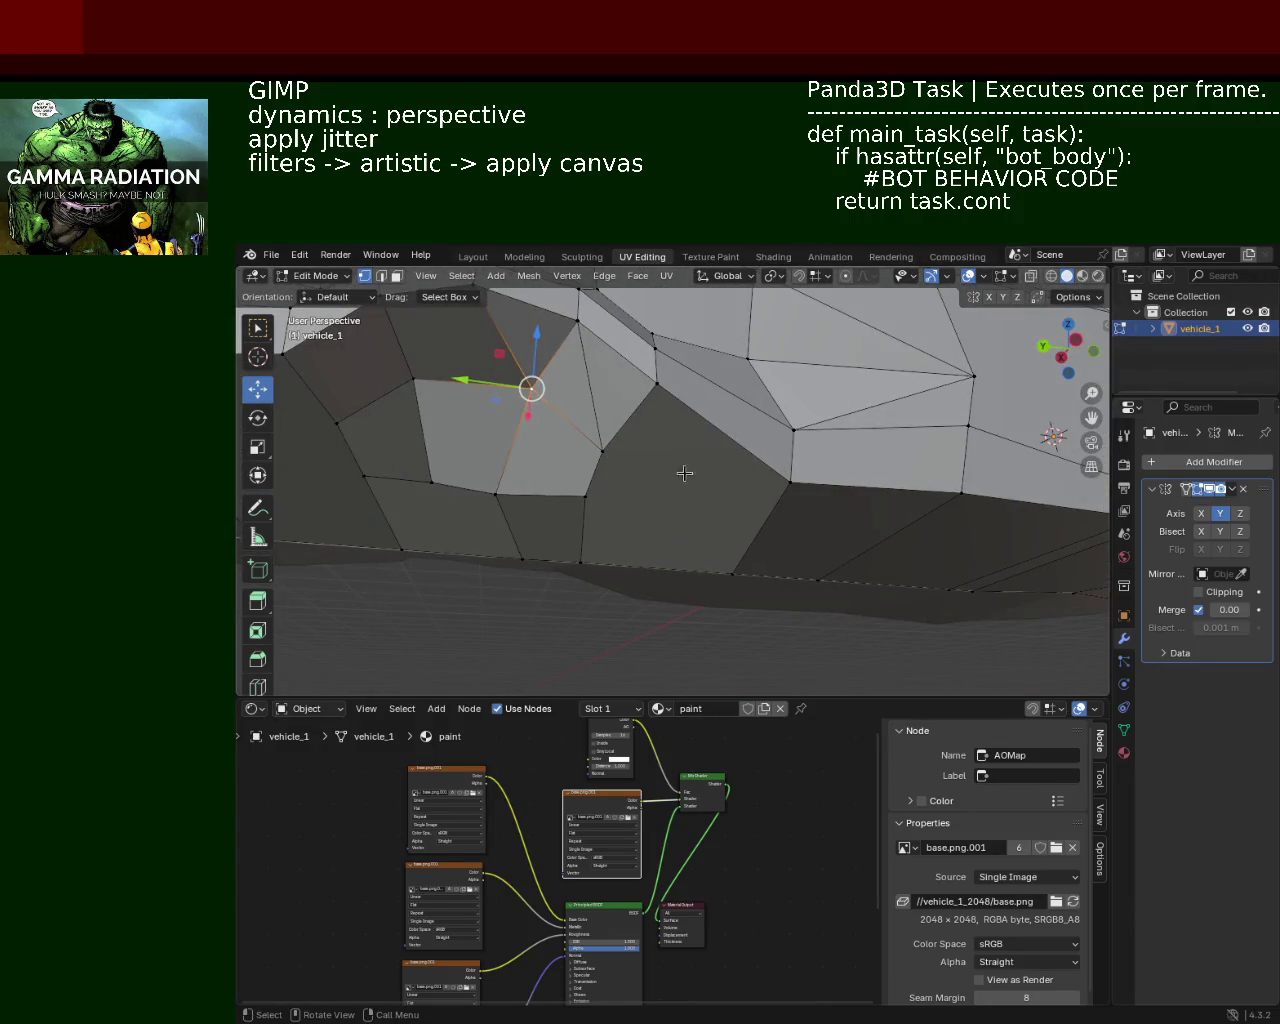
Step: Pick the arch's upper-corner vertex and raise it with the move gizmo
left_click(789, 482)
left_click(602, 451, "shift")
left_click(602, 451)
mouse_move(687, 451)
middle_mouse_down()
mouse_move(614, 466)
mouse_move(631, 457)
mouse_move(611, 451)
mouse_move(729, 478)
middle_mouse_up()
left_click(731, 476)
left_click(497, 428, "shift")
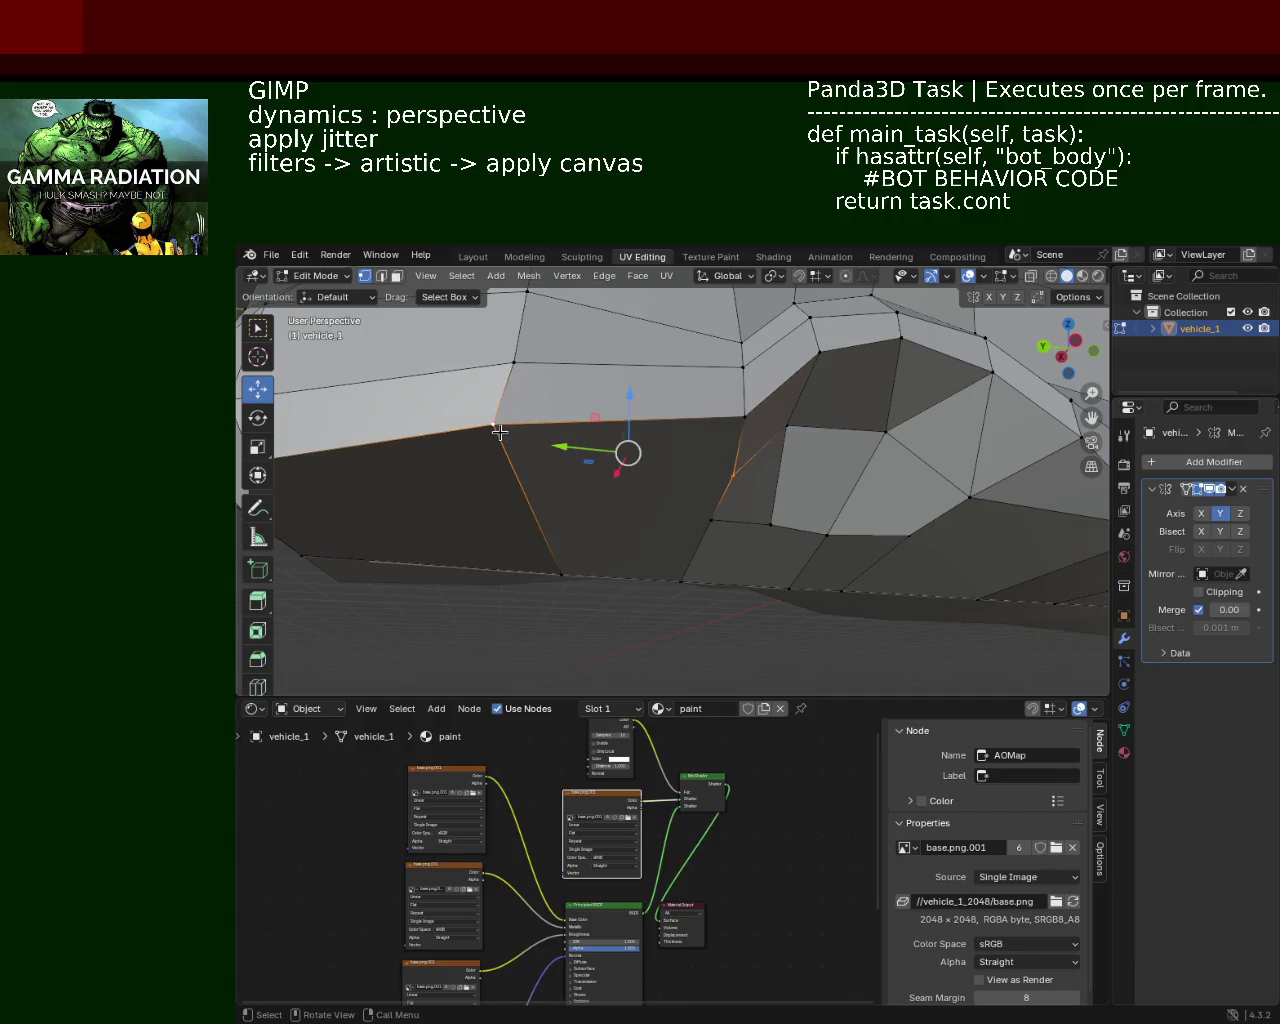
left_click(499, 432)
middle_click_drag(671, 423, 680, 428)
left_click(700, 442)
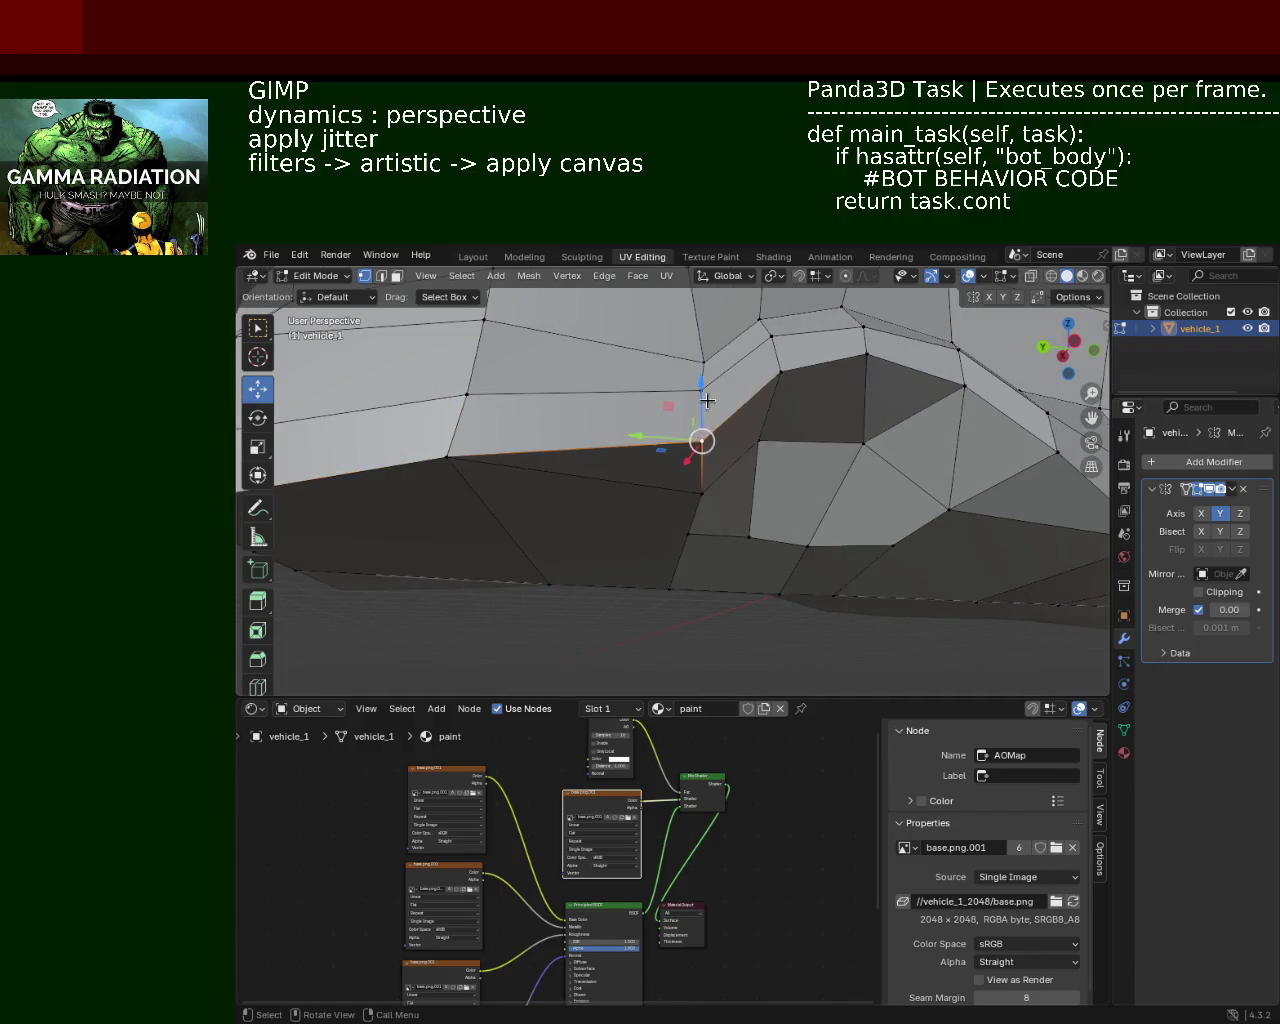
left_click_drag(703, 406, 705, 384)
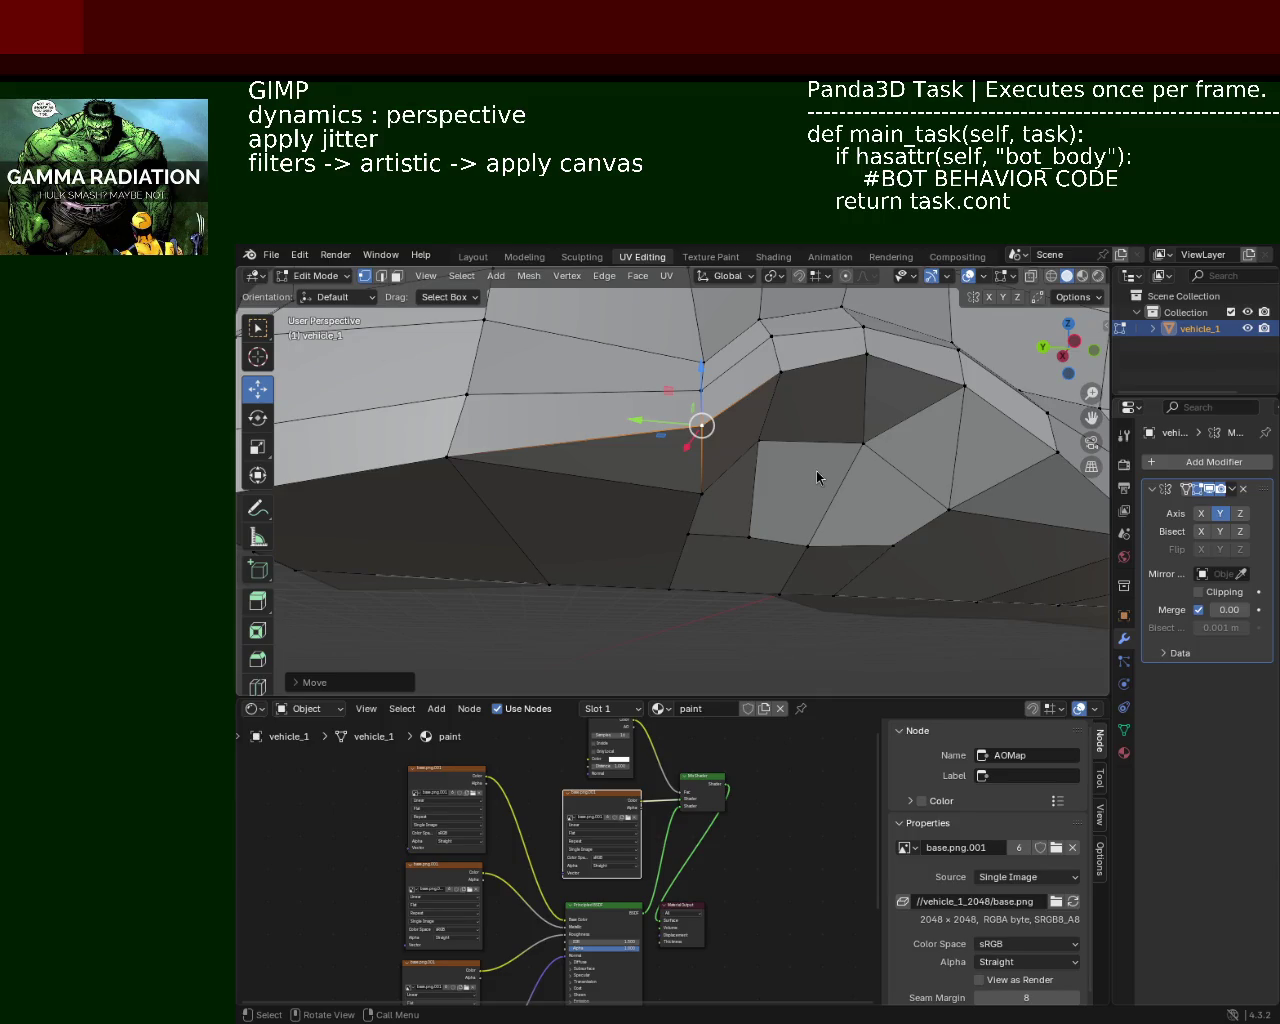
middle_click_drag(742, 479, 778, 459)
Step: Zoom out and raise a side-panel vertex near the wheel arch
scroll(778, 459, "down", 1)
scroll(766, 449, "down", 1)
scroll(749, 463, "down", 1)
scroll(800, 480, "down", 2)
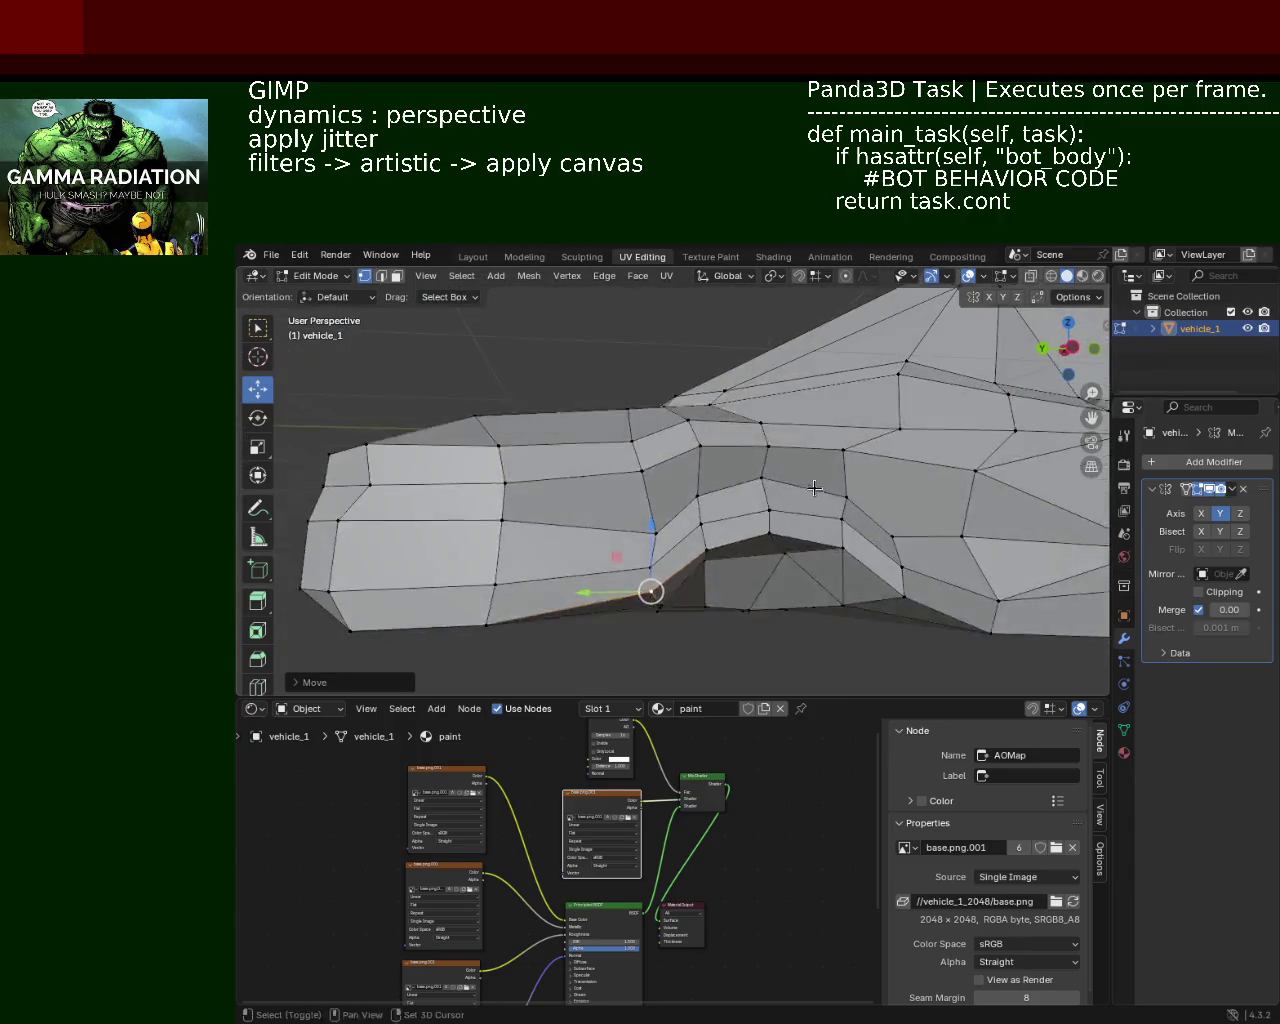
middle_click_drag(816, 490, 736, 408, "shift")
left_click(819, 462)
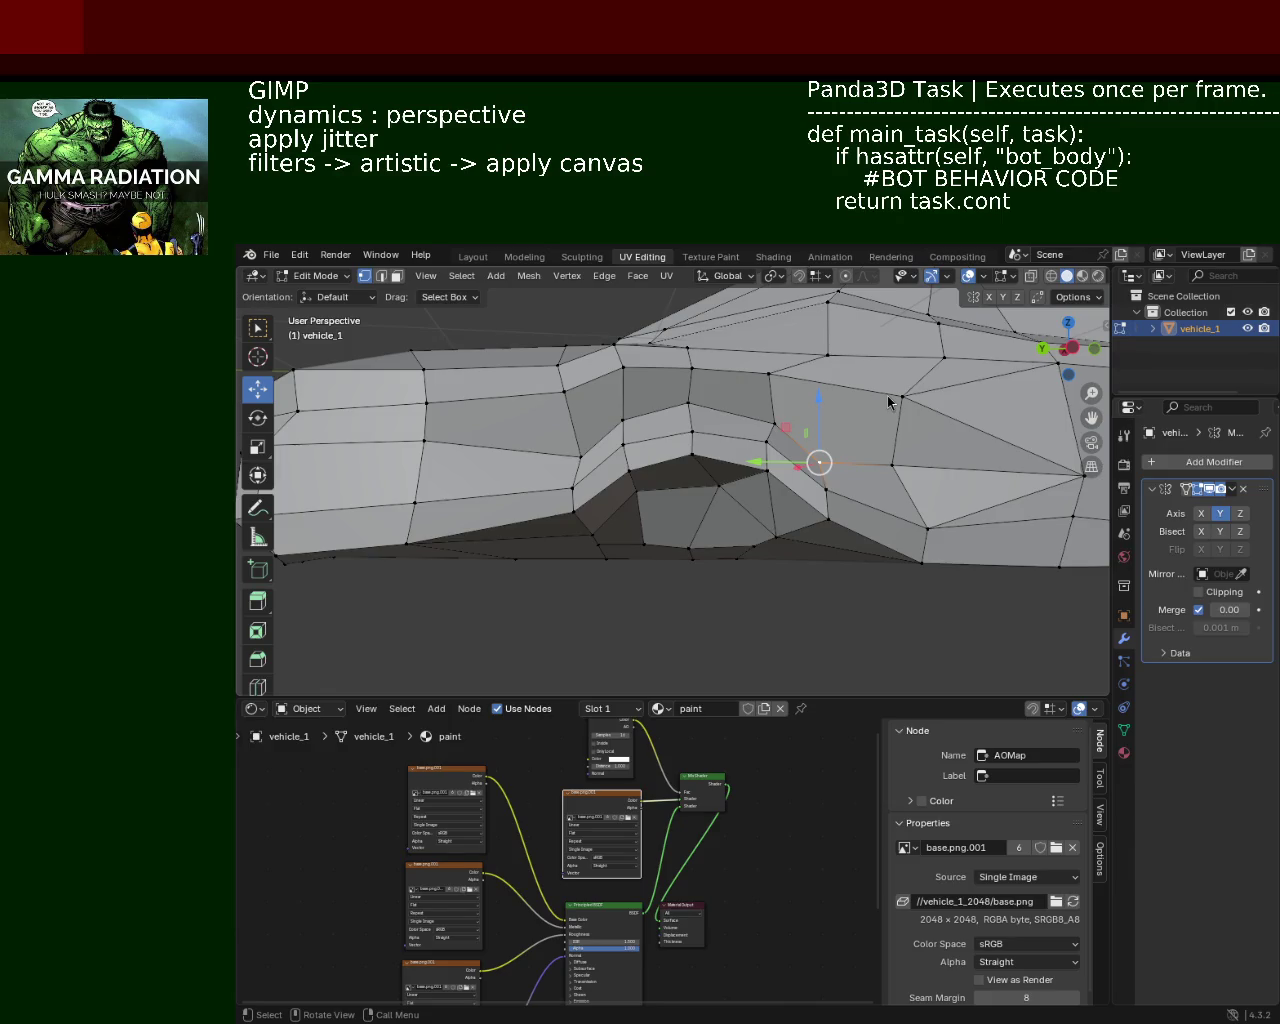
left_click(582, 458)
left_click_drag(582, 408, 584, 379)
Step: Slide two side-panel vertices sideways along the body, one constrained to X
mouse_move(584, 379)
middle_mouse_down()
mouse_move(670, 443)
mouse_move(665, 429)
middle_mouse_up()
middle_click_drag(786, 471, 711, 474)
left_click(711, 474)
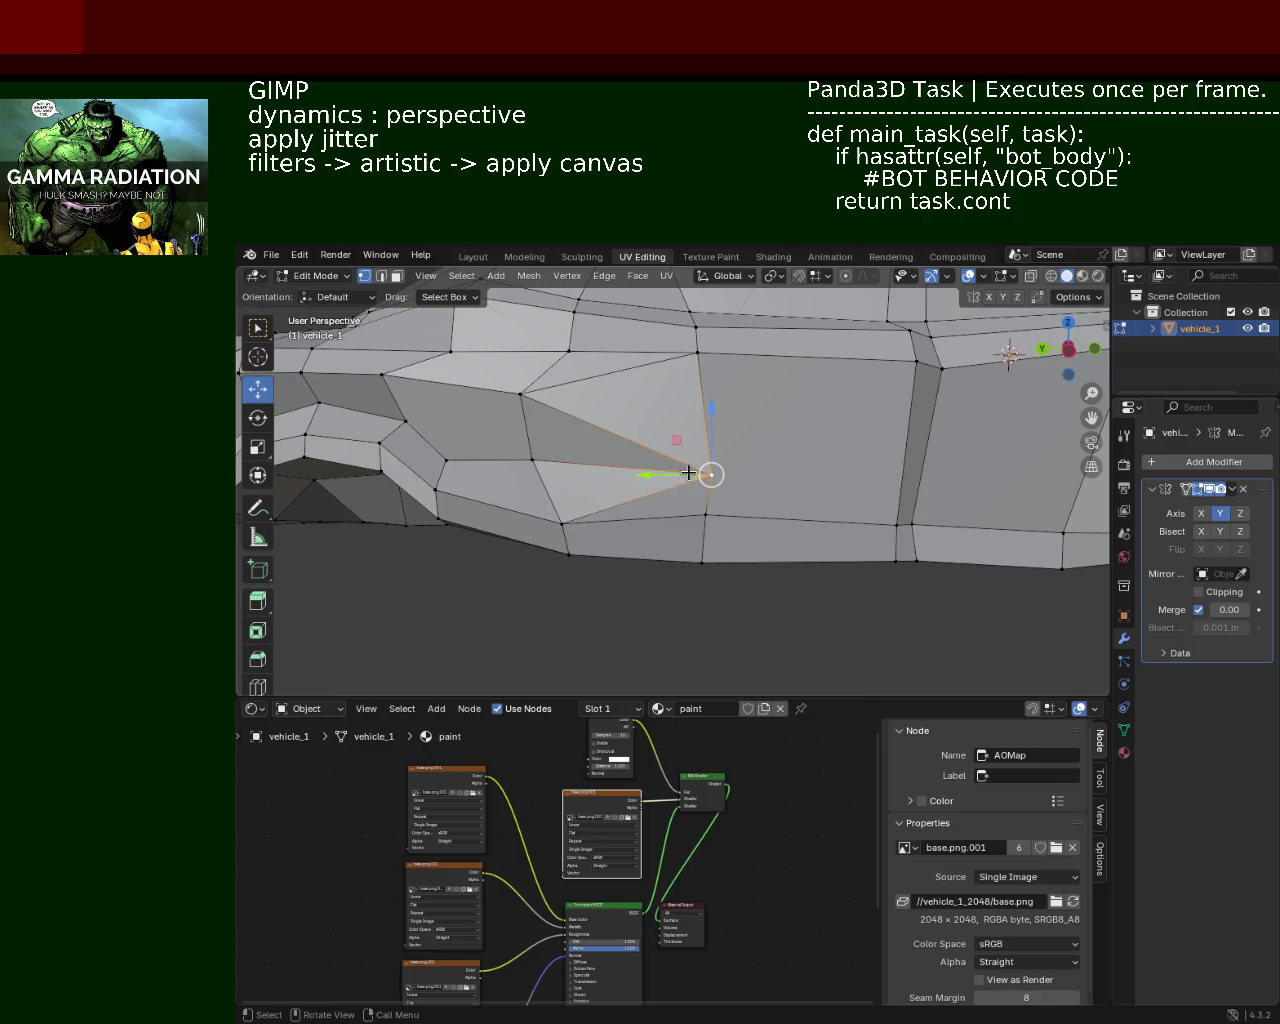
left_click_drag(657, 473, 681, 473)
left_click(520, 424)
mouse_move(520, 424)
middle_mouse_down()
mouse_move(767, 474)
mouse_move(768, 441)
mouse_move(920, 554)
mouse_move(771, 472)
mouse_move(720, 486)
middle_mouse_up()
left_click(808, 463)
key("g")
key("x")
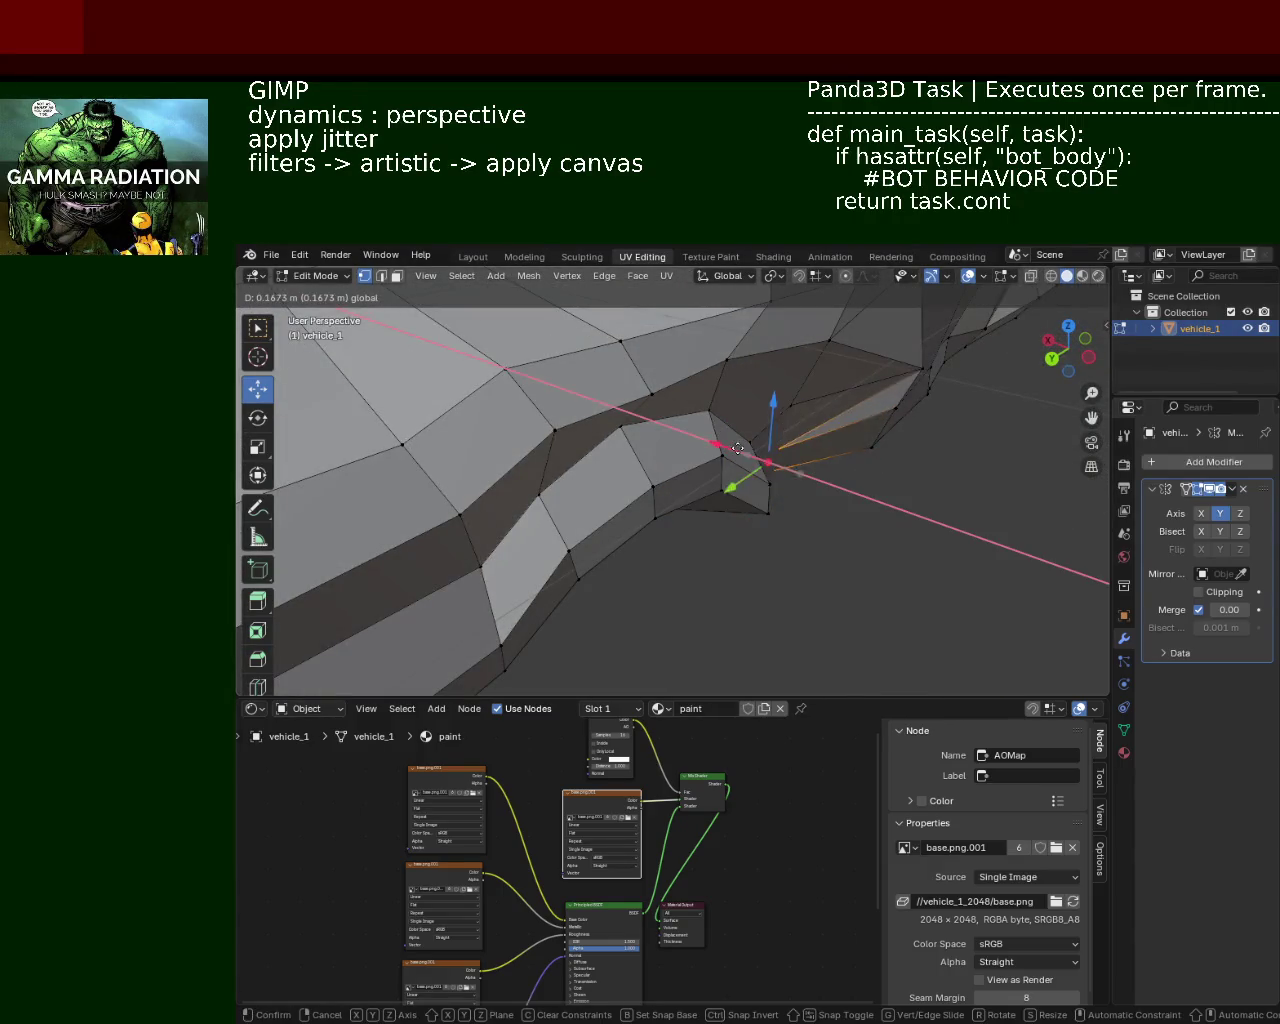
left_click(785, 463)
Step: Raise a vertex on the bottom edge twice along Z
mouse_move(791, 465)
middle_mouse_down()
mouse_move(745, 451)
mouse_move(651, 471)
mouse_move(811, 471)
mouse_move(694, 486)
middle_mouse_up()
left_click(779, 530)
key("g")
key("z")
left_click(674, 397)
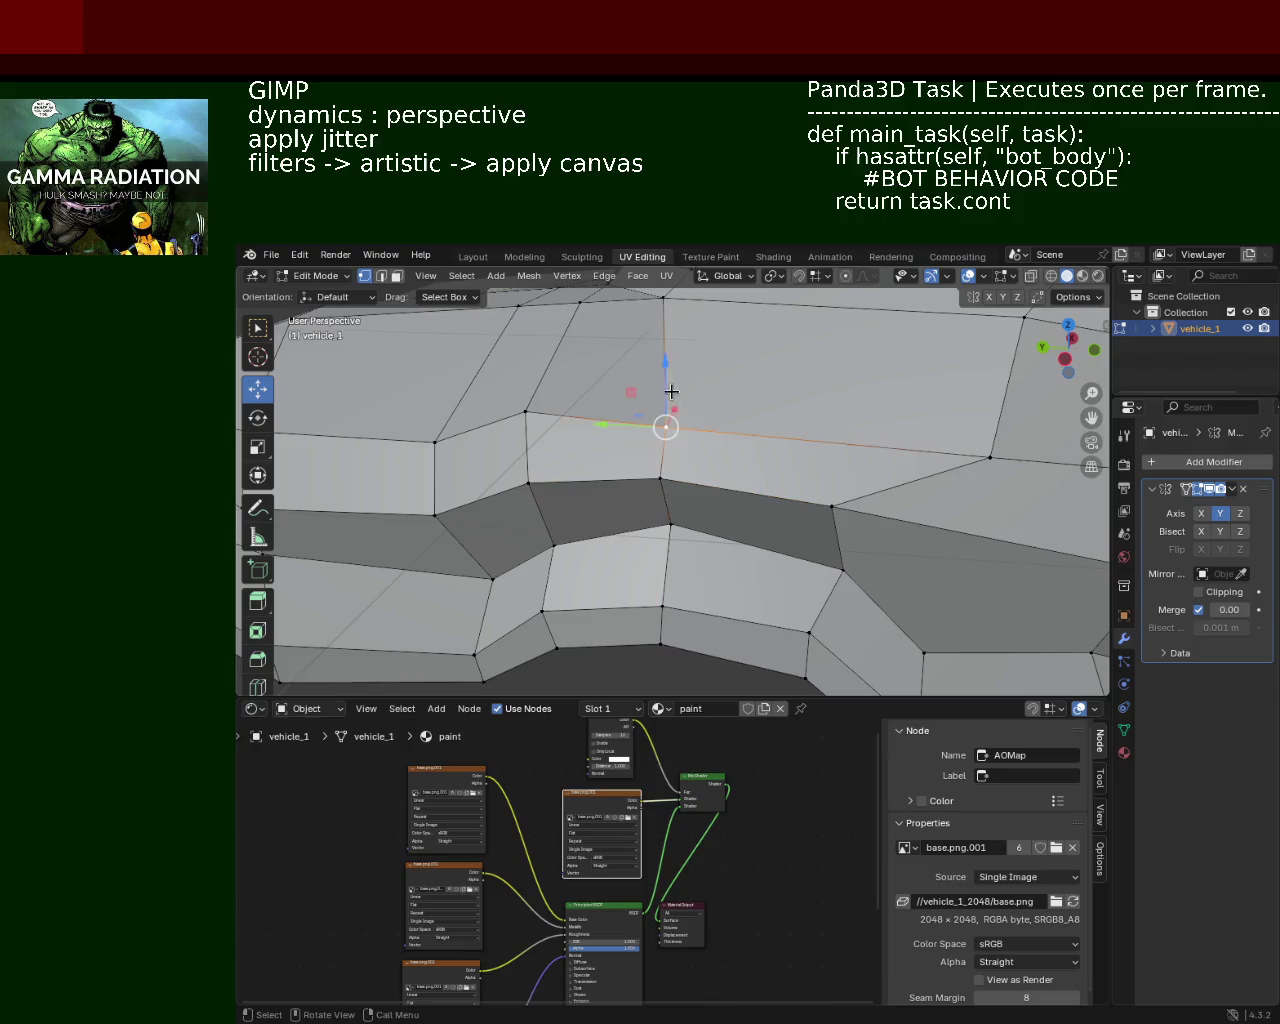
key("g")
key("z")
left_click(574, 402)
Step: Shift panel-line vertices along X and Z to straighten the lower band
left_click(988, 455)
key("g")
key("x")
left_click(890, 427)
key("g")
key("z")
left_click(895, 425)
left_click(830, 505)
key("g")
key("x")
left_click(877, 512)
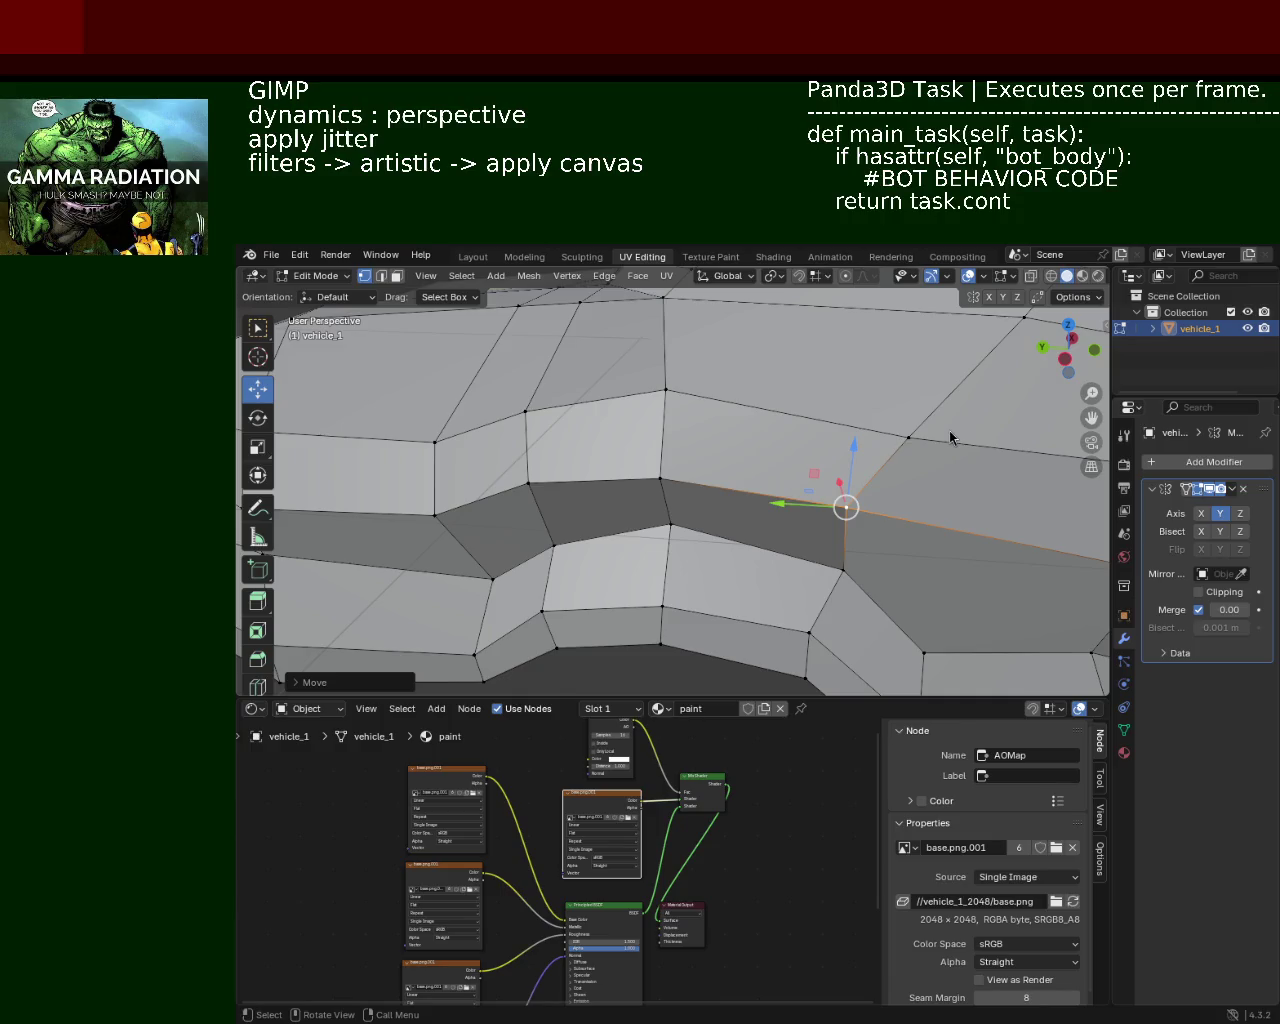
Step: Select a side-panel vertex closer to the front of the vehicle
left_click(694, 468)
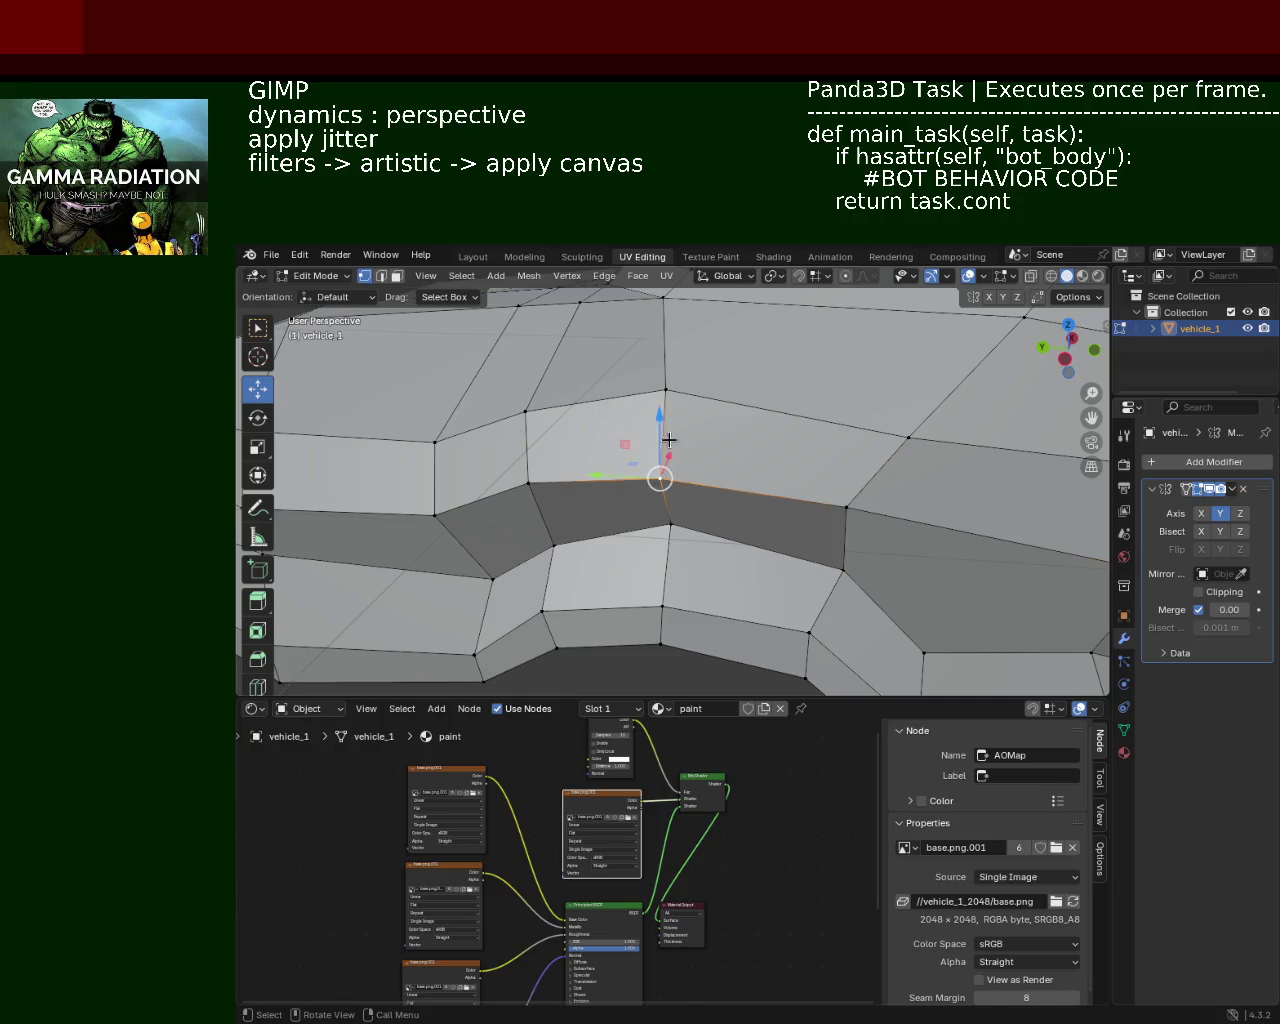
Step: Lower the selected body-line vertex slightly along Z
key("g")
key("z")
key("Escape")
mouse_move(594, 457)
middle_mouse_down()
mouse_move(640, 448)
mouse_move(535, 420)
middle_mouse_up()
scroll(620, 440, "down", 3)
key("g")
key("z")
key("Return")
middle_click_drag(601, 387, 617, 366)
Step: Dissolve the redundant edge on the side panel
left_click(824, 378)
left_click(381, 276)
left_click(903, 395)
key("x")
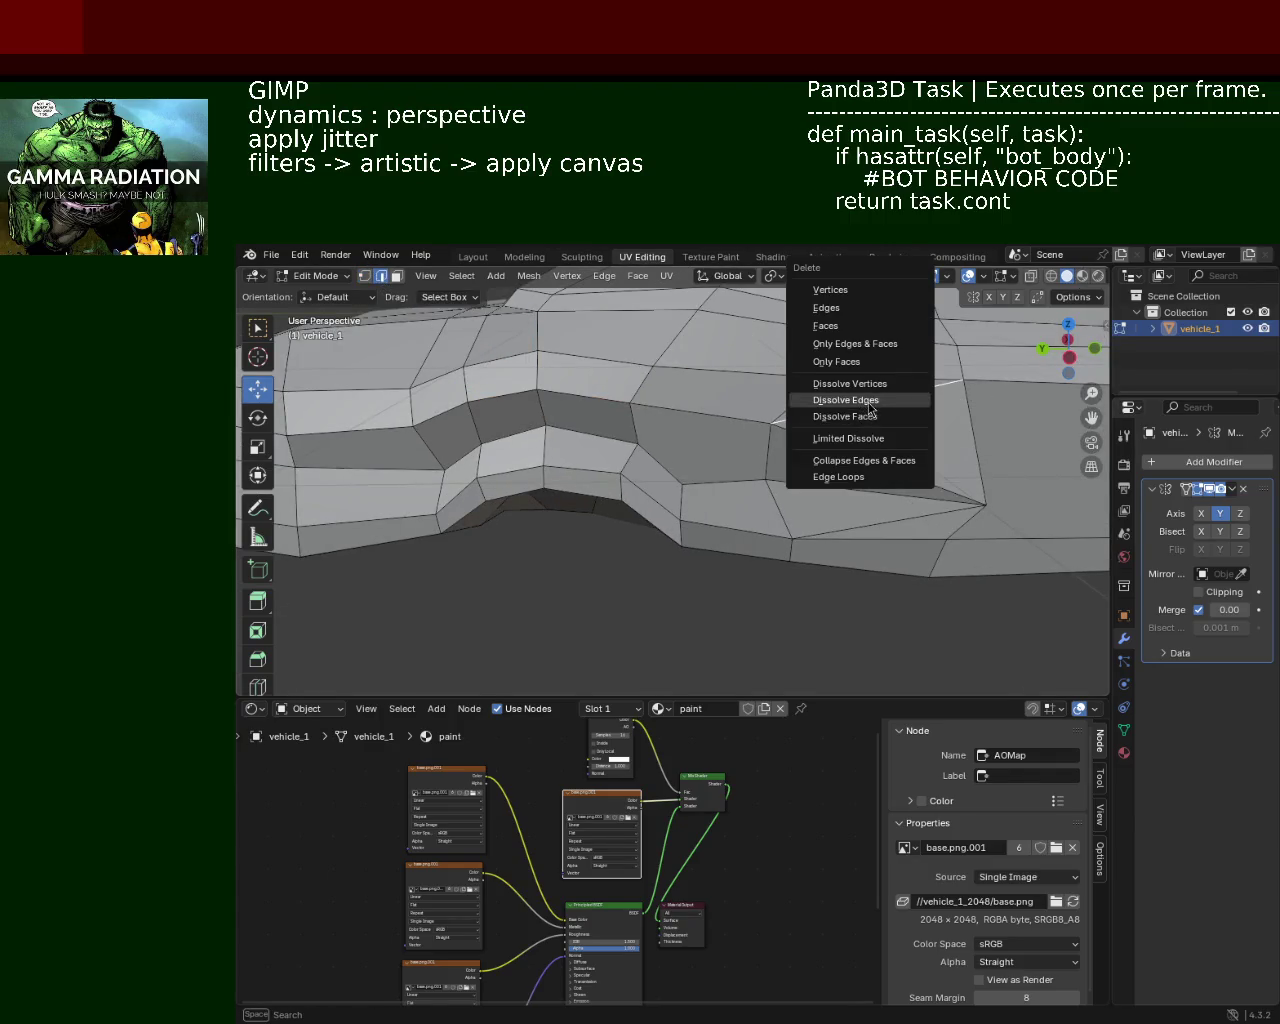
left_click(846, 400)
Step: Lower the vertex above the panel line along Z
mouse_move(906, 426)
middle_mouse_down()
mouse_move(806, 429)
mouse_move(737, 409)
middle_mouse_up()
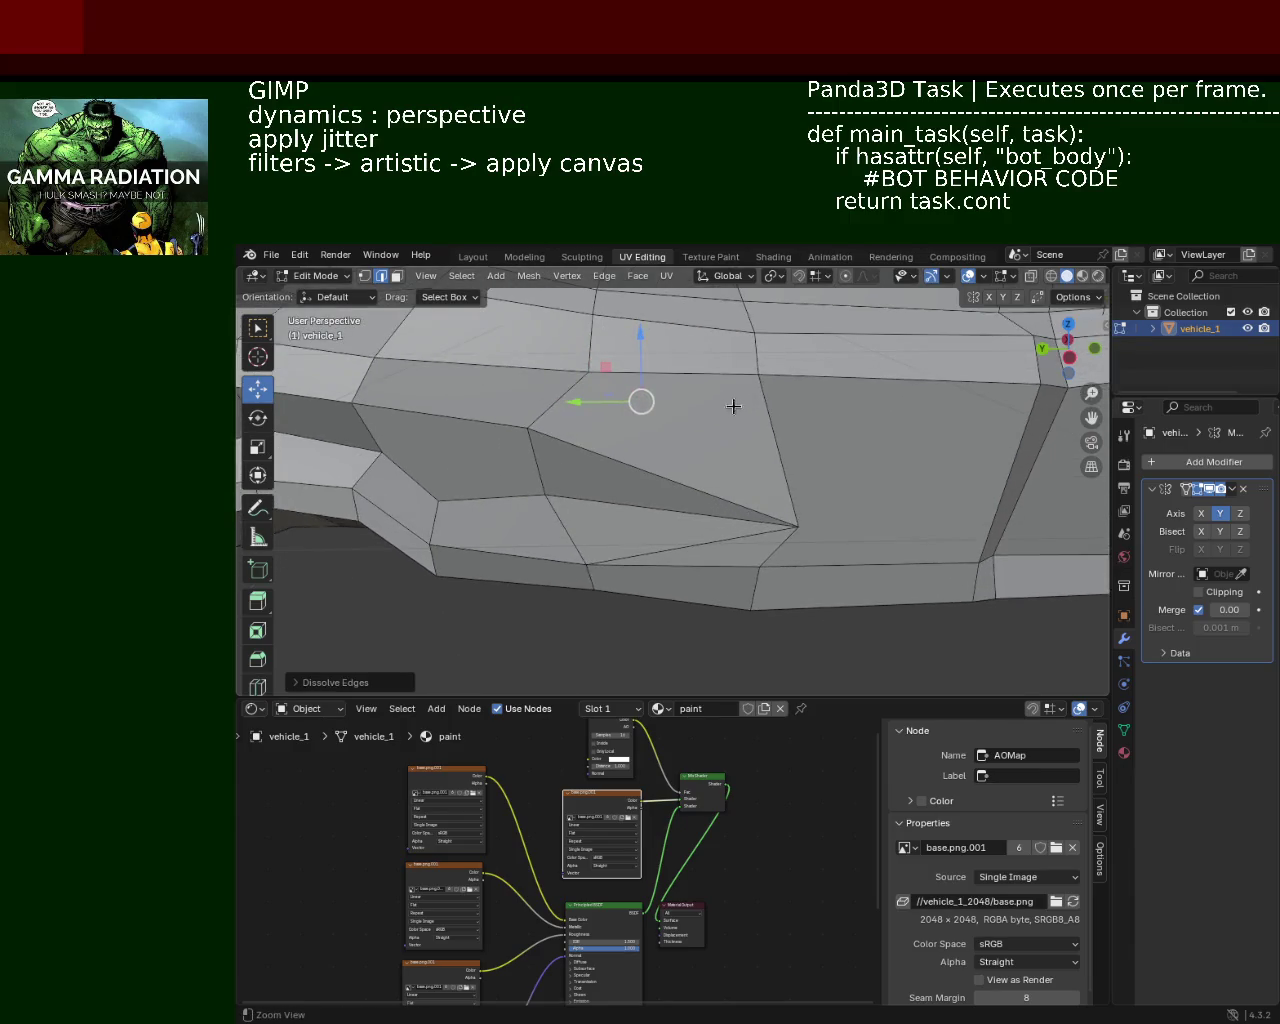
left_click(758, 374)
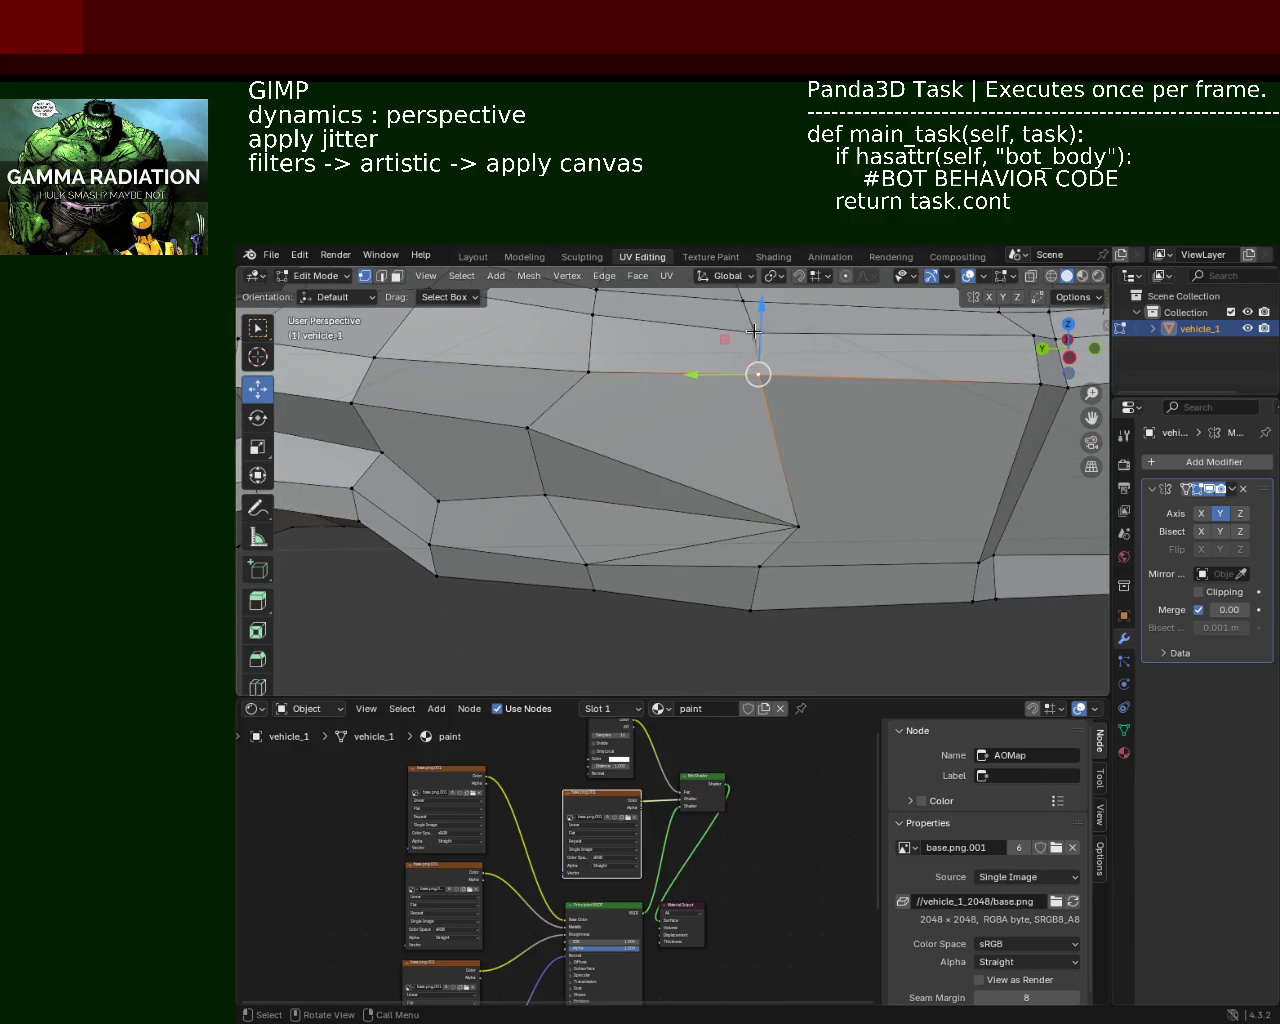
key("g")
key("z")
left_click(857, 433)
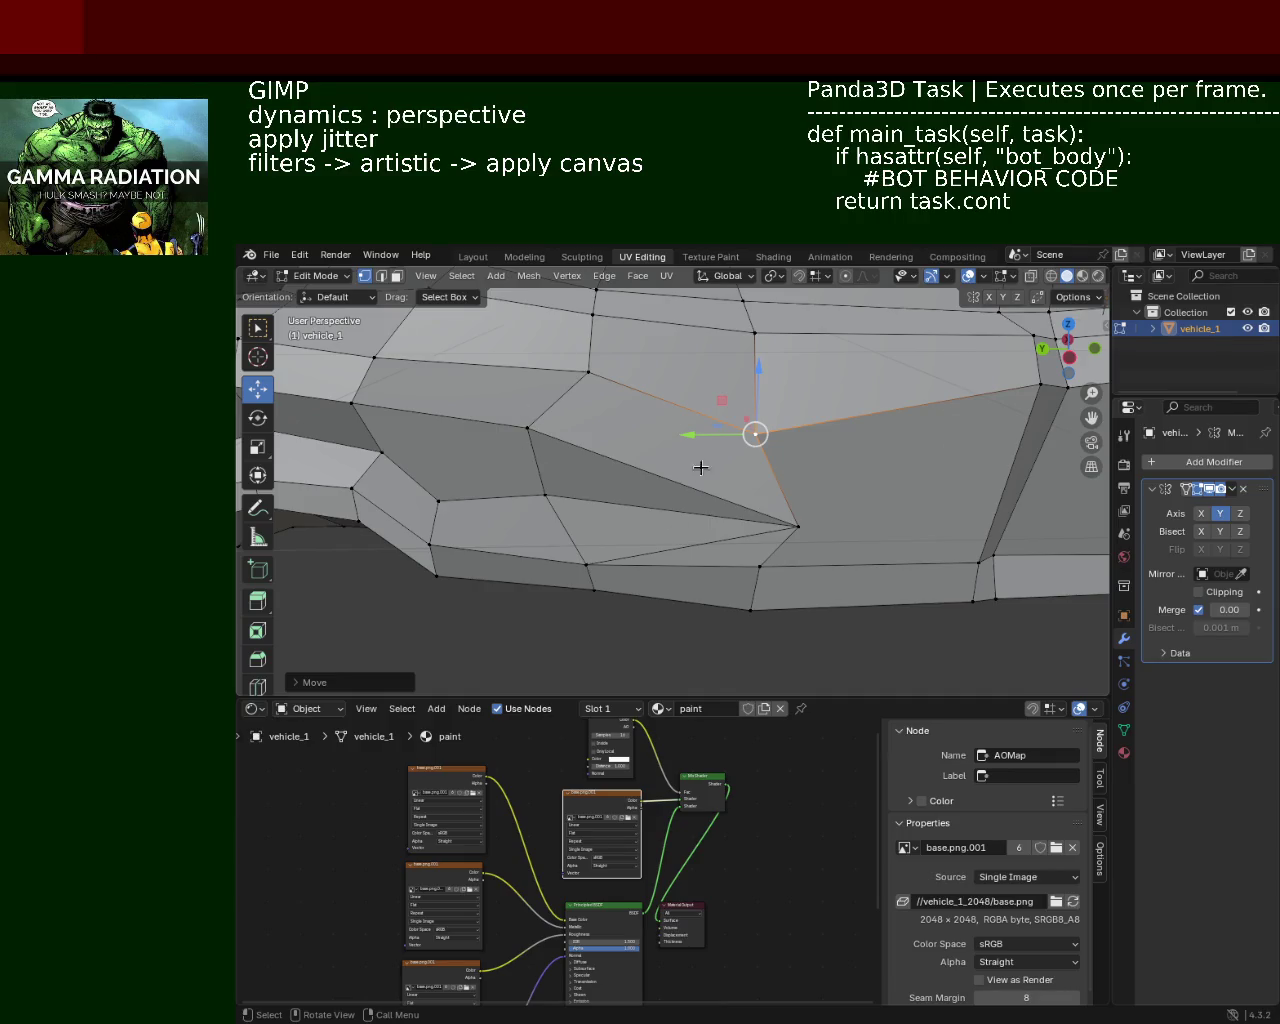
Step: Slide the vertex along X, then dissolve an unneeded side-panel edge
left_click_drag(700, 434, 745, 428)
left_click(752, 500)
middle_click_drag(752, 500, 752, 460)
left_click(381, 276)
left_click(732, 440)
key("x")
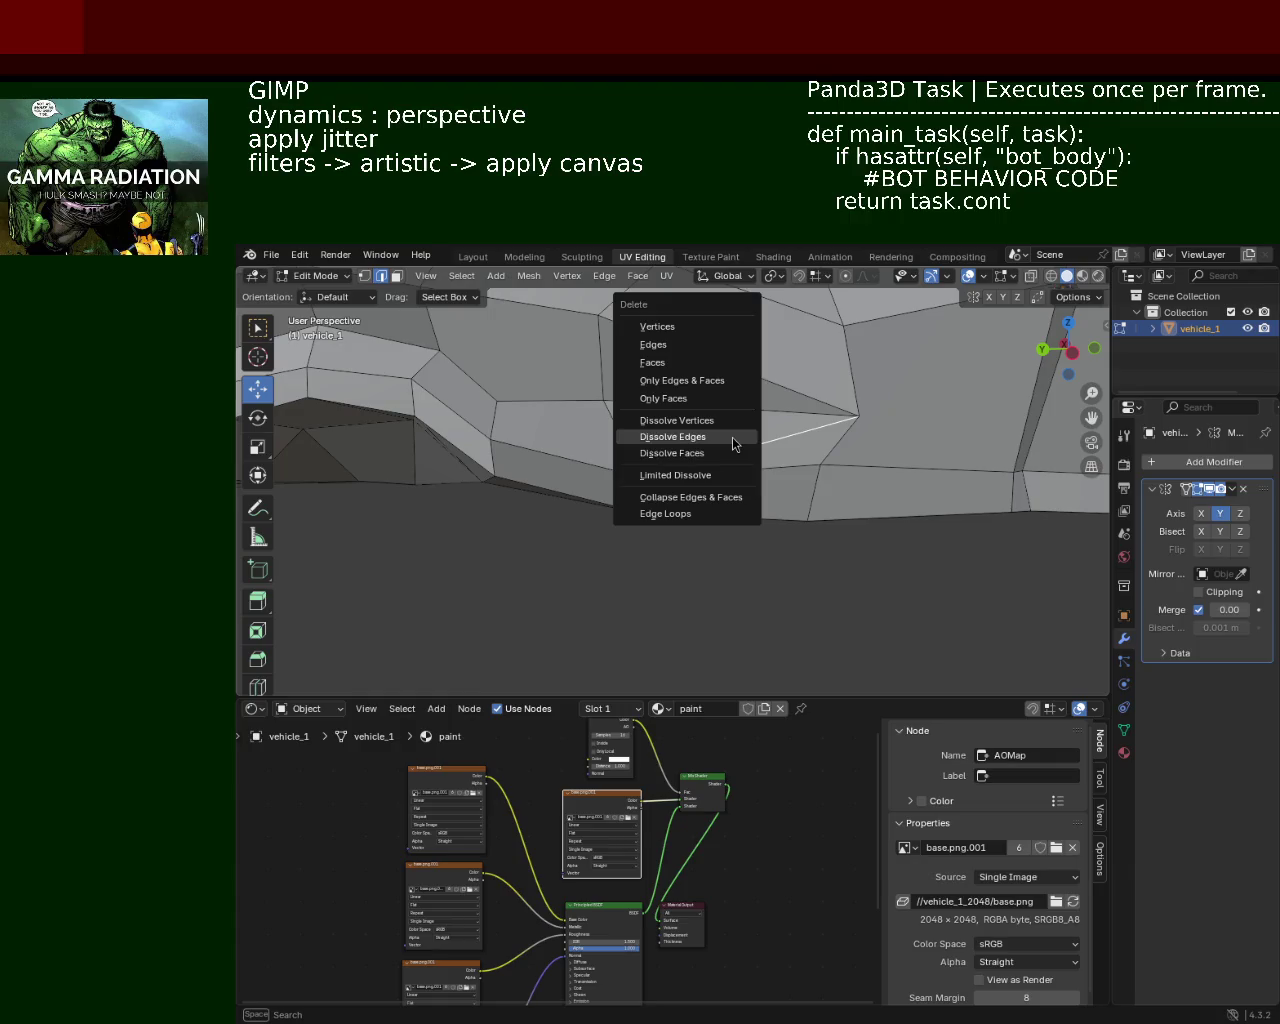
left_click(724, 446)
Step: Undo an accidental subdivision and dissolve the diagonal edge on the panel
middle_click_drag(724, 446, 728, 427)
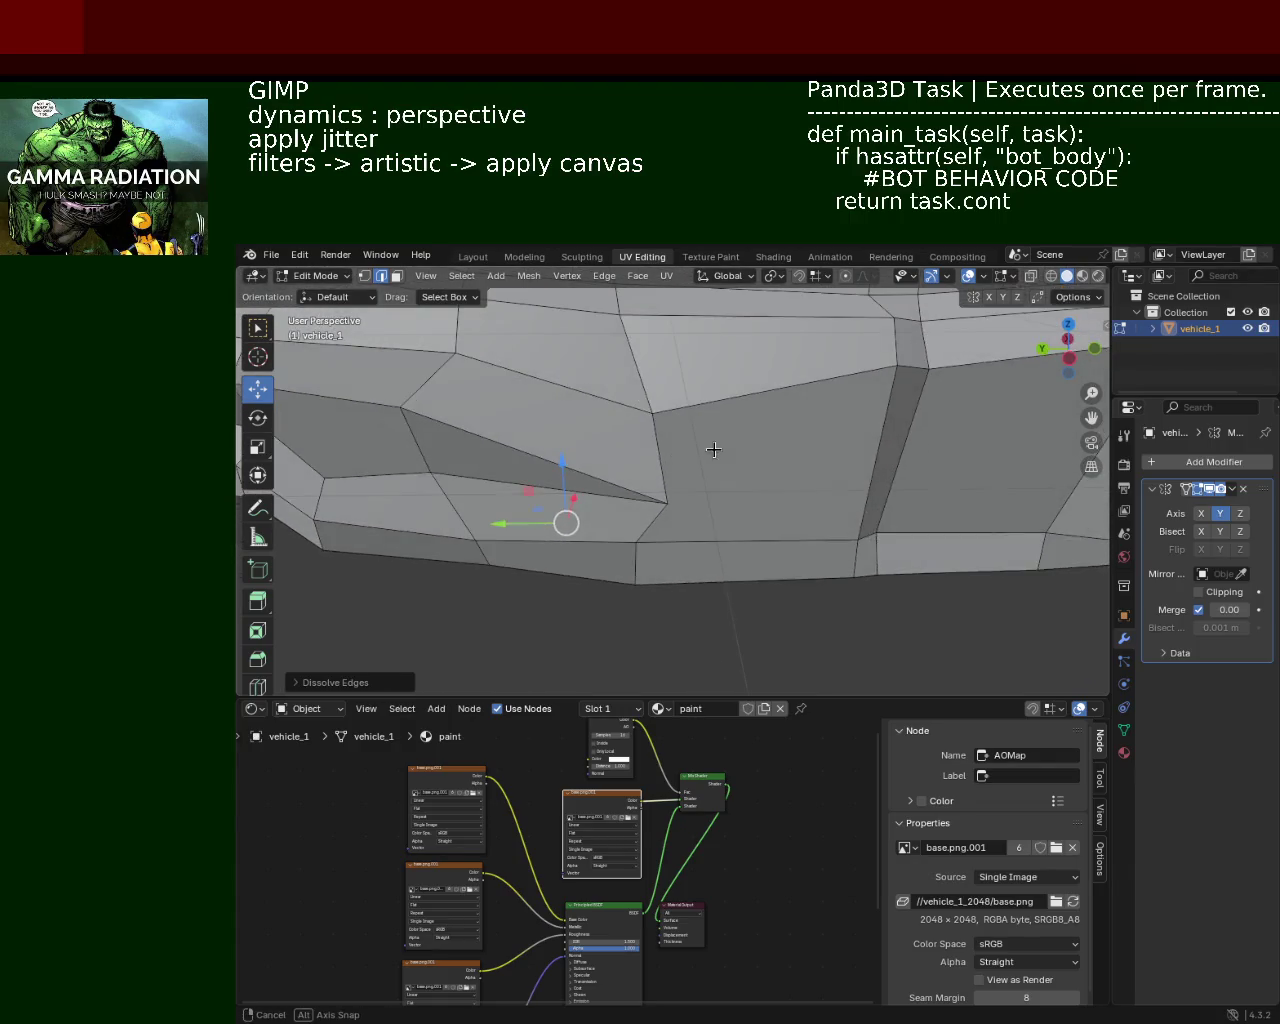
left_click(365, 276)
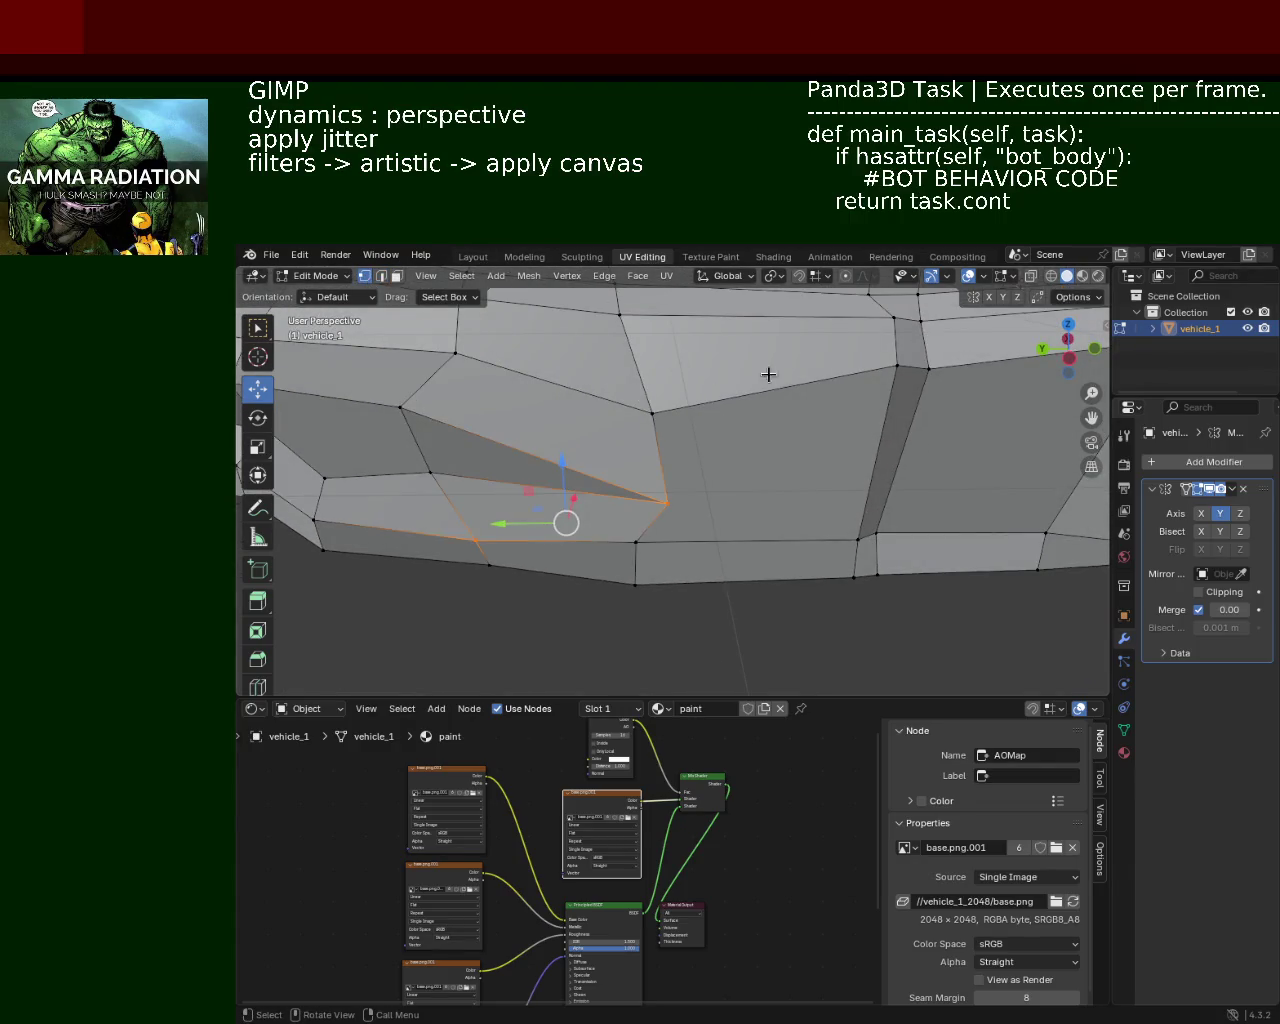
left_click(884, 366)
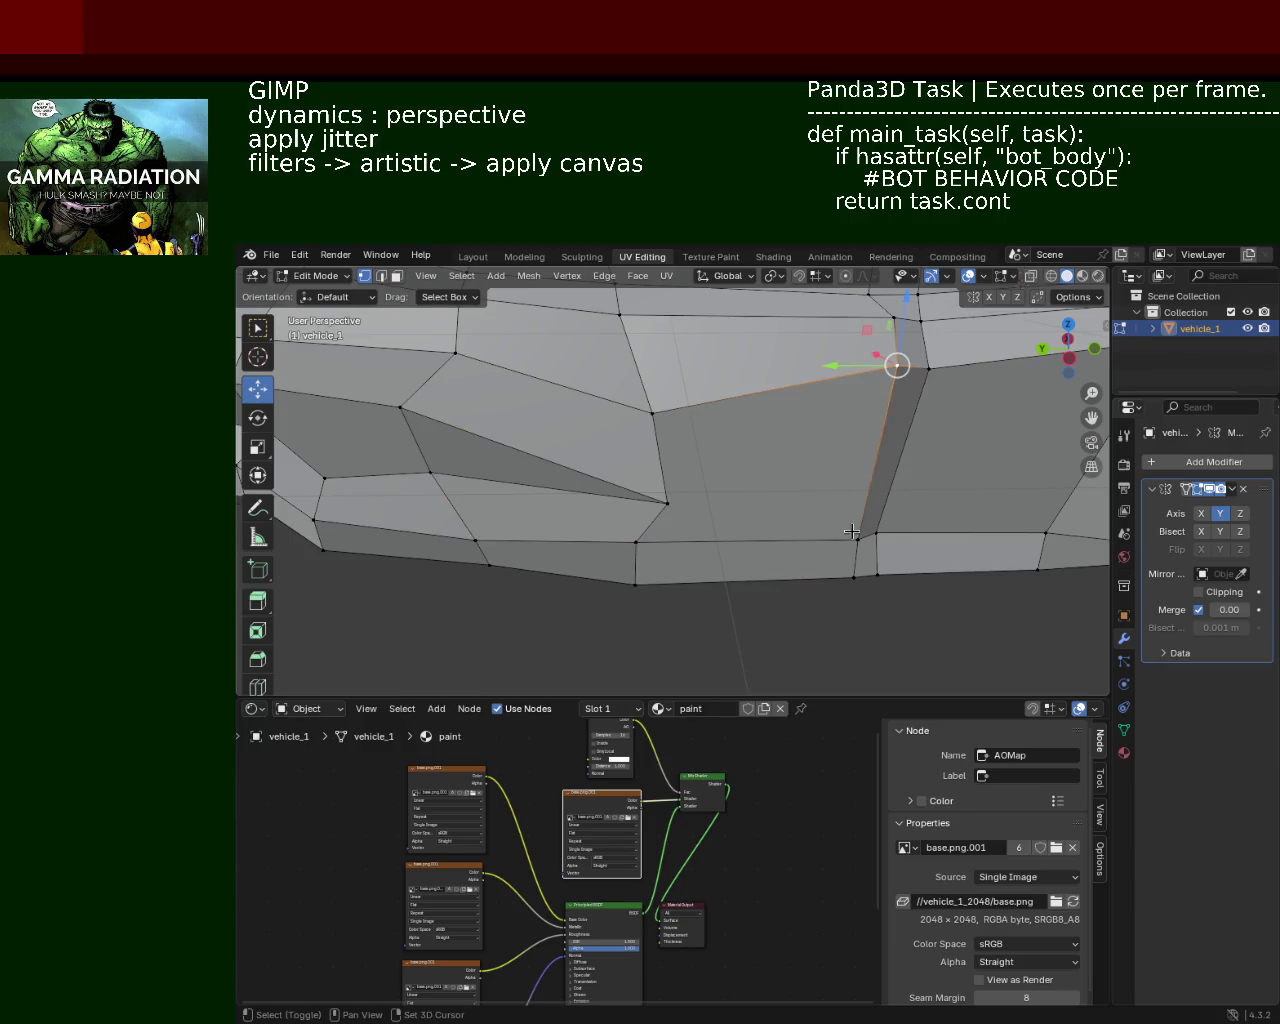
right_click(876, 458)
left_click(875, 460)
key("ctrl+z")
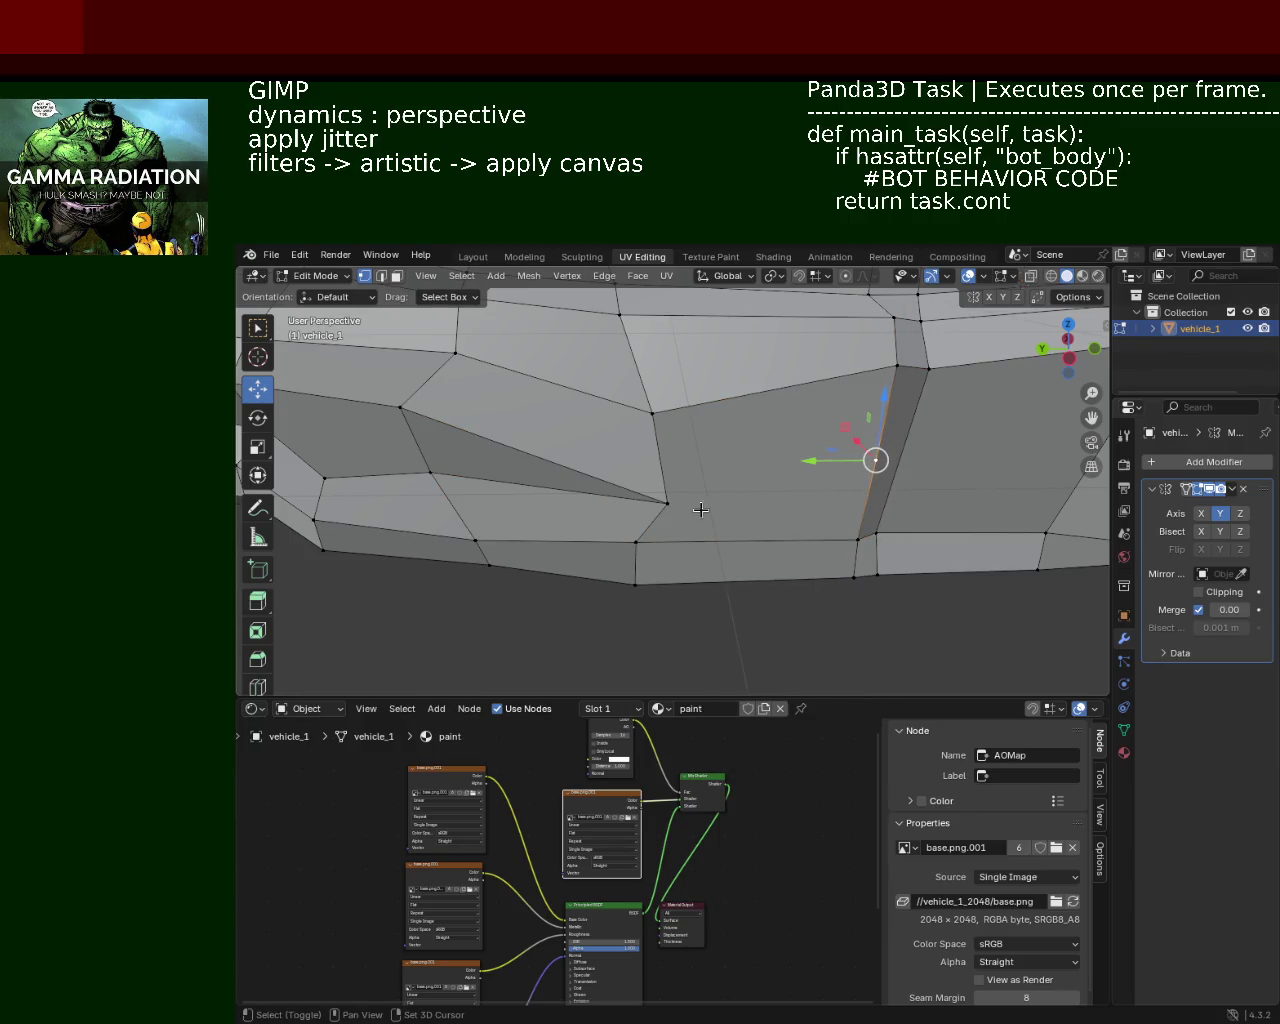
left_click(667, 503, "shift")
left_click(667, 503)
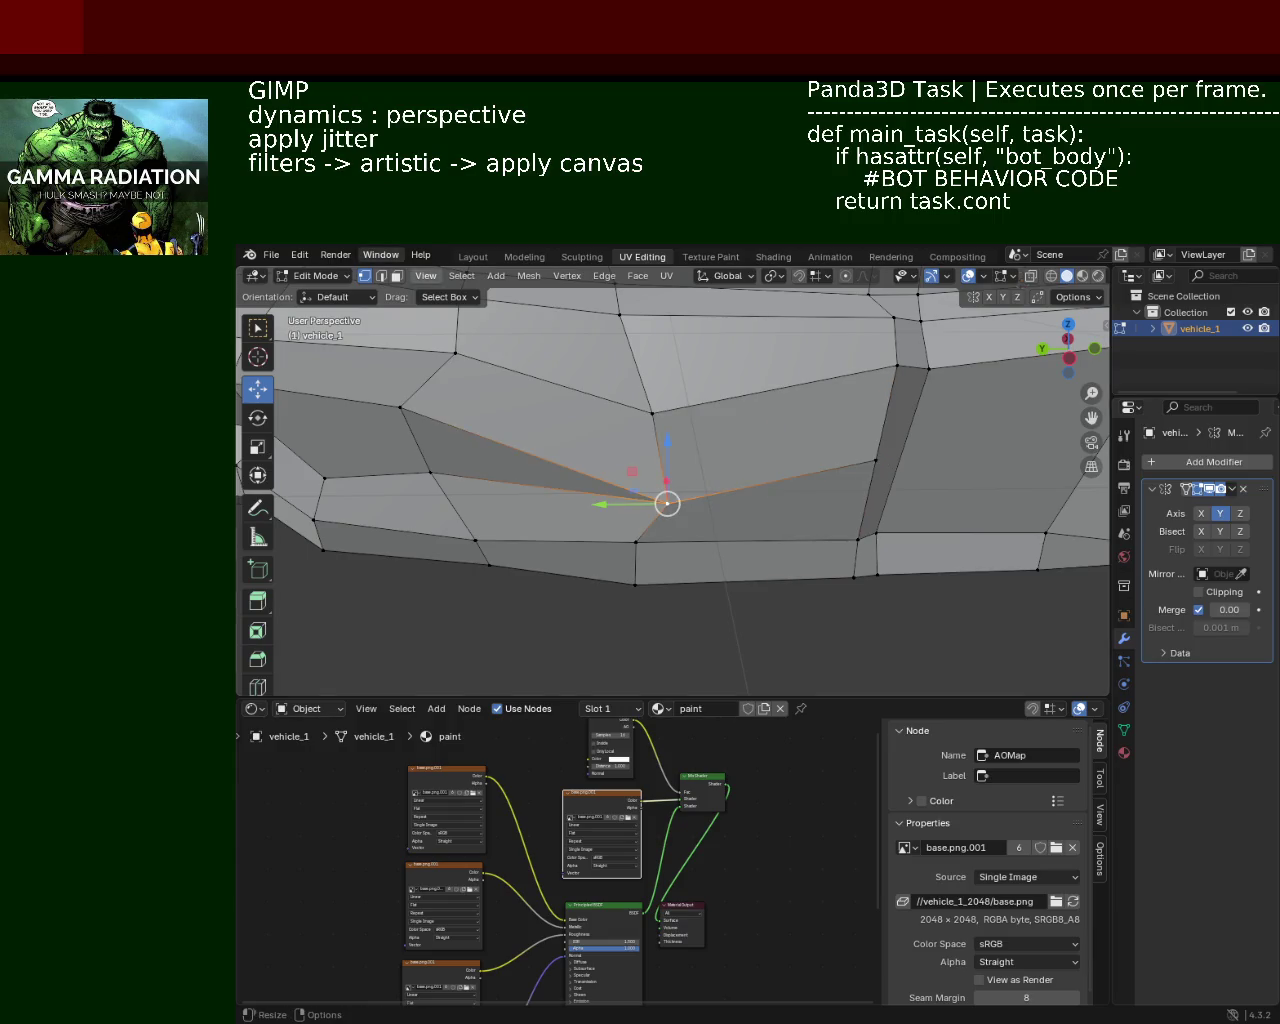
left_click(381, 276)
left_click(570, 467)
key("x")
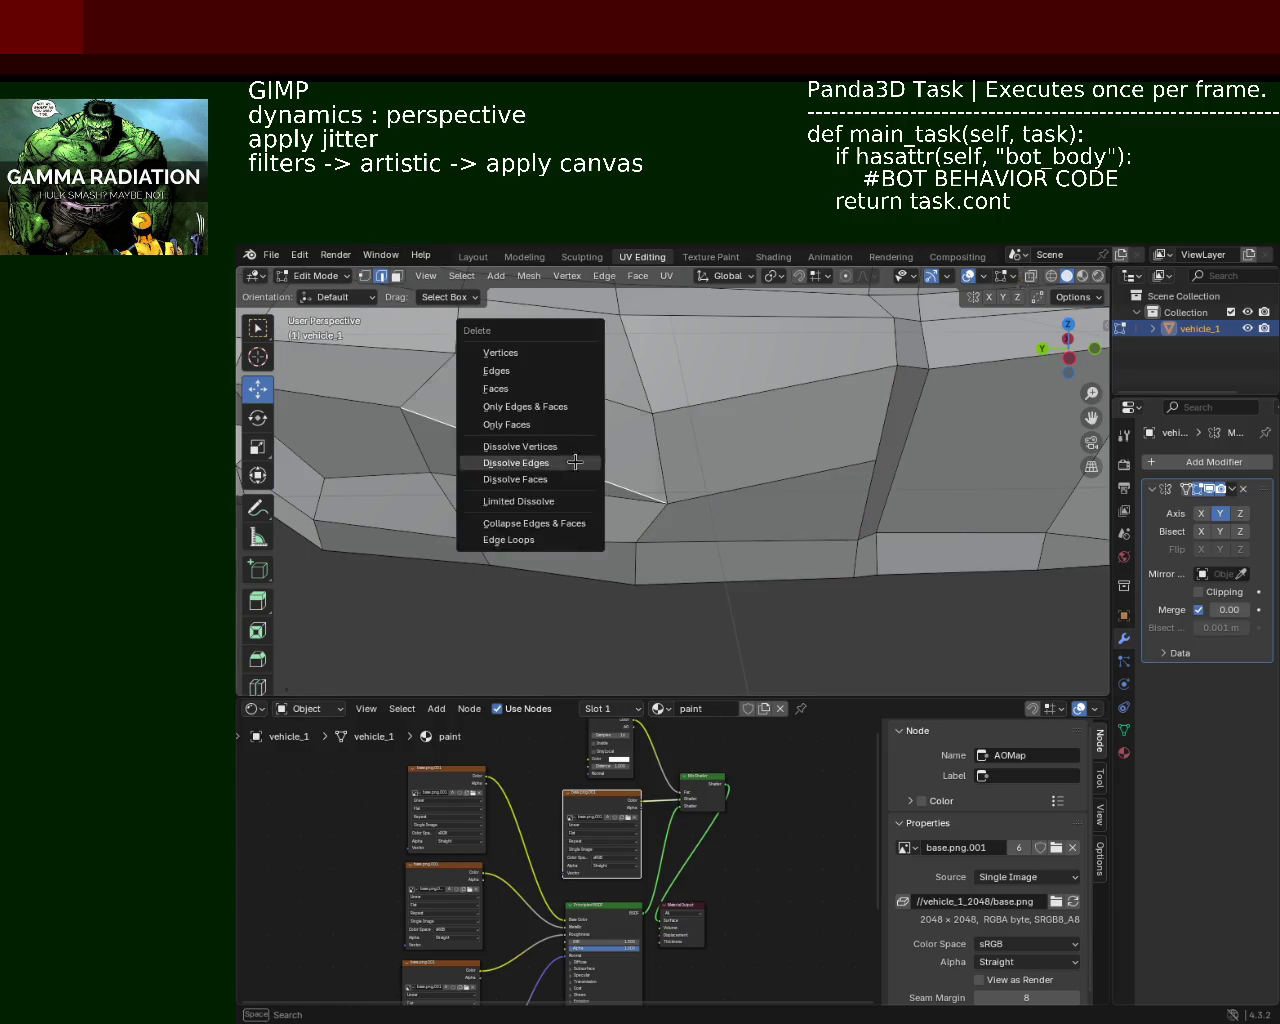
left_click(565, 461)
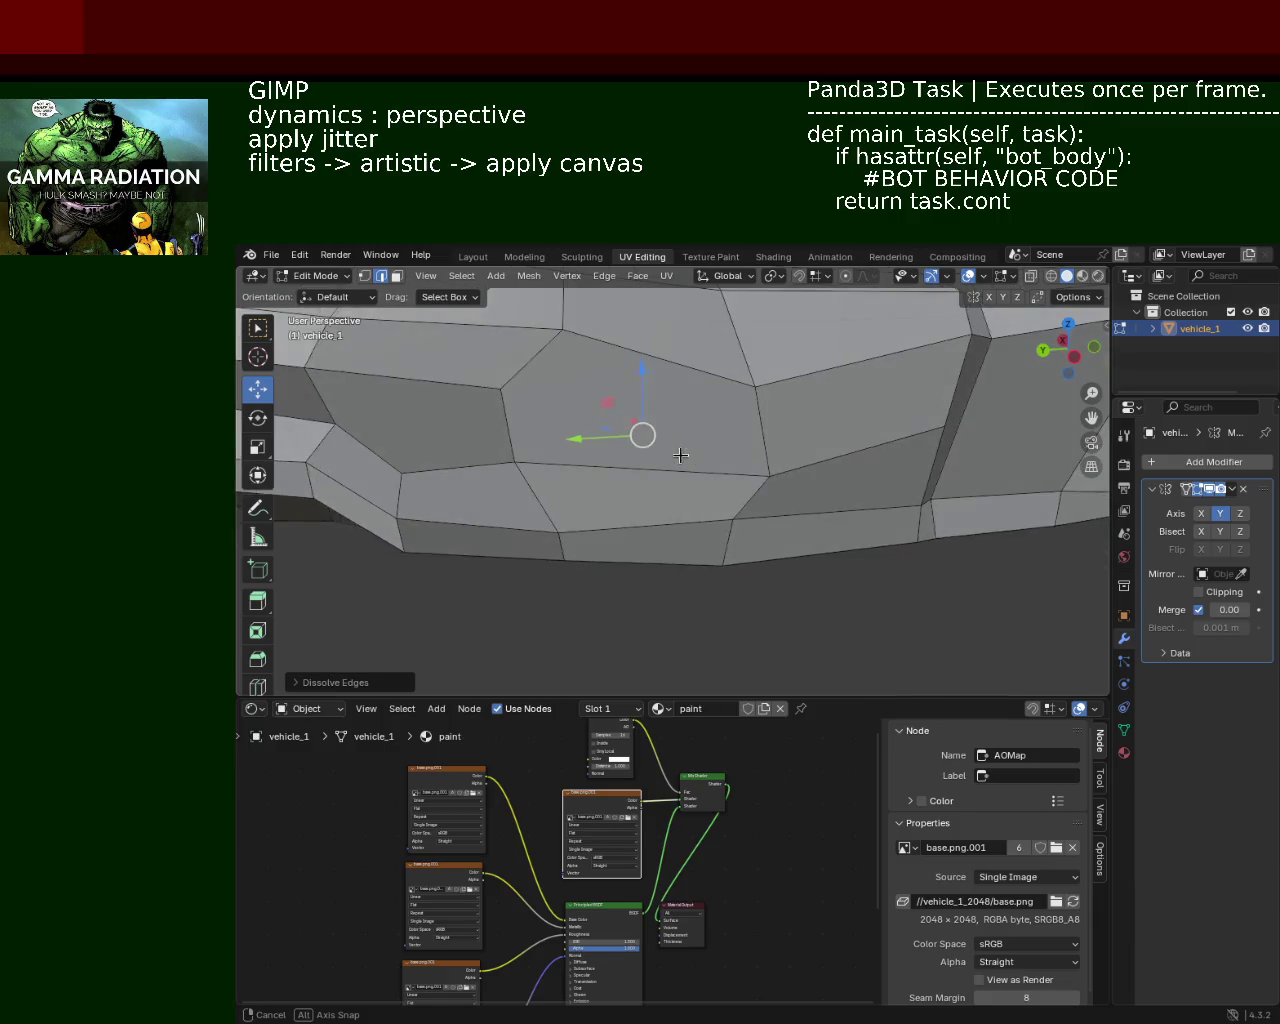
Step: Raise a side-panel vertex along Z
left_click(364, 276)
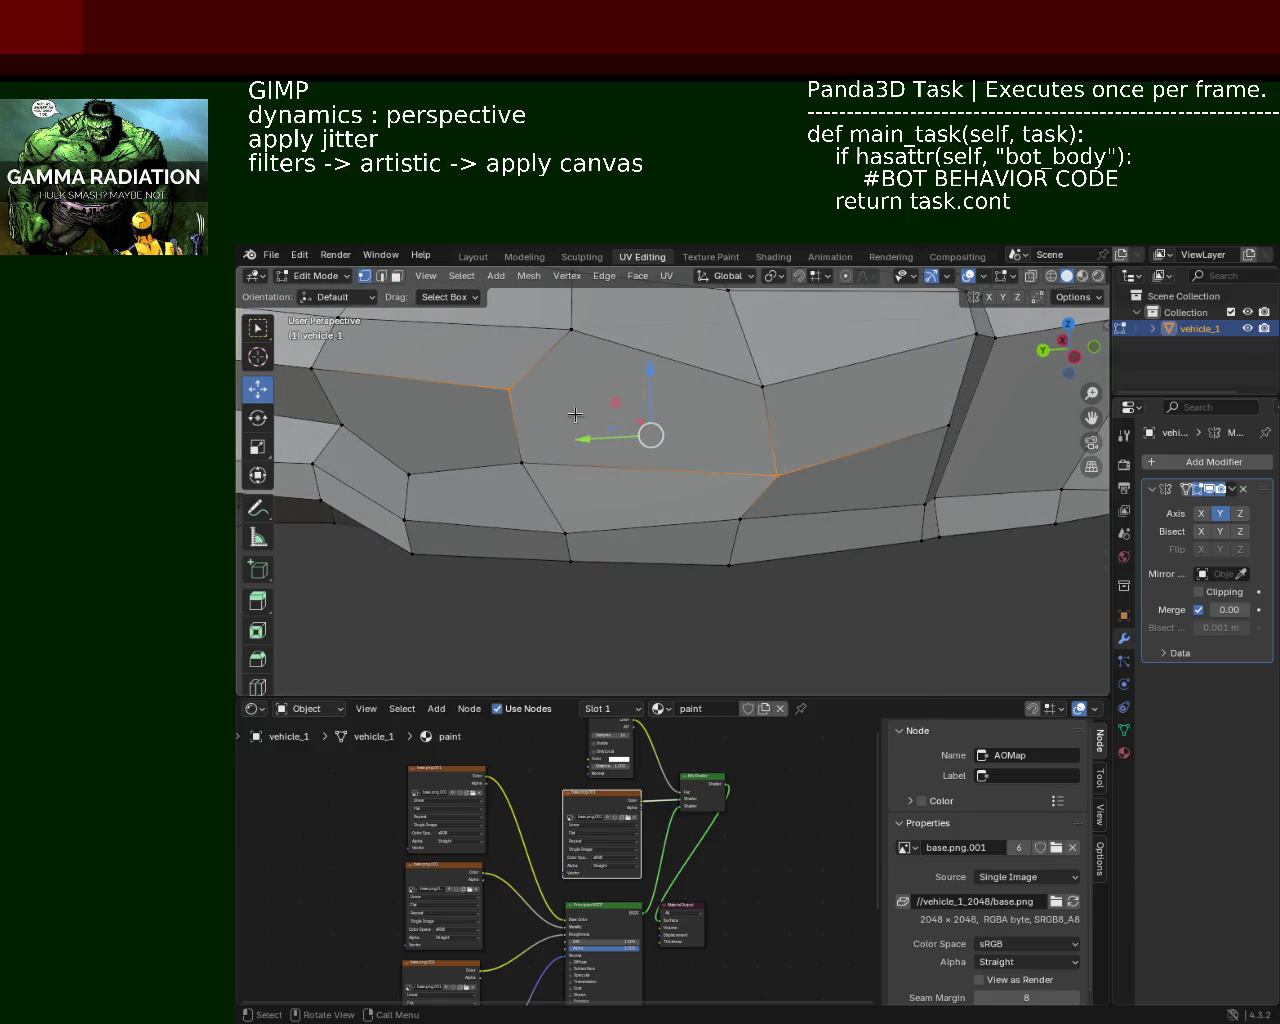
scroll(598, 441, "down", 4)
scroll(598, 441, "up", 2)
scroll(623, 412, "up", 1)
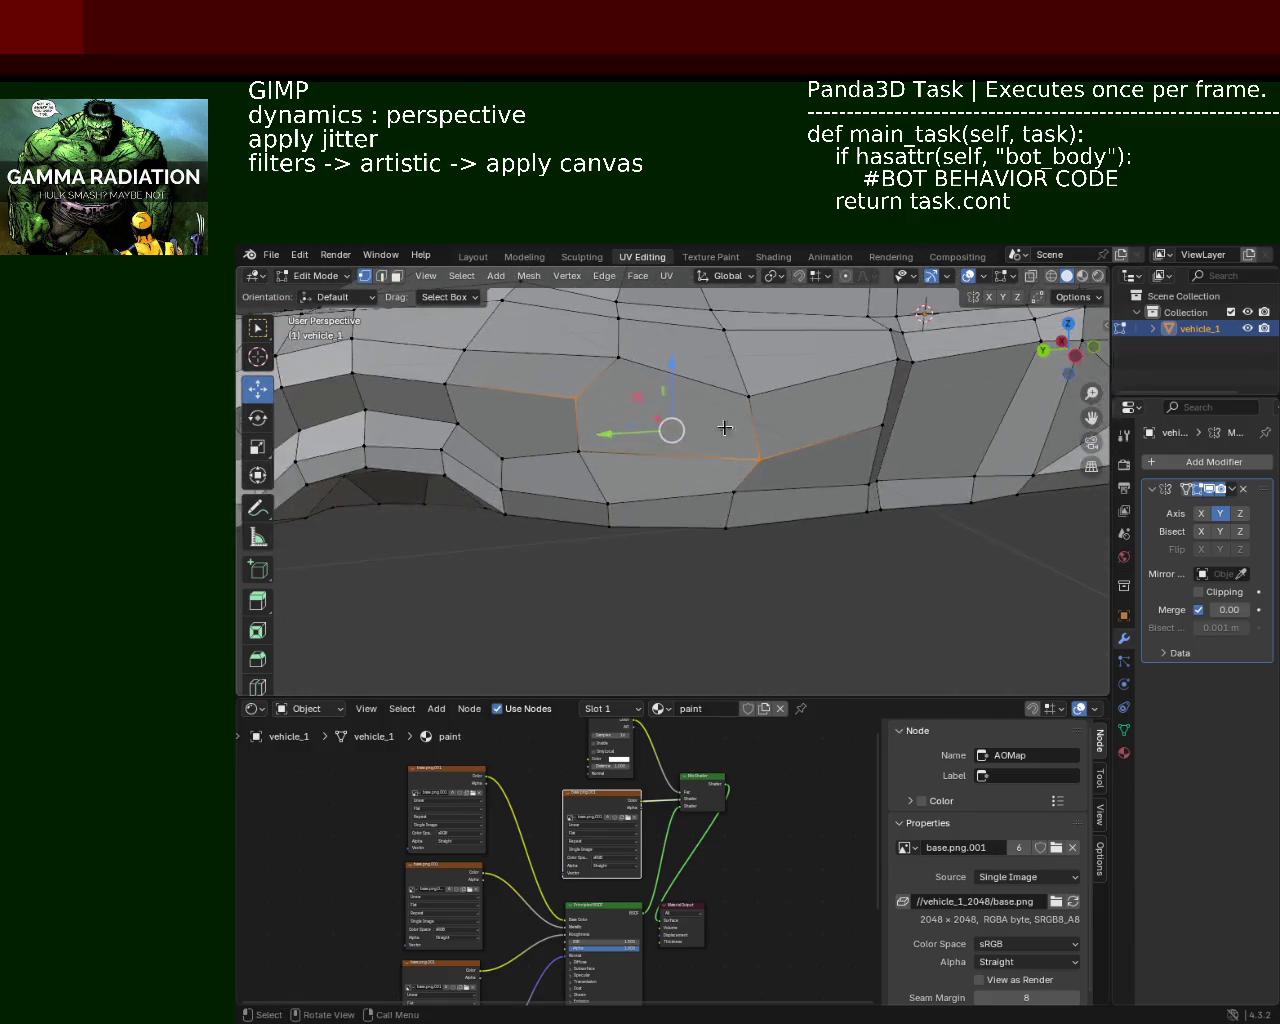
left_click(748, 397)
key("g")
key("z")
left_click(850, 366)
Step: Subdivide the selected panel edges and slide the new vertices along X
left_click(903, 362, "shift")
left_click(878, 485, "shift")
right_click(870, 372)
left_click(830, 372)
left_click(581, 402)
key("g")
key("x")
left_click(897, 397)
Step: Connect two side-panel vertices with a new edge using J
middle_click_drag(897, 397, 687, 391, "shift")
left_click(818, 356)
left_click(897, 416)
left_click(612, 409, "shift")
key("j")
left_click(612, 409)
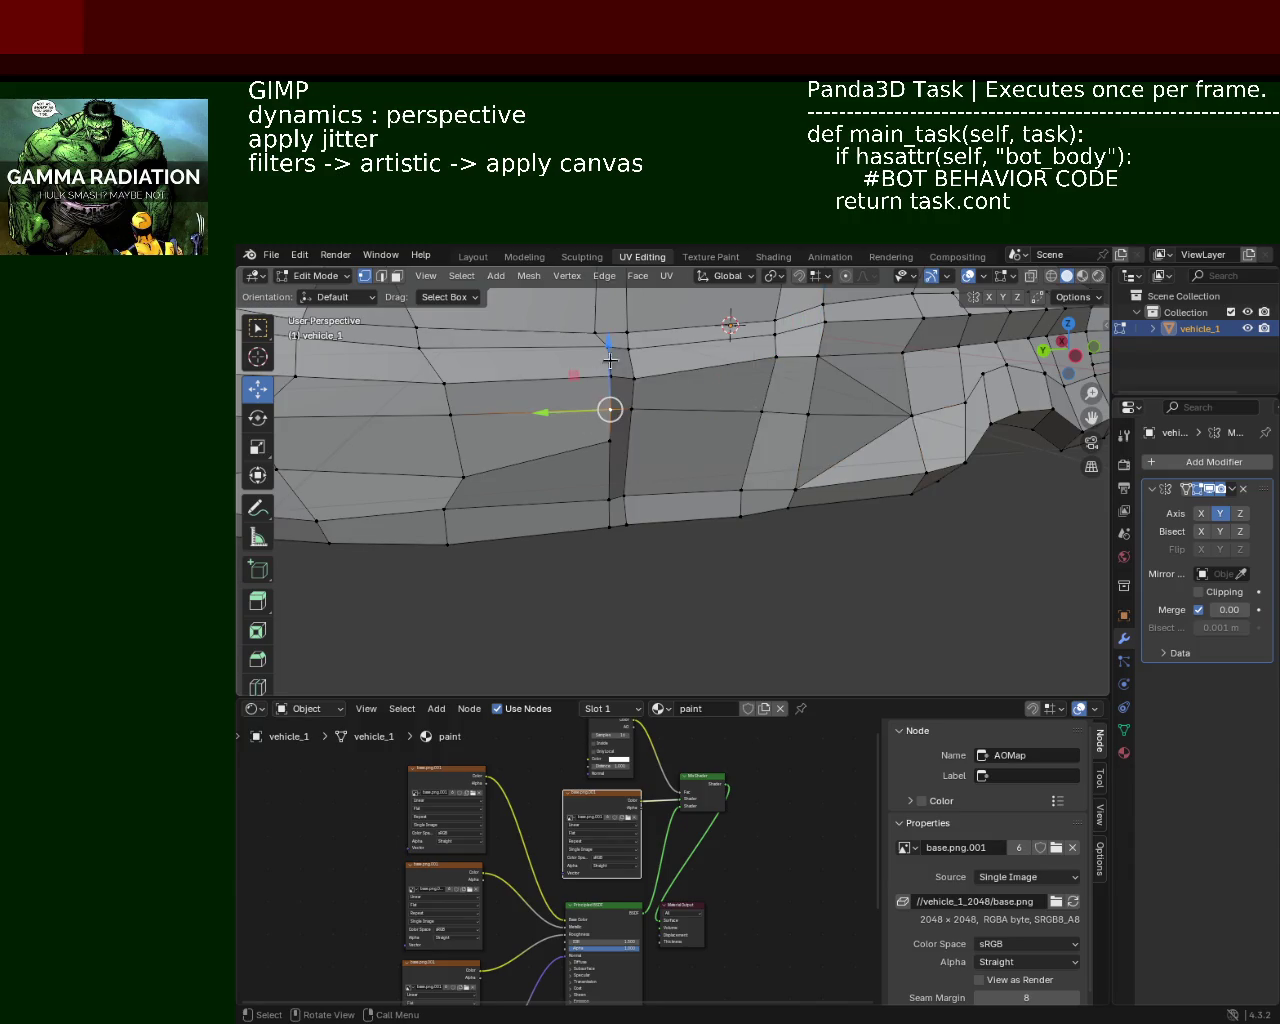
Step: Dissolve the leftover edges on the side panel
left_click(381, 276)
left_click(849, 386)
key("x")
left_click(849, 386)
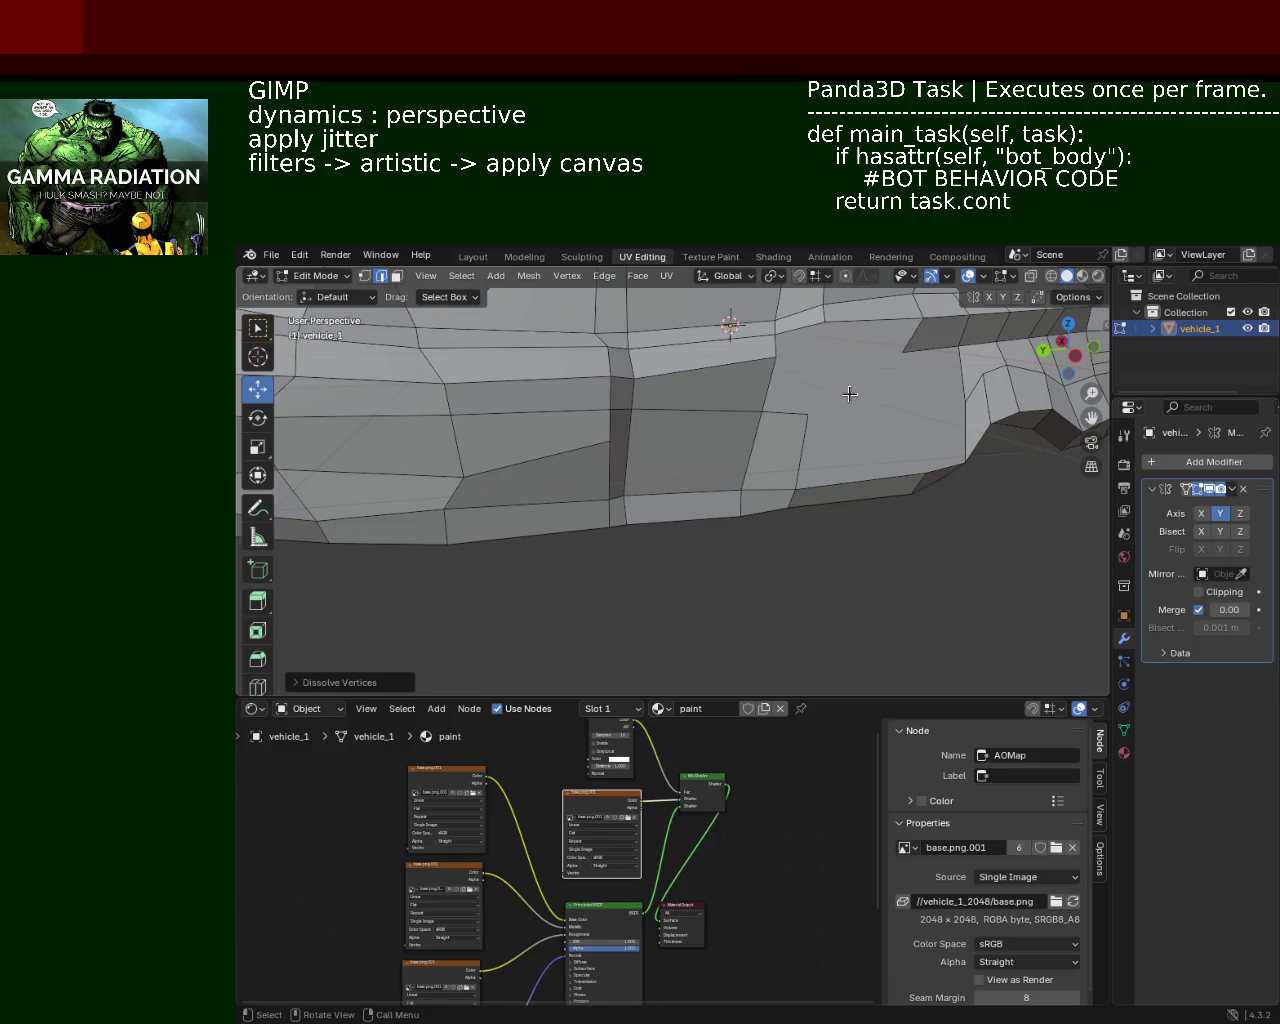
left_click(849, 394)
key("x")
left_click(824, 409)
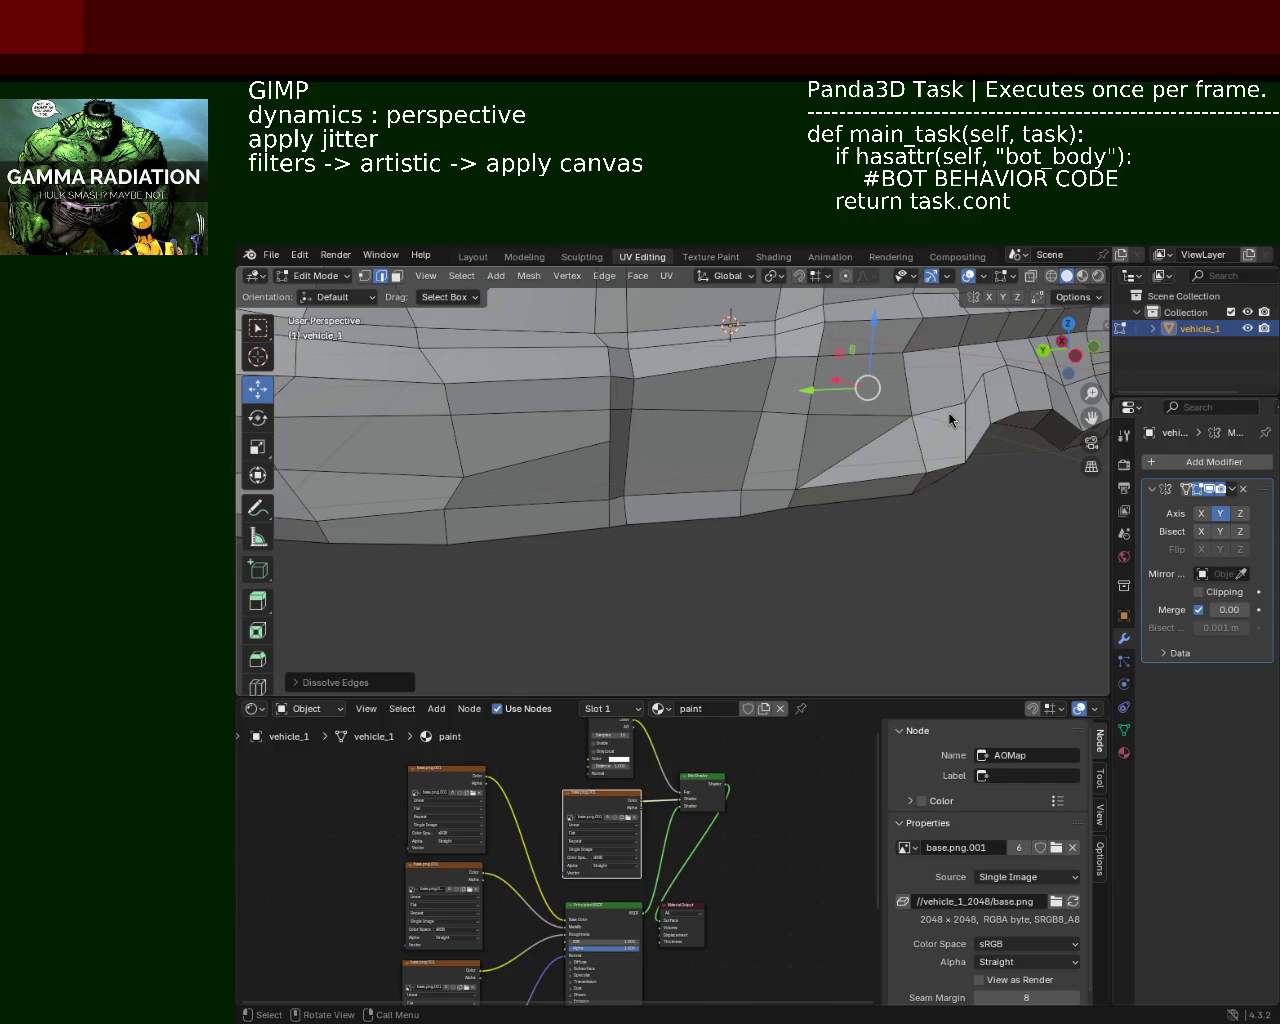
middle_click_drag(655, 438, 790, 417)
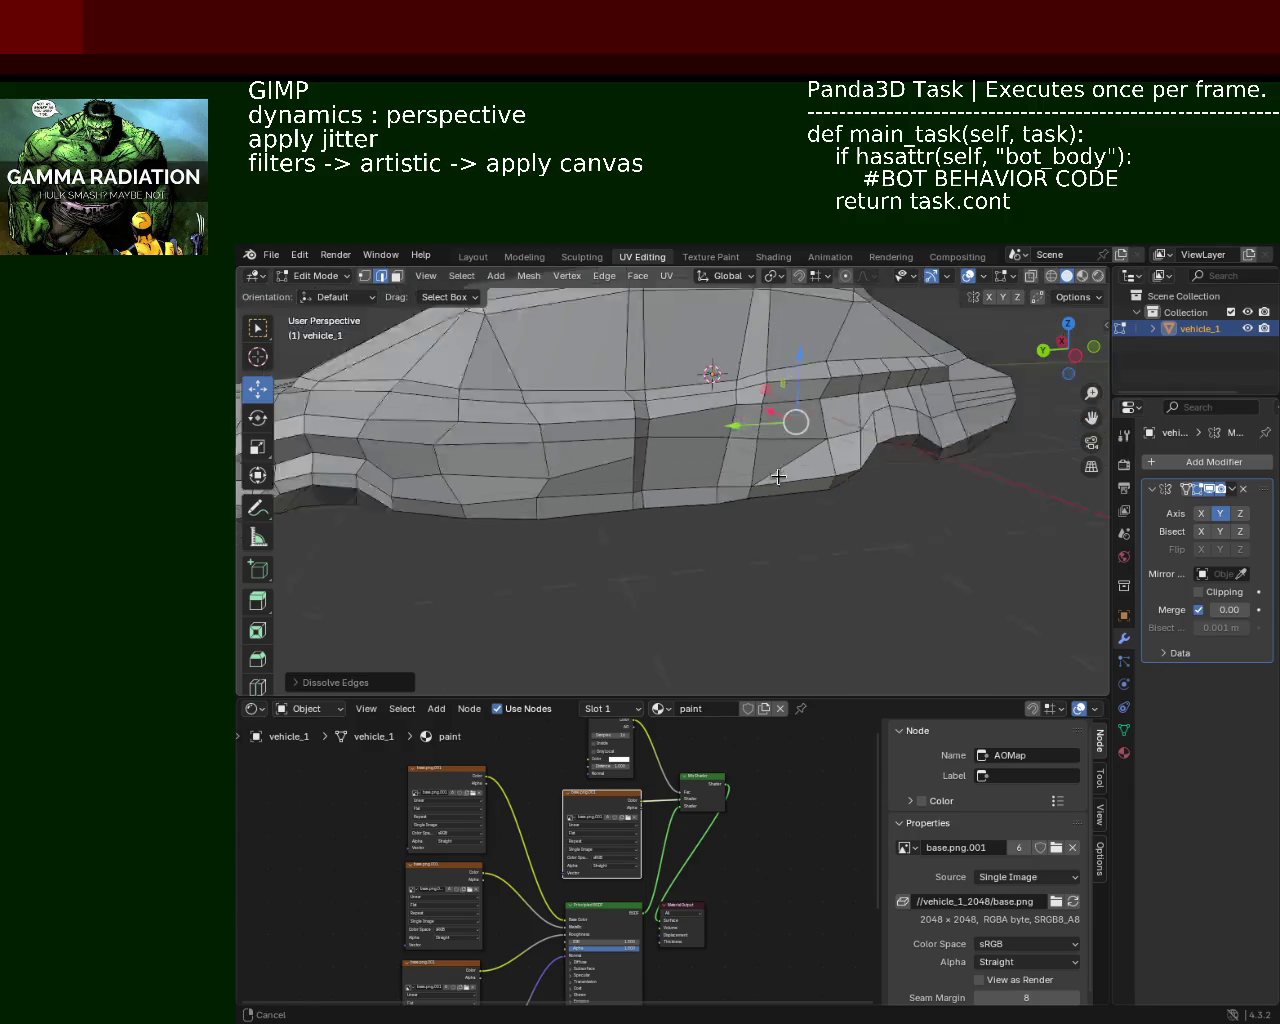
Step: In vertex select mode, lower a side-panel vertex along the Z axis
scroll(806, 450, "up", 2)
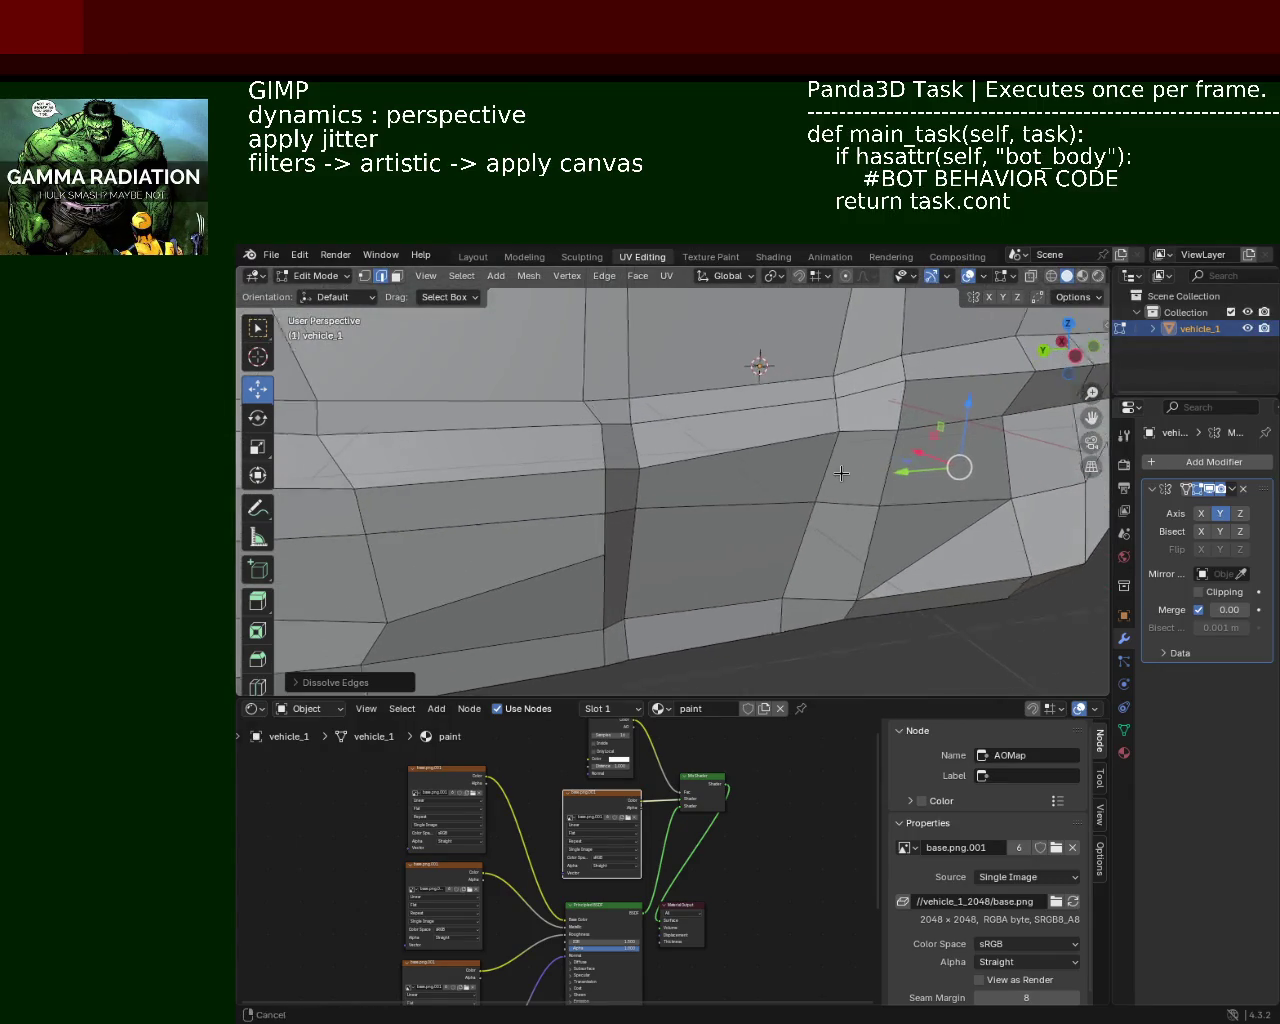
middle_click_drag(806, 450, 616, 395, "shift")
left_click(364, 276)
left_click(693, 370)
left_click(634, 370)
key("g")
key("z")
left_click(628, 364)
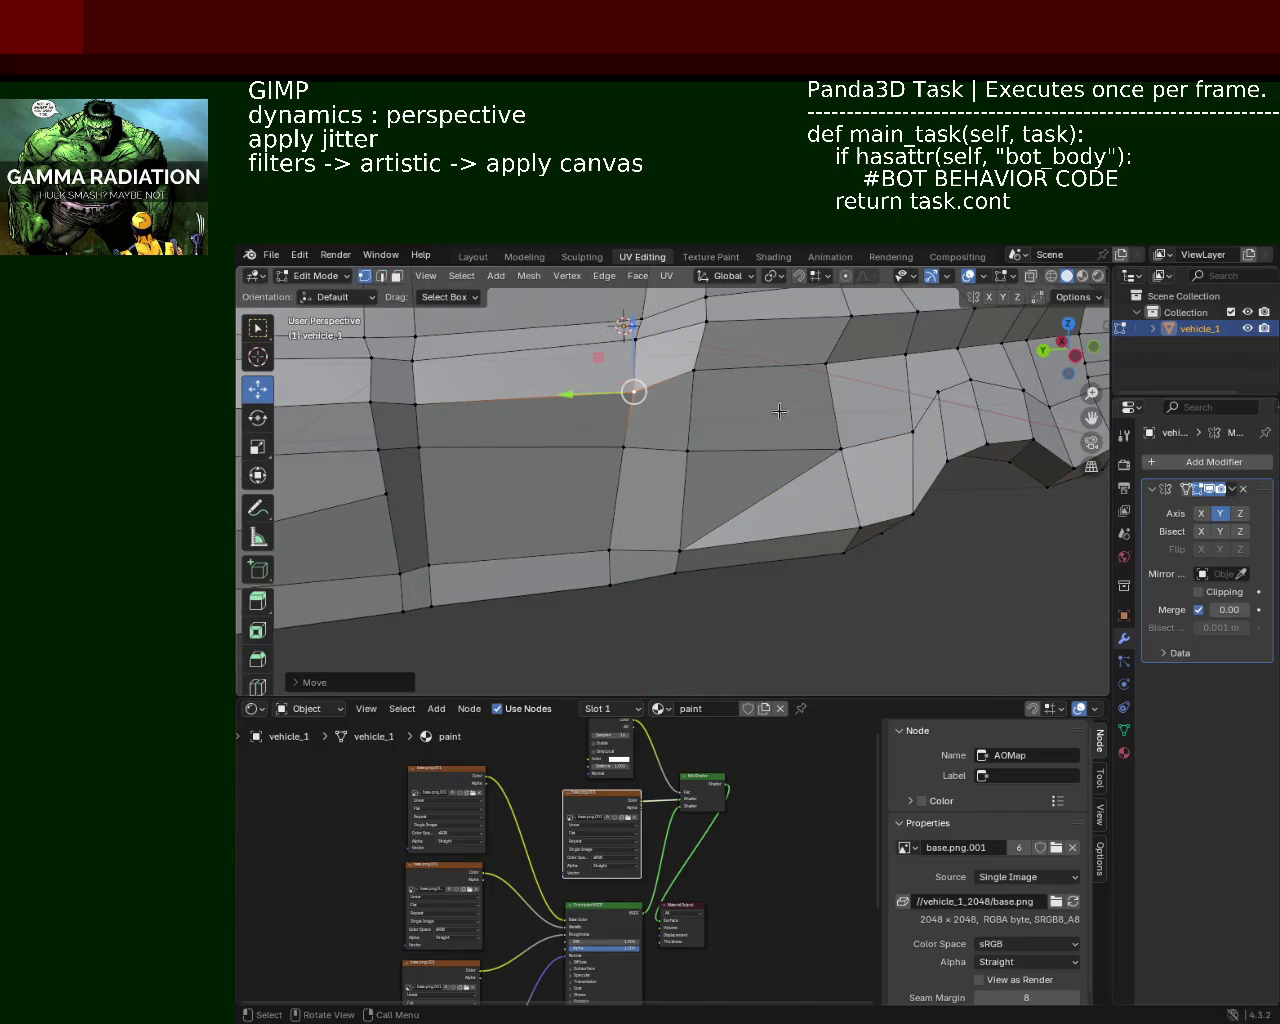
Step: Slide two vertices near the wheel arch along the Y axis
mouse_move(899, 439)
middle_mouse_down()
mouse_move(801, 482)
mouse_move(677, 463)
middle_mouse_up()
left_click(828, 531)
left_click(832, 442)
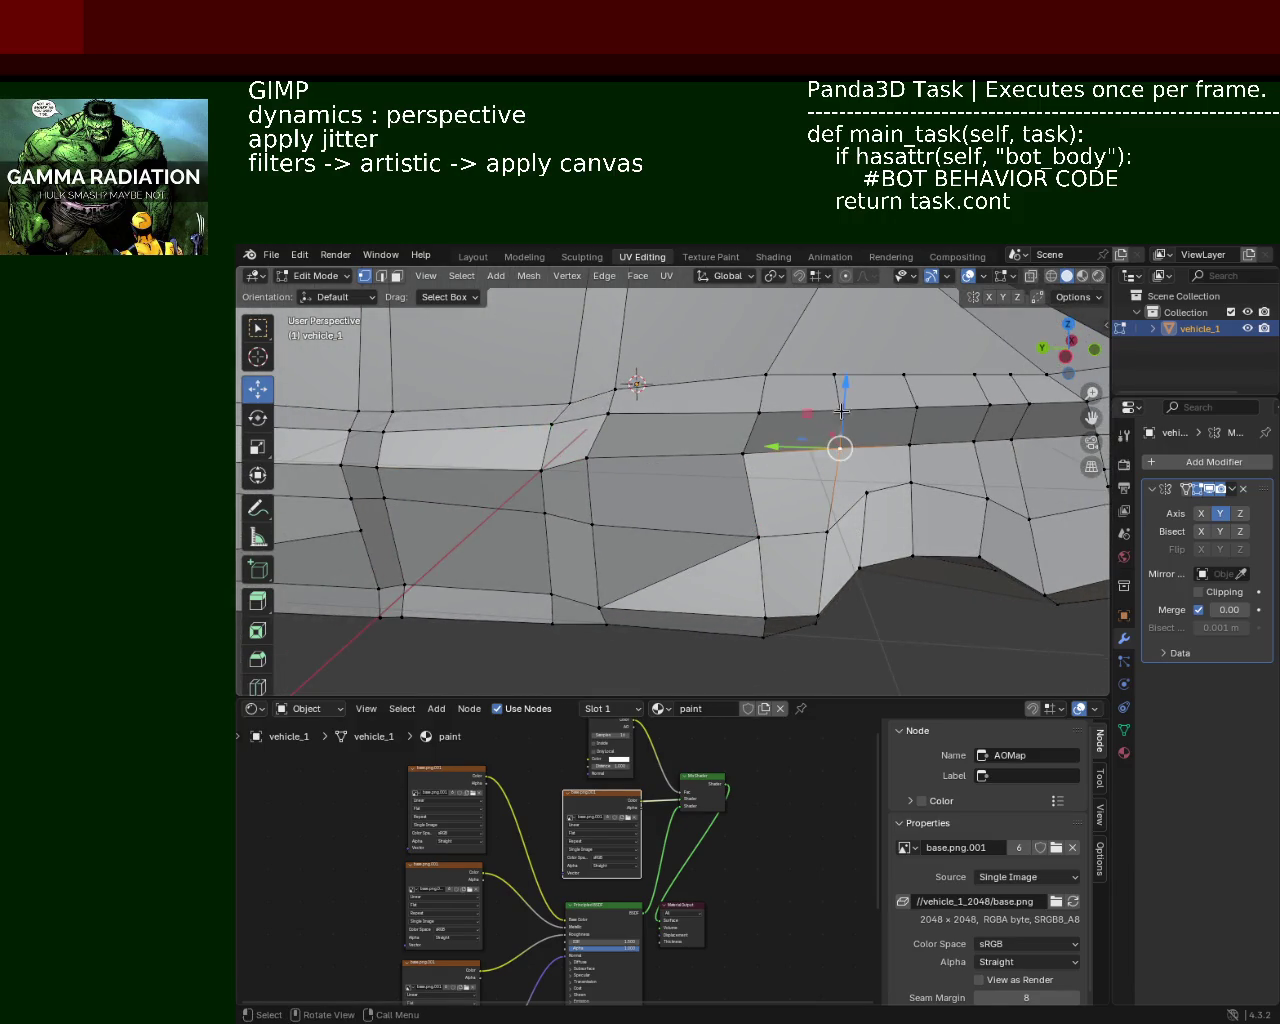
left_click(835, 375, "shift")
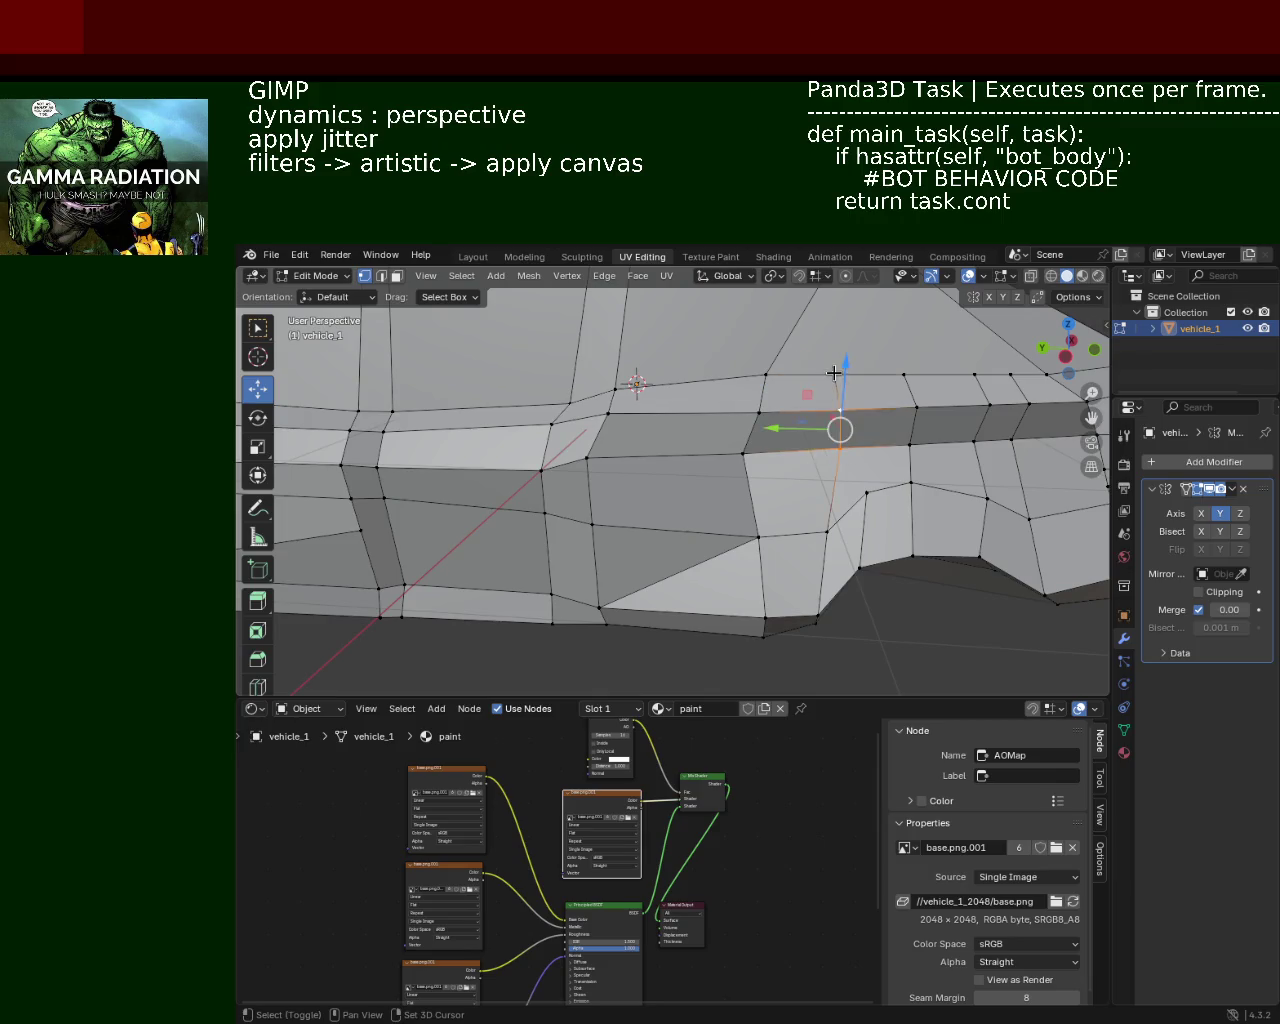
key("g")
key("y")
left_click(867, 456)
Step: Slide a top-edge vertex along its edge with vertex slide
left_click(866, 492)
left_click(810, 375)
key("g")
key("g")
left_click(857, 374)
key("ctrl+e")
key("Escape")
left_click(866, 488, "shift")
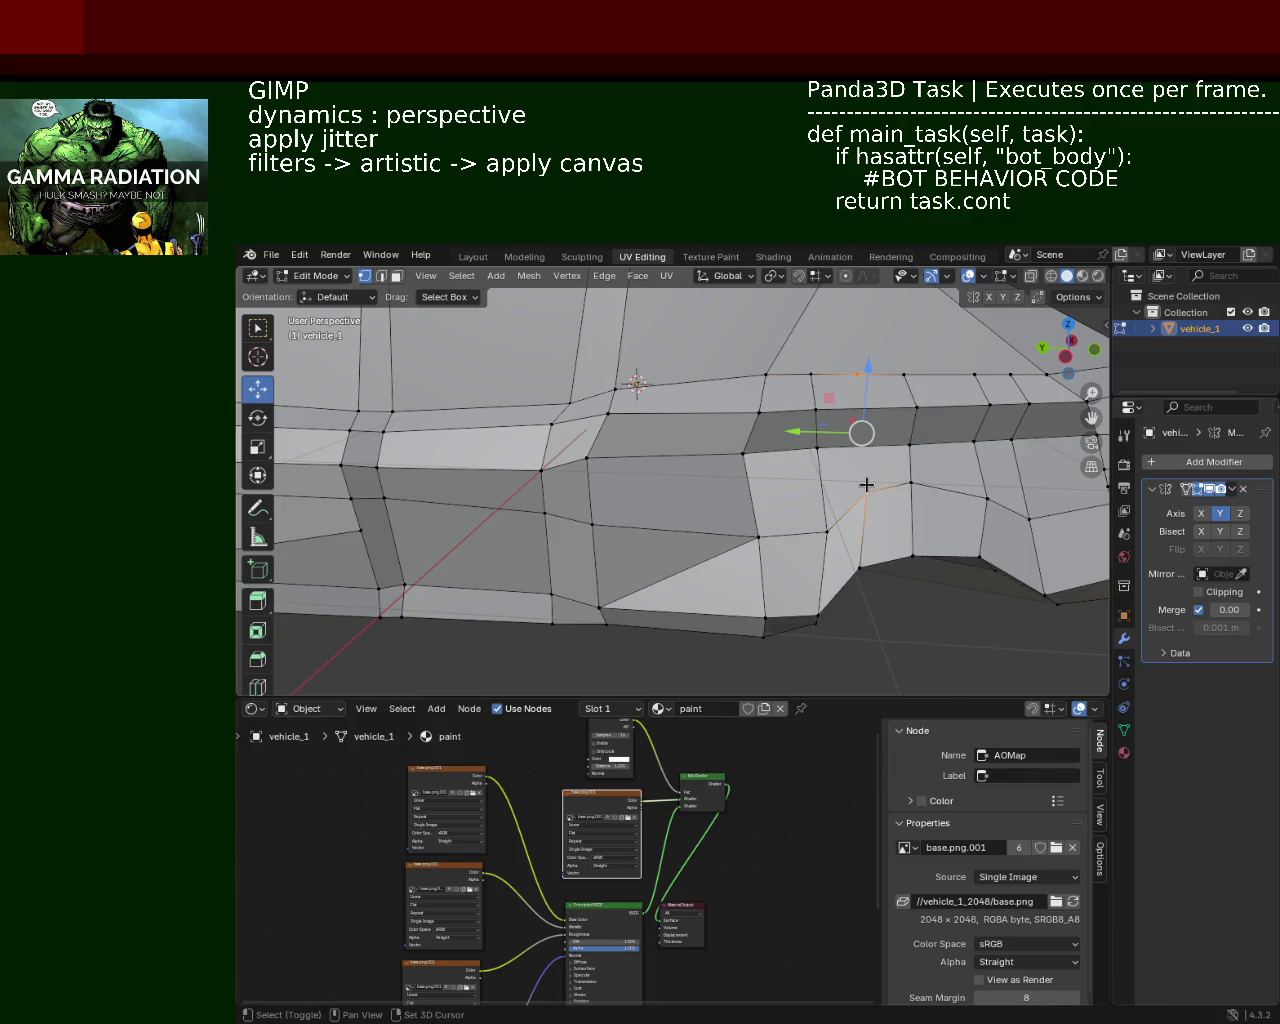
Step: Select the wheel-arch vertices, ending with only the lower-left vertex selected
mouse_move(866, 483)
middle_mouse_down()
mouse_move(891, 457)
mouse_move(814, 457)
mouse_move(897, 474)
middle_mouse_up()
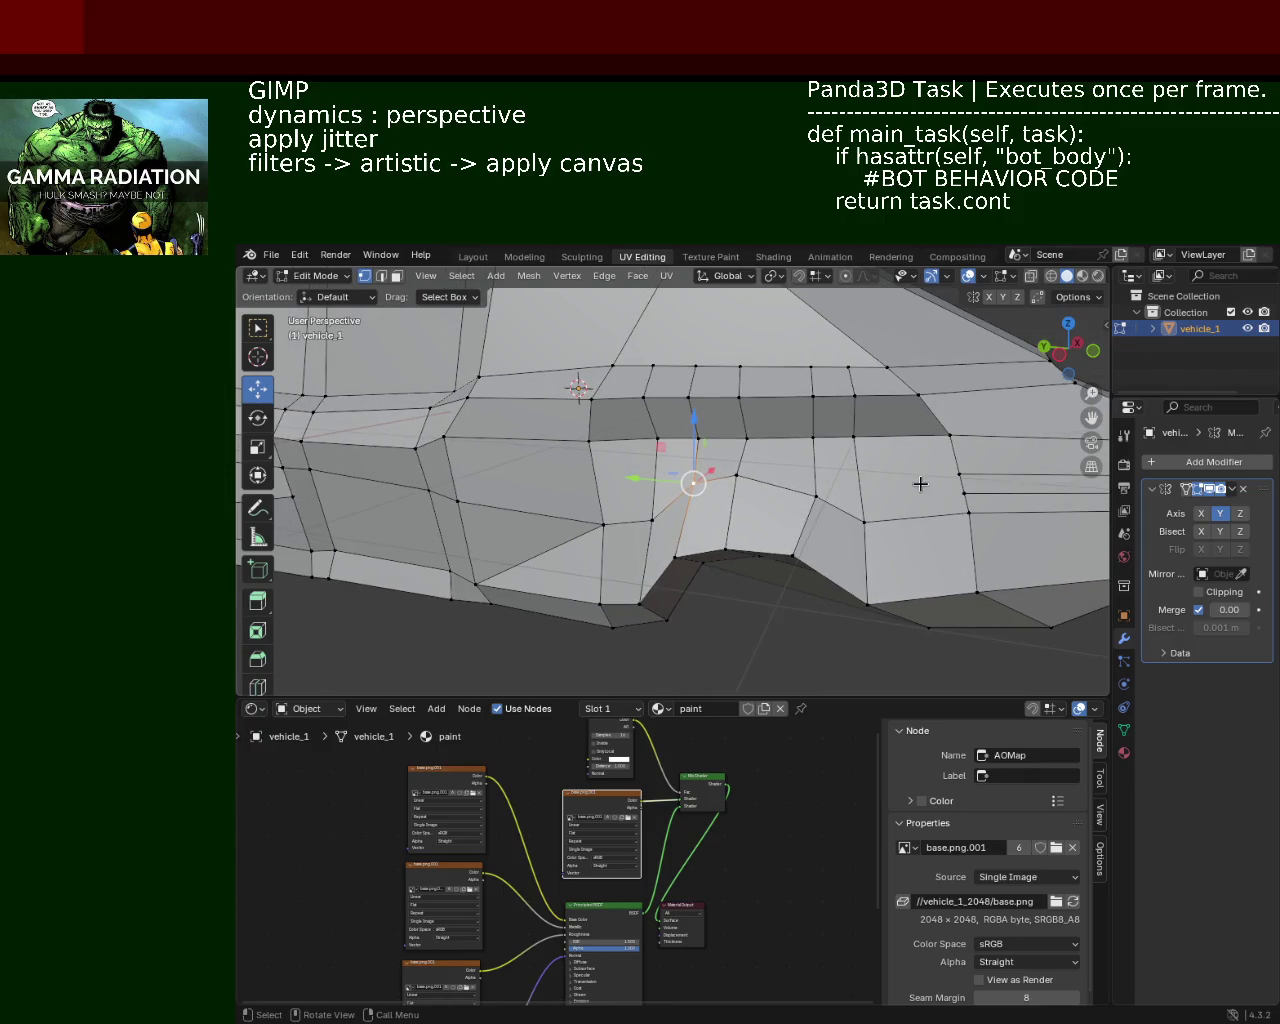
left_click(958, 474)
left_click(751, 471, "shift")
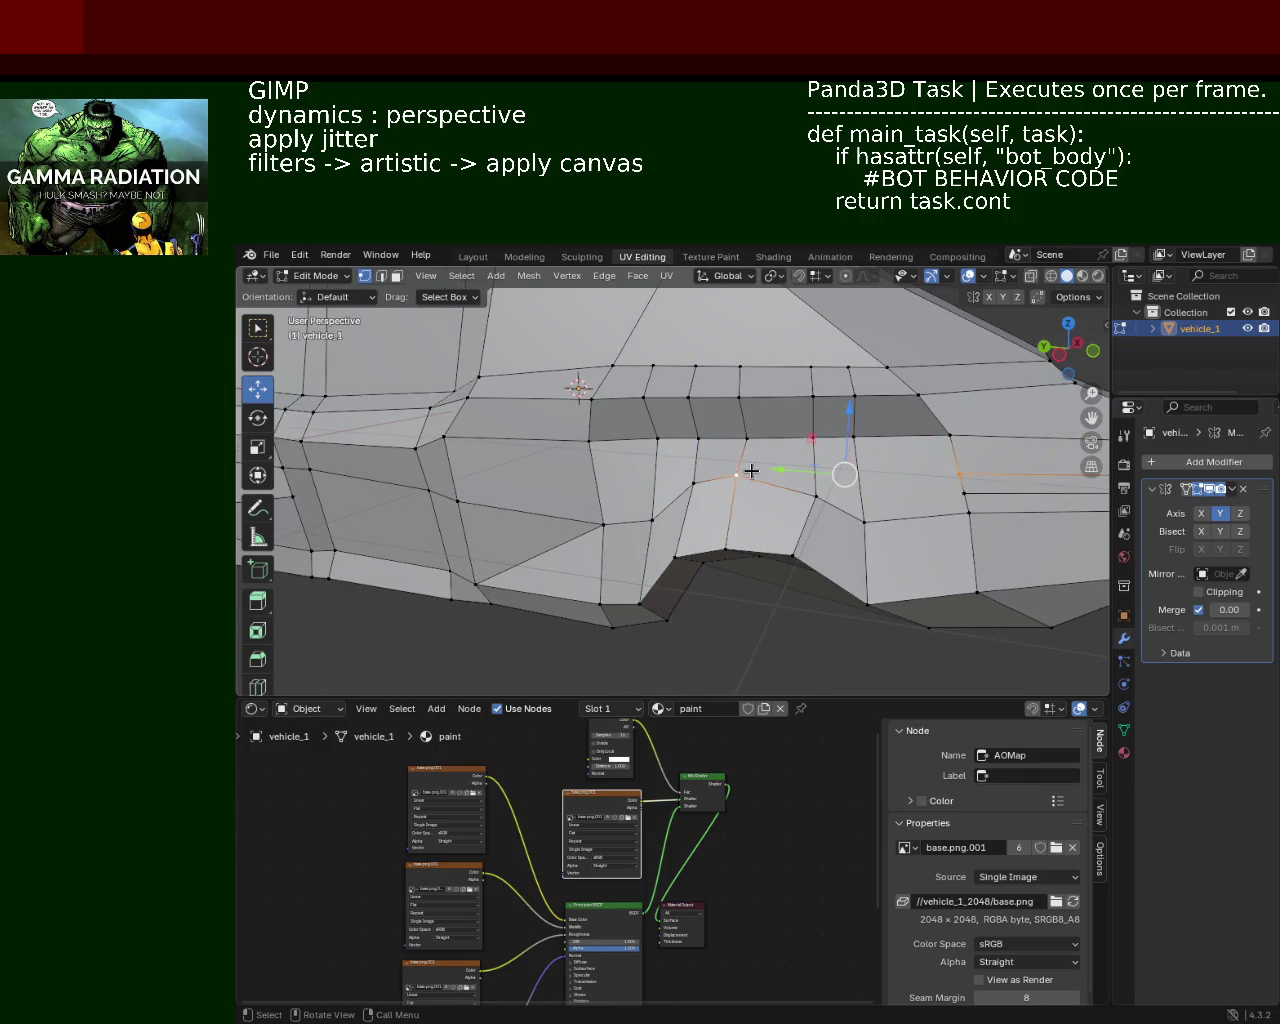
left_click(816, 496, "shift")
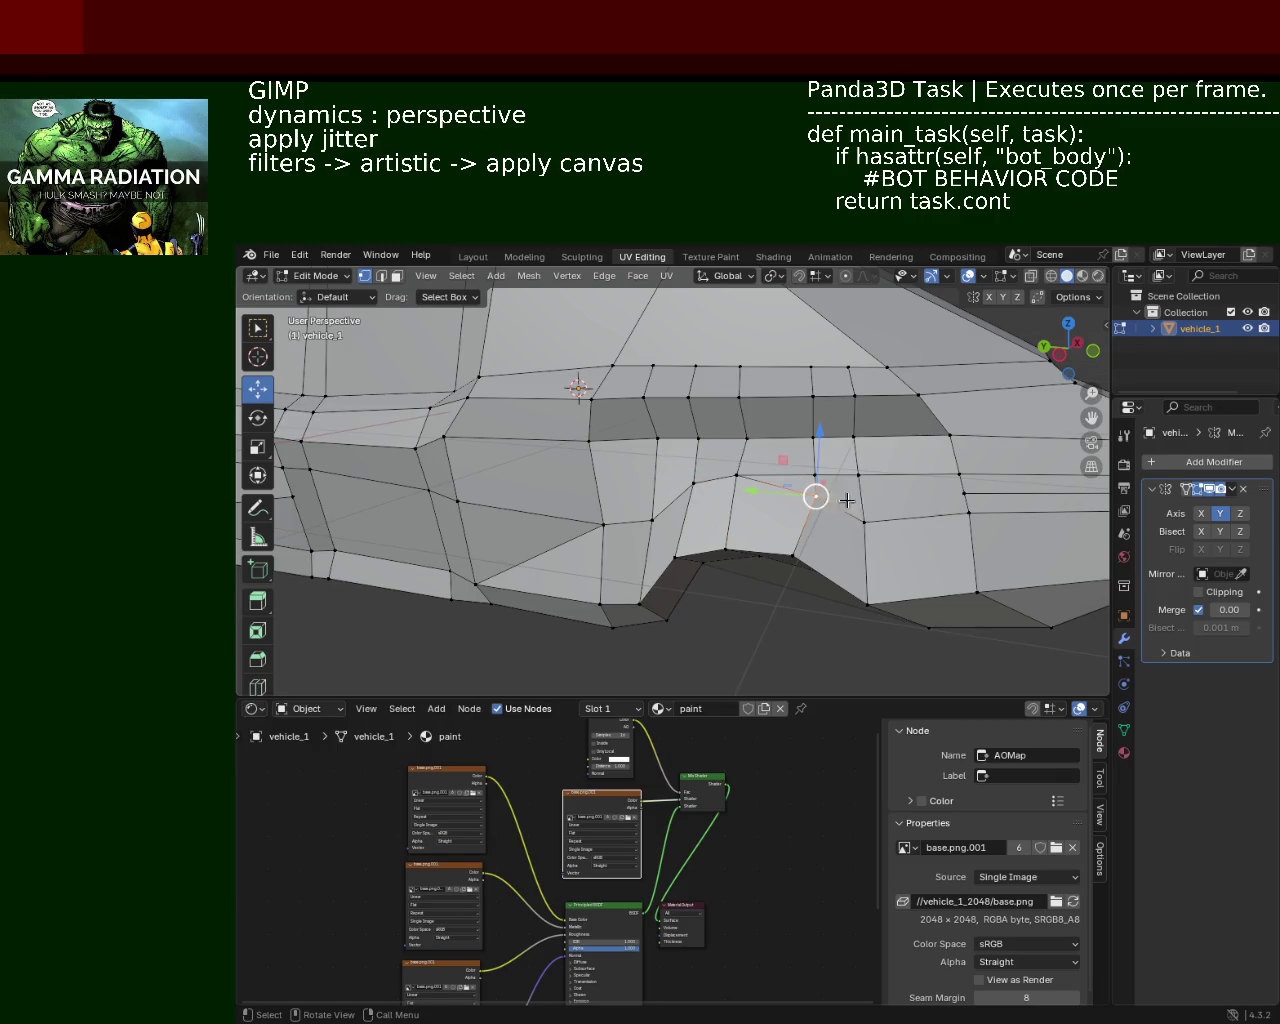
left_click(986, 492, "shift")
left_click(963, 497)
left_click(830, 495, "shift")
left_click(818, 494)
mouse_move(816, 494)
middle_mouse_down("shift")
mouse_move(897, 472)
mouse_move(768, 487)
mouse_move(820, 492)
mouse_move(440, 300)
middle_mouse_up("shift")
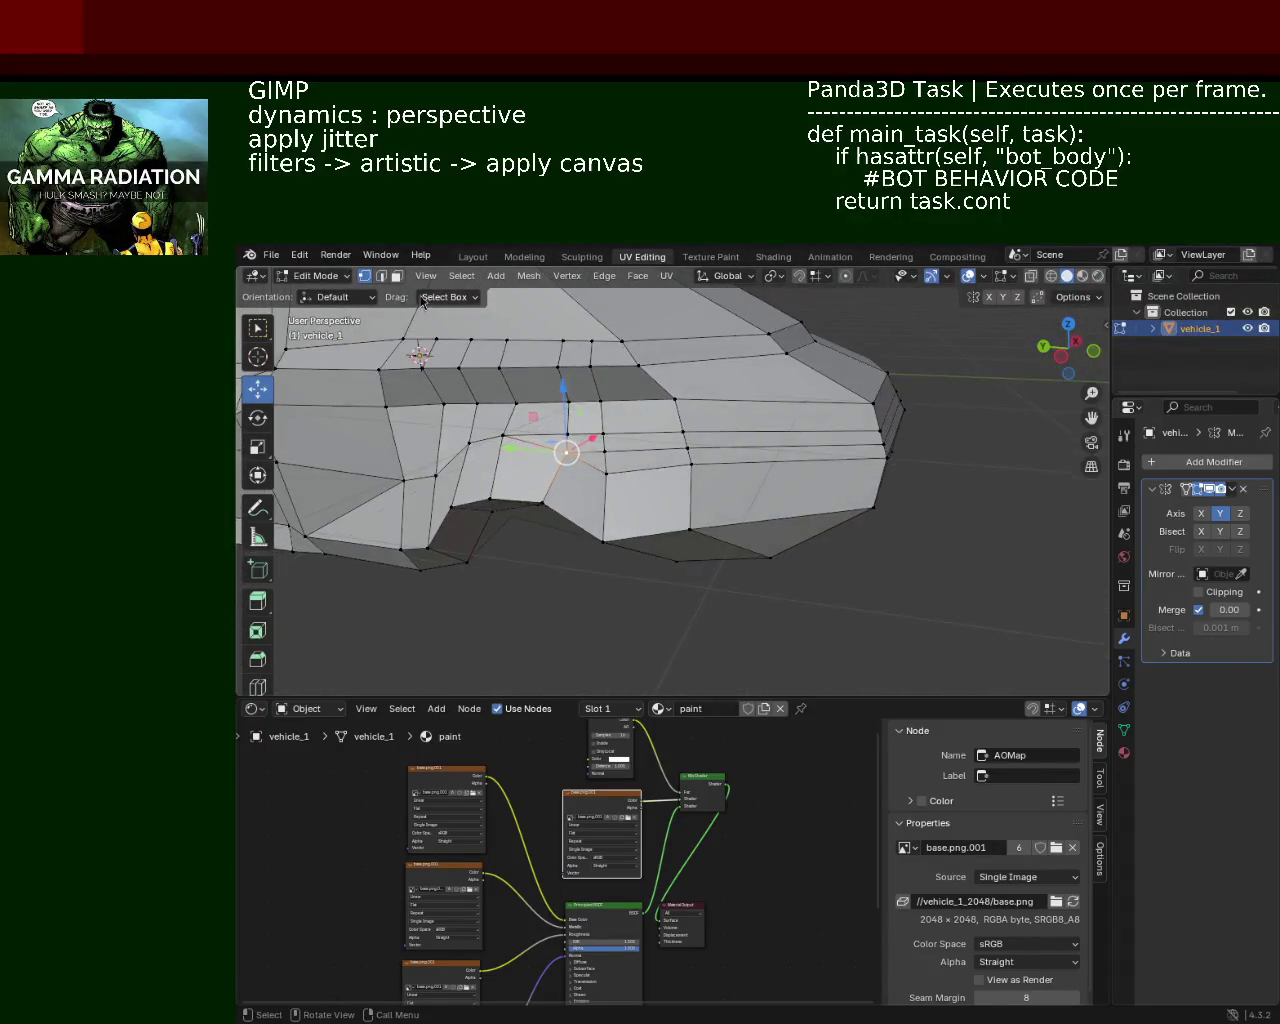
Step: In edge select mode, dissolve a row of side edges and select the next edge row
left_click(381, 276)
left_click(650, 449)
left_click(716, 451, "shift")
mouse_move(837, 446)
middle_mouse_down()
mouse_move(740, 430)
mouse_move(651, 437)
mouse_move(665, 436)
middle_mouse_up()
left_click(755, 418, "shift")
key("x")
left_click(755, 418)
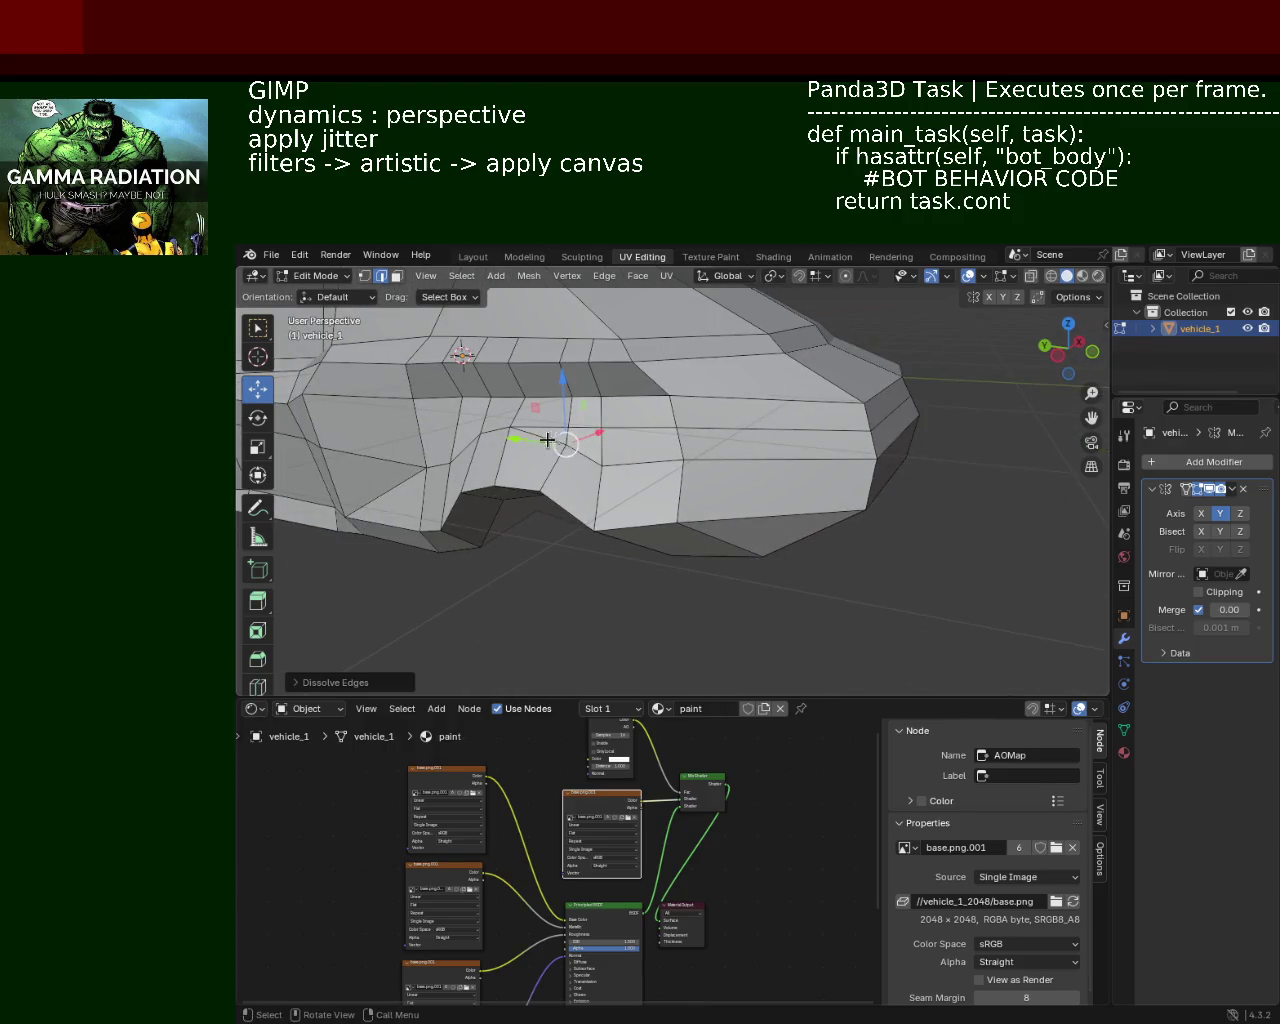
mouse_move(550, 441)
middle_mouse_down()
mouse_move(689, 449)
mouse_move(600, 449)
middle_mouse_up()
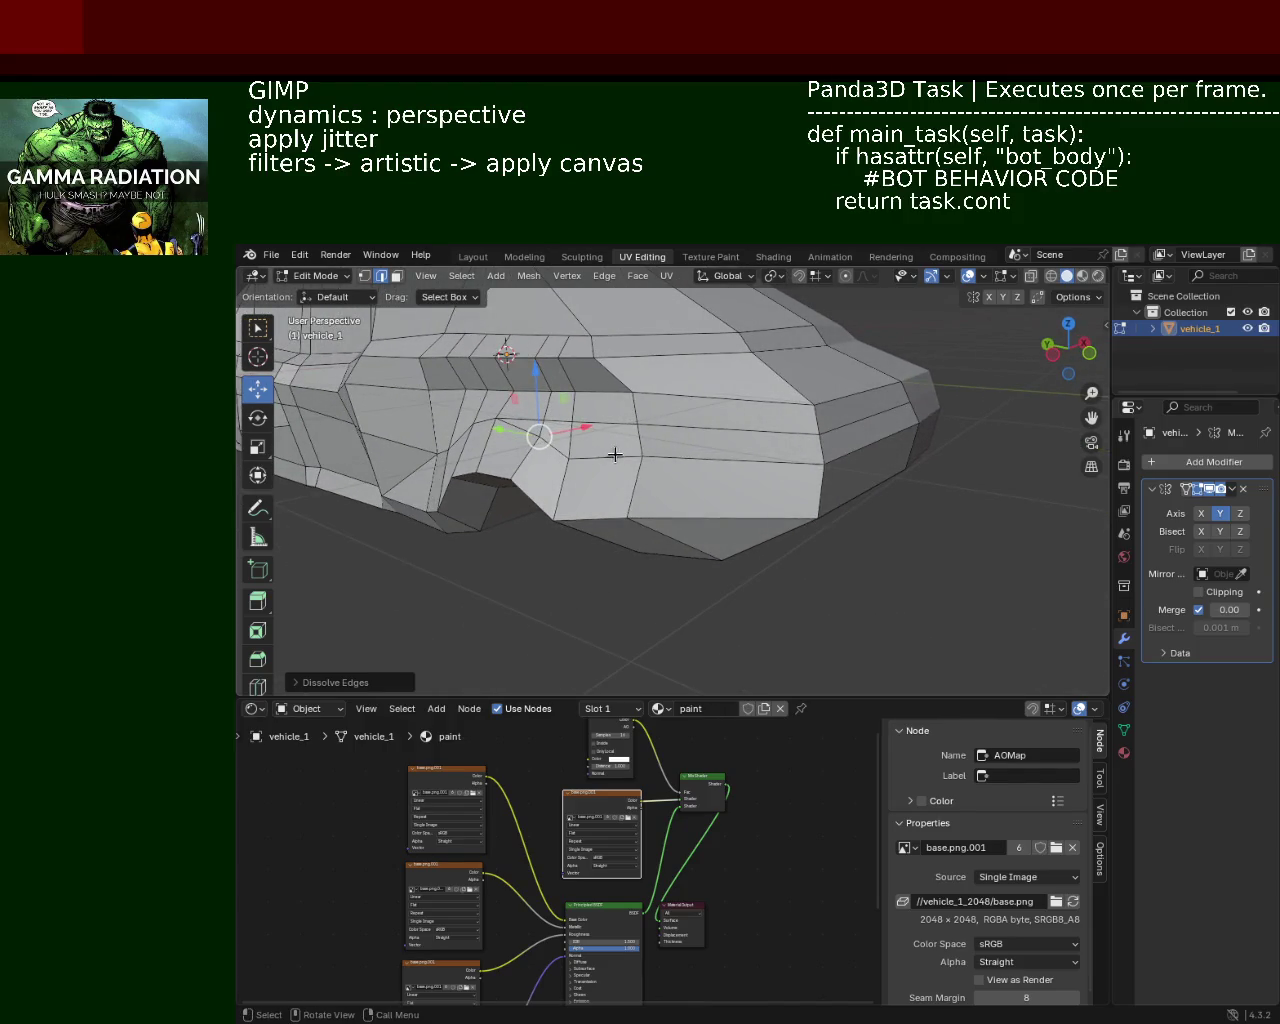
left_click(743, 485, "ctrl")
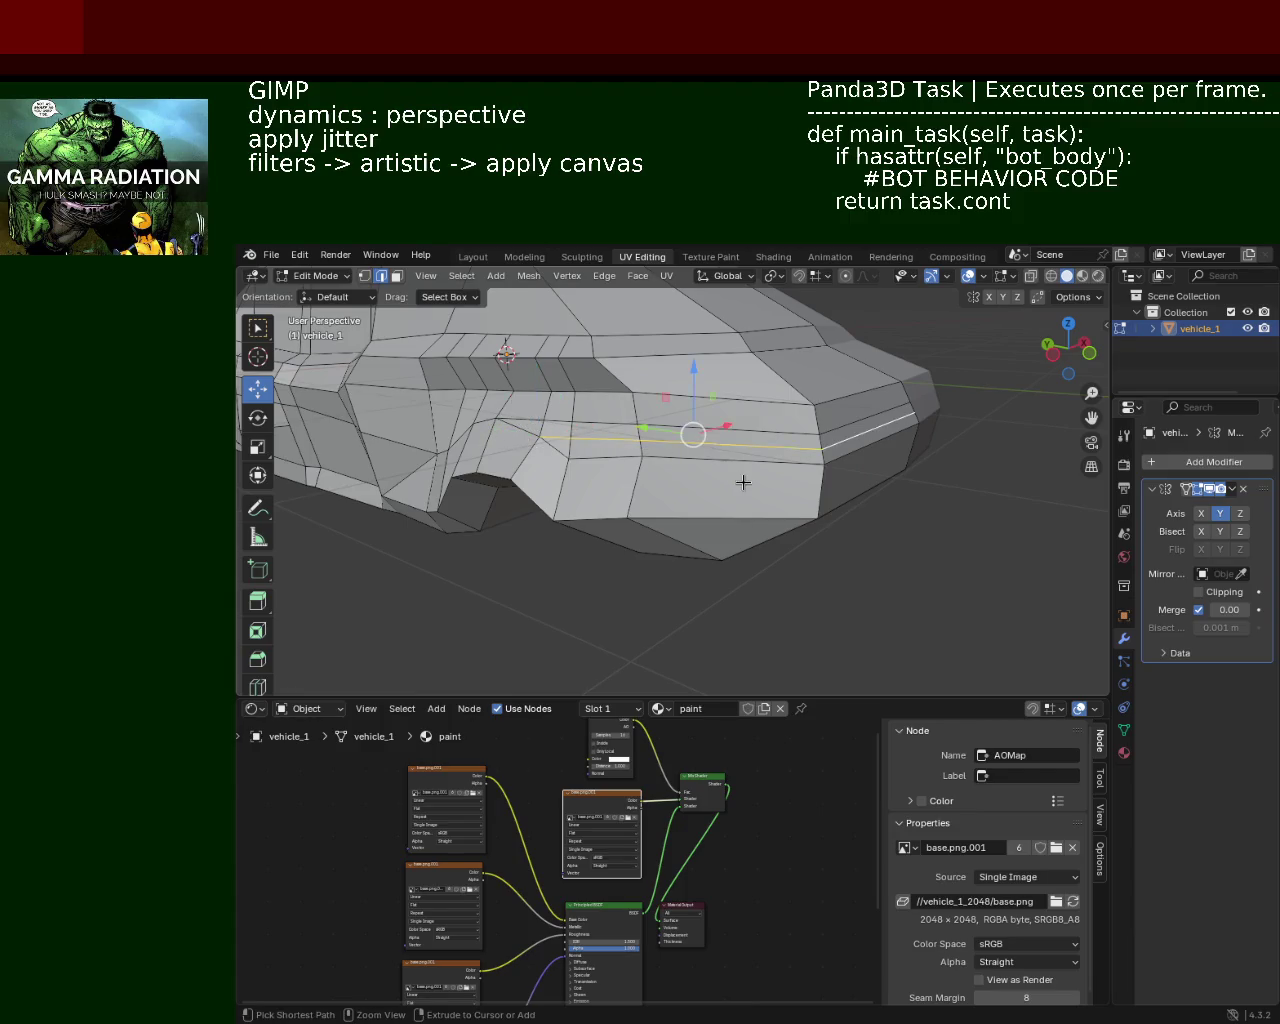
mouse_move(743, 485)
middle_mouse_down()
mouse_move(641, 438)
mouse_move(593, 335)
middle_mouse_up()
Step: Turn on snapping and move a vertex at the car's front
left_click(713, 451)
key("g")
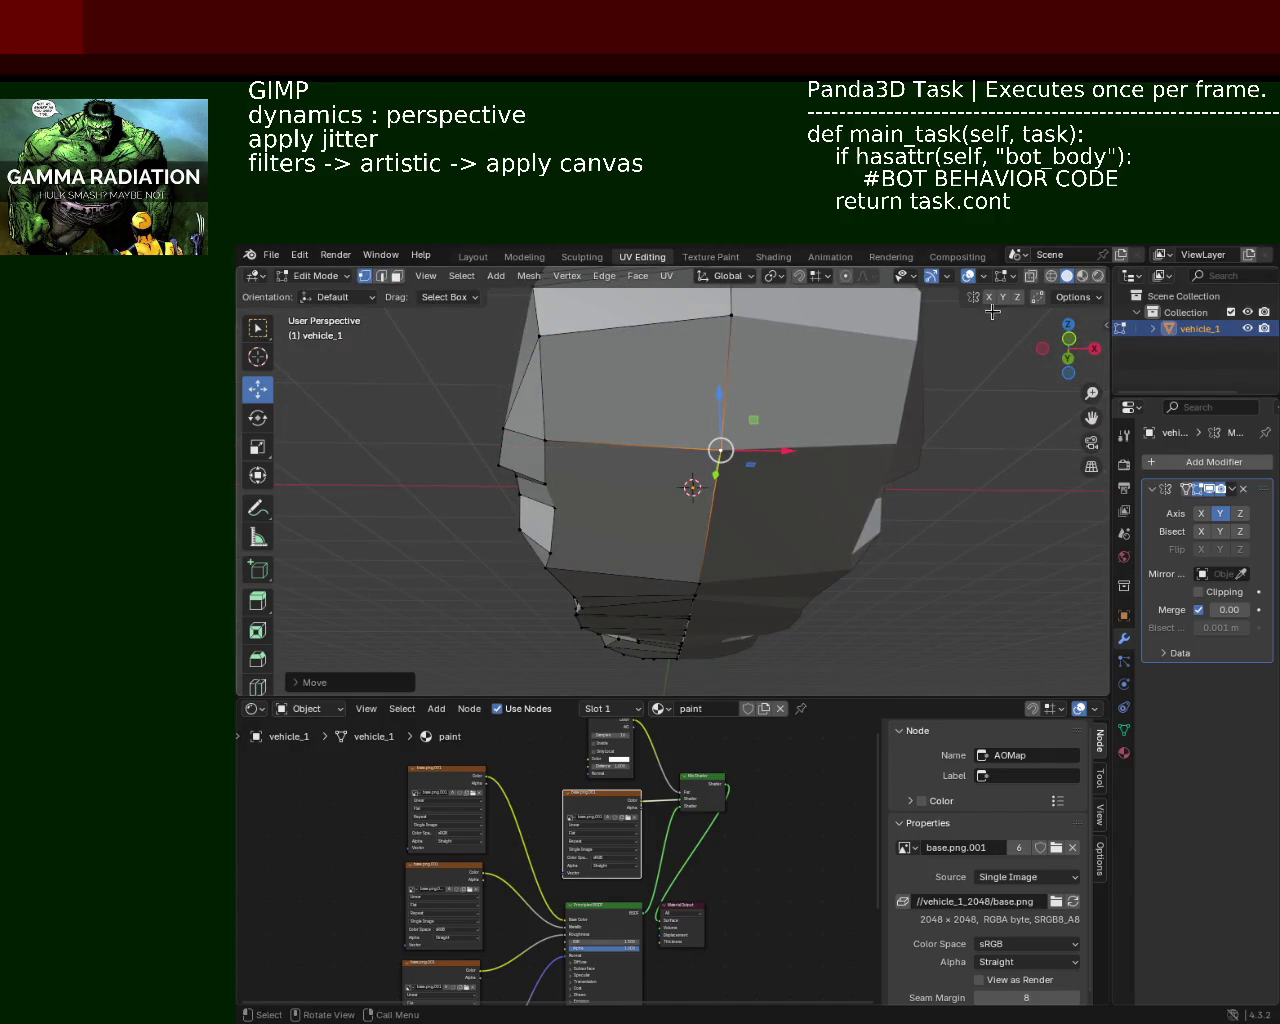
key("ctrl+z")
left_click(798, 276)
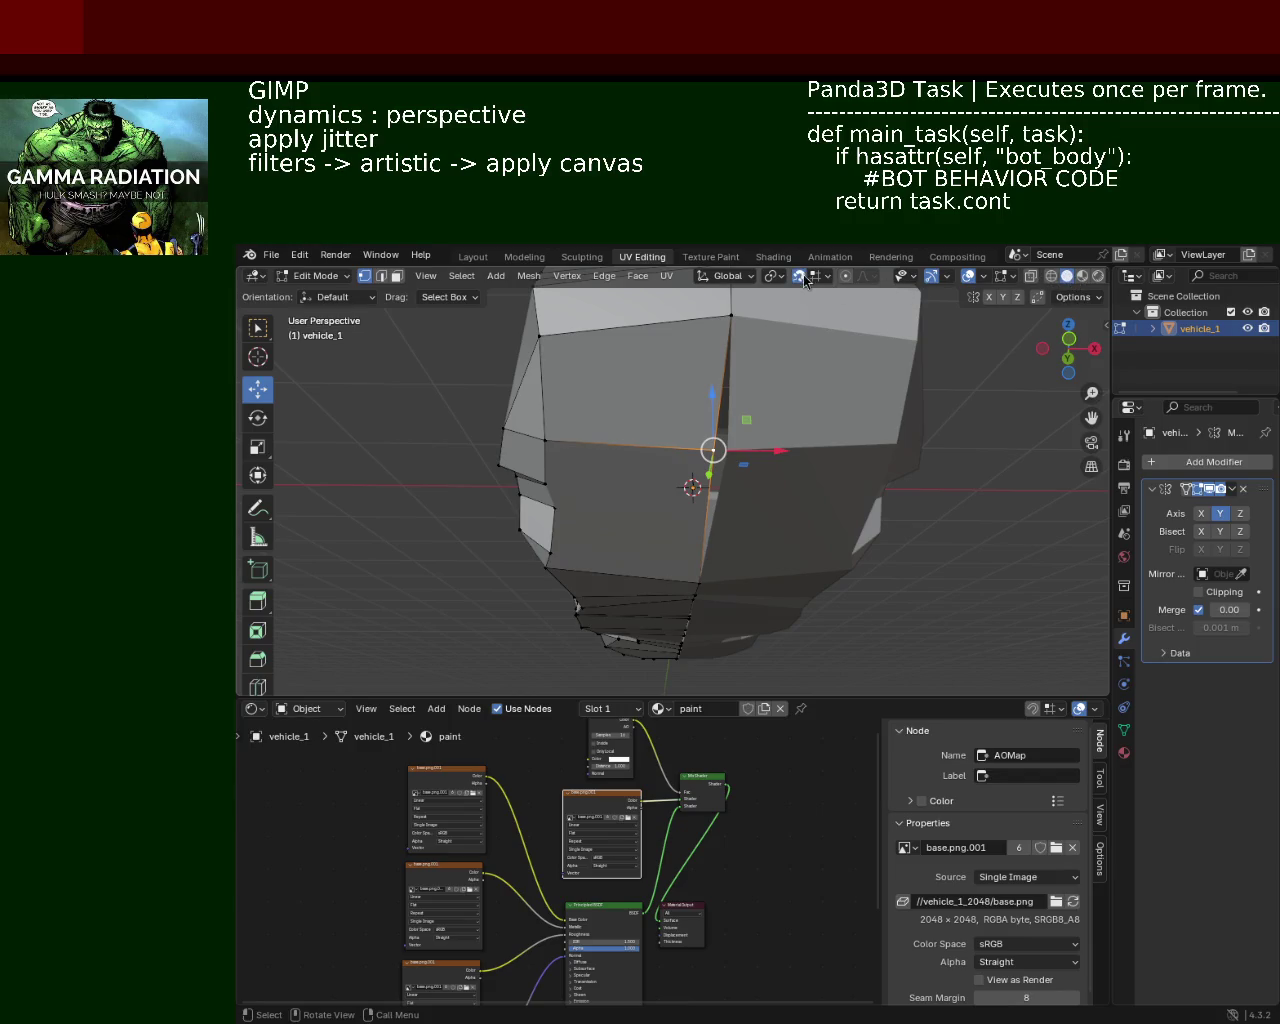
left_click_drag(782, 451, 788, 455)
left_click(788, 455)
Step: Select a side vertex and shift it along the X axis
mouse_move(760, 517)
middle_mouse_down()
mouse_move(895, 473)
mouse_move(714, 428)
mouse_move(654, 517)
mouse_move(669, 491)
mouse_move(629, 500)
middle_mouse_up()
scroll(895, 473, "up", 5)
left_click(626, 486)
key("g")
key("x")
key("Return")
key("g")
key("x")
key("Return")
mouse_move(700, 452)
middle_mouse_down()
mouse_move(608, 437)
mouse_move(595, 463)
mouse_move(667, 491)
mouse_move(610, 530)
mouse_move(682, 460)
mouse_move(674, 389)
mouse_move(708, 437)
mouse_move(625, 451)
mouse_move(652, 466)
mouse_move(612, 517)
middle_mouse_up()
Step: Keep nudging the side vertex along X until its position is settled
key("g")
key("x")
key("Return")
key("g")
key("x")
key("Return")
key("g")
key("x")
key("Return")
key("g")
key("x")
key("Return")
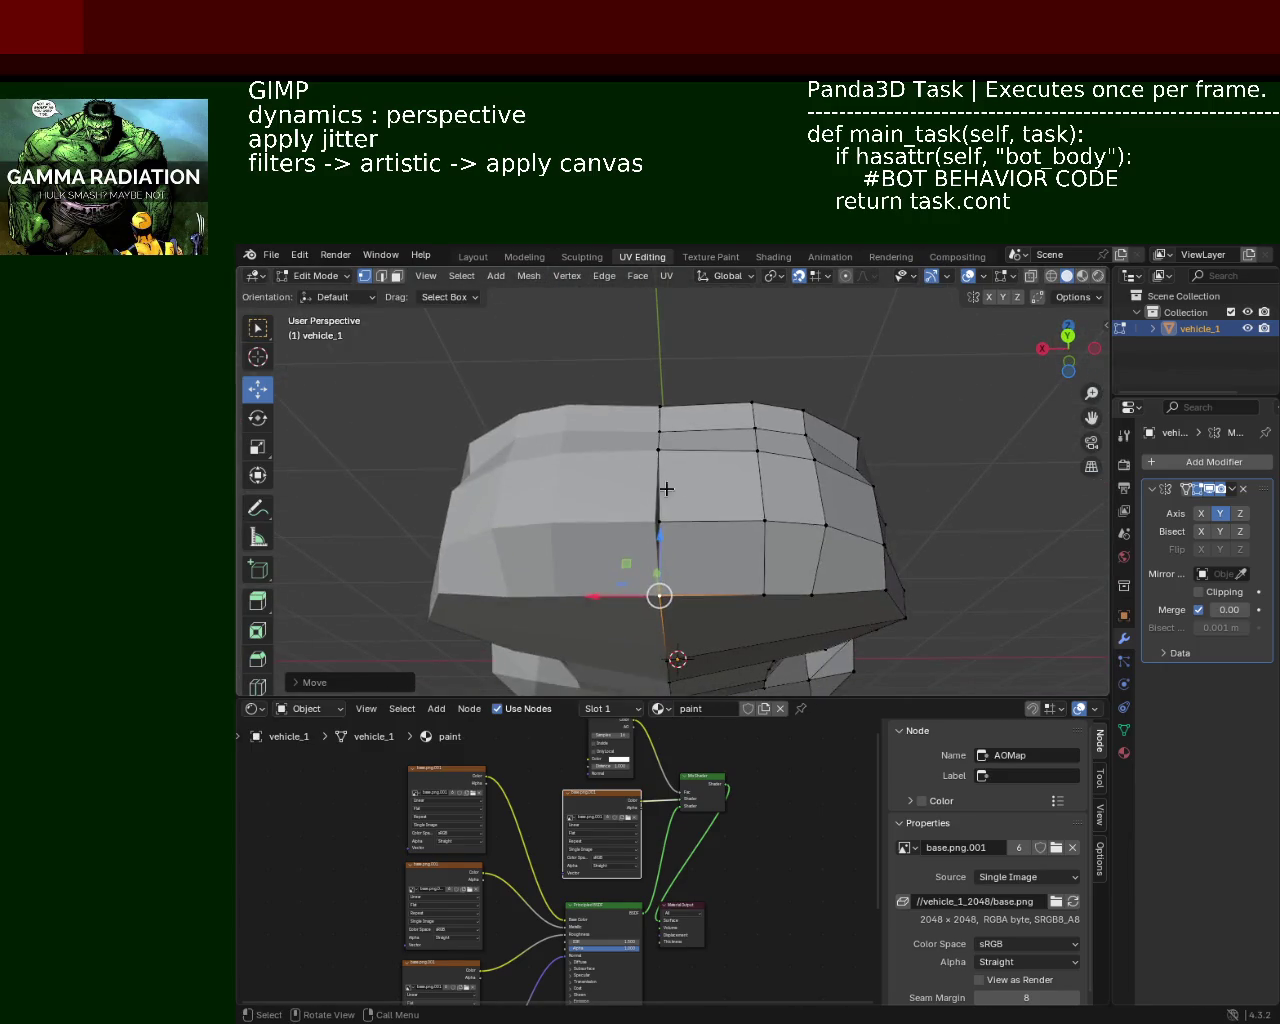
left_click_drag(612, 517, 610, 517)
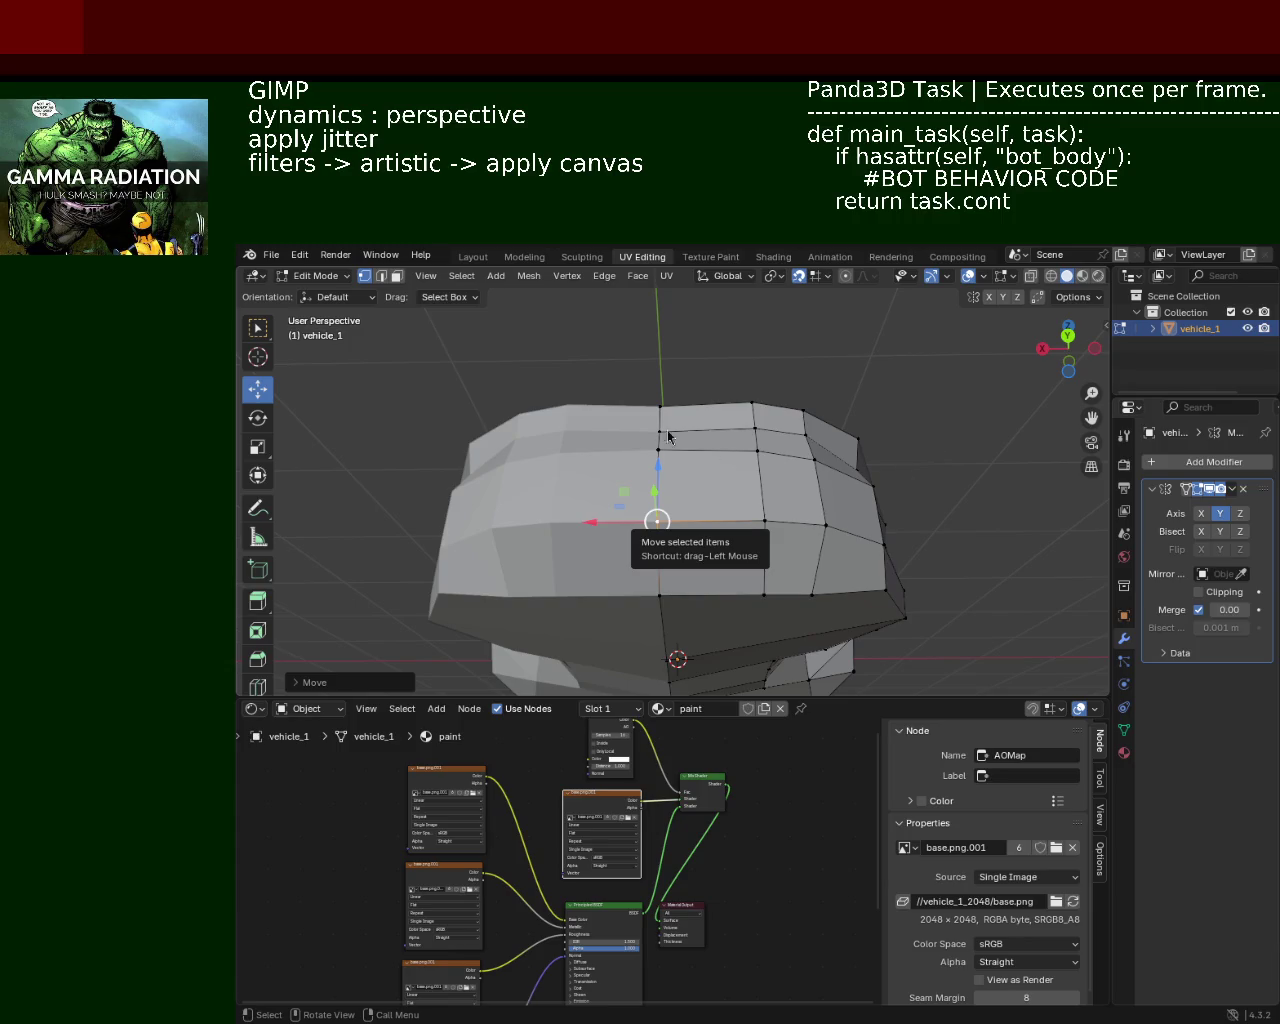
Step: Move another body vertex along X to even out the side panel
mouse_move(729, 514)
middle_mouse_down("ctrl")
mouse_move(701, 462)
mouse_move(739, 432)
mouse_move(720, 434)
mouse_move(766, 423)
middle_mouse_up("ctrl")
left_click(702, 448)
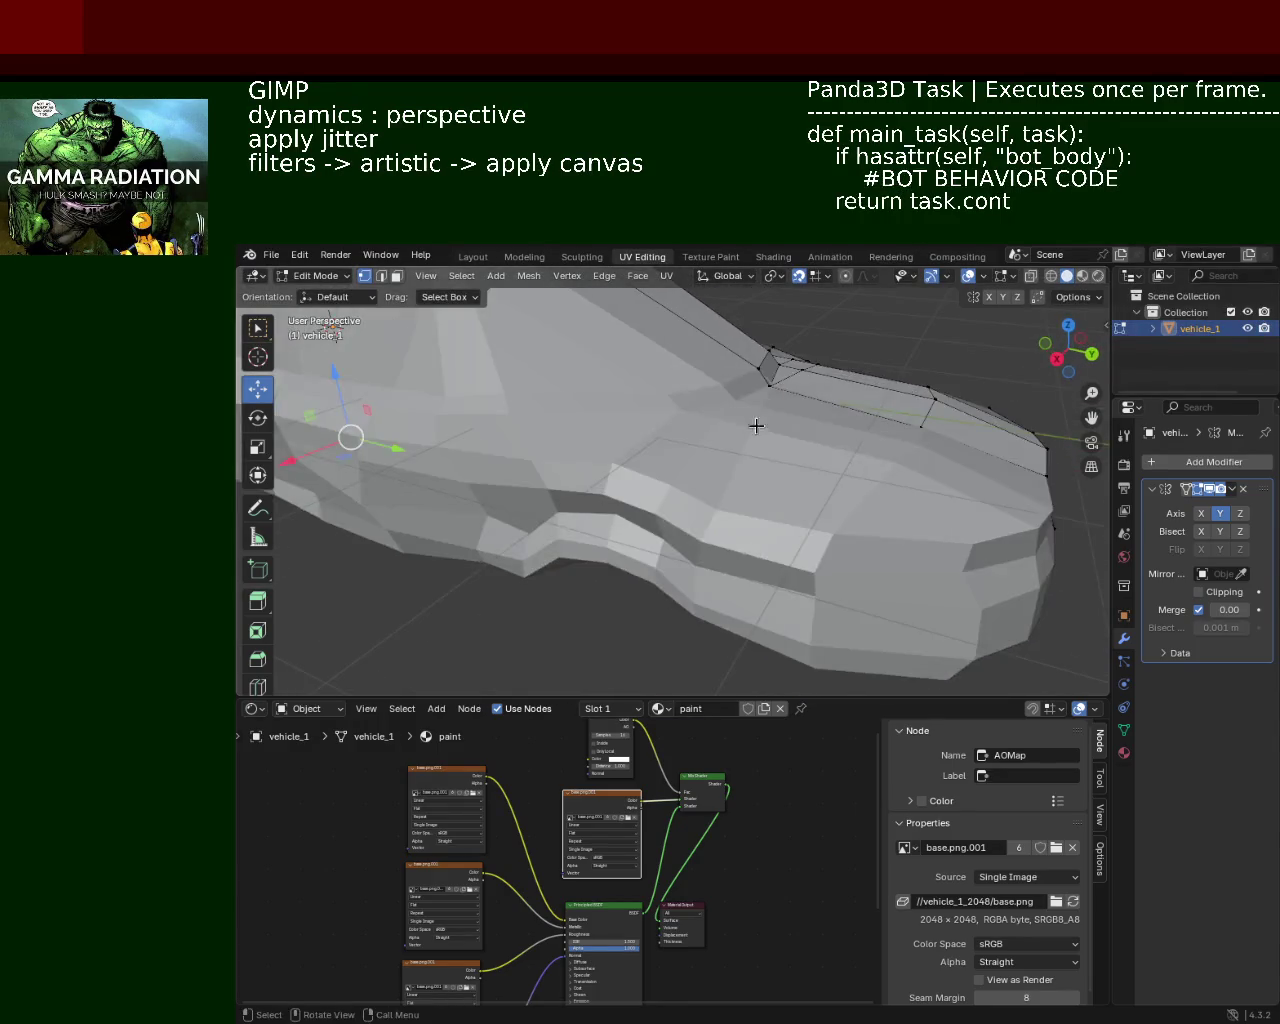
scroll(845, 470, "up", 3)
scroll(880, 440, "up", 3)
scroll(897, 430, "down", 3)
scroll(977, 391, "up", 3)
mouse_move(903, 417)
middle_mouse_down("ctrl")
mouse_move(857, 386)
mouse_move(937, 388)
mouse_move(908, 369)
middle_mouse_up("ctrl")
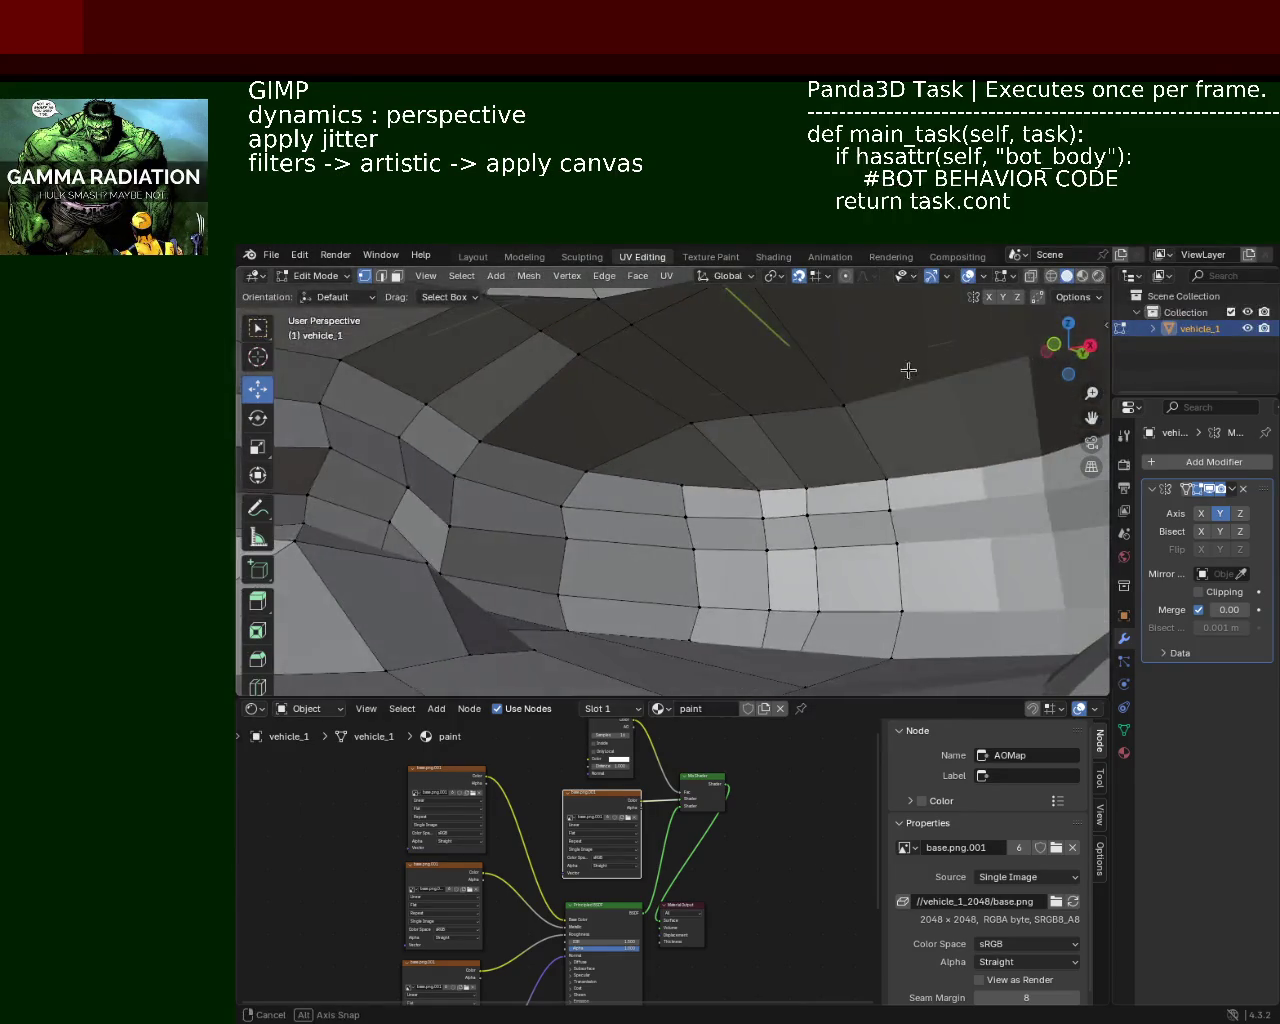
left_click(846, 403)
key("g")
key("x")
left_click(893, 399)
mouse_move(843, 403)
middle_mouse_down()
mouse_move(729, 457)
mouse_move(606, 546)
mouse_move(687, 455)
middle_mouse_up()
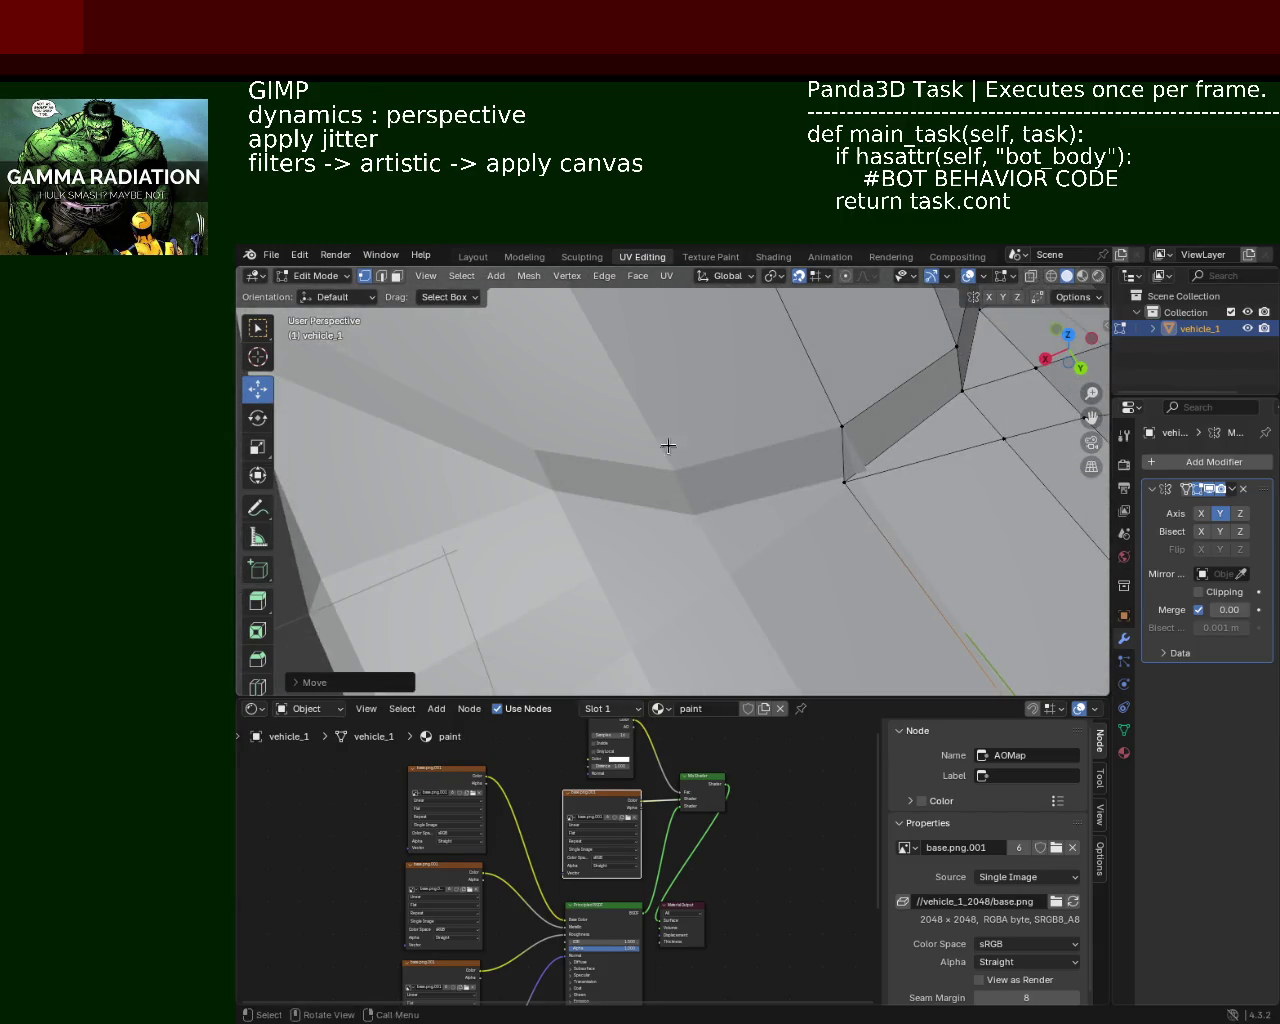
scroll(730, 485, "down", 4)
middle_click_drag(763, 506, 717, 514)
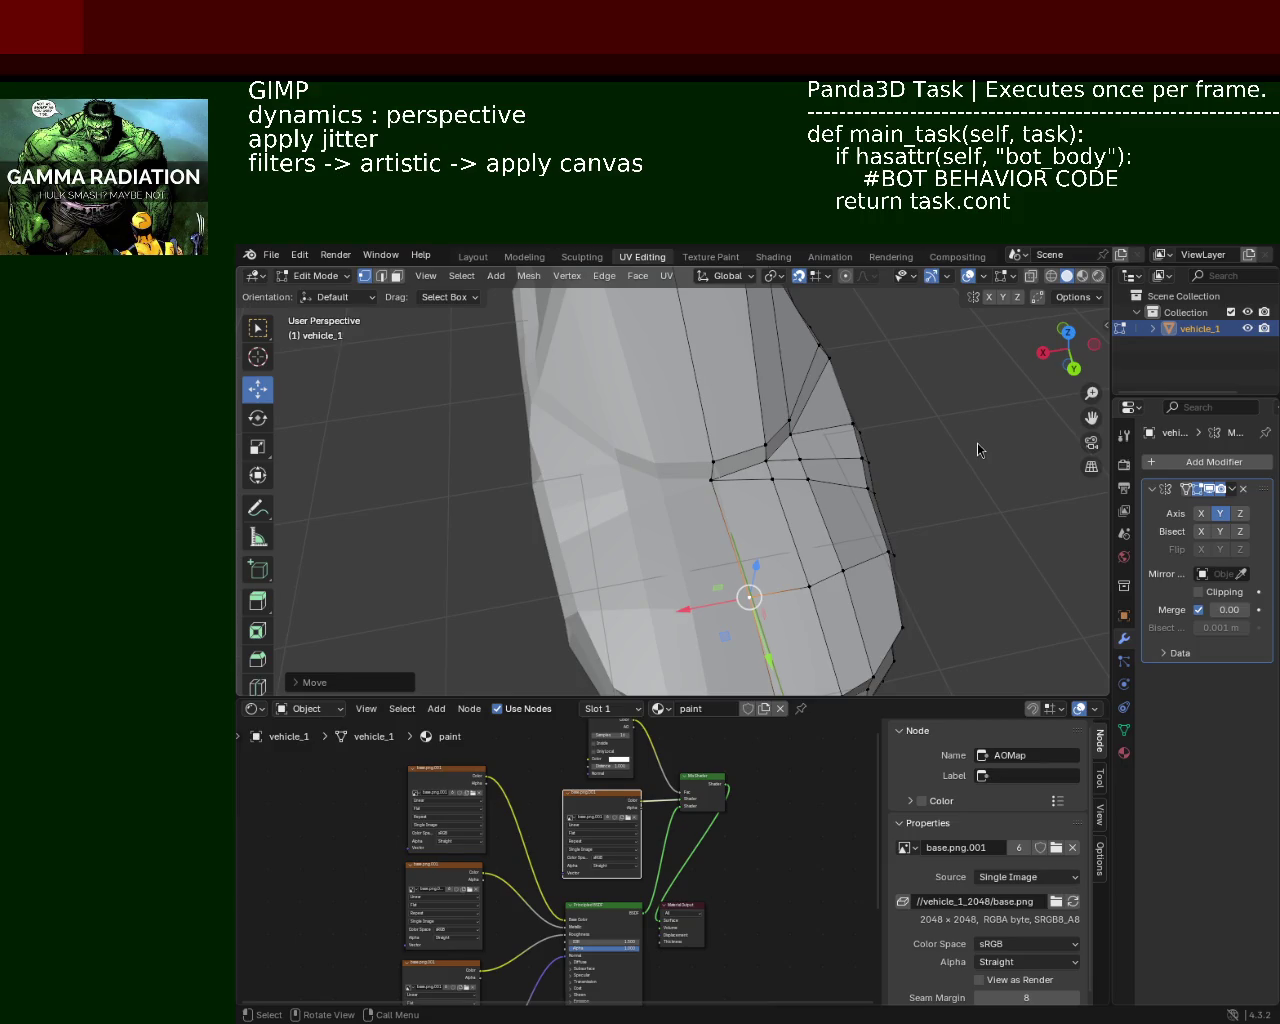
Step: With snapping off, slide a side-panel vertex of vehicle_1 along the Y axis
middle_click_drag(770, 505, 799, 525)
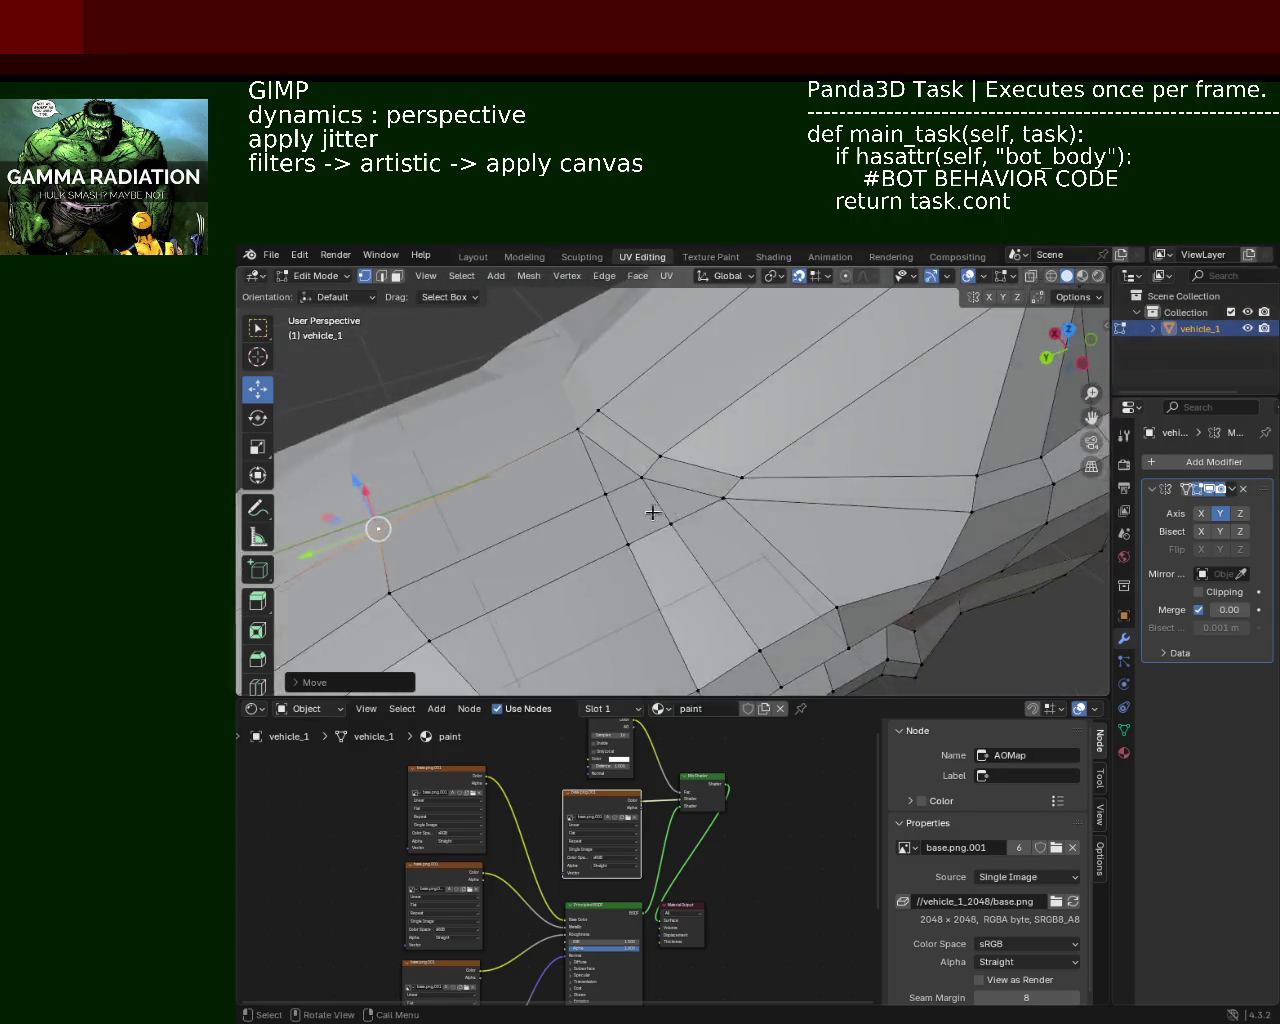
middle_click_drag(799, 525, 626, 443)
left_click(645, 424)
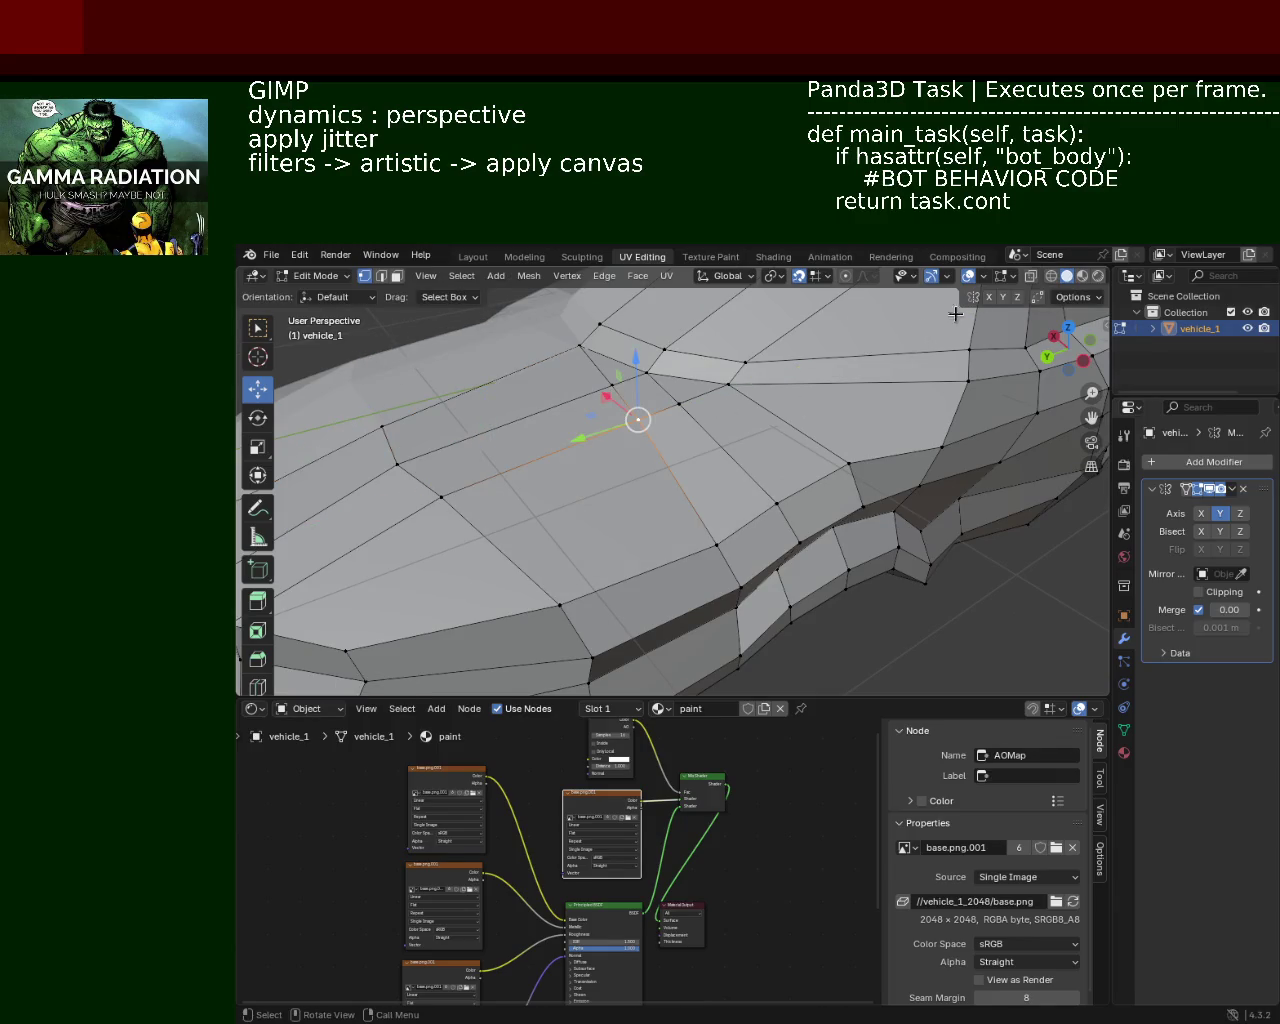
left_click(799, 275)
key("g")
key("y")
left_click(809, 433)
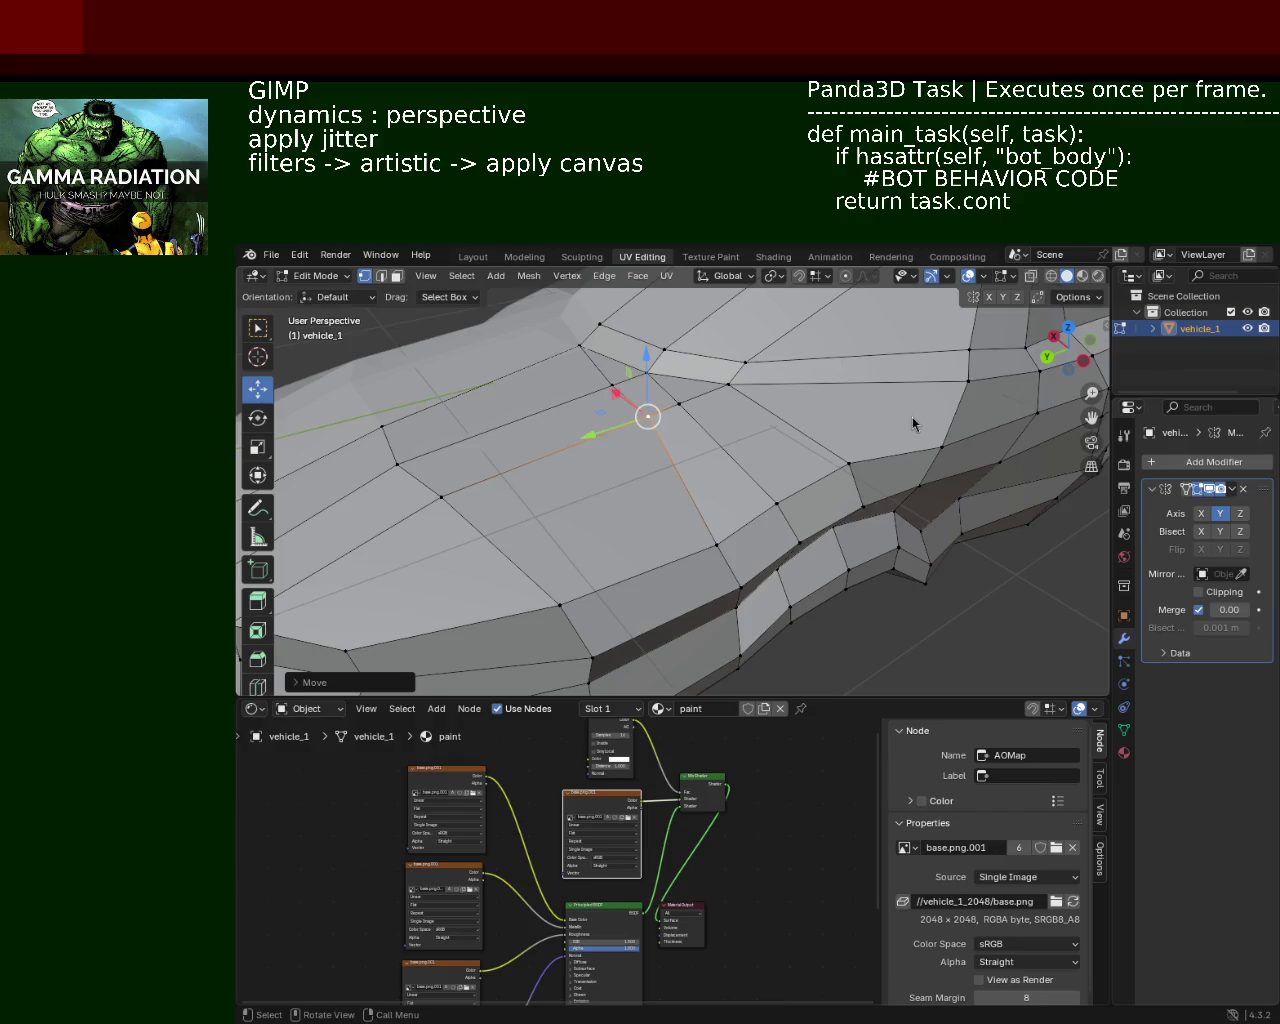
Step: Orbit around the body to view the side panel from another angle
middle_click_drag(776, 493, 798, 506)
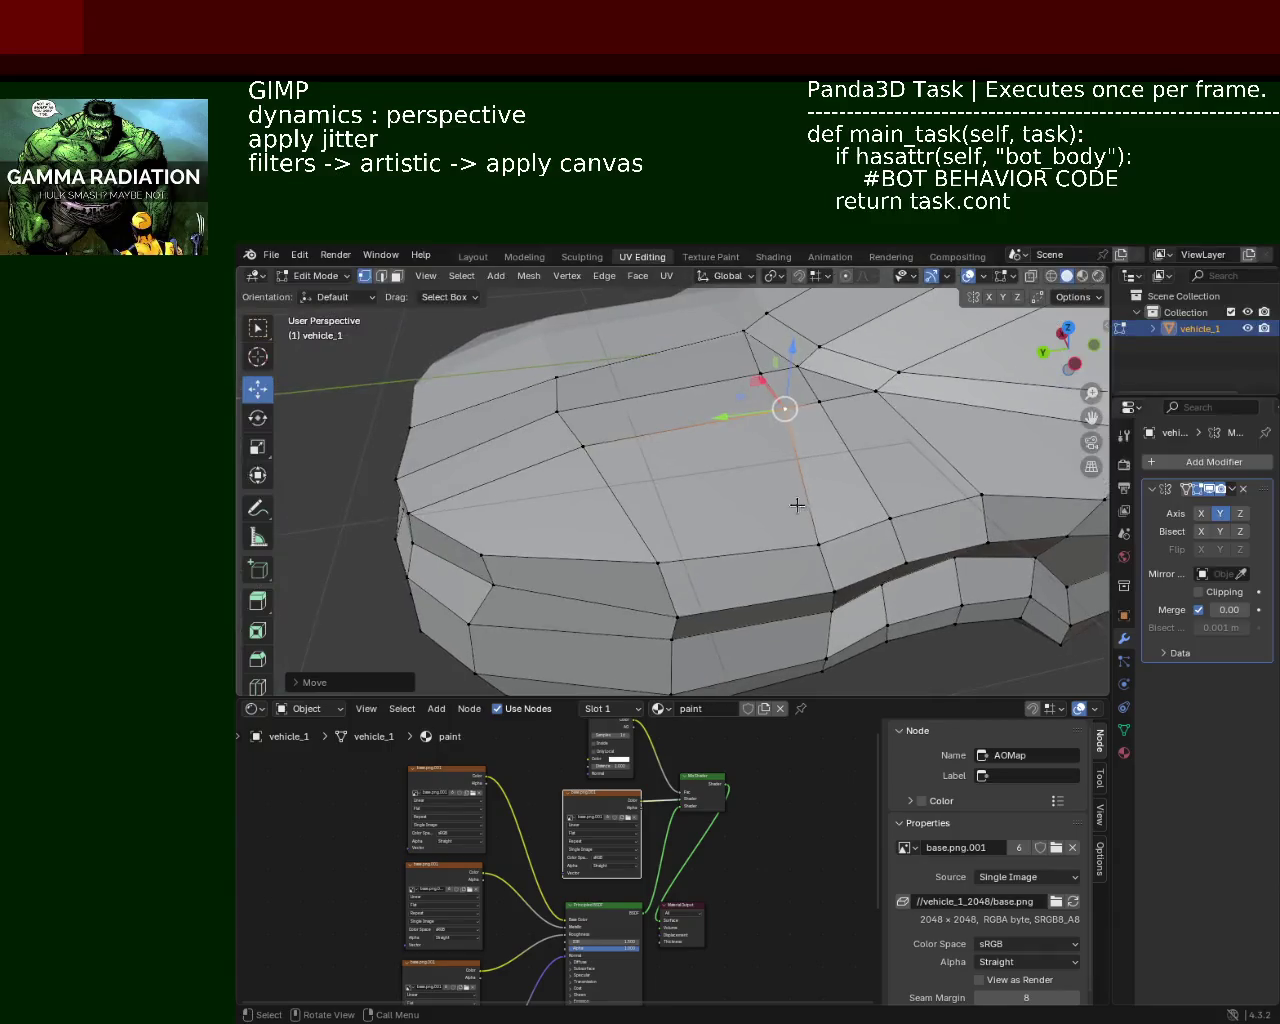
mouse_move(837, 566)
middle_mouse_down()
mouse_move(716, 506)
mouse_move(709, 489)
middle_mouse_up()
left_click_drag(731, 430, 735, 397)
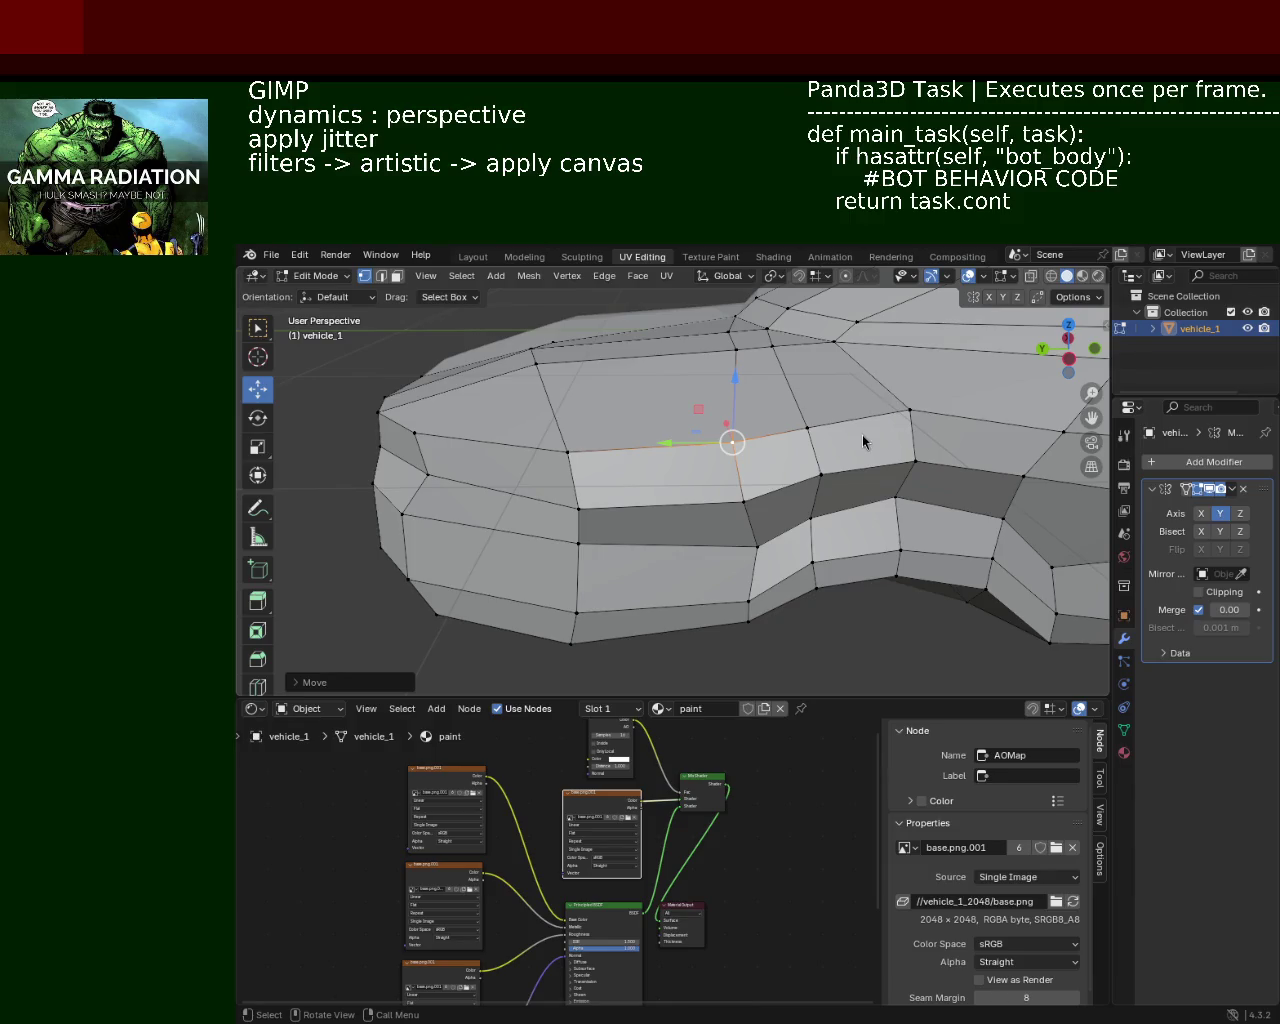
Step: Select the five vertices of the vertical panel edge and move them along Y
scroll(765, 515, "up", 3)
scroll(766, 483, "down", 3)
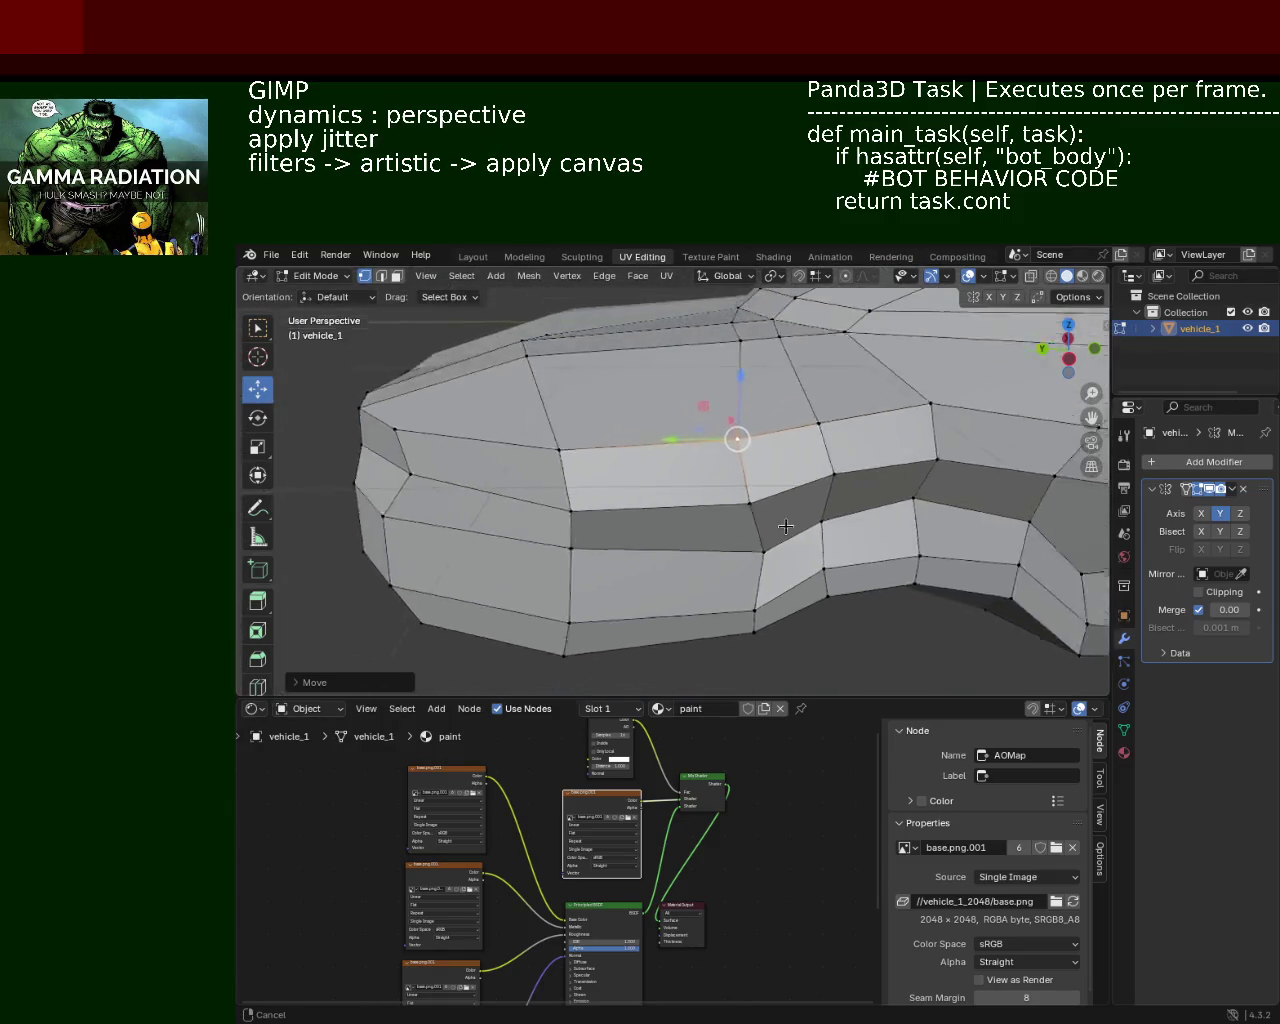
scroll(777, 523, "up", 2)
mouse_move(650, 417)
middle_mouse_down()
mouse_move(761, 456)
mouse_move(663, 457)
mouse_move(740, 437)
mouse_move(670, 464)
mouse_move(650, 420)
mouse_move(680, 400)
middle_mouse_up()
left_click(725, 442, "shift")
left_click(736, 445, "shift")
left_click(748, 448, "shift")
left_click(729, 523, "shift")
left_click(731, 607, "shift")
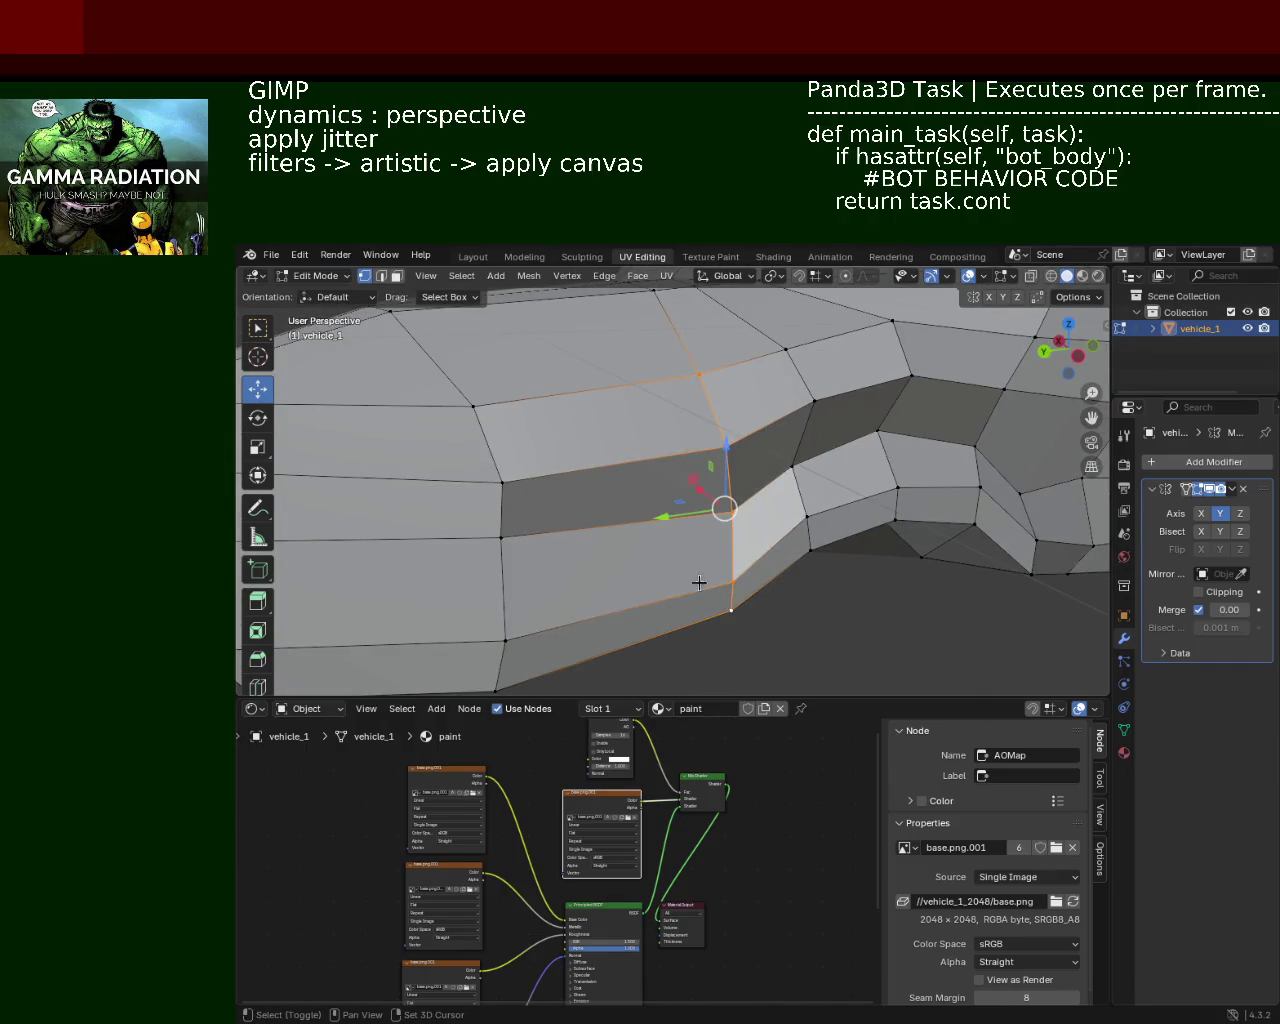
key("g")
key("y")
left_click(805, 460)
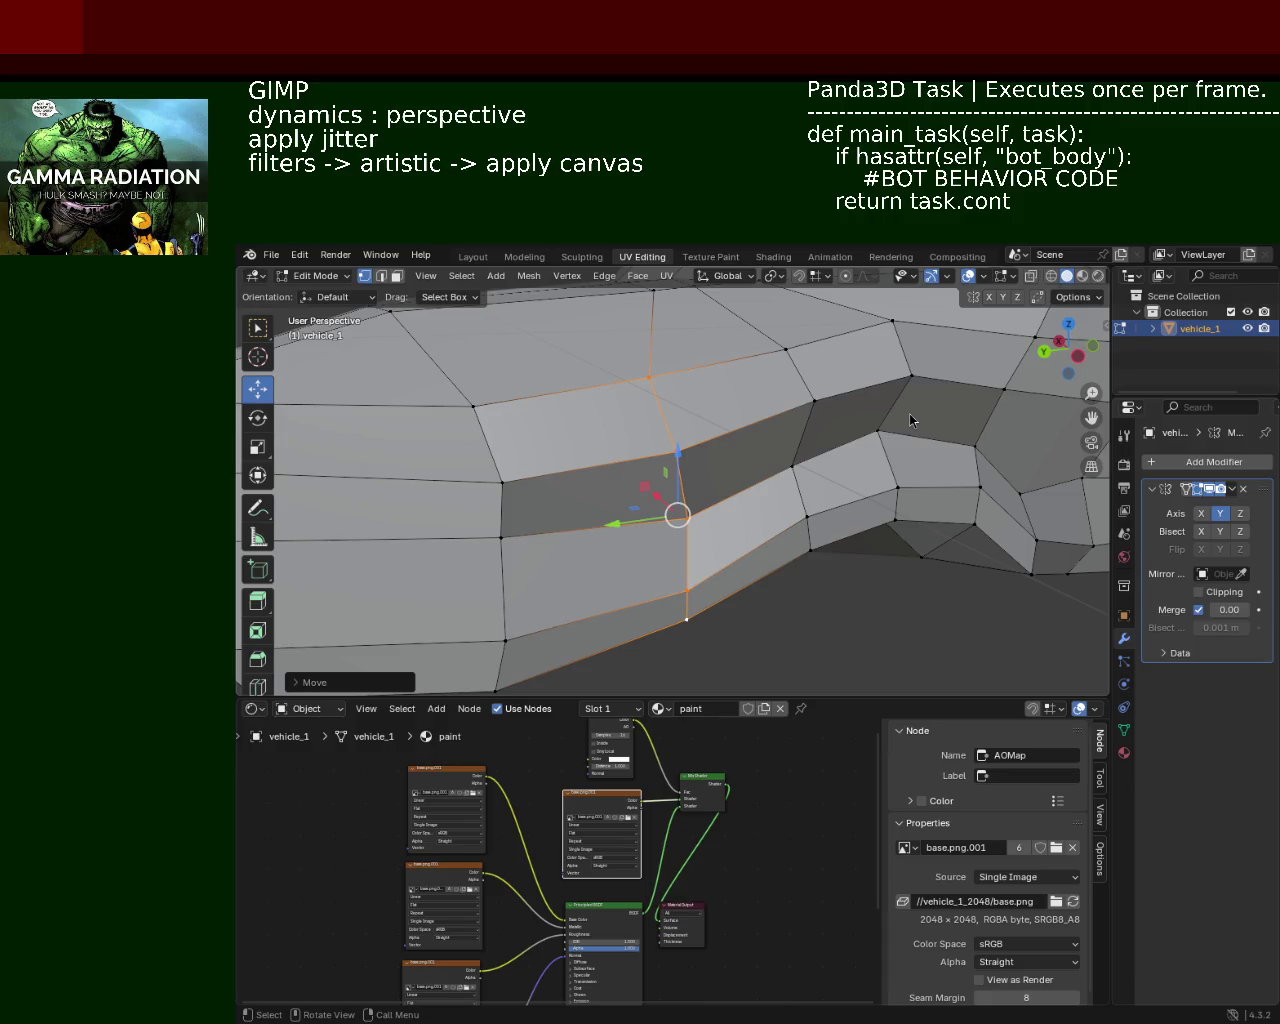
Step: Move a lower side-panel vertex along the Y axis
mouse_move(646, 483)
middle_mouse_down()
mouse_move(652, 520)
mouse_move(694, 510)
middle_mouse_up()
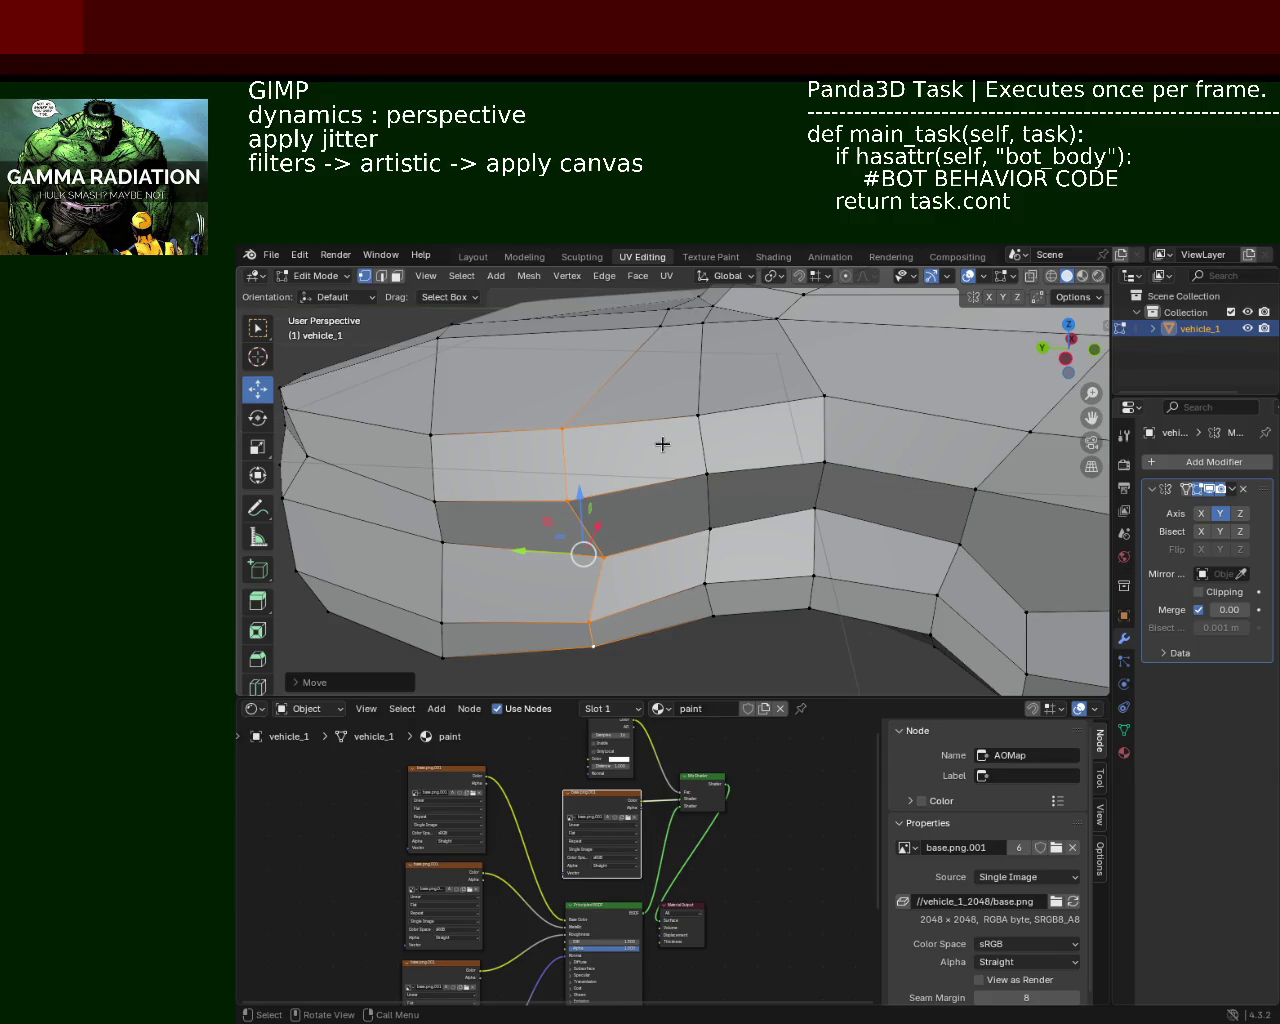
middle_click_drag(659, 443, 690, 440)
left_click(697, 422)
left_click(698, 494)
left_click(714, 550)
key("g")
key("y")
left_click(671, 556)
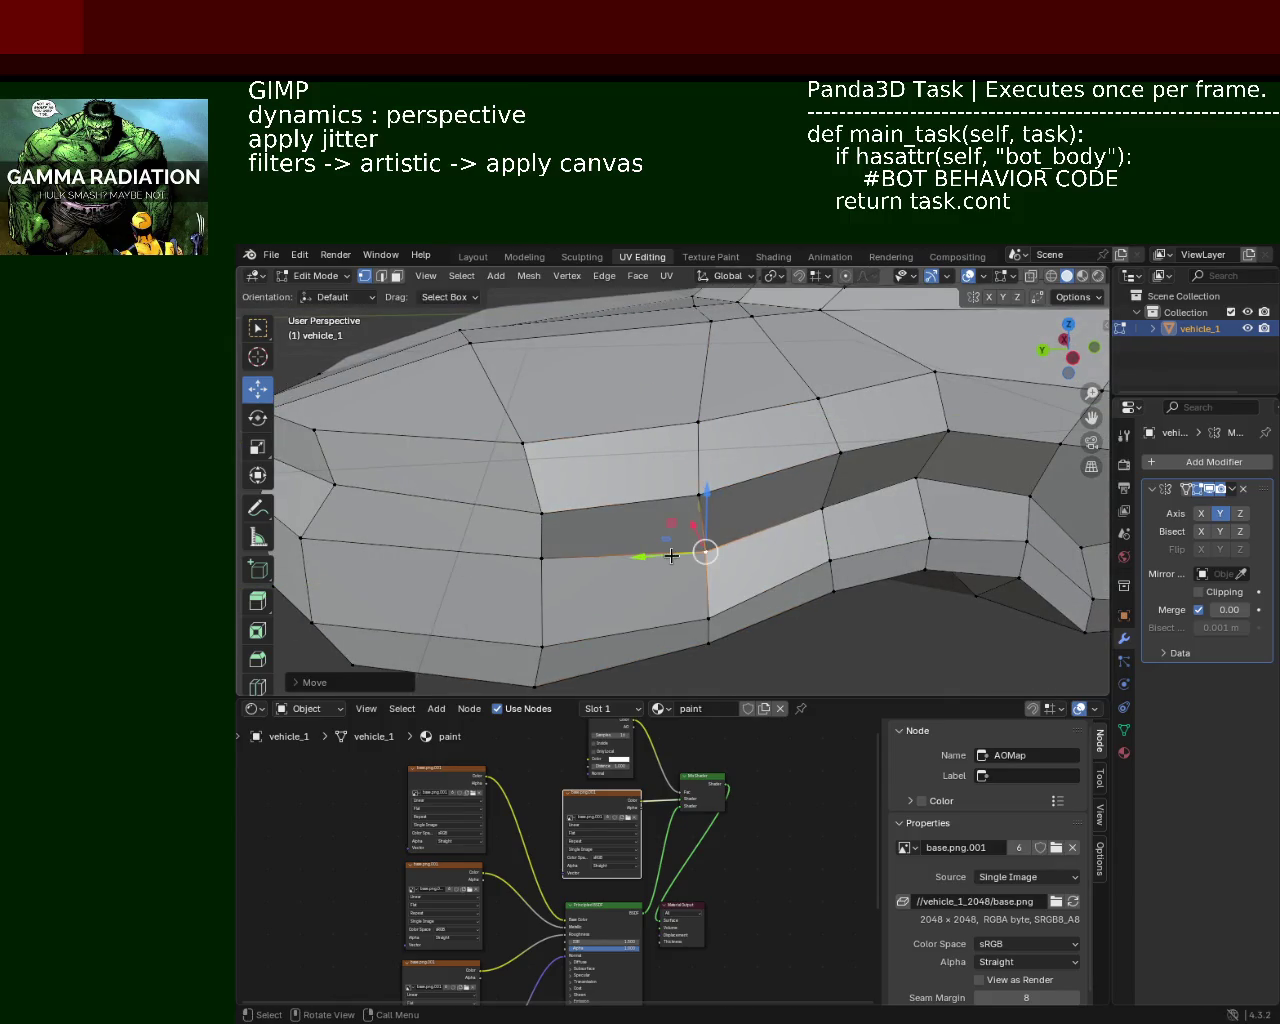
Step: Slide another vertex further along the body along Y
left_click(918, 480)
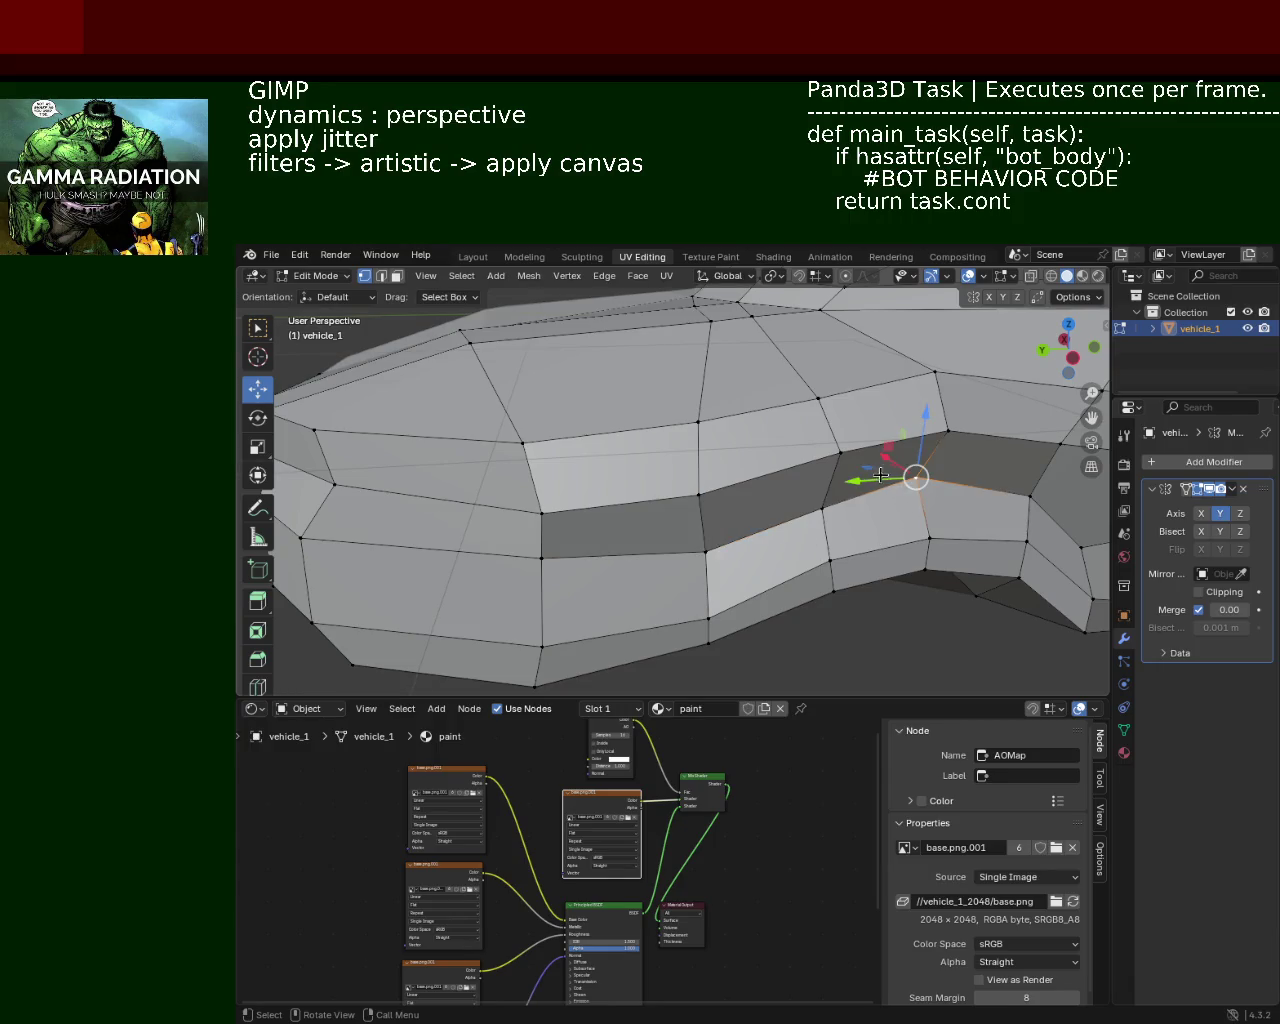
mouse_move(837, 453)
middle_mouse_down()
mouse_move(766, 489)
mouse_move(702, 414)
middle_mouse_up()
left_click_drag(702, 414, 683, 392)
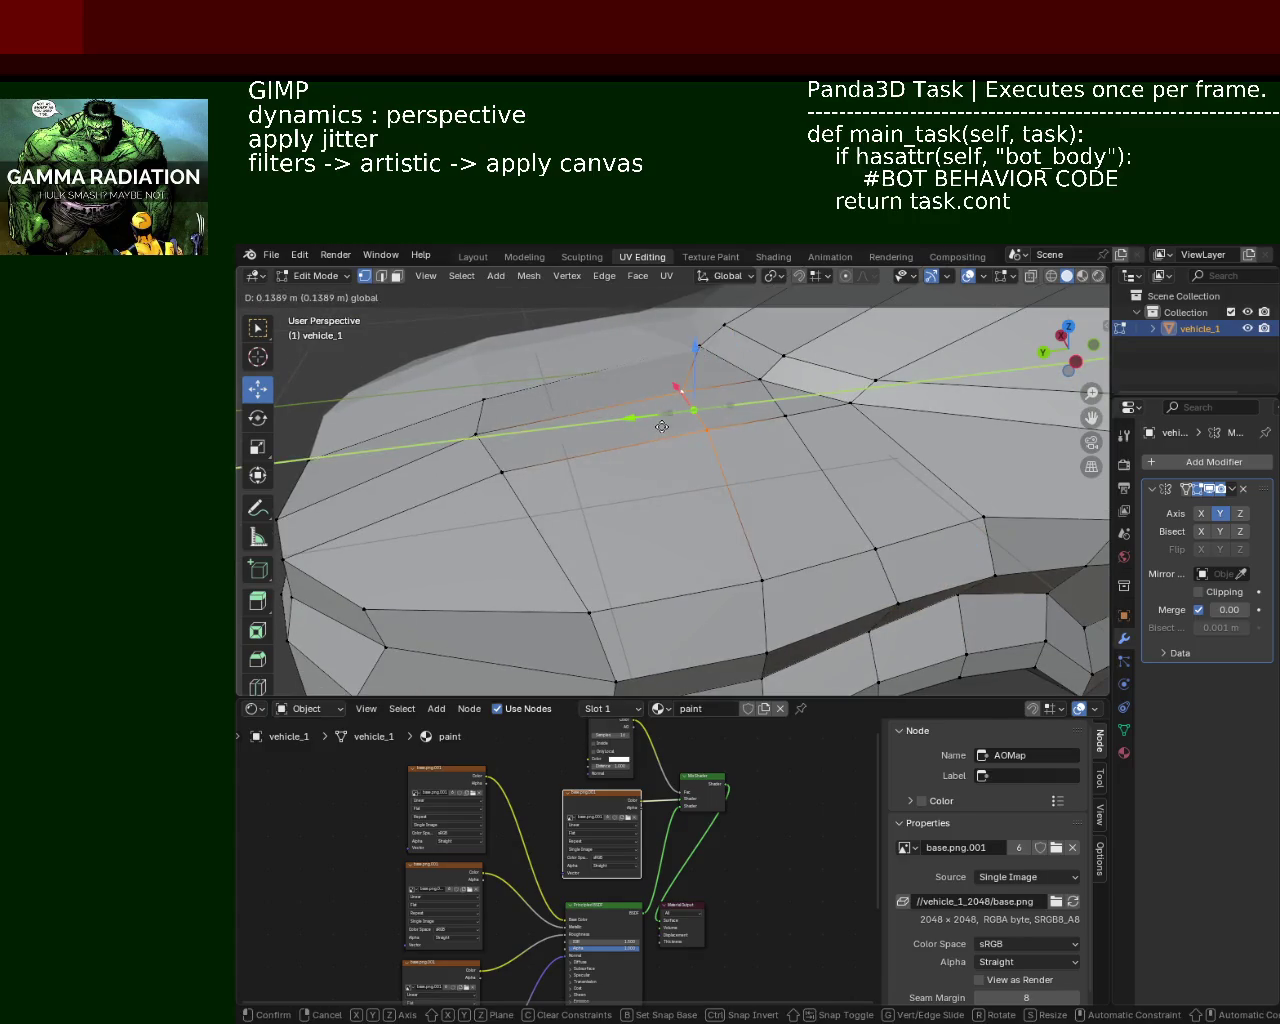
mouse_move(683, 392)
middle_mouse_down()
mouse_move(709, 397)
mouse_move(687, 429)
mouse_move(717, 483)
mouse_move(683, 449)
middle_mouse_up()
Step: Raise a wheel-arch edge vertex along the Z axis
mouse_move(516, 537)
middle_mouse_down()
mouse_move(734, 466)
mouse_move(680, 463)
mouse_move(689, 489)
mouse_move(671, 460)
middle_mouse_up()
left_click(671, 458)
left_click_drag(676, 432, 677, 423)
left_click(726, 424)
left_click_drag(727, 375, 744, 450)
scroll(744, 450, "up", 1)
Step: Undo the unwanted lower-vertex move and save vehicle_1.blend
scroll(694, 423, "up", 3)
scroll(671, 371, "down", 2)
left_click(514, 434)
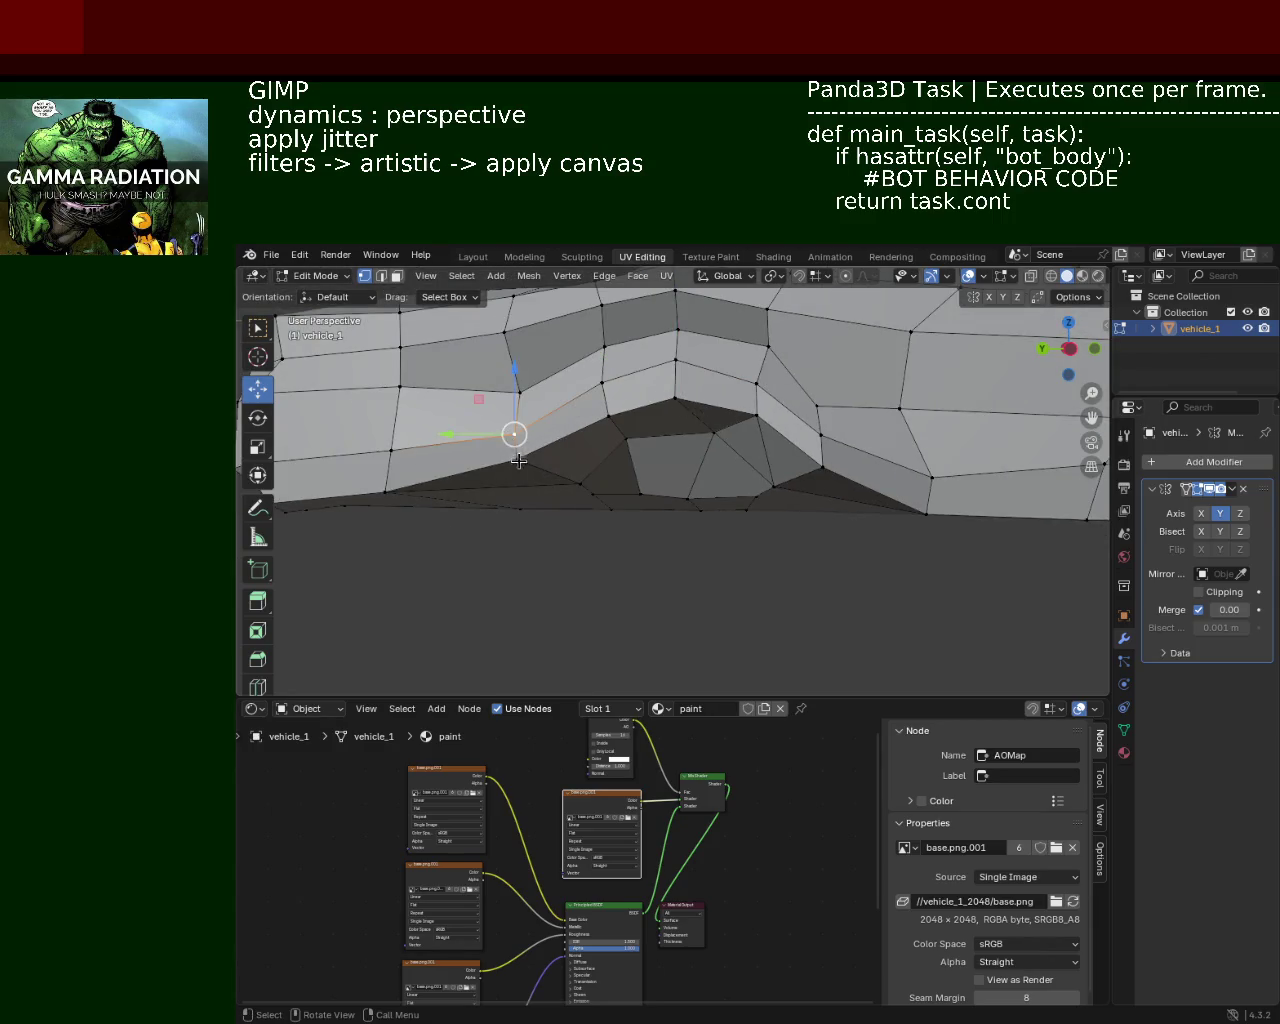
left_click_drag(514, 434, 517, 466)
key("ctrl+z")
left_click(822, 462)
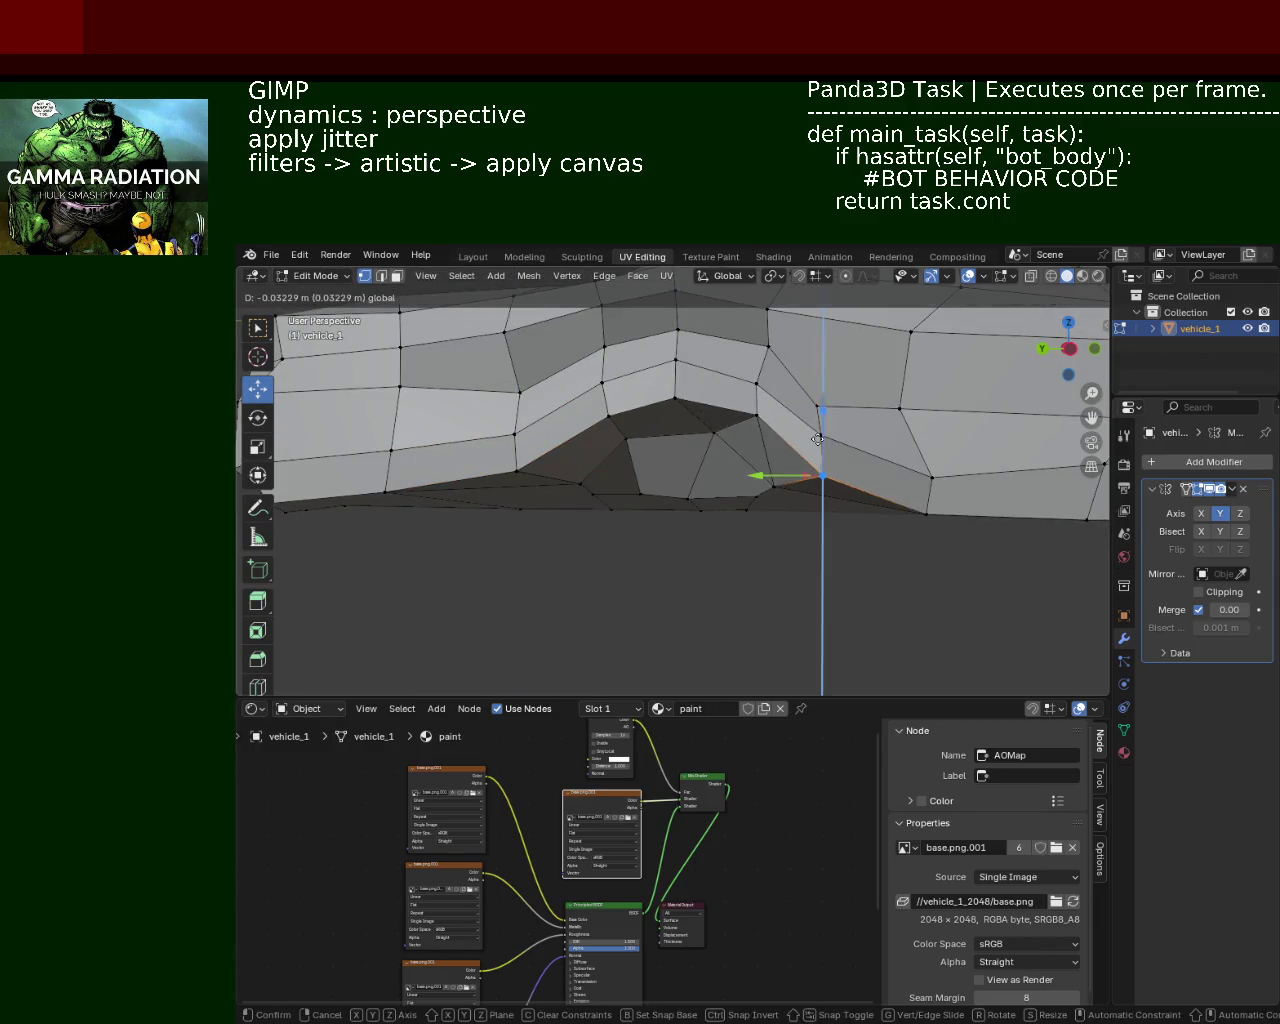
middle_click_drag(822, 462, 740, 449)
key("ctrl+s")
Step: Orbit around the whole car, cancelling a stray vertex move
middle_click_drag(908, 457, 606, 443)
left_click_drag(606, 443, 593, 420)
middle_click_drag(565, 452, 826, 452)
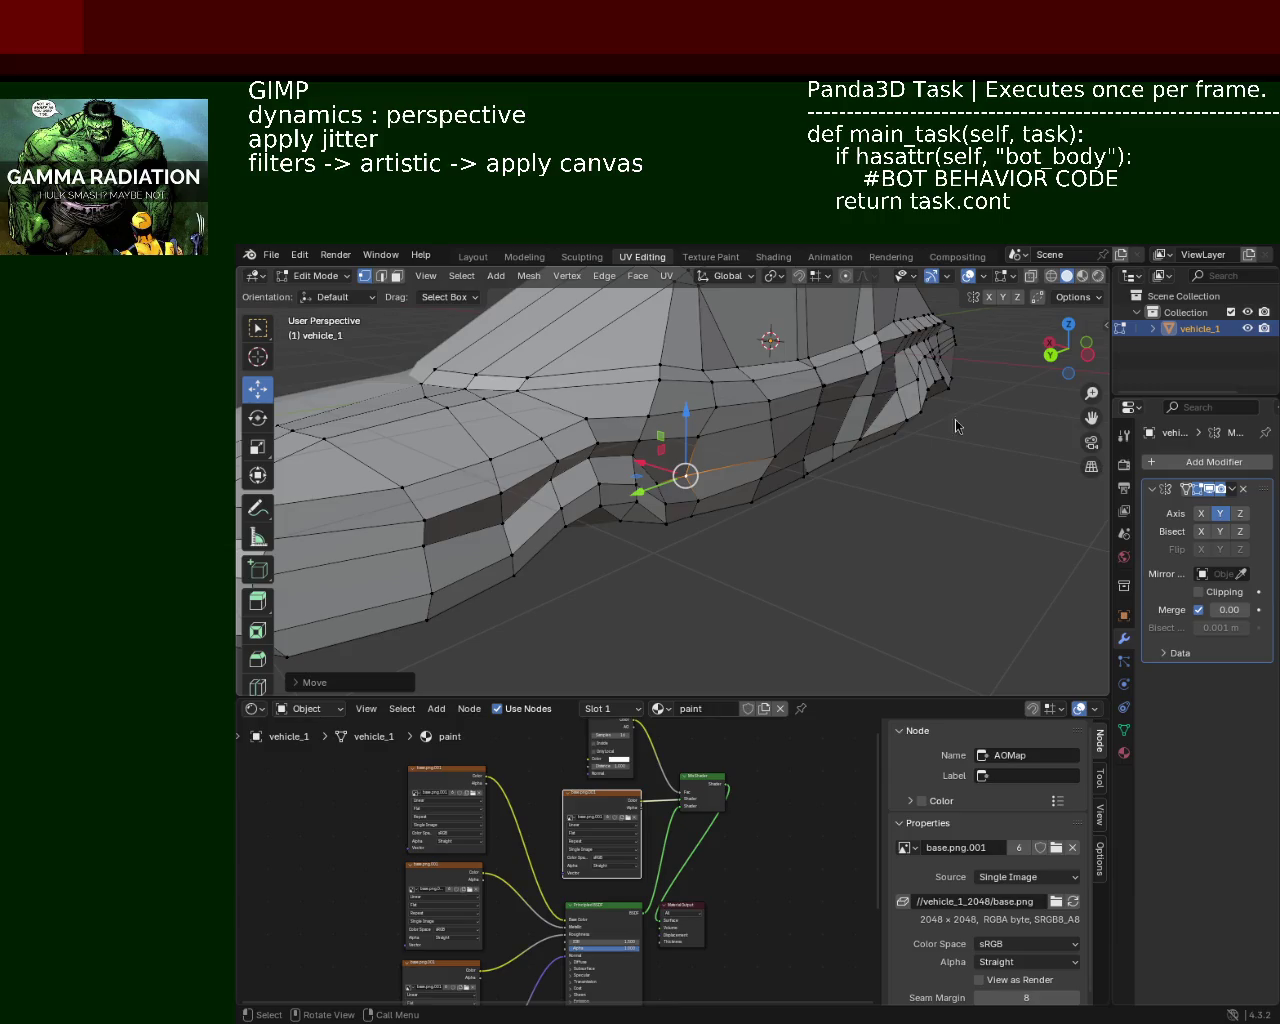
scroll(564, 398, "down", 5)
mouse_move(564, 398)
middle_mouse_down()
mouse_move(706, 469)
mouse_move(762, 395)
mouse_move(782, 473)
middle_mouse_up()
key("g")
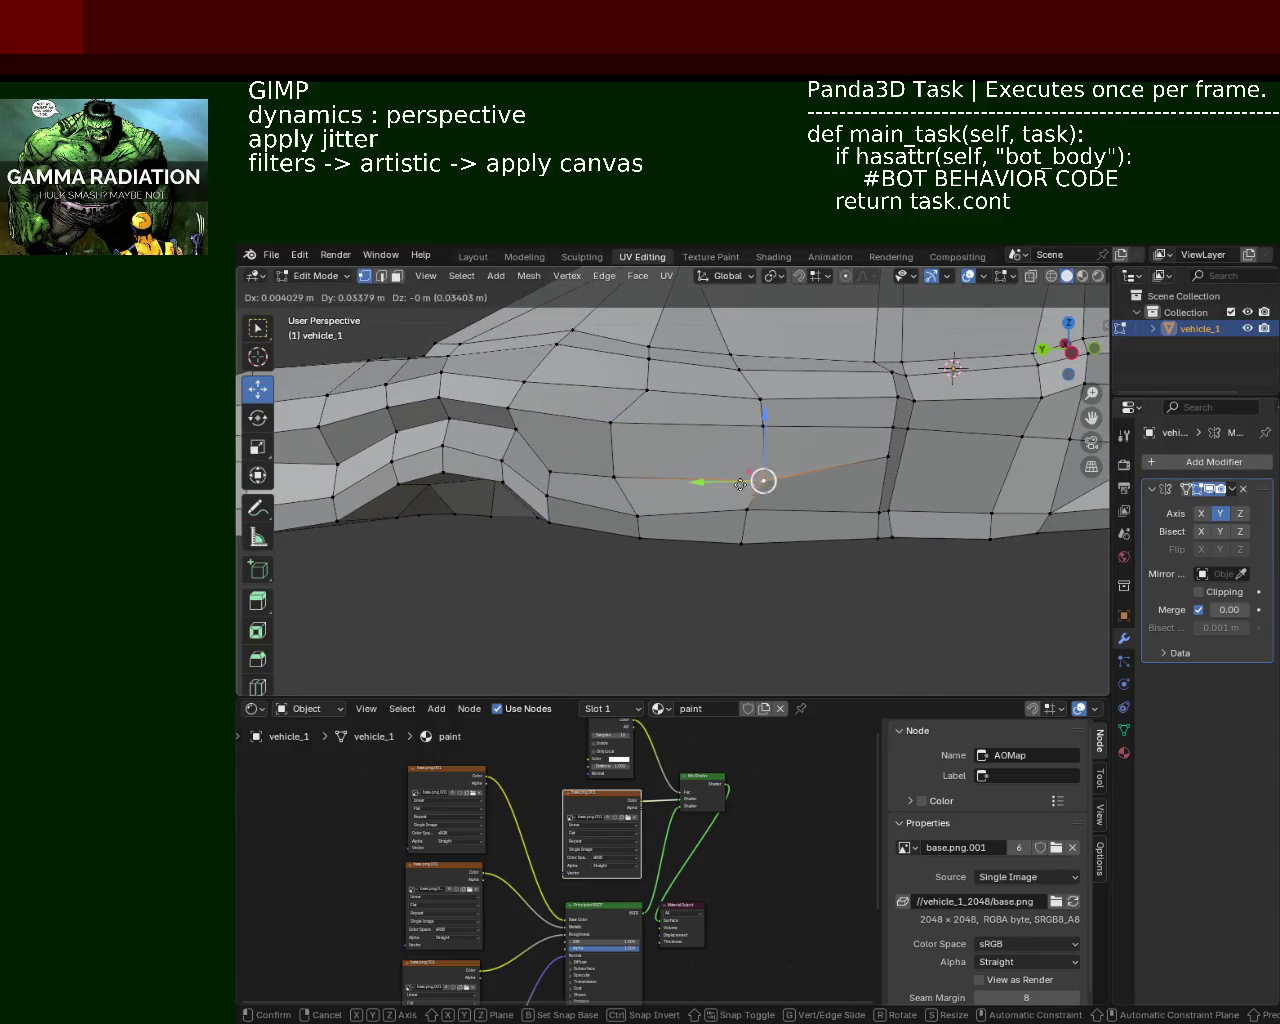
right_click(728, 455)
Step: Lower the vertex above the wheel arch and adjust the bottom-edge vertex along Z
middle_click_drag(720, 429, 758, 479)
left_click(758, 479)
key("g")
key("z")
left_click(765, 497)
left_click(907, 558)
mouse_move(634, 522)
middle_mouse_down()
mouse_move(628, 533)
mouse_move(655, 500)
middle_mouse_up()
left_click(627, 537)
key("g")
key("z")
left_click(630, 498)
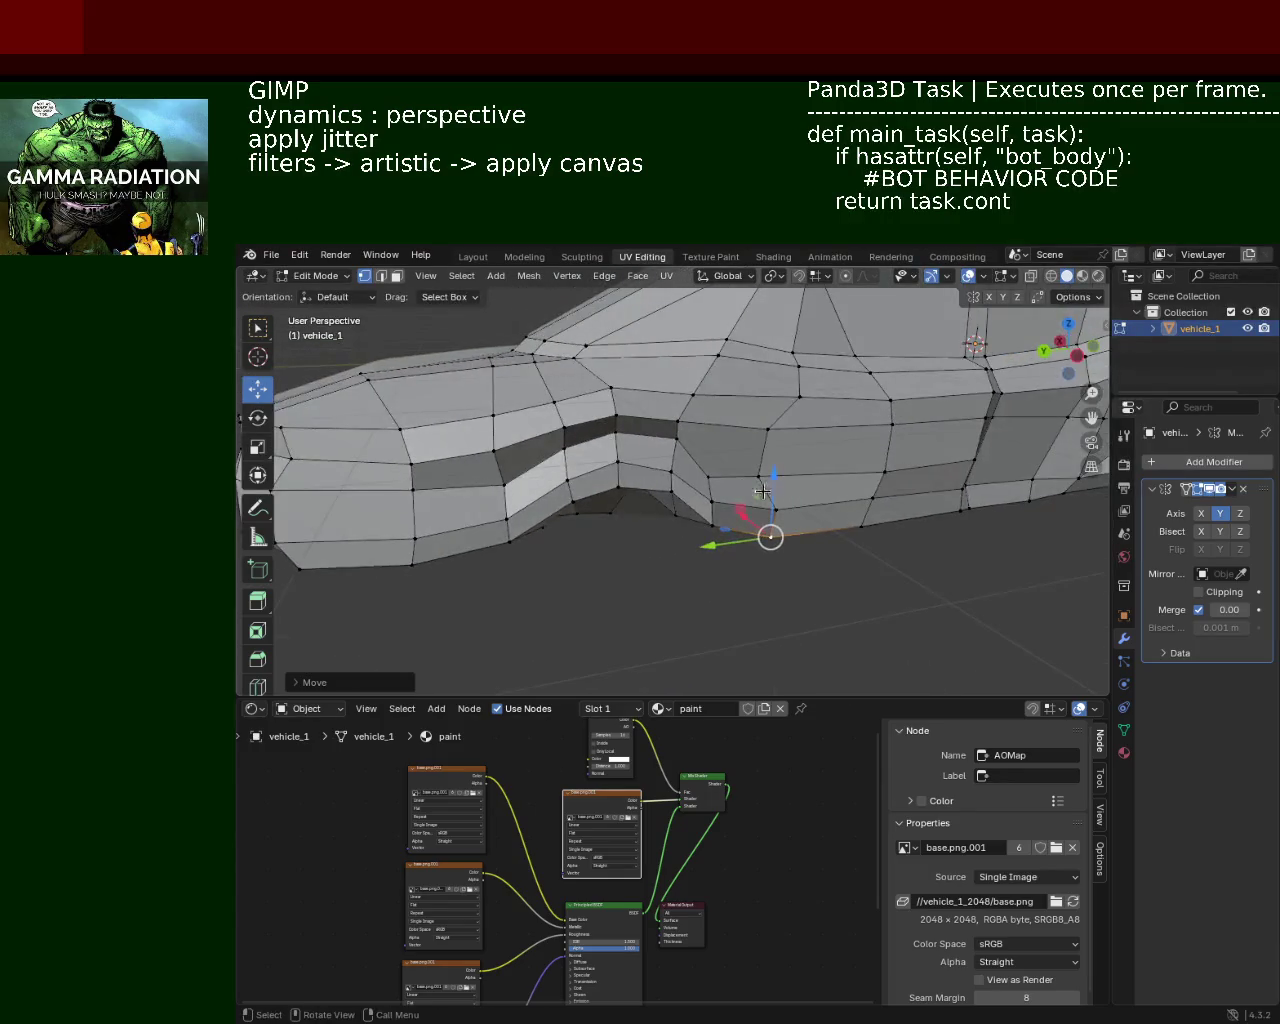
Step: Raise another vertex near the arch slightly along Z
left_click(701, 486)
key("g")
key("z")
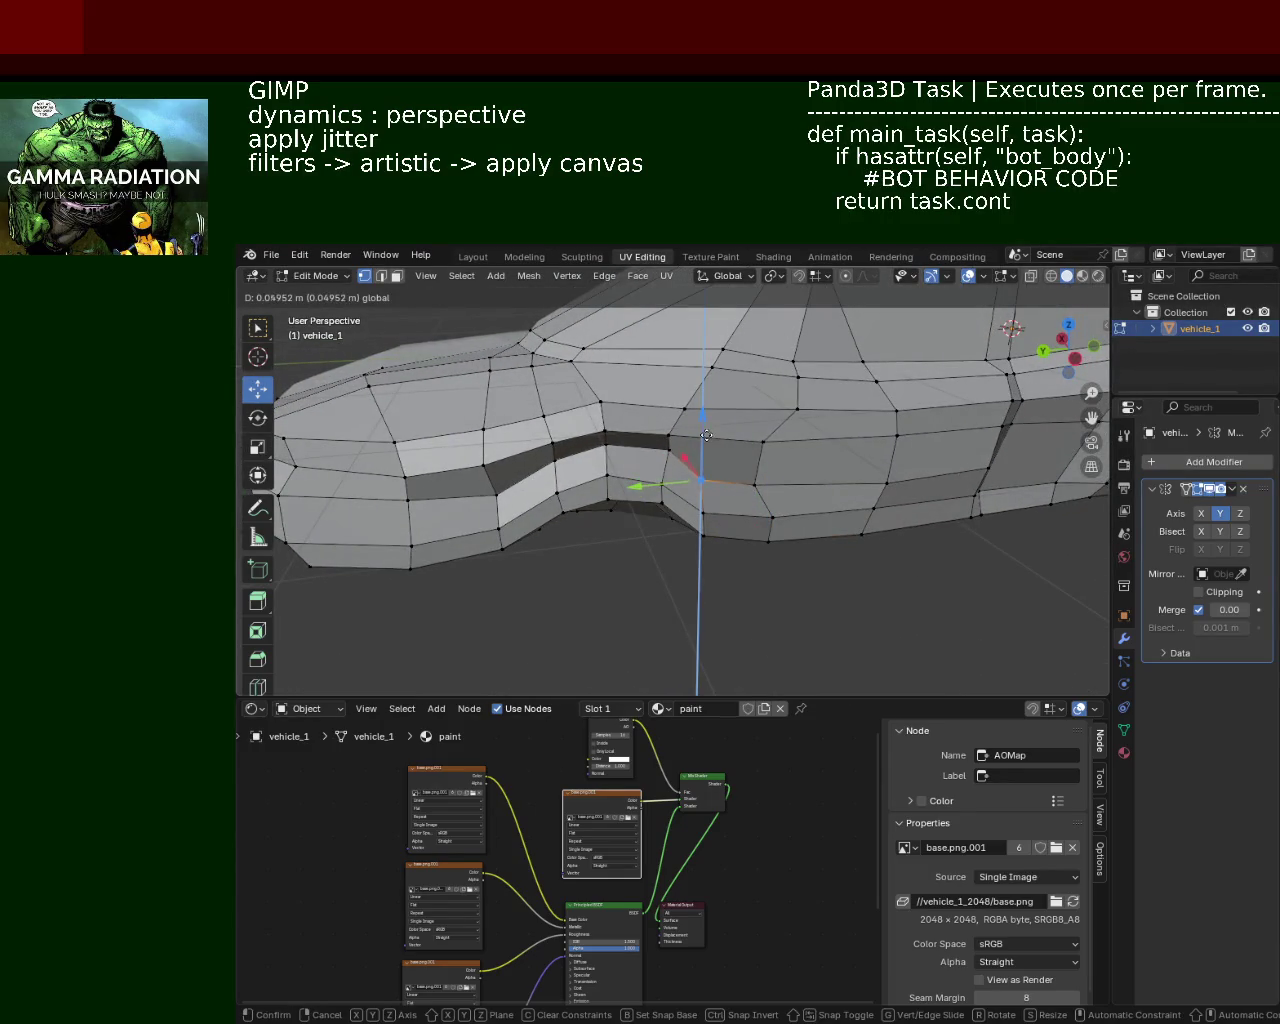
left_click(842, 438)
mouse_move(842, 438)
middle_mouse_down()
mouse_move(819, 469)
mouse_move(778, 453)
middle_mouse_up()
Step: In edge select mode, select the diagonal edge on the side panel
left_click(381, 275)
left_click(868, 478)
mouse_move(628, 424)
middle_mouse_down()
mouse_move(500, 409)
mouse_move(614, 446)
mouse_move(600, 460)
mouse_move(667, 455)
mouse_move(654, 463)
middle_mouse_up()
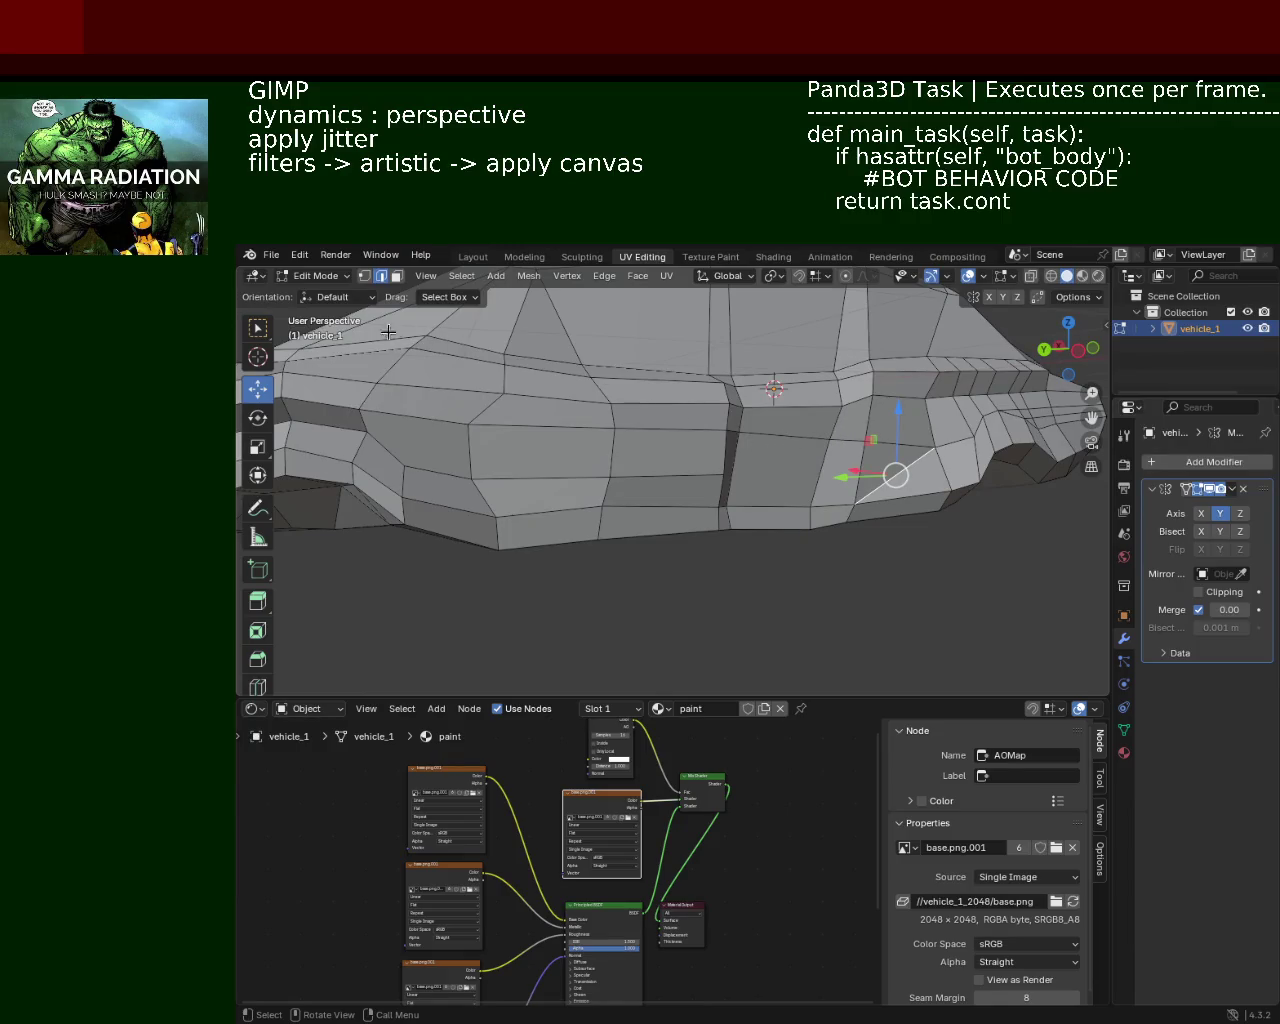
Step: Select both vertices of the vertical edge and shift it slightly left
left_click(363, 277)
left_click(742, 451)
left_click(733, 495, "shift")
key("ctrl+e")
left_click(734, 491)
left_click_drag(731, 471, 727, 473)
middle_click_drag(727, 473, 680, 478)
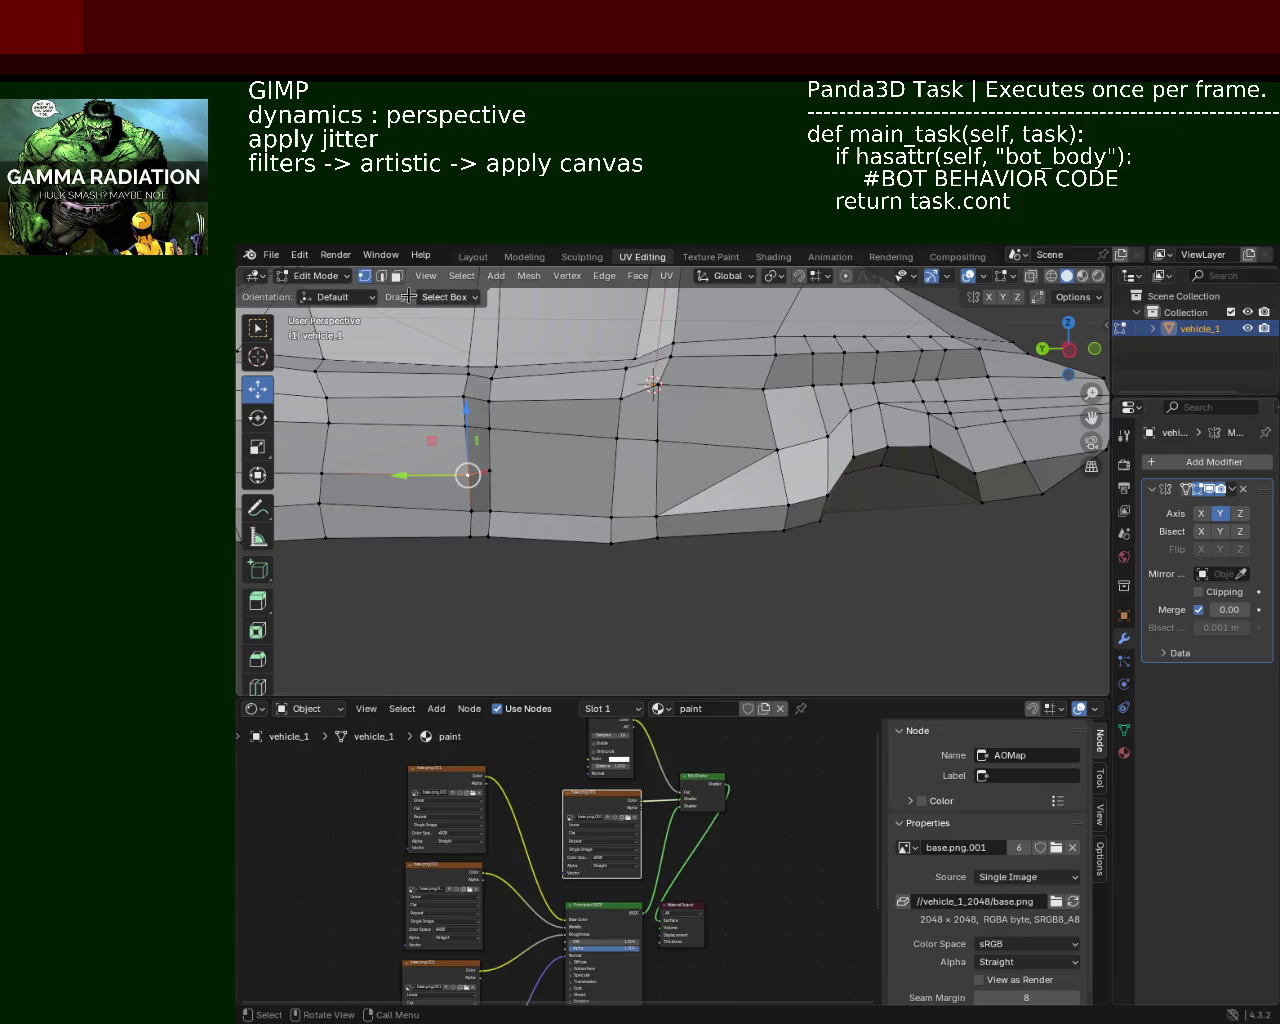
Step: Dissolve the diagonal side-panel edge, then return to vertex select
left_click(382, 277)
left_click(735, 490)
key("x")
left_click(737, 477)
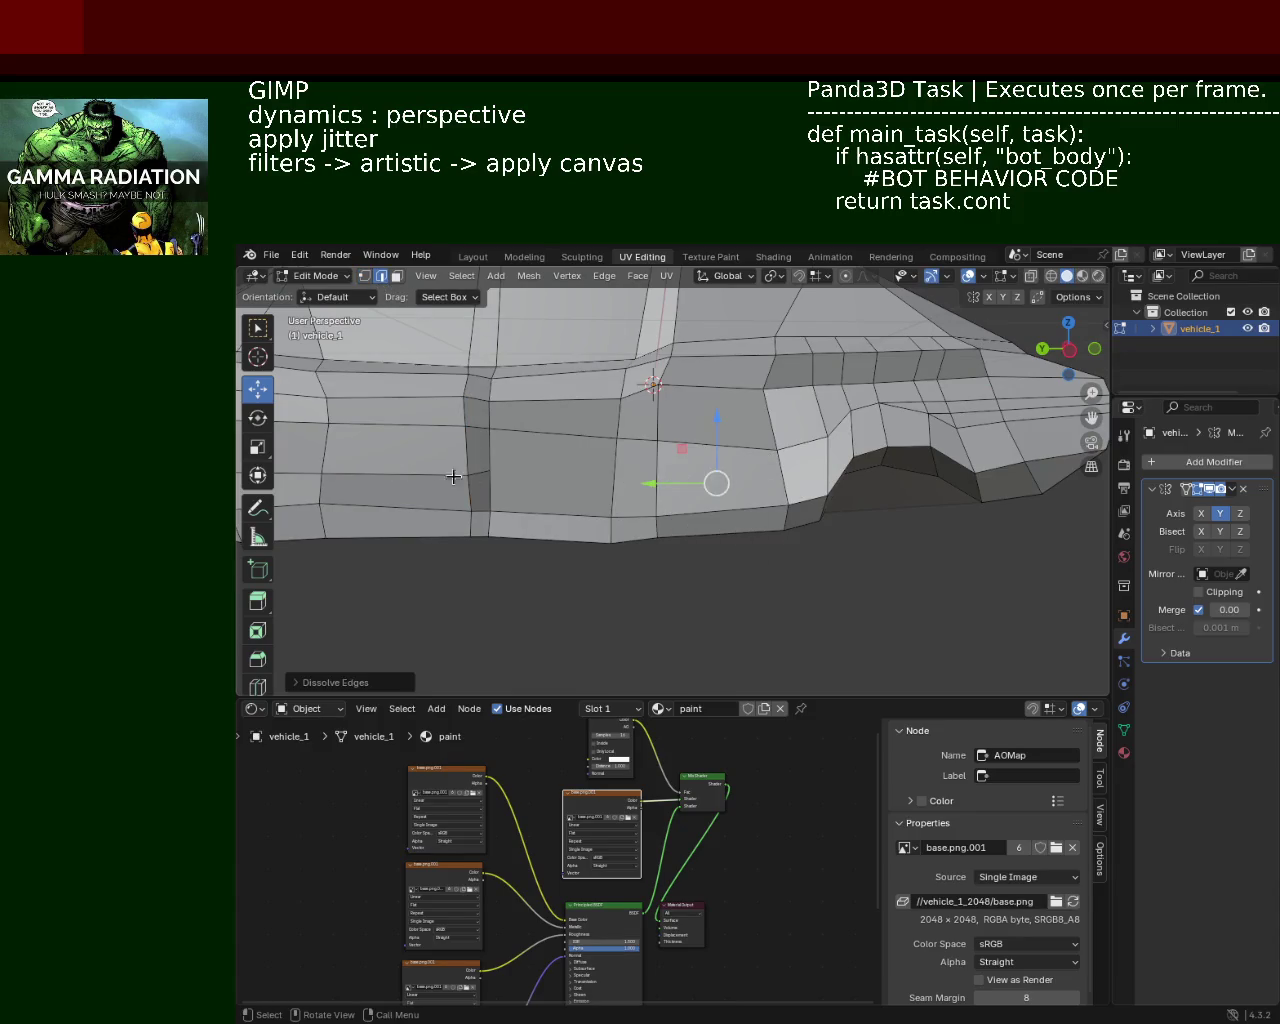
left_click(364, 276)
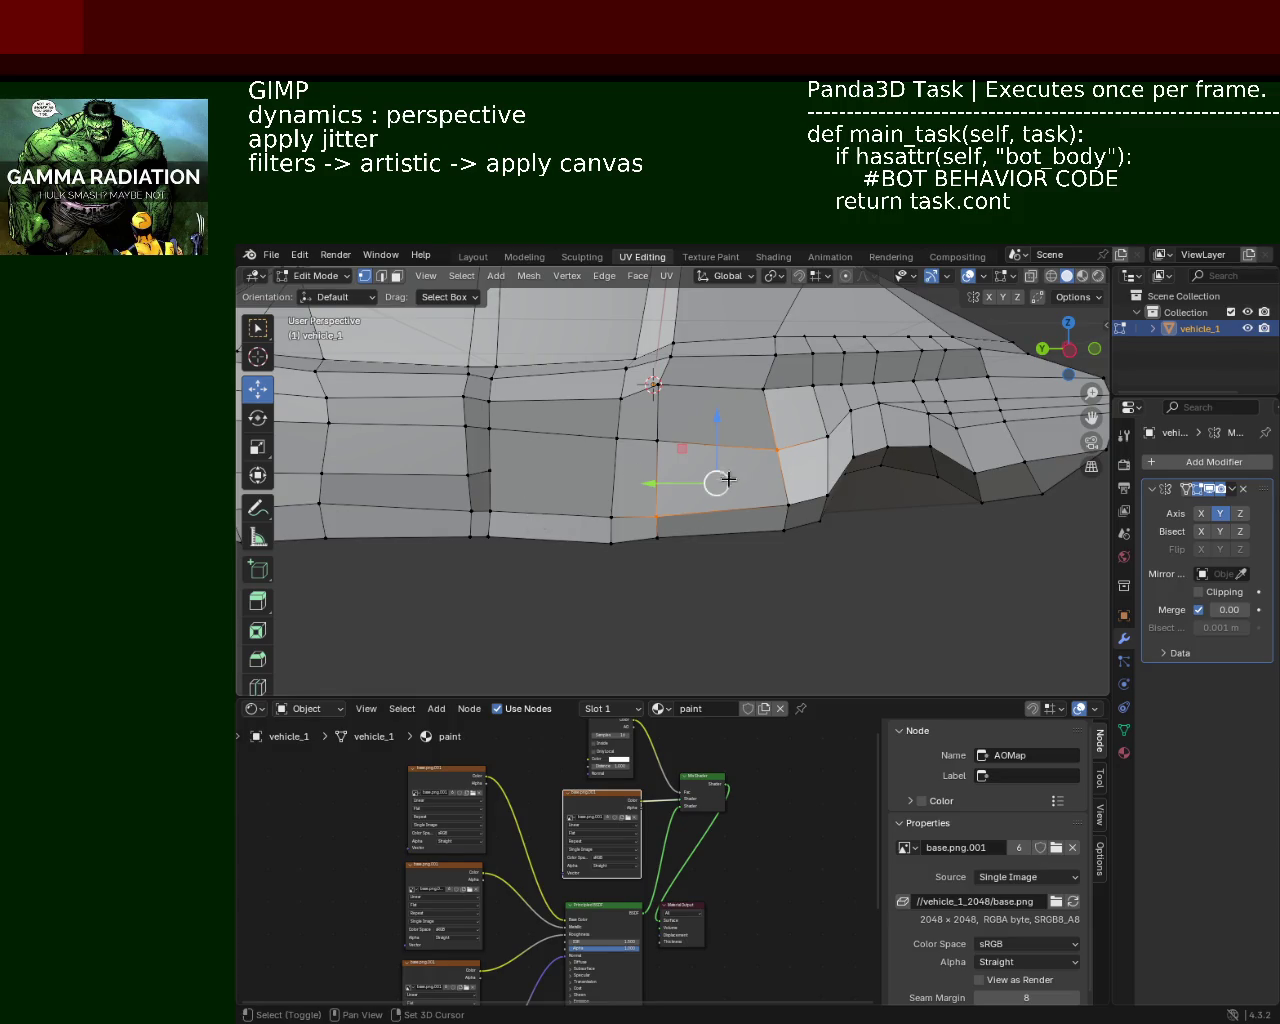
Step: Lower a panel vertex slightly along Z
mouse_move(730, 473)
middle_mouse_down()
mouse_move(669, 491)
mouse_move(700, 530)
middle_mouse_up()
left_click(700, 532)
left_click_drag(701, 500, 702, 507)
left_click(702, 507)
mouse_move(702, 507)
middle_mouse_down()
mouse_move(851, 467)
mouse_move(722, 484)
mouse_move(823, 404)
middle_mouse_up()
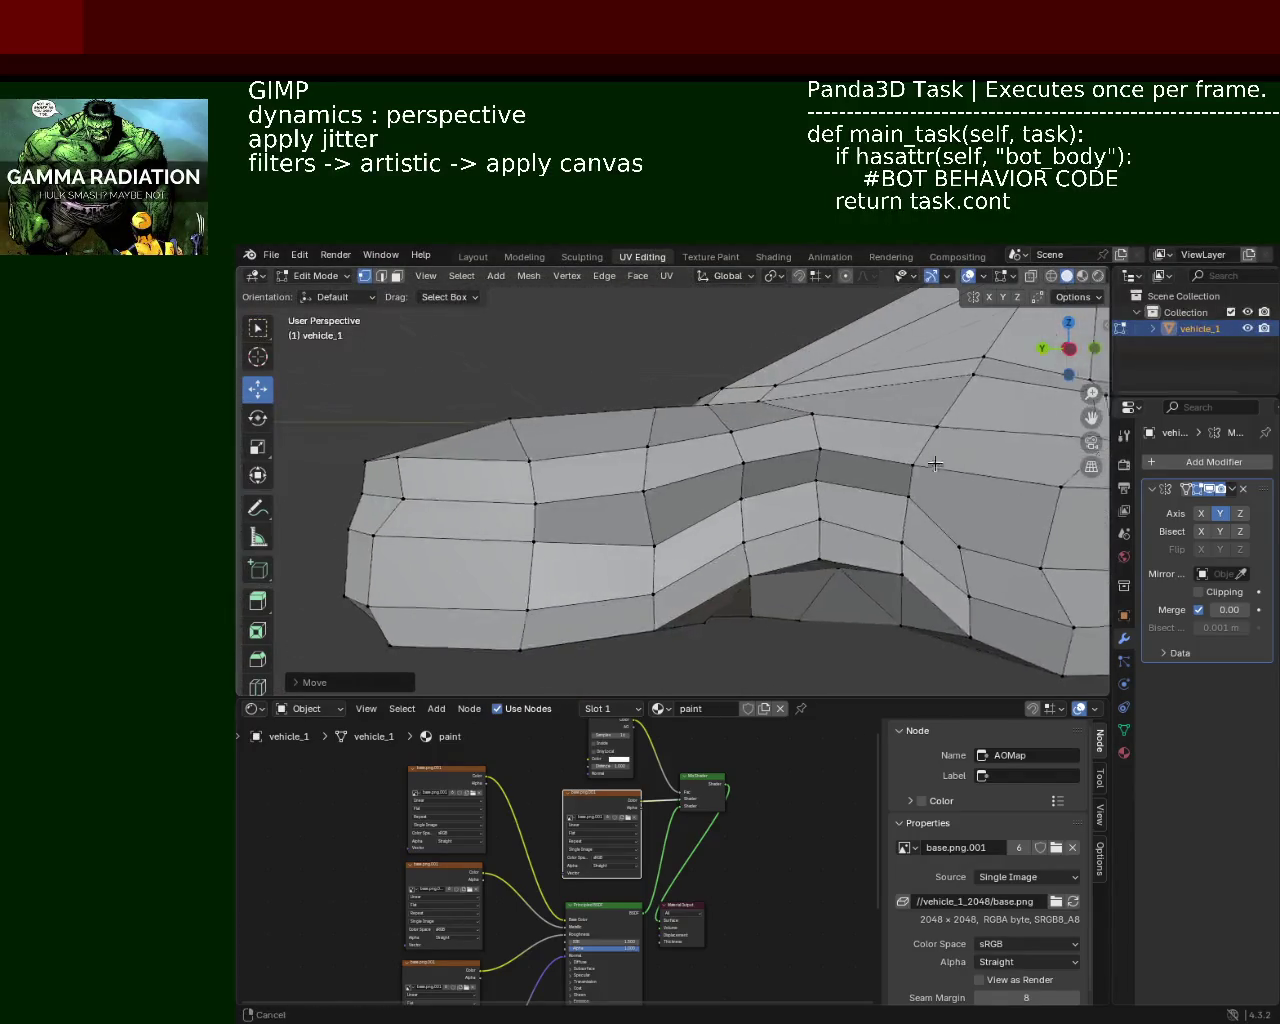
mouse_move(823, 404)
middle_mouse_down()
mouse_move(771, 466)
mouse_move(740, 435)
mouse_move(760, 437)
middle_mouse_up()
scroll(858, 450, "up", 3)
Step: Move two side-panel vertices into line along the Y axis
left_click(559, 514)
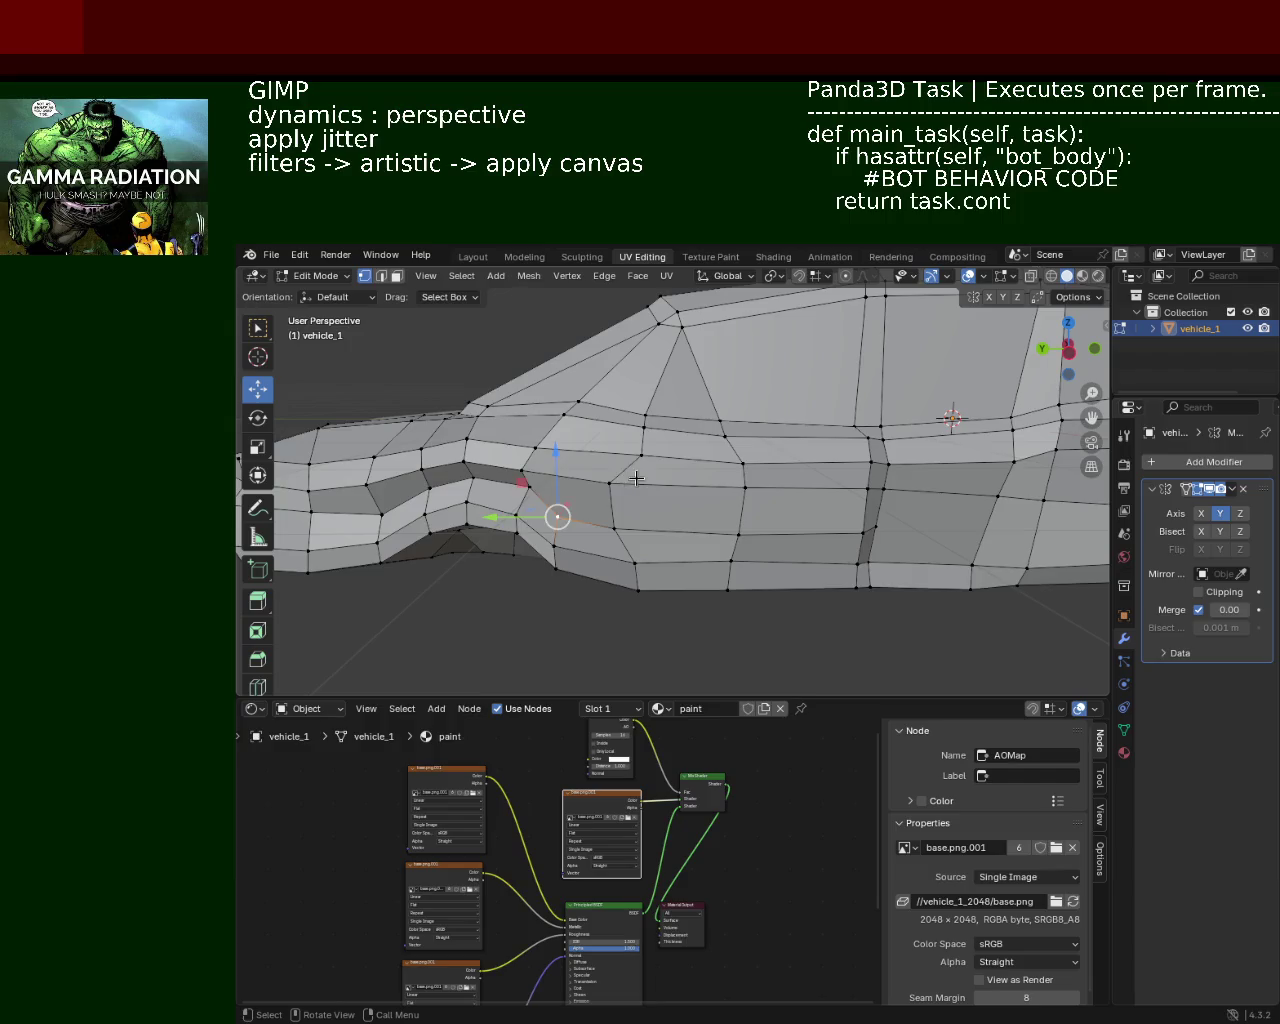
left_click_drag(636, 479, 601, 502)
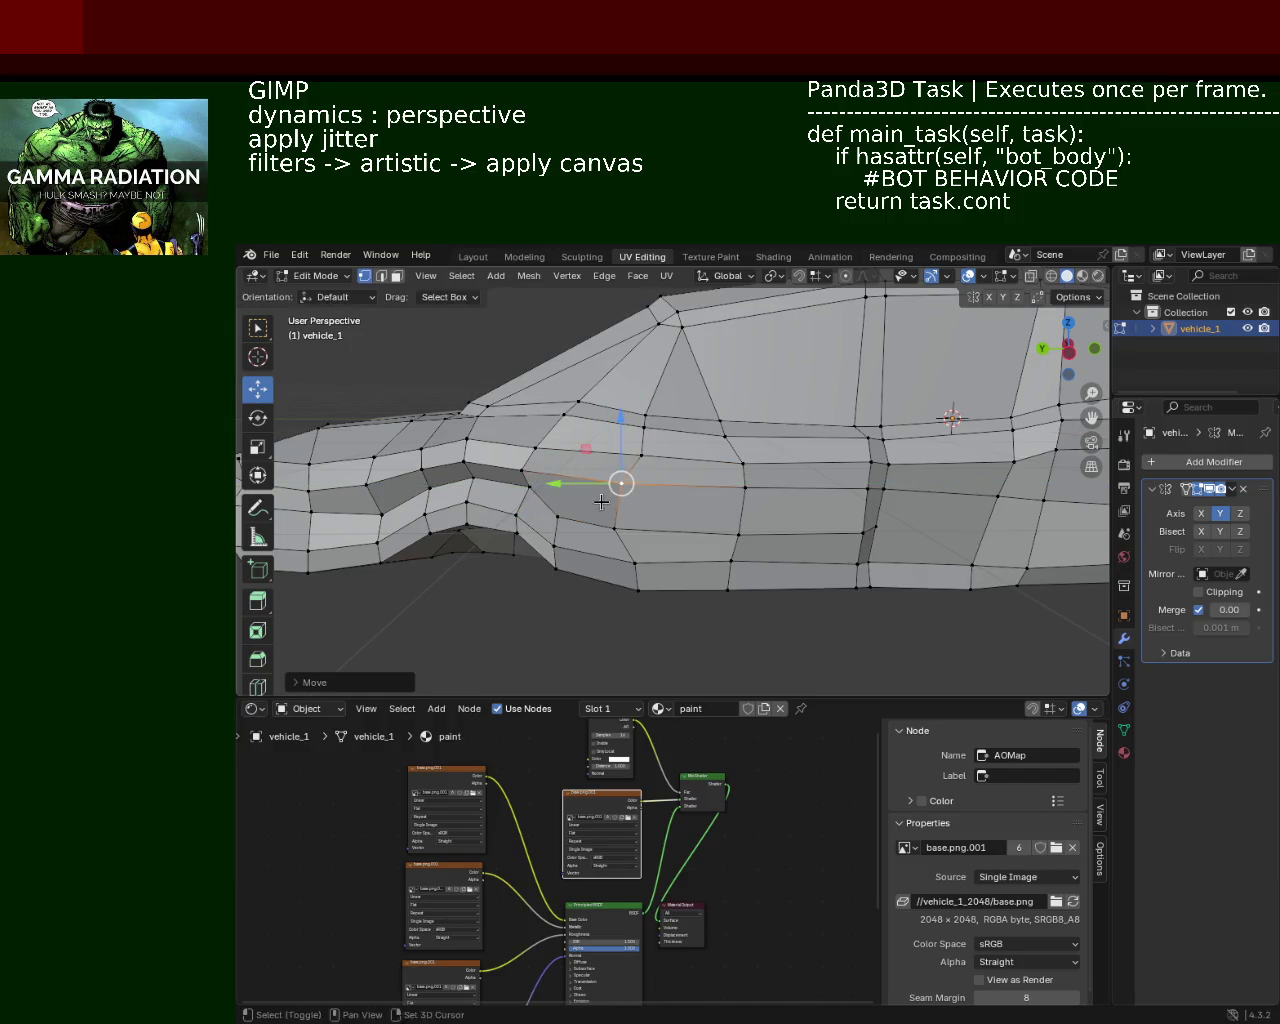
left_click(522, 469)
key("g")
key("y")
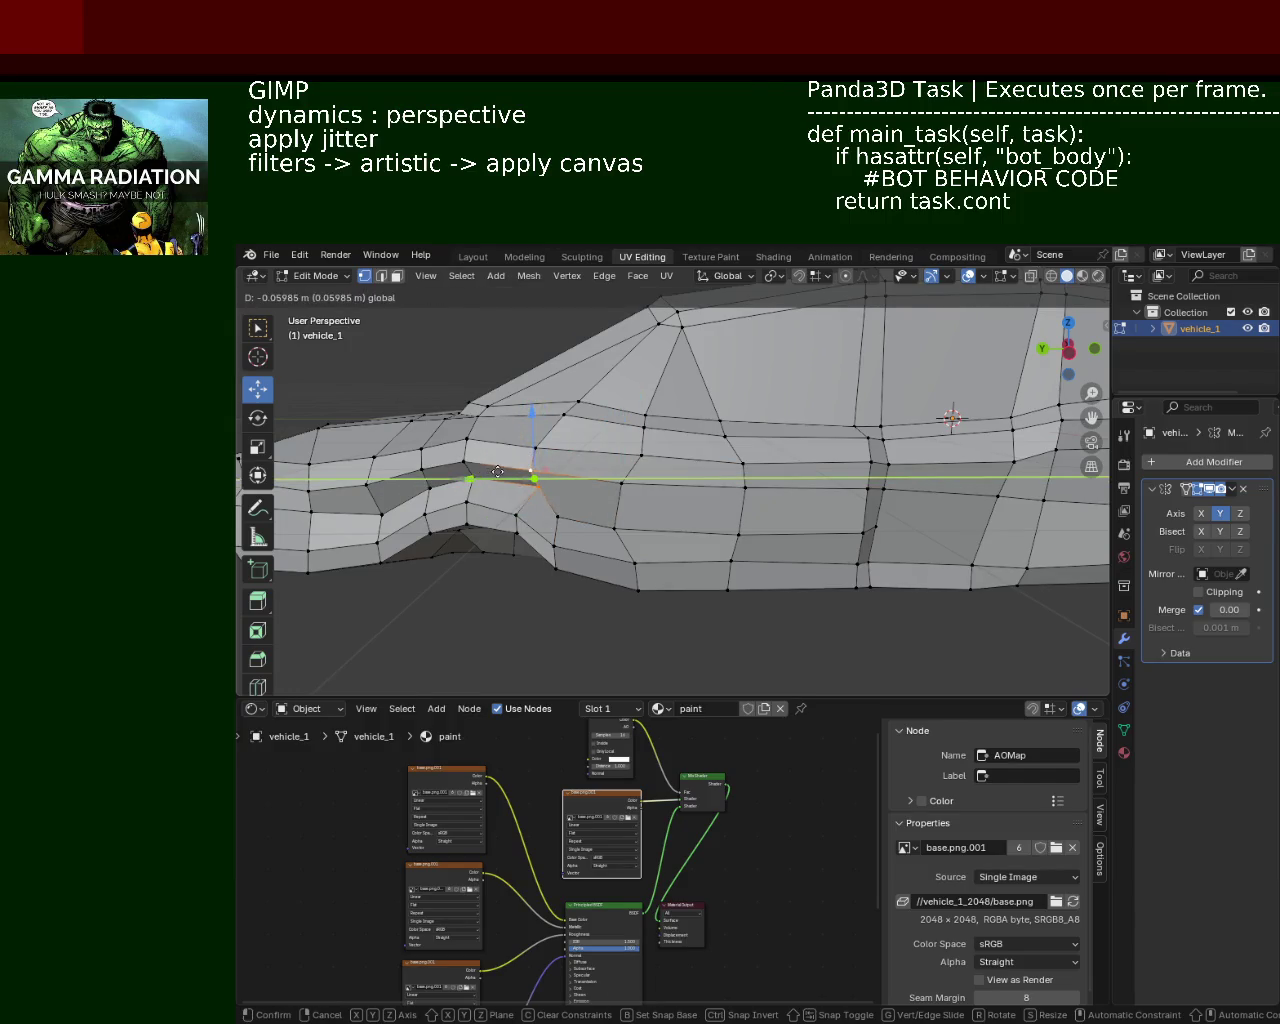
left_click(494, 472)
Step: Select the four-vertex door-edge column and move it along Y
middle_click_drag(780, 514, 786, 522)
left_click(788, 523)
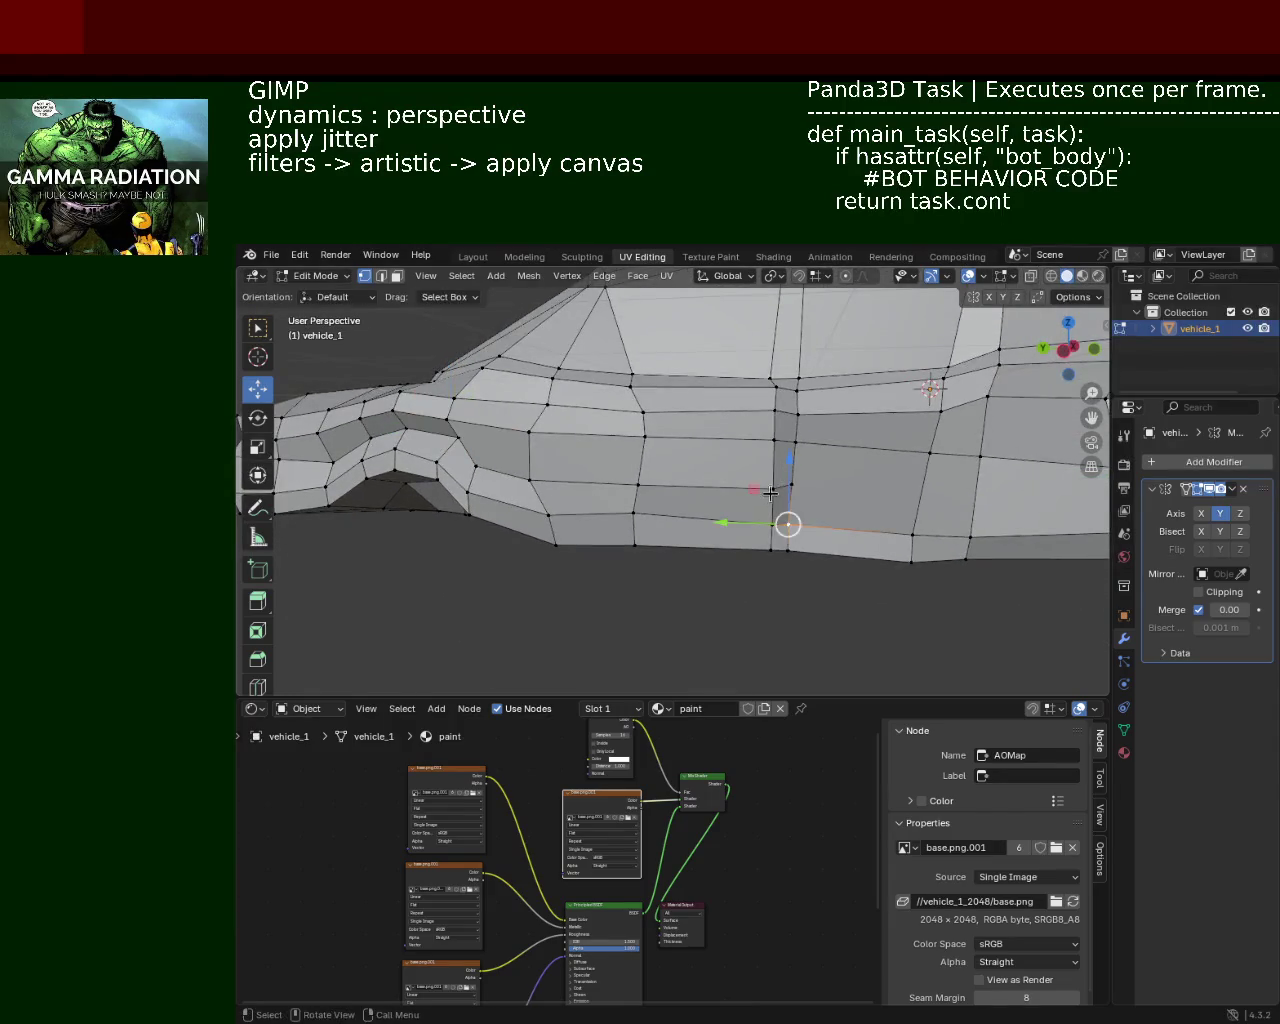
left_click(772, 386)
left_click(774, 410, "shift")
left_click(772, 488, "shift")
left_click(771, 549, "shift")
key("g")
key("y")
left_click(789, 384)
Step: Realign the column's top vertex alone along Y
left_click(789, 384)
key("g")
key("y")
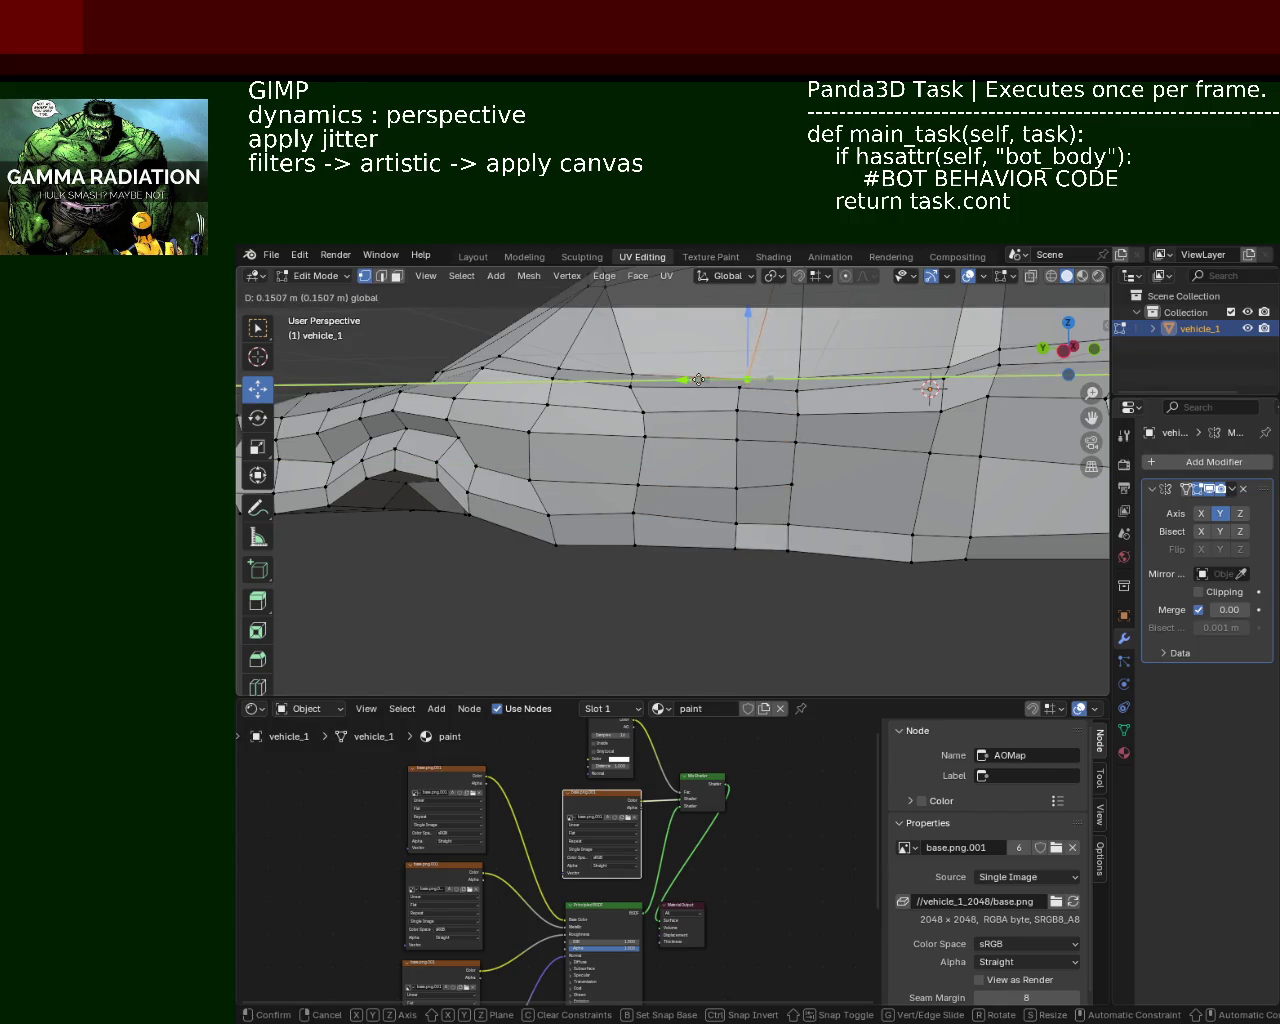
left_click(713, 401)
Step: Select the next five-vertex door column and move it left along Y
left_click(643, 412)
left_click(646, 437, "shift")
left_click(637, 486, "shift")
left_click(633, 513, "shift")
left_click(634, 460)
left_click(640, 413, "alt")
left_click(640, 413)
left_click(637, 478, "shift")
left_click(638, 437, "shift")
left_click(634, 512, "shift")
left_click(635, 545, "shift")
mouse_move(605, 478)
left_mouse_down()
mouse_move(589, 460)
mouse_move(615, 404)
left_mouse_up()
Step: Reposition that column's top vertex along Y
left_click(630, 411)
mouse_move(590, 457)
middle_mouse_down()
mouse_move(711, 449)
mouse_move(672, 463)
mouse_move(841, 405)
mouse_move(617, 432)
mouse_move(624, 488)
middle_mouse_up()
scroll(760, 430, "down", 5)
scroll(841, 405, "up", 4)
scroll(651, 479, "up", 2)
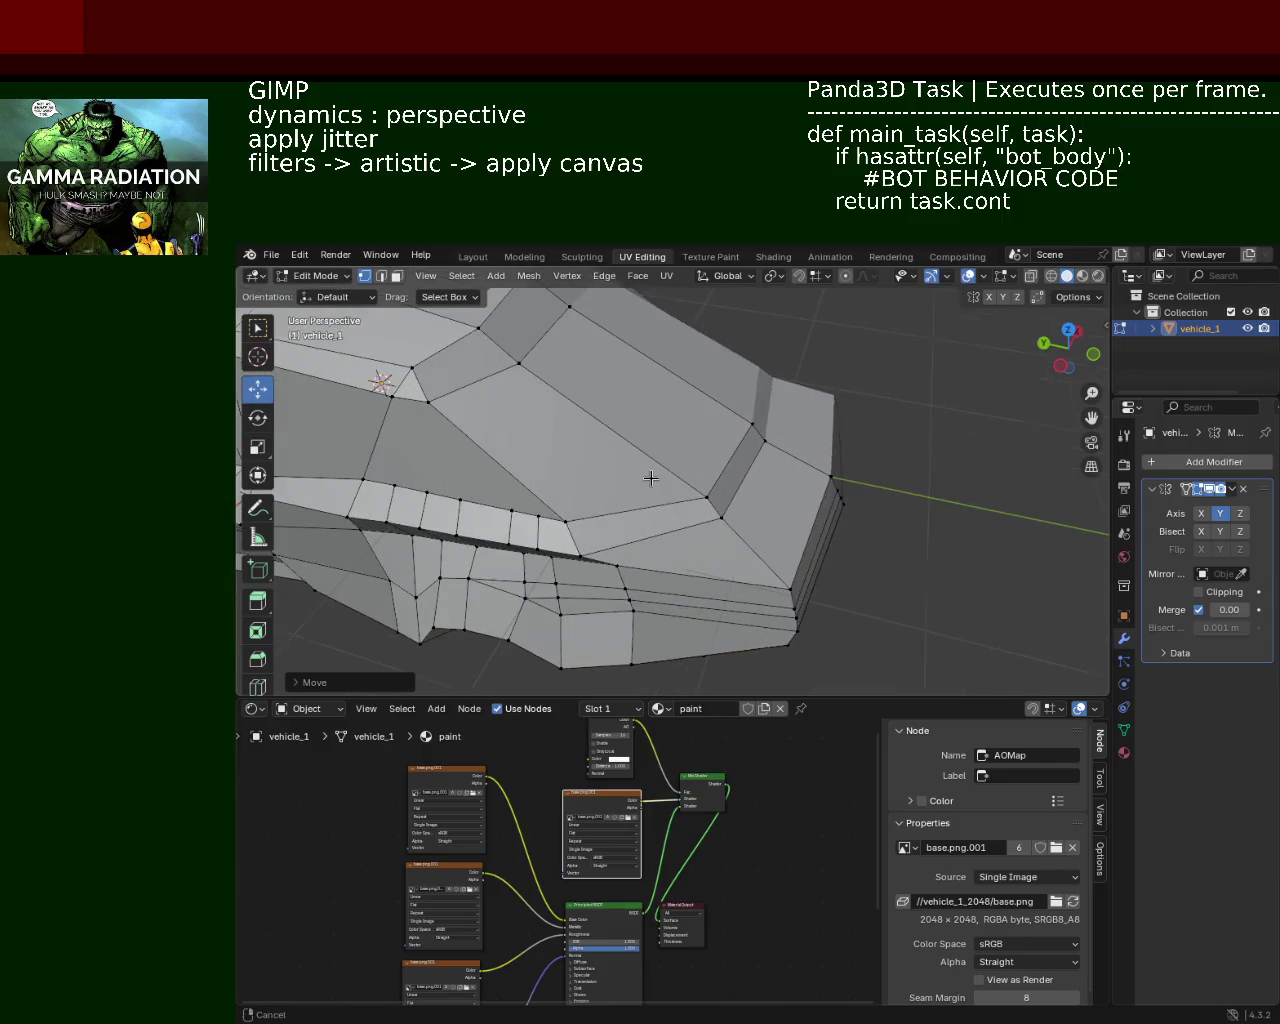
Step: Reposition a vertex on the front of the vehicle_1 body
left_click(721, 517)
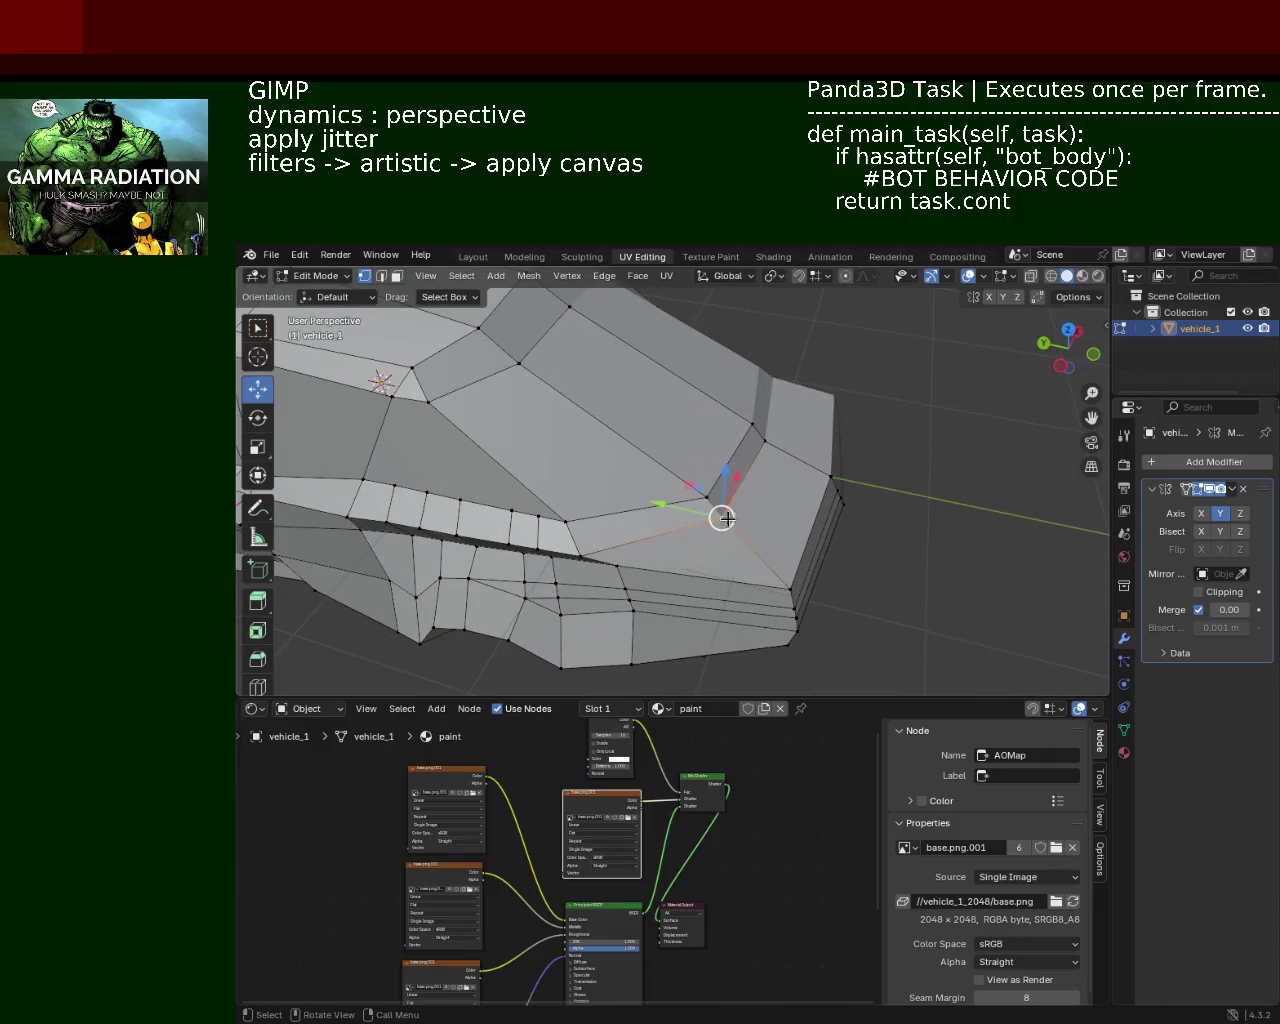
scroll(722, 518, "down", 3)
mouse_move(722, 518)
middle_mouse_down()
mouse_move(626, 508)
mouse_move(654, 430)
middle_mouse_up()
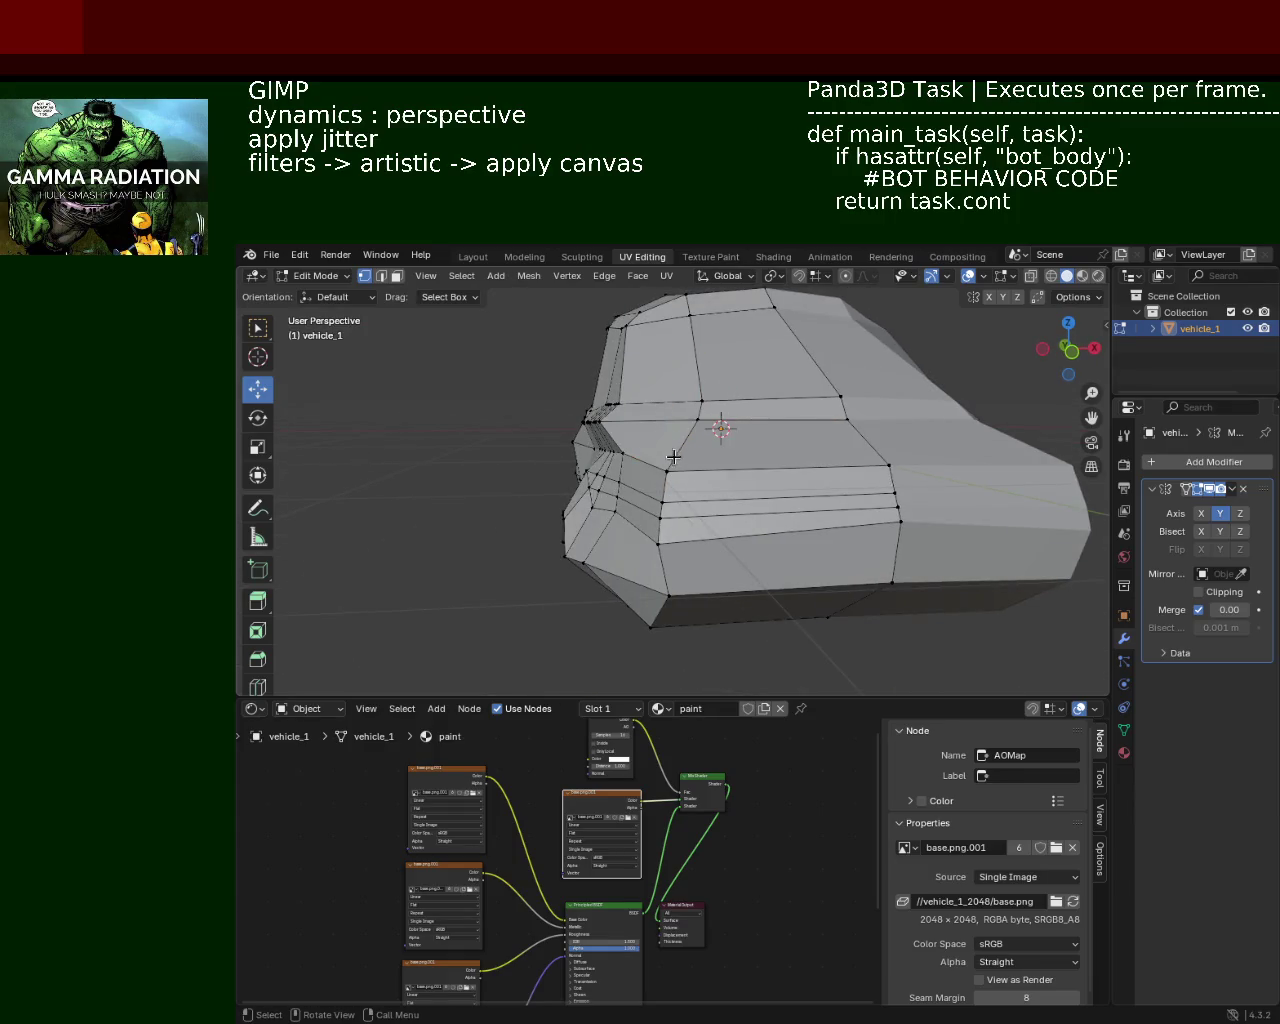
middle_click_drag(677, 434, 709, 519)
key("g")
left_click(731, 496)
left_click(695, 463)
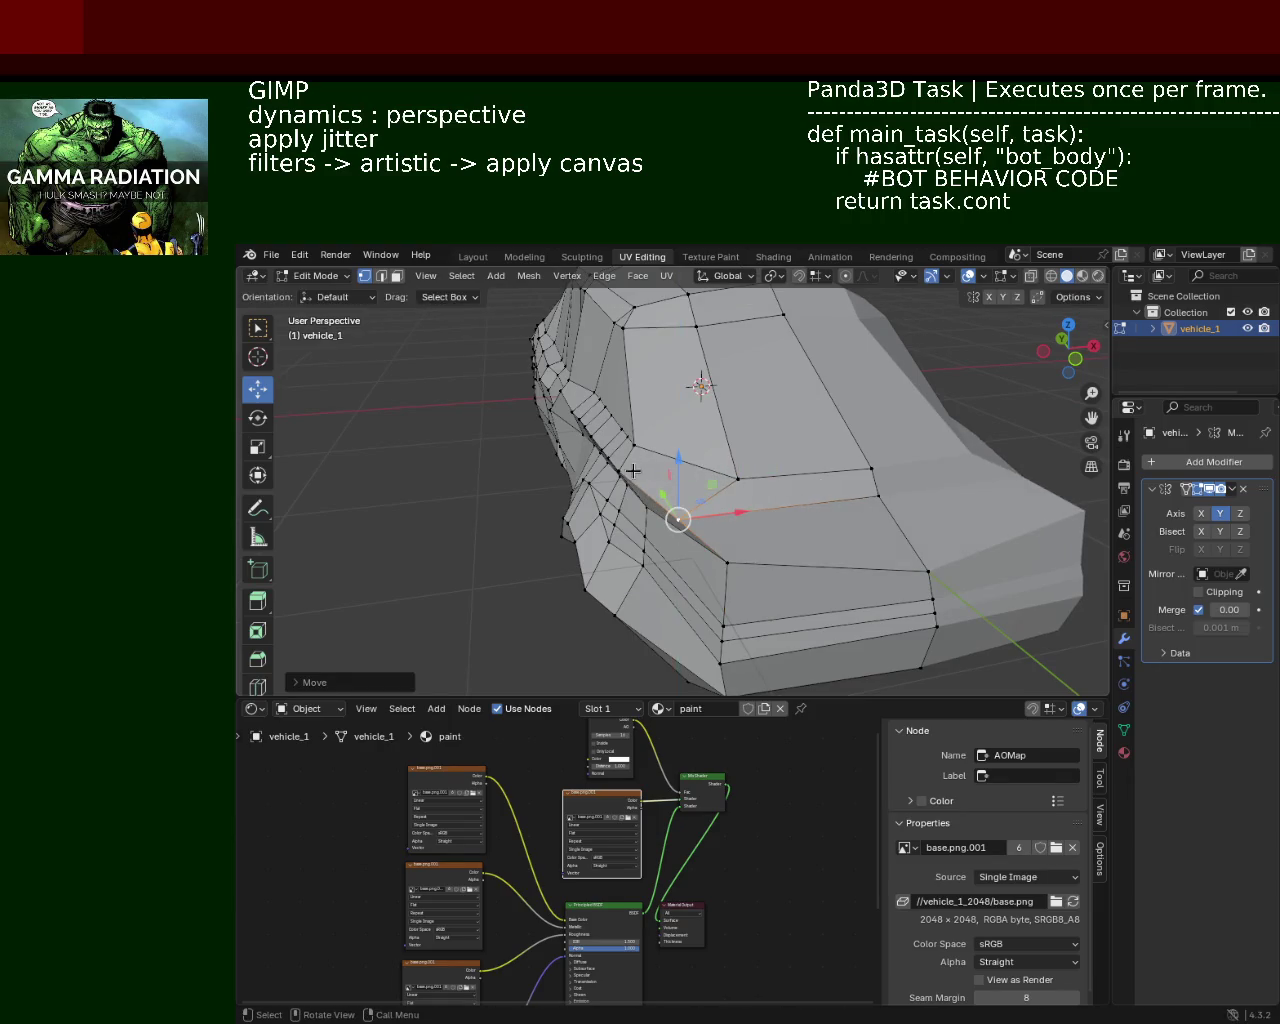
Step: Select the chain of five edges along the car's side and dissolve them
left_click(614, 471)
middle_click_drag(614, 471, 750, 425)
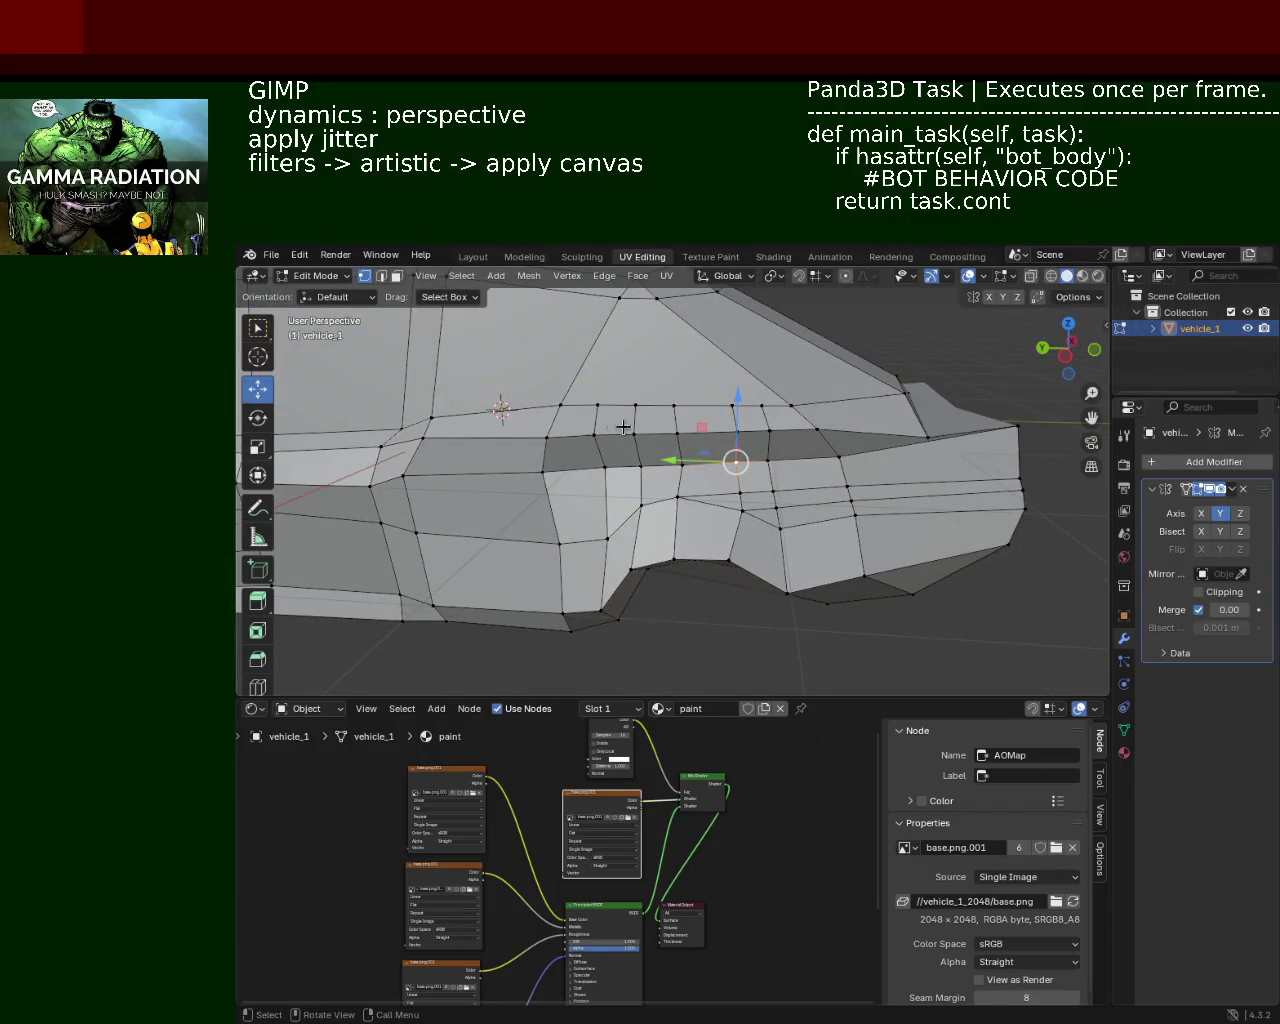
middle_click_drag(615, 428, 800, 445)
mouse_move(771, 591)
middle_mouse_down()
mouse_move(785, 550)
mouse_move(769, 449)
middle_mouse_up()
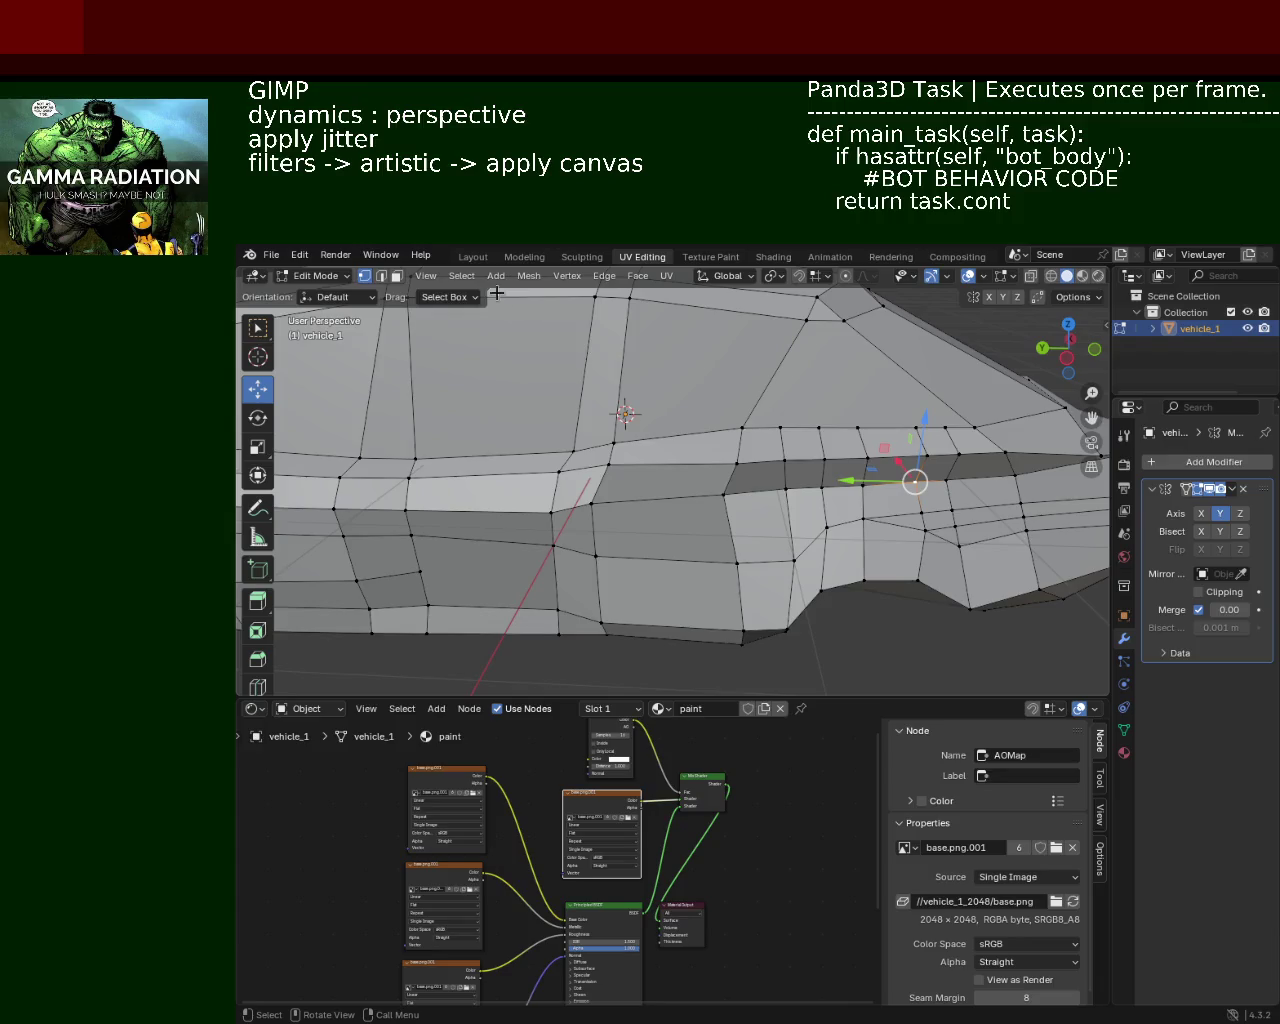
left_click(381, 276)
left_click(789, 368)
left_click(740, 445, "shift")
left_click(729, 485, "shift")
left_click(731, 535, "shift")
left_click(741, 598, "shift")
key("x")
left_click(748, 634)
Step: Select the vertical edge chain on the side and slide it along Y
mouse_move(766, 606)
middle_mouse_down()
mouse_move(763, 473)
mouse_move(766, 491)
middle_mouse_up()
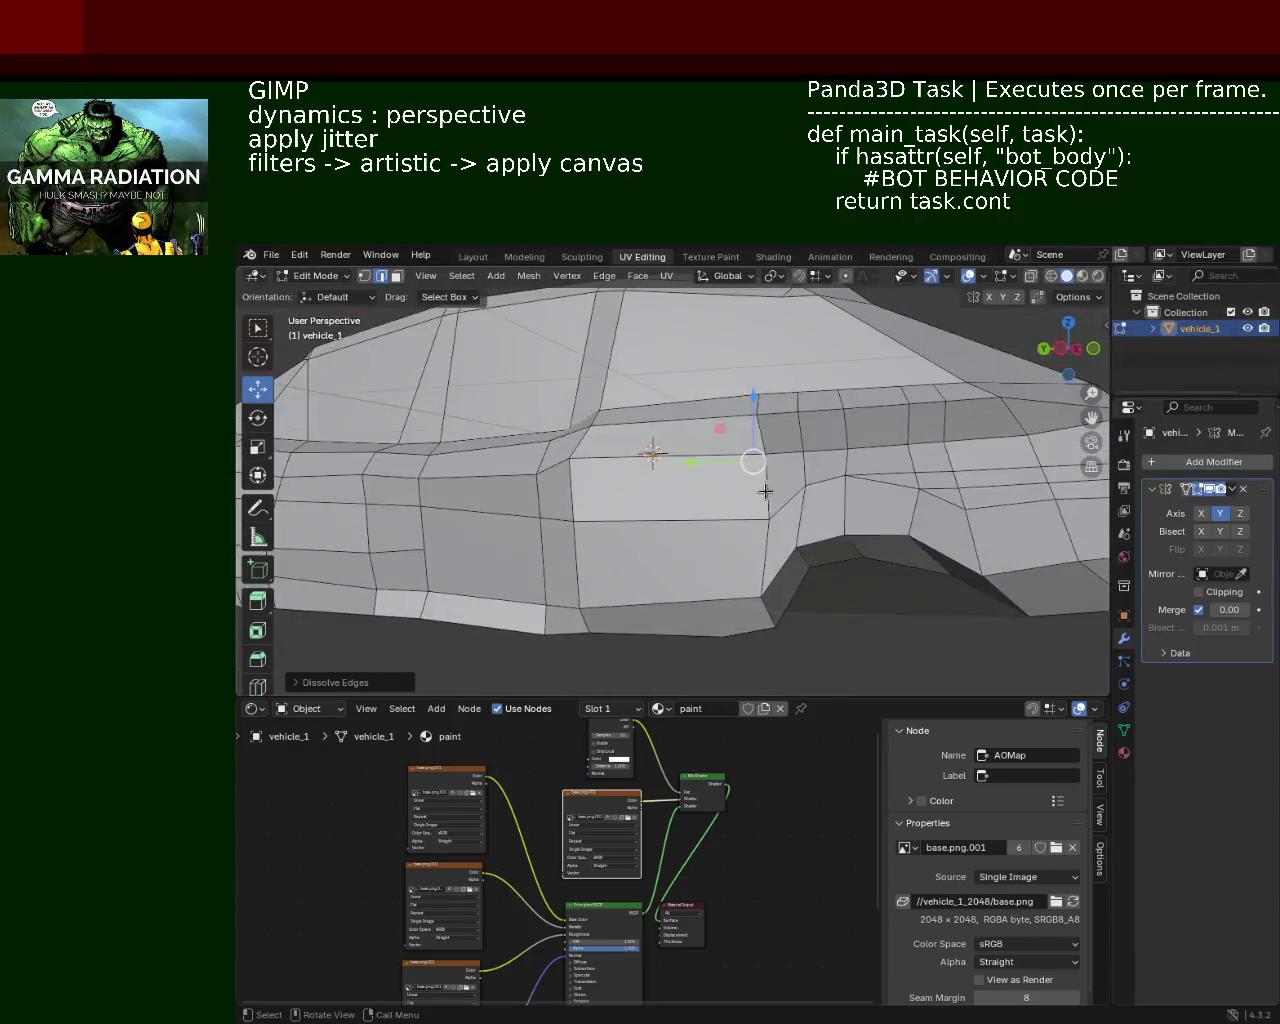
middle_click_drag(726, 343, 771, 437)
left_click(771, 437)
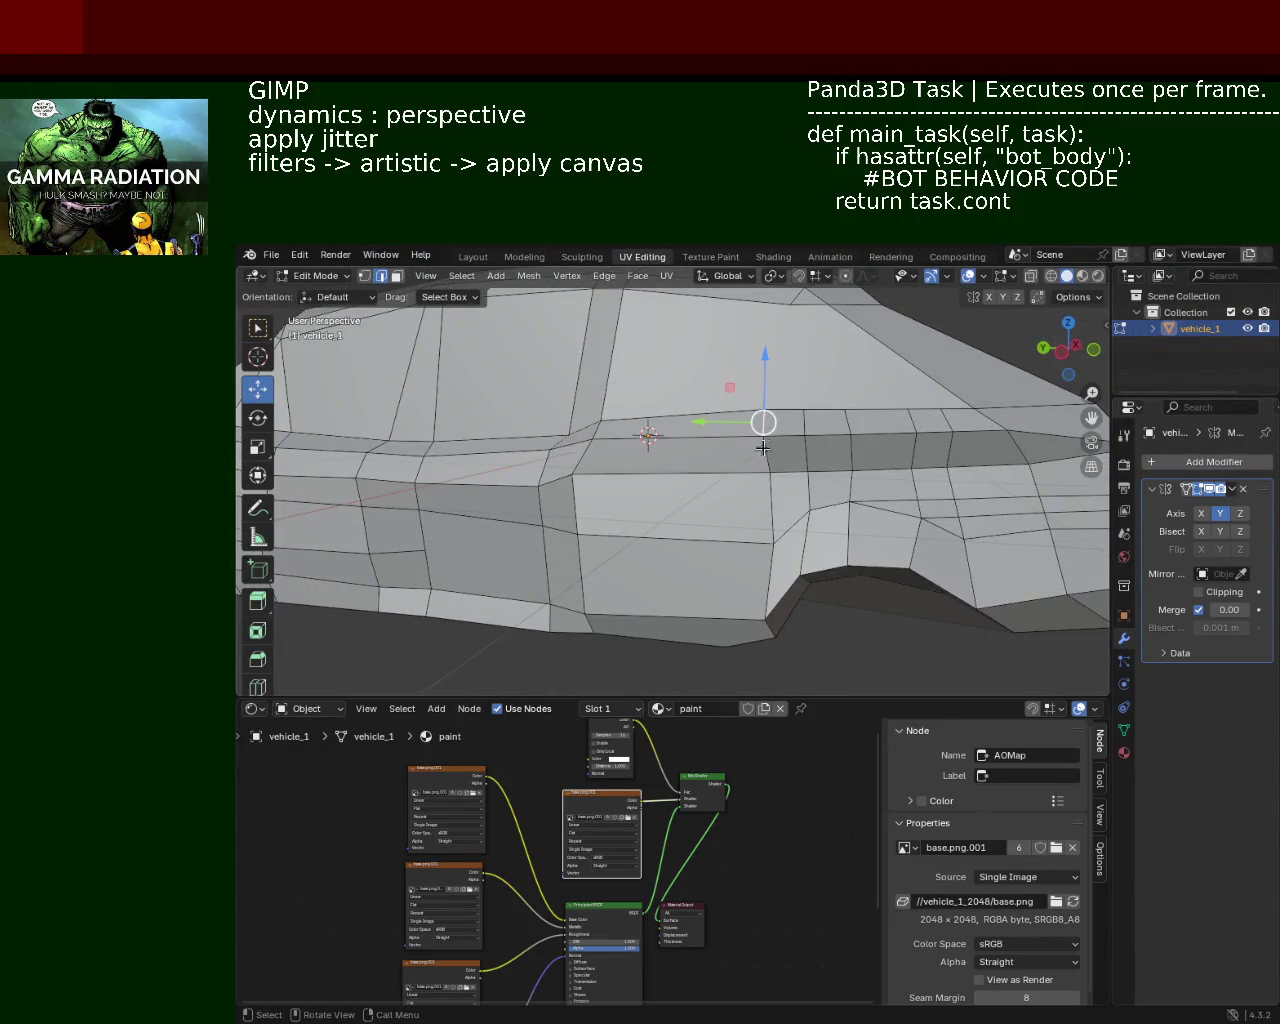
left_click(774, 480, "shift")
left_click(777, 540, "shift")
left_click(771, 604, "shift")
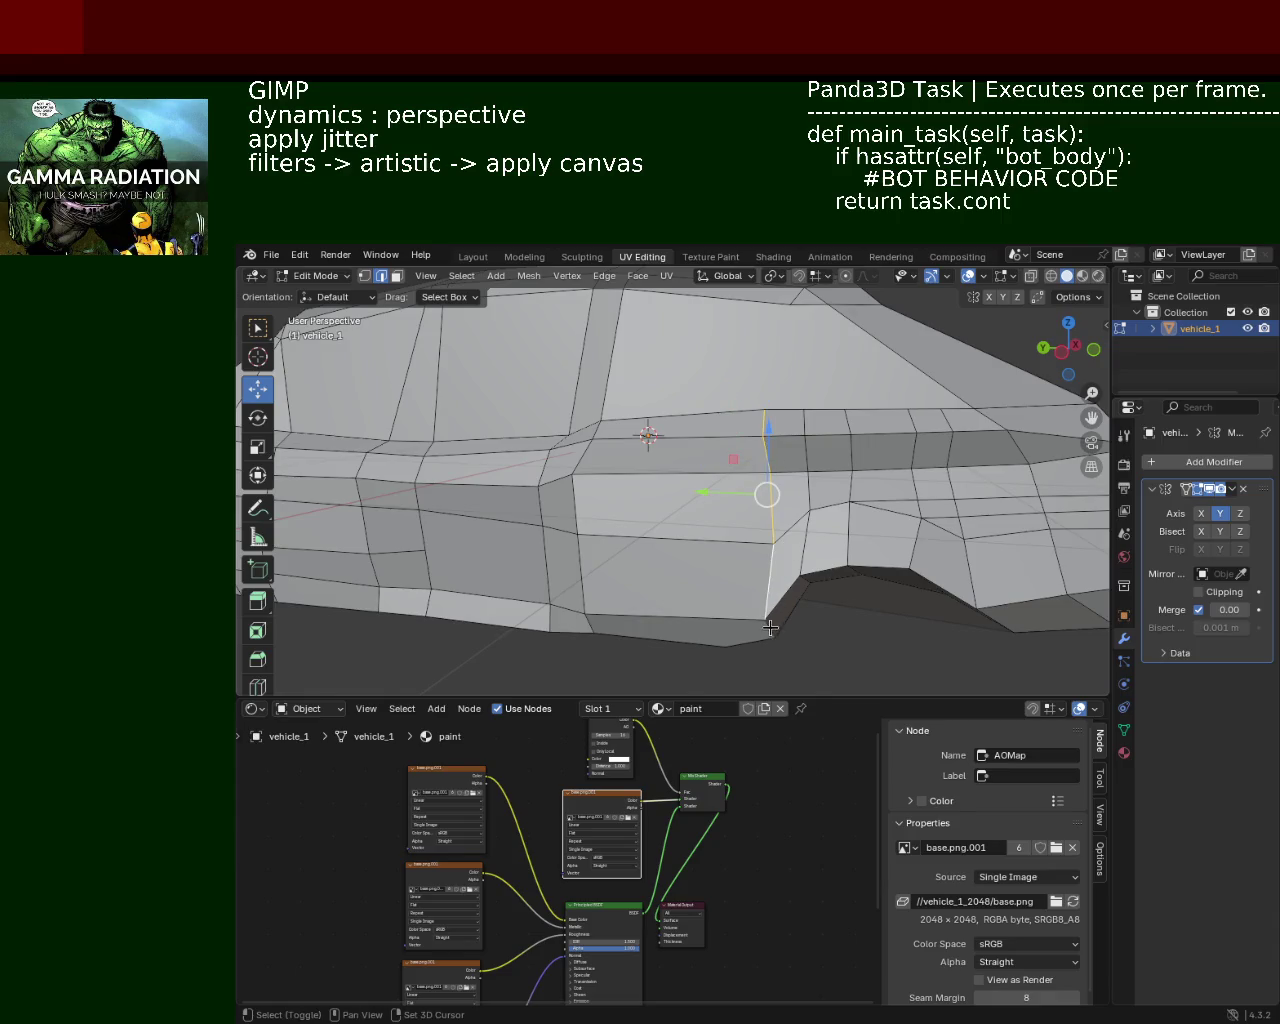
key("g")
key("y")
left_click(649, 518)
Step: Merge the two wheel-arch corner vertices at their center
mouse_move(711, 480)
middle_mouse_down()
mouse_move(720, 470)
mouse_move(700, 551)
mouse_move(778, 545)
mouse_move(773, 518)
mouse_move(726, 532)
middle_mouse_up()
left_click(778, 545)
left_click(365, 275)
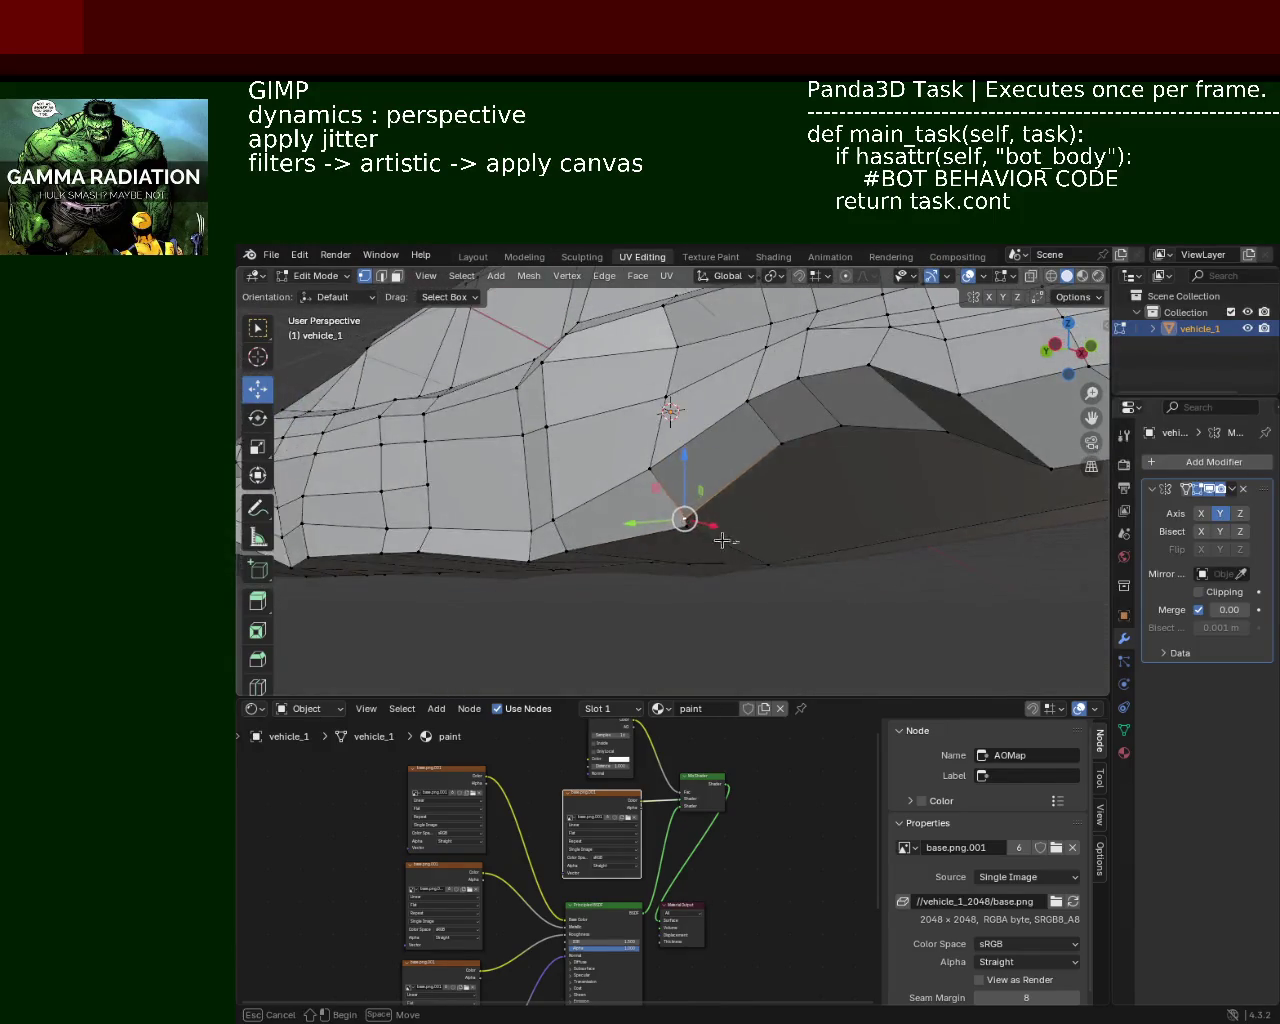
key("m")
left_click(706, 490)
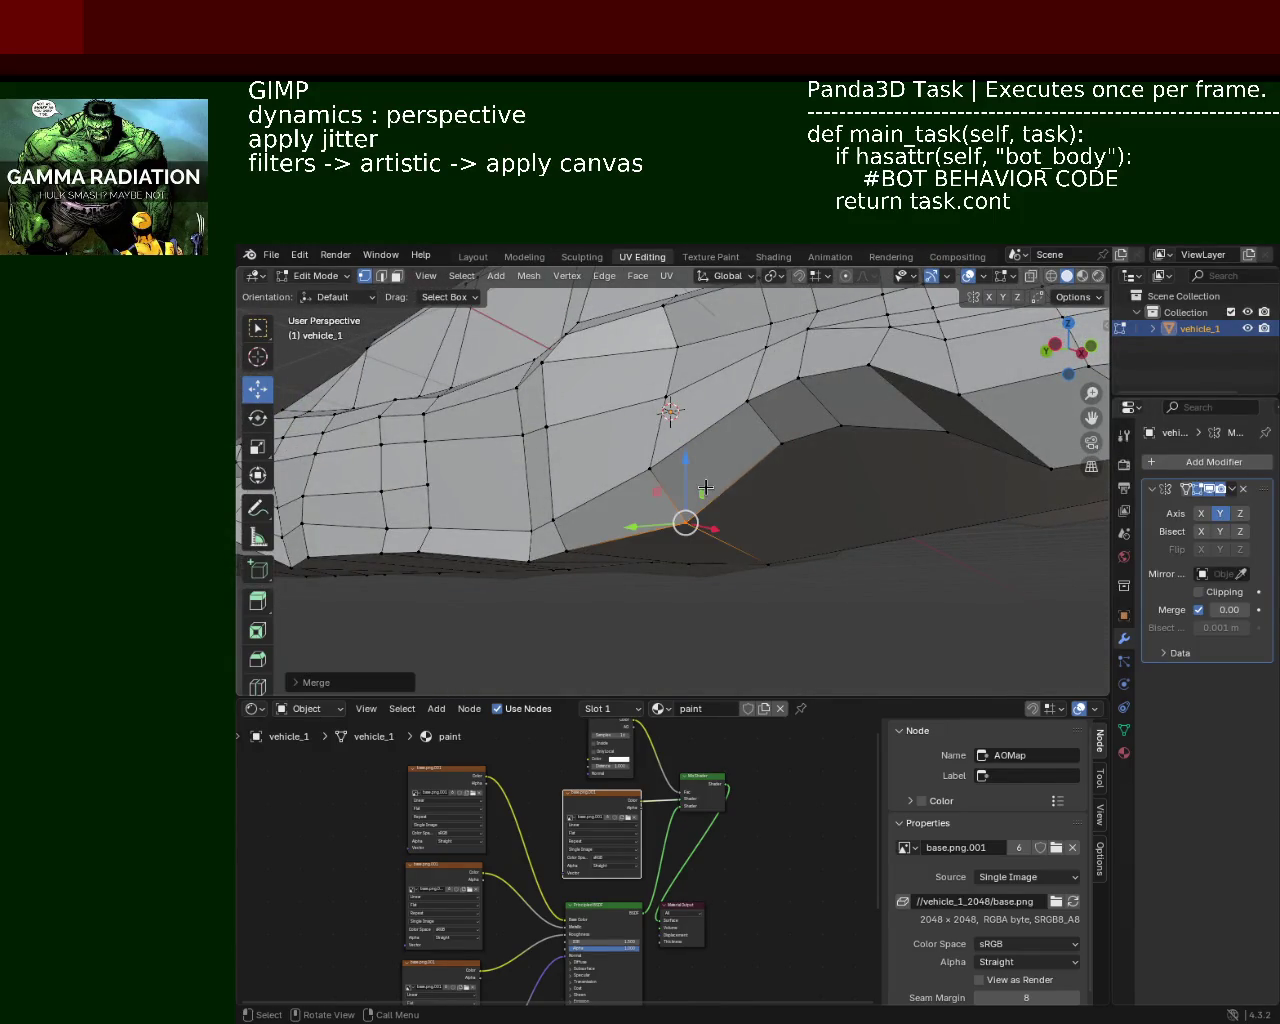
Step: Raise a wheel-arch vertex slightly, then shift it along Y
middle_click_drag(714, 500, 866, 530)
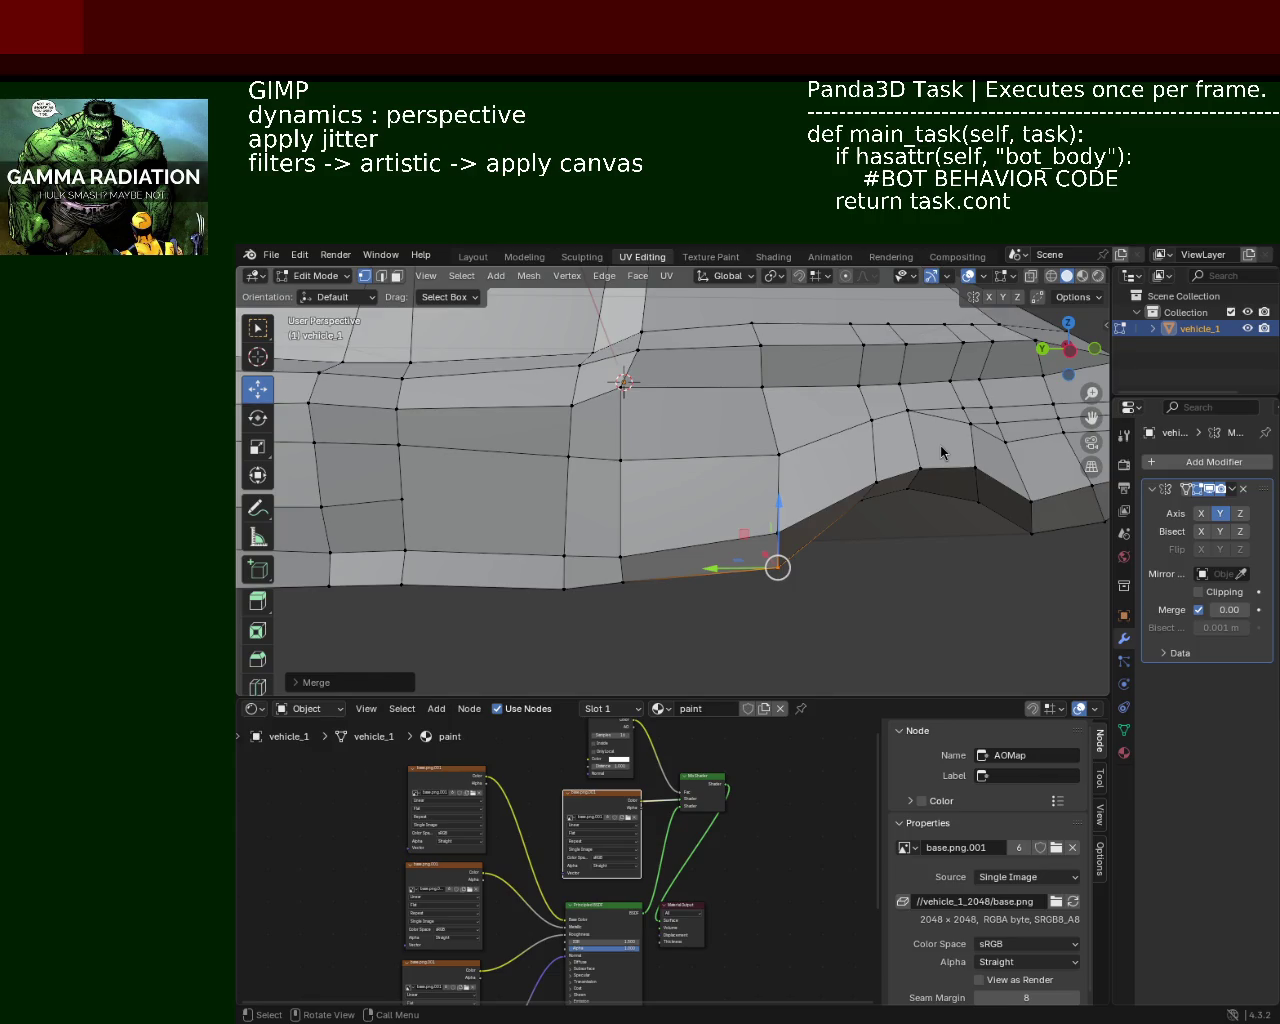
mouse_move(668, 477)
middle_mouse_down()
mouse_move(527, 405)
mouse_move(546, 389)
mouse_move(650, 400)
middle_mouse_up()
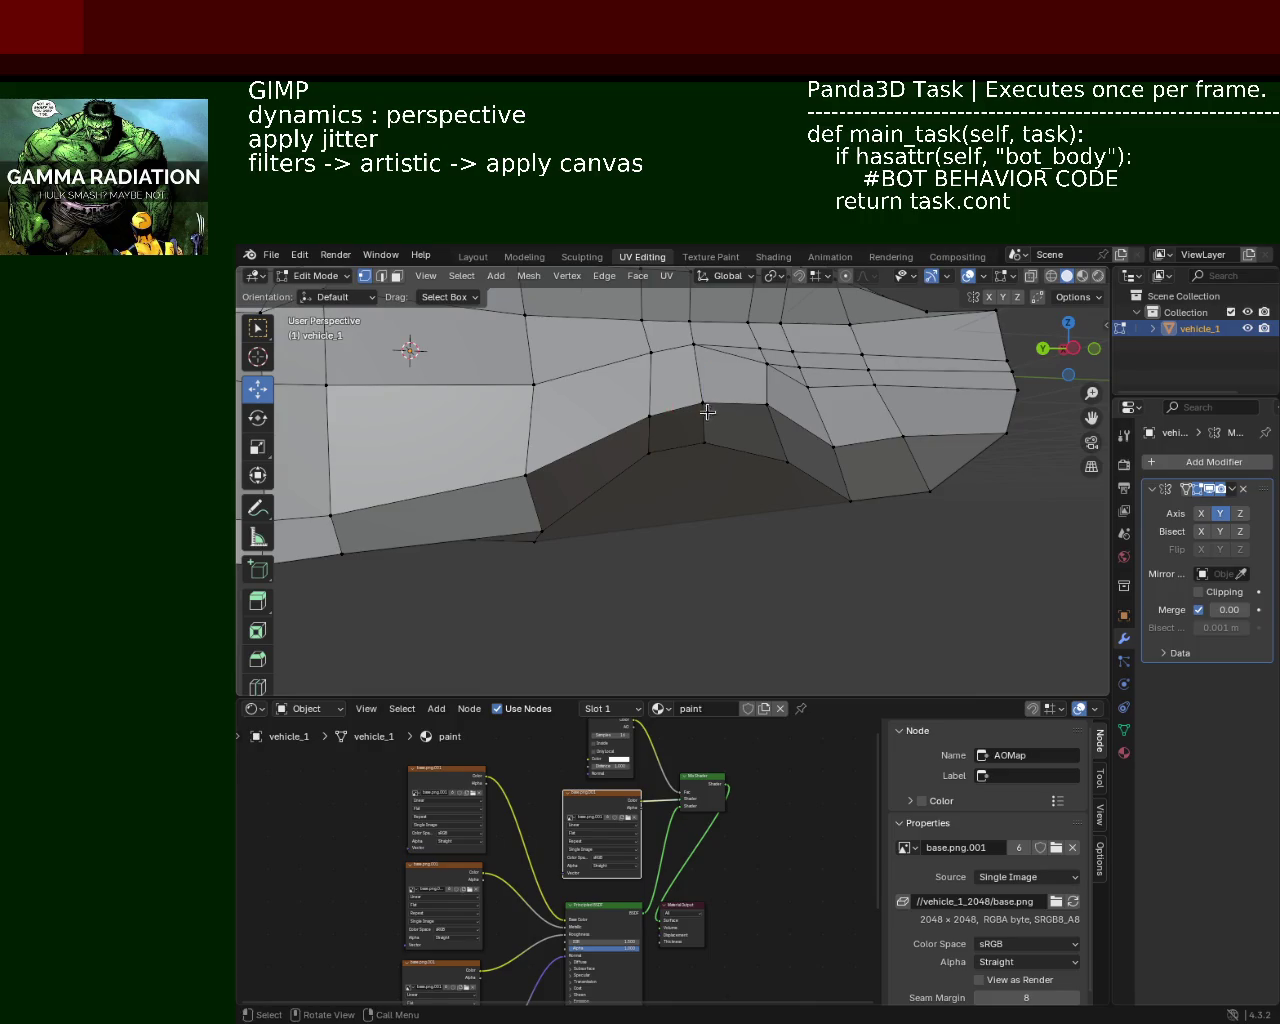
left_click_drag(715, 413, 656, 338)
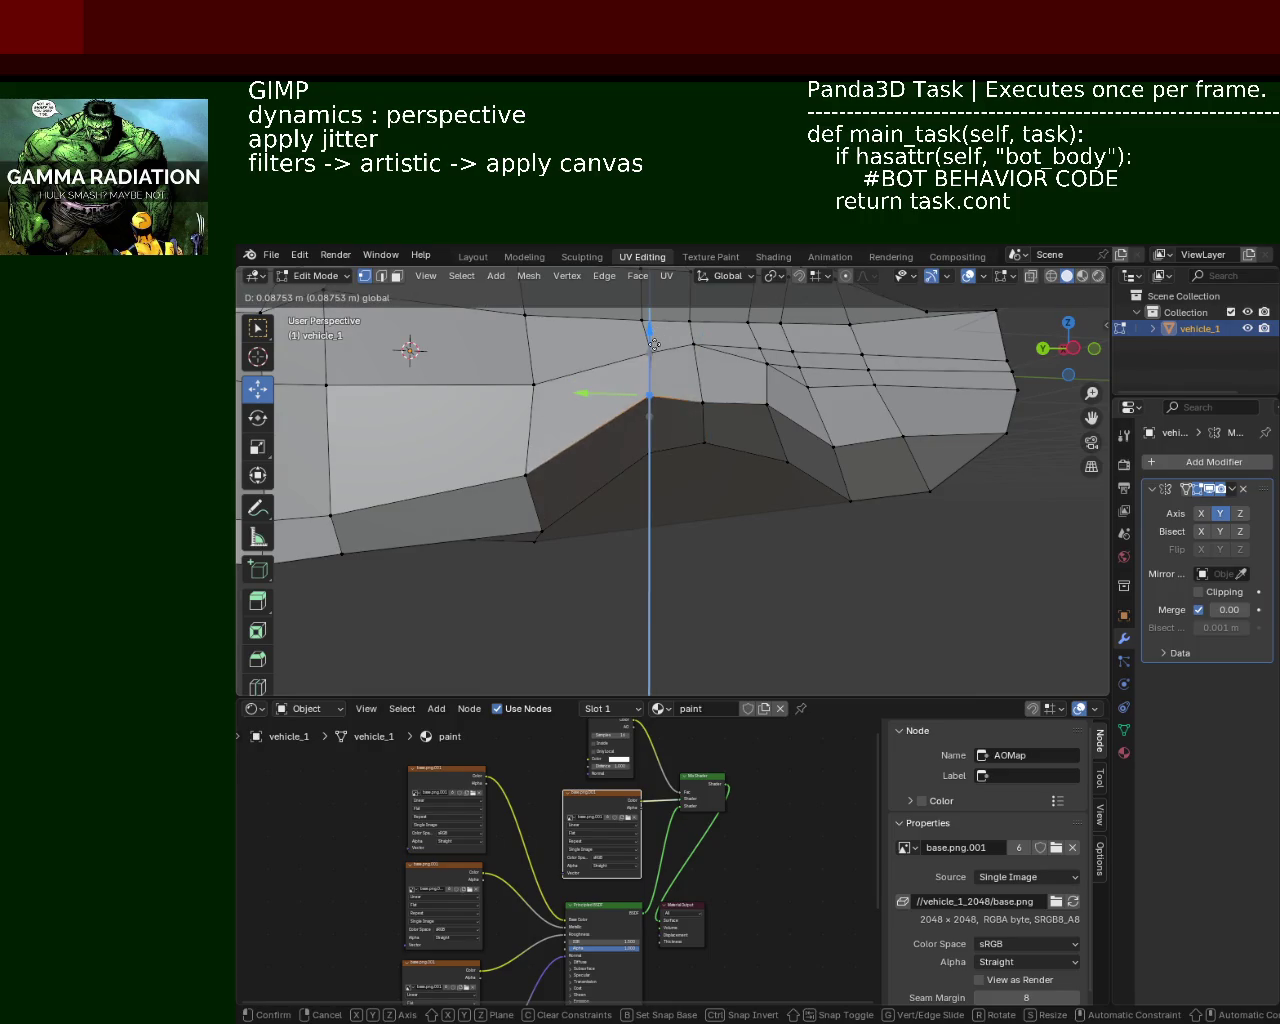
left_click(652, 340)
key("g")
key("y")
left_click(579, 414)
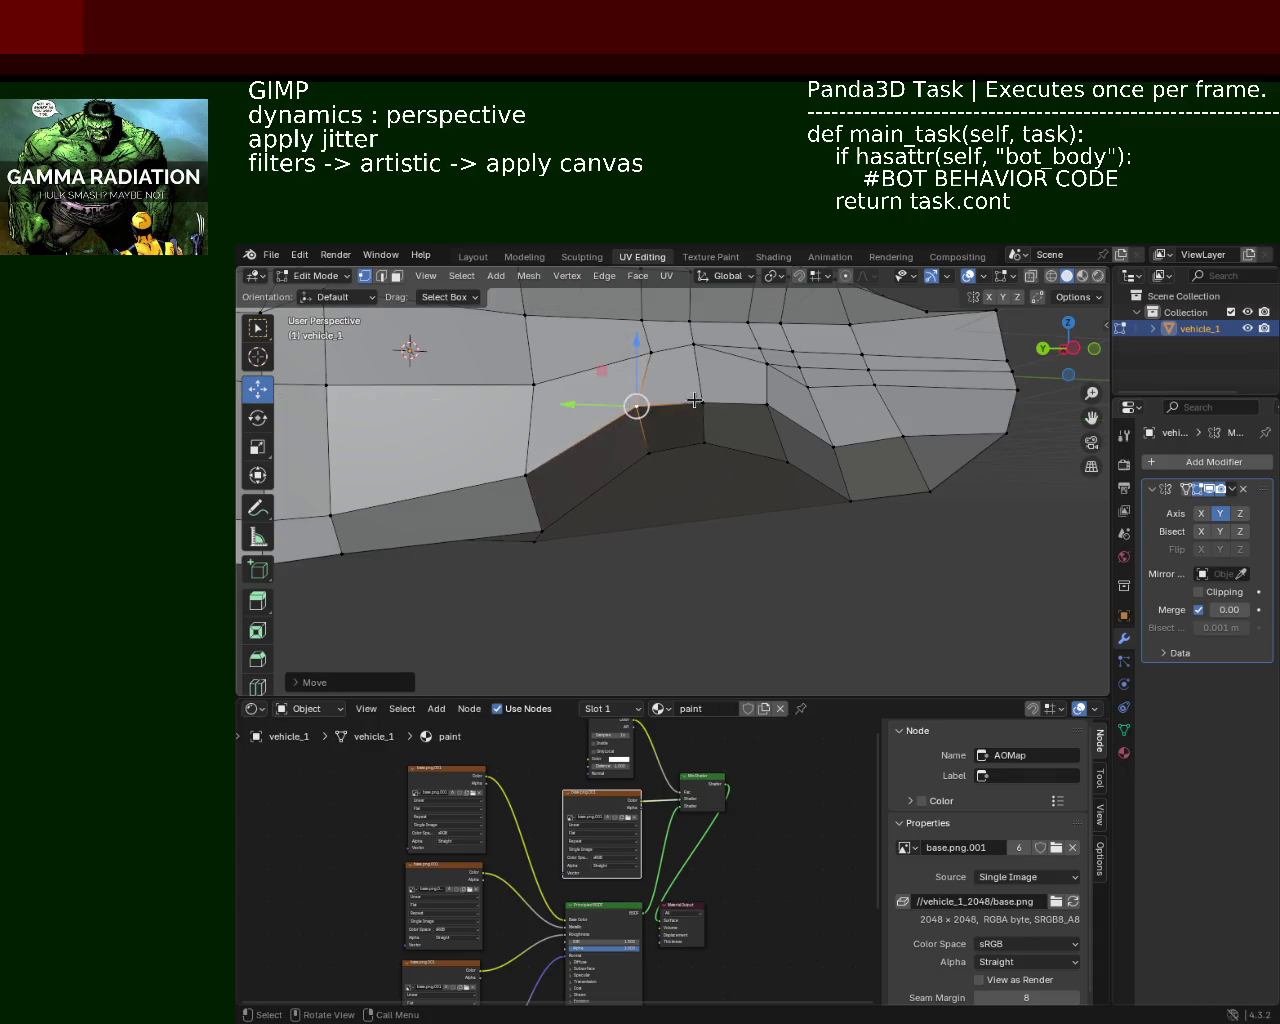
Step: Raise a lower wheel-arch vertex along Z
middle_click_drag(600, 420, 640, 460)
left_click(381, 276)
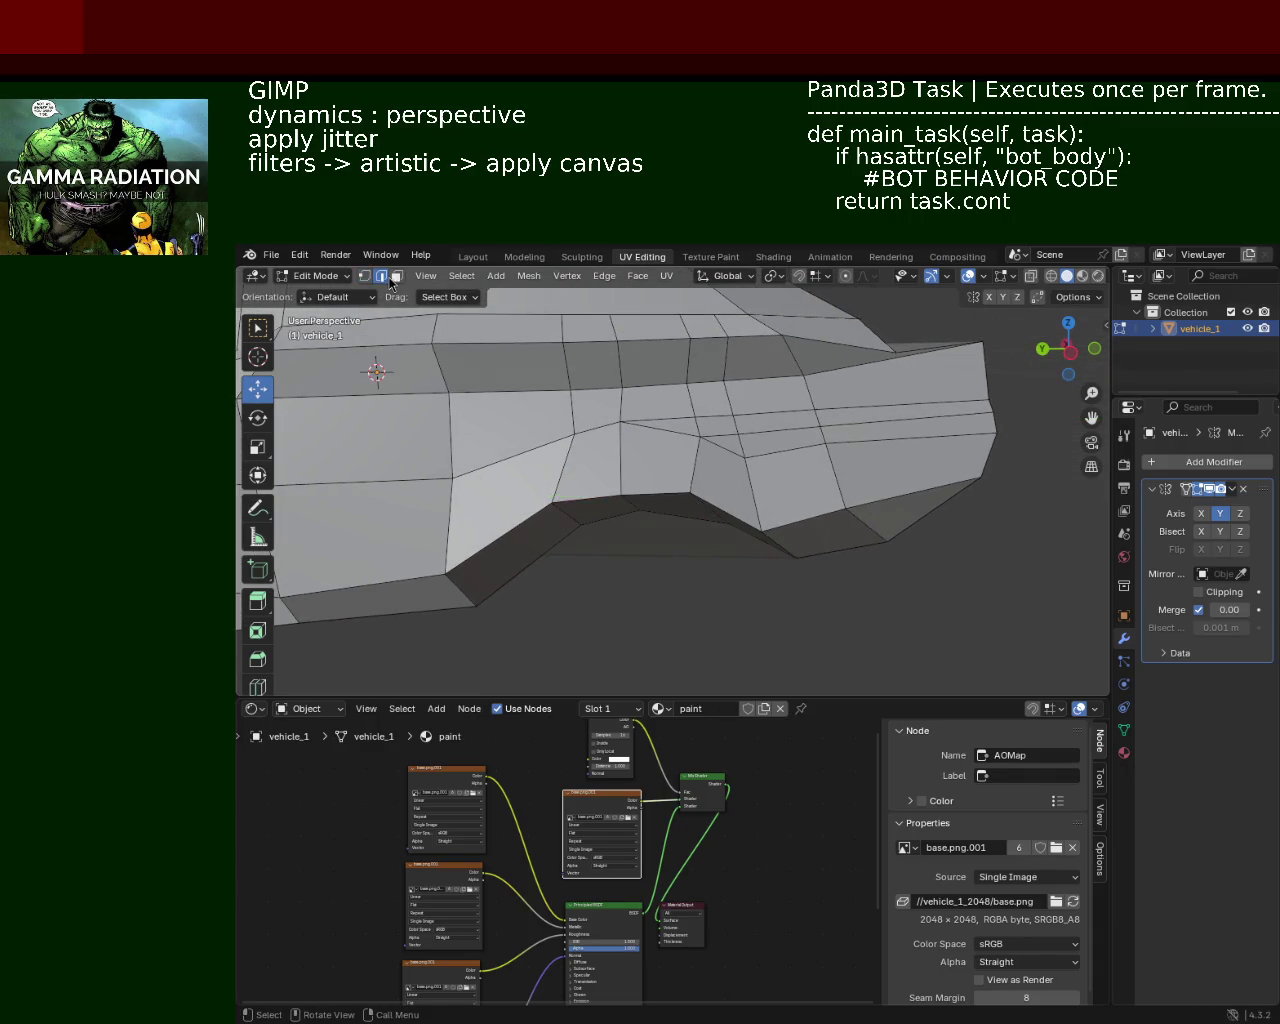
left_click(655, 429)
left_click(364, 276)
left_click(760, 531)
key("g")
key("z")
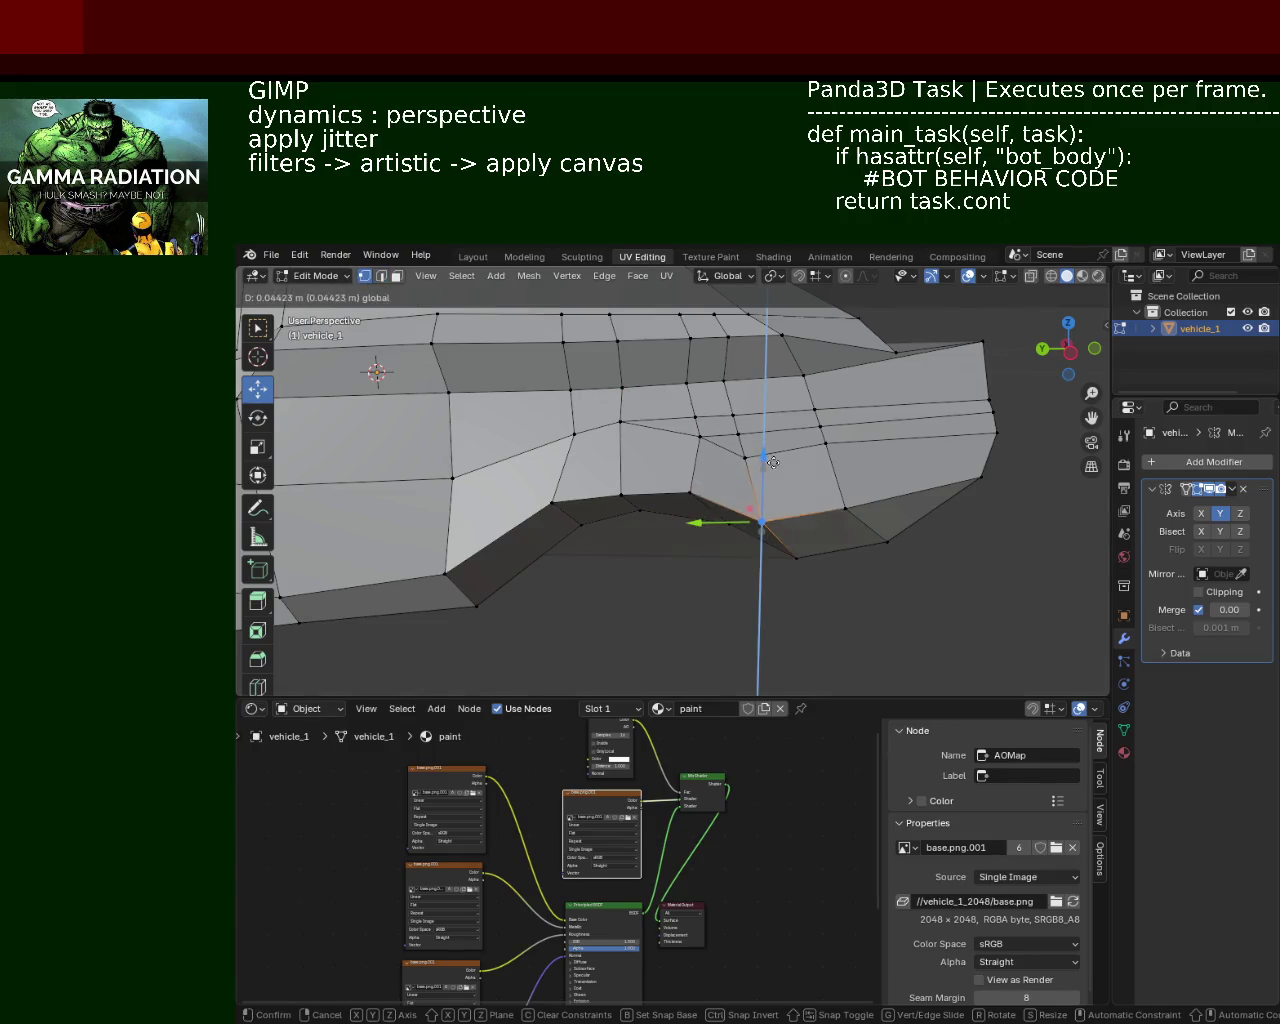
left_click(767, 458)
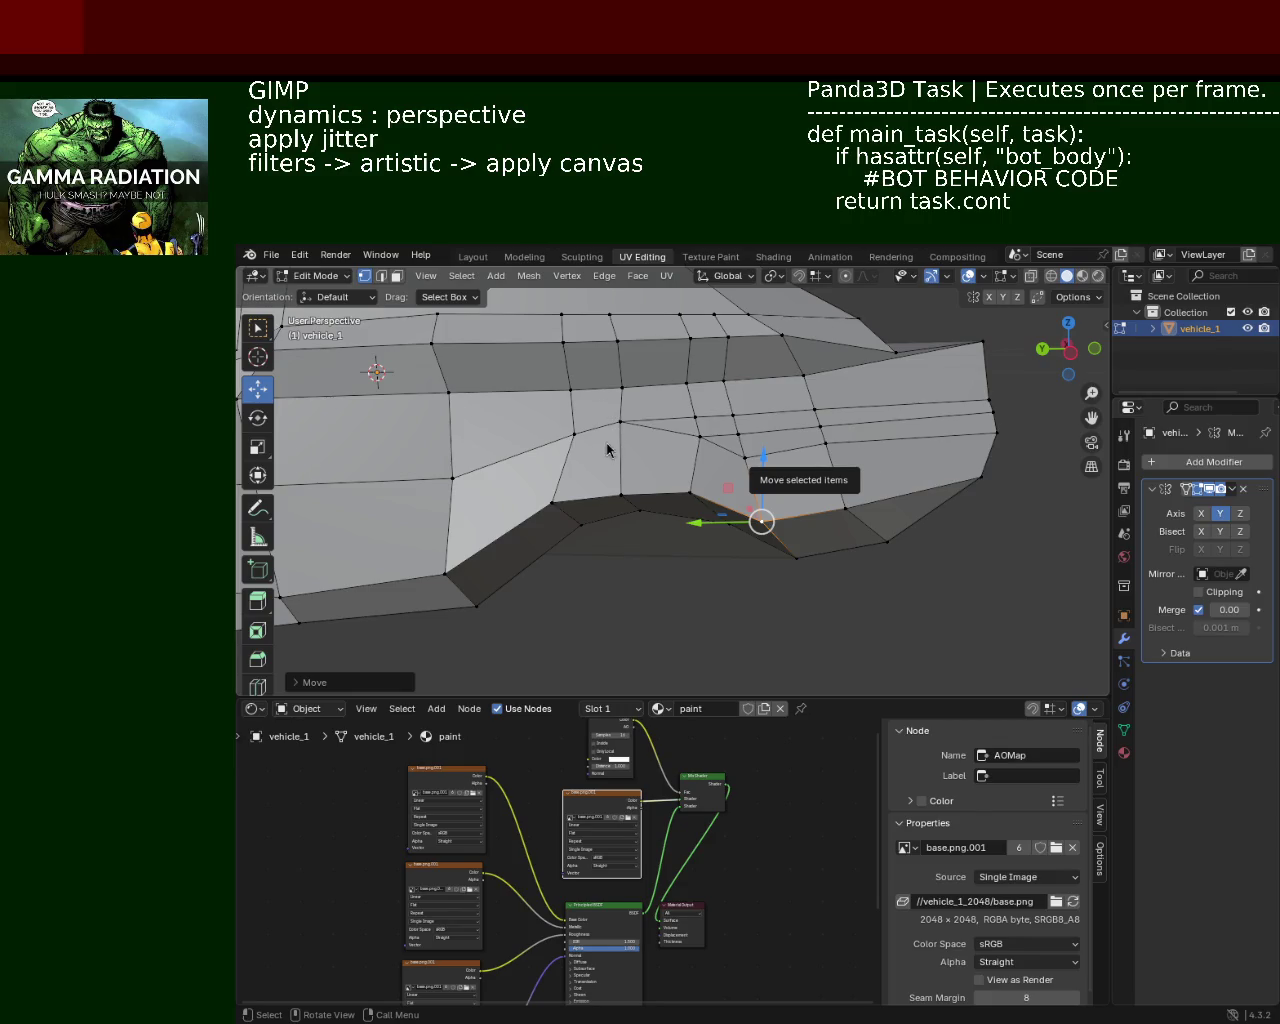
Step: Move a vertex on the top edge along Z, then along Y
mouse_move(776, 498)
middle_mouse_down()
mouse_move(808, 436)
mouse_move(670, 421)
middle_mouse_up()
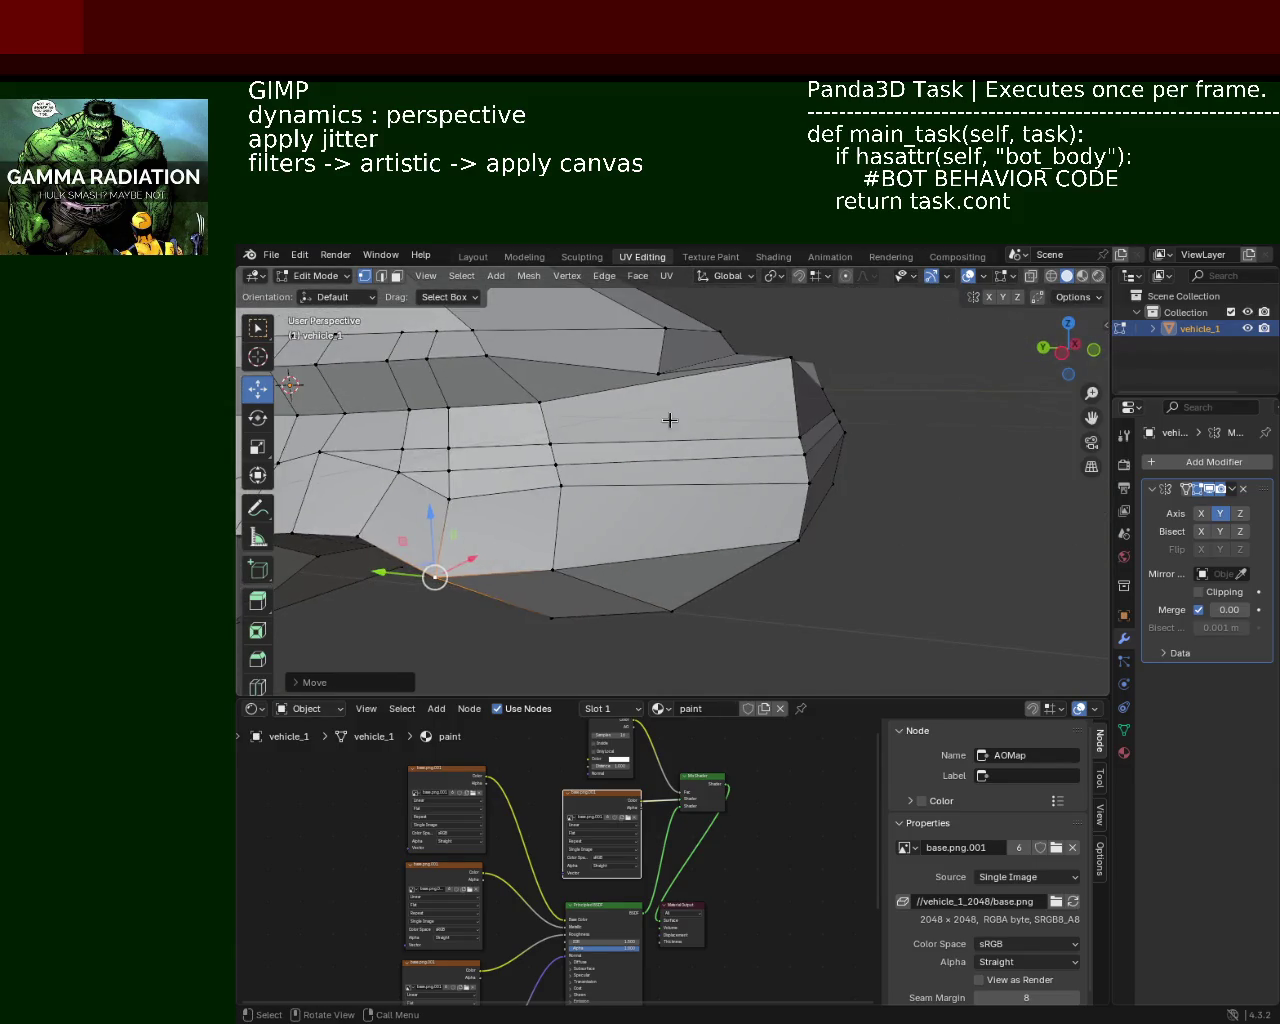
left_click(734, 354)
left_click(791, 357)
key("g")
key("z")
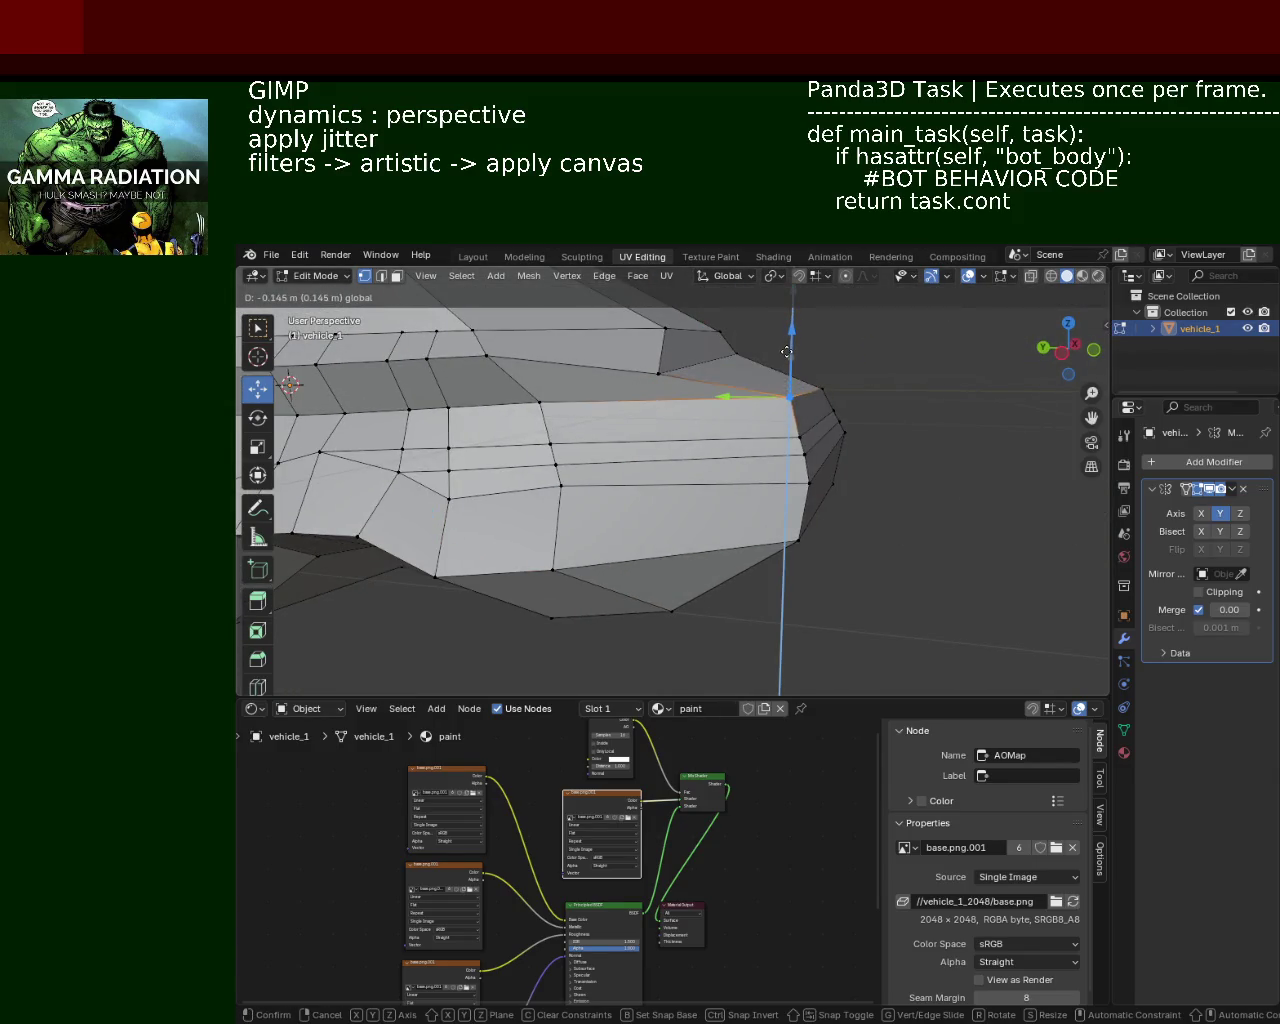
left_click(778, 365)
key("g")
key("y")
left_click(766, 409)
Step: Adjust a front vertex with successive Y, Z and Y moves
mouse_move(766, 409)
middle_mouse_down()
mouse_move(689, 420)
mouse_move(717, 375)
mouse_move(834, 437)
middle_mouse_up()
left_click(514, 443)
left_click(580, 449)
mouse_move(580, 449)
middle_mouse_down()
mouse_move(731, 448)
mouse_move(758, 412)
mouse_move(705, 398)
middle_mouse_up()
key("g")
key("y")
left_click(737, 430)
key("g")
key("z")
left_click(768, 415)
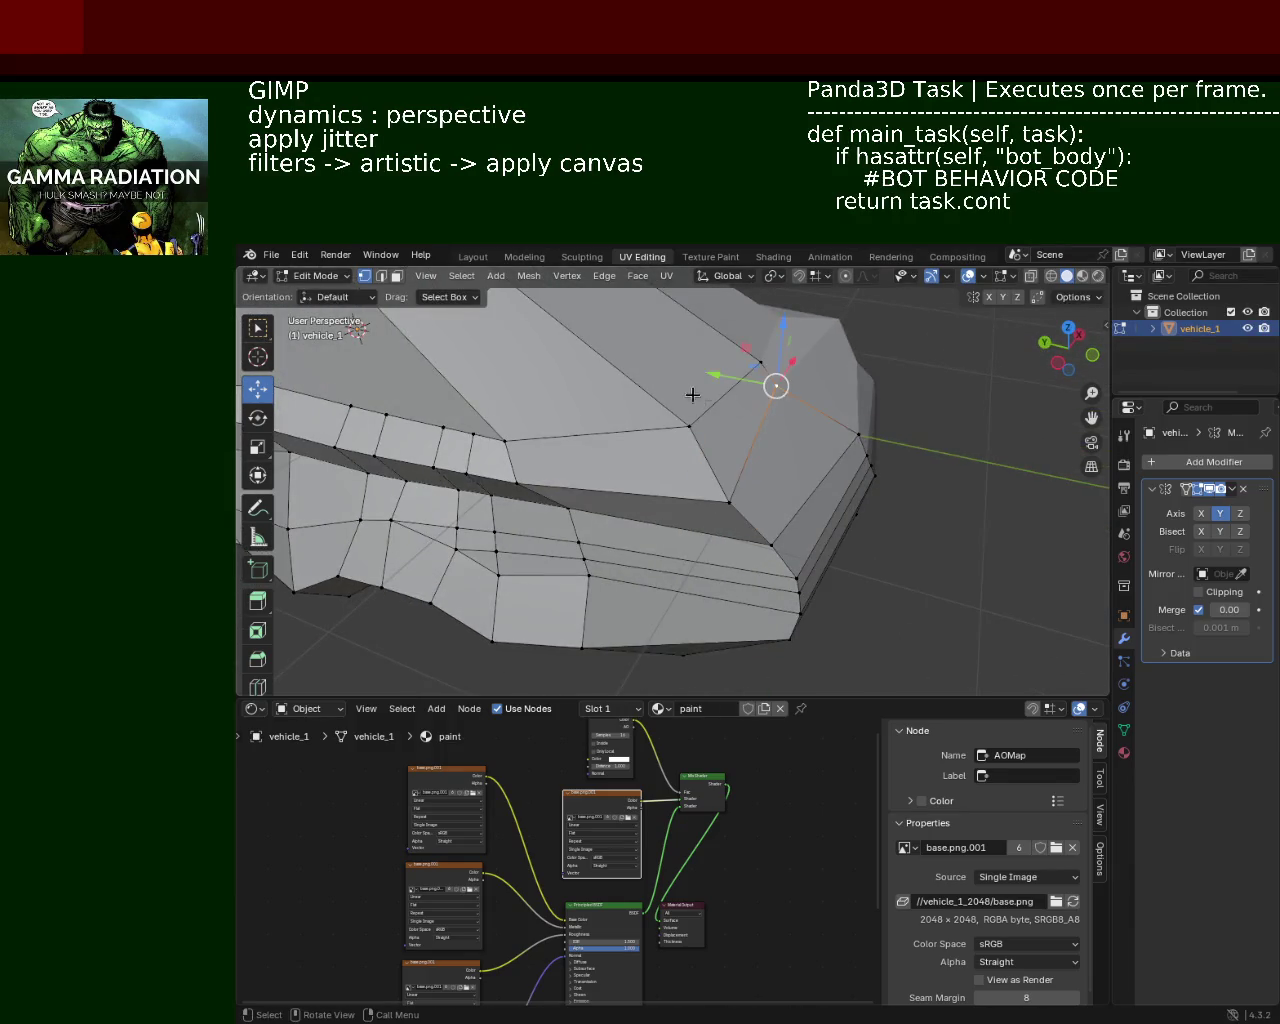
key("g")
key("y")
left_click(806, 387)
Step: Raise the car's front vertices upward along Z in several moves
mouse_move(828, 380)
middle_mouse_down()
mouse_move(633, 393)
mouse_move(774, 423)
middle_mouse_up()
left_click(794, 443)
left_click(790, 469)
key("g")
key("z")
left_click(792, 450)
left_click(794, 443)
key("g")
key("z")
left_click(804, 390)
key("g")
key("z")
left_click(877, 451)
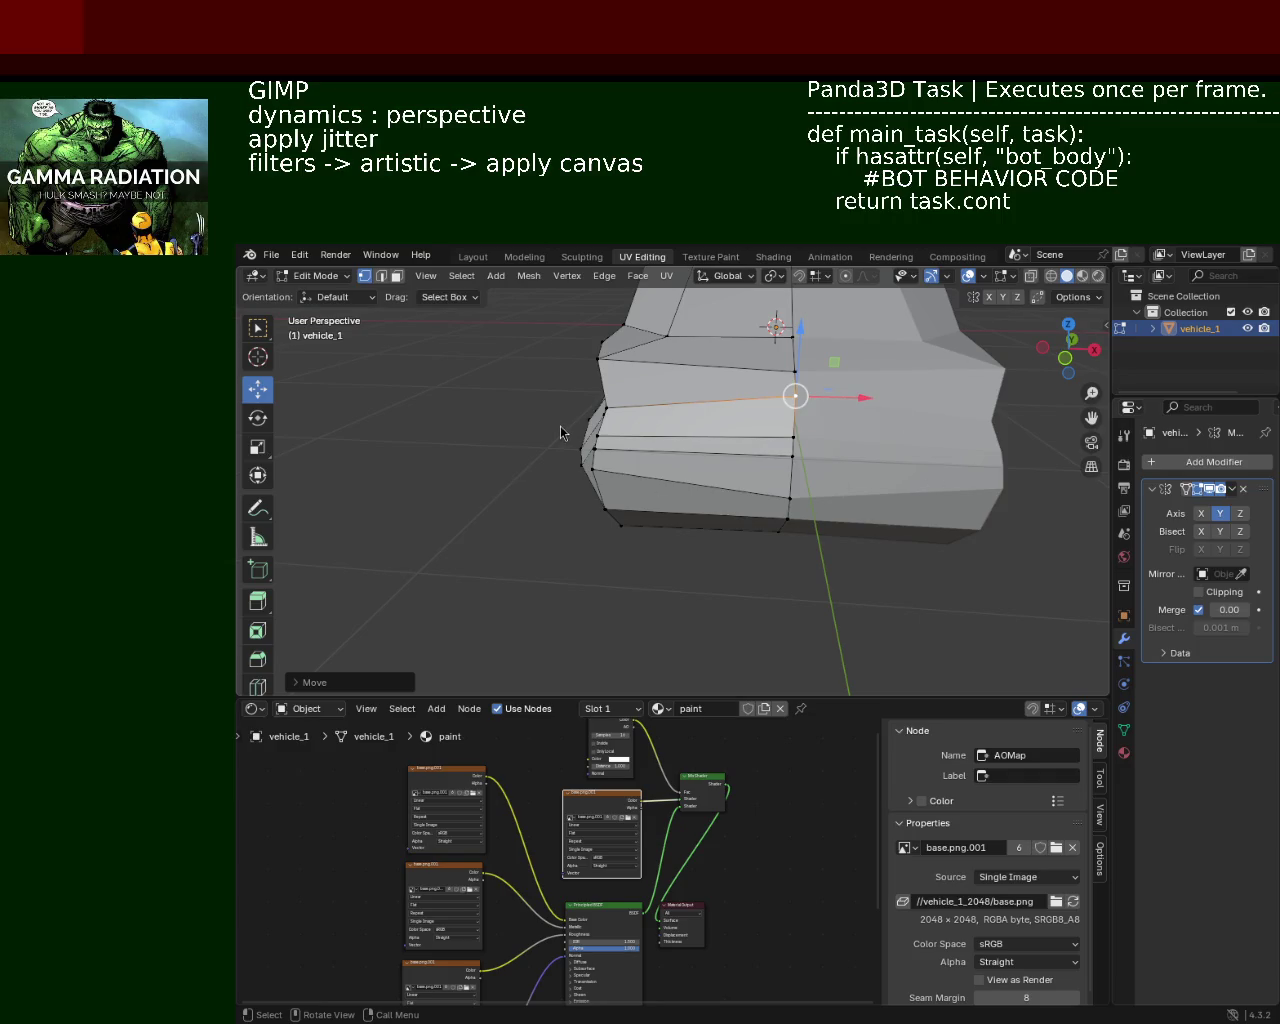
Step: Pull the two front corner vertices into shape
scroll(640, 430, "up", 4)
mouse_move(720, 422)
middle_mouse_down()
mouse_move(734, 467)
mouse_move(531, 497)
middle_mouse_up()
left_click(726, 440)
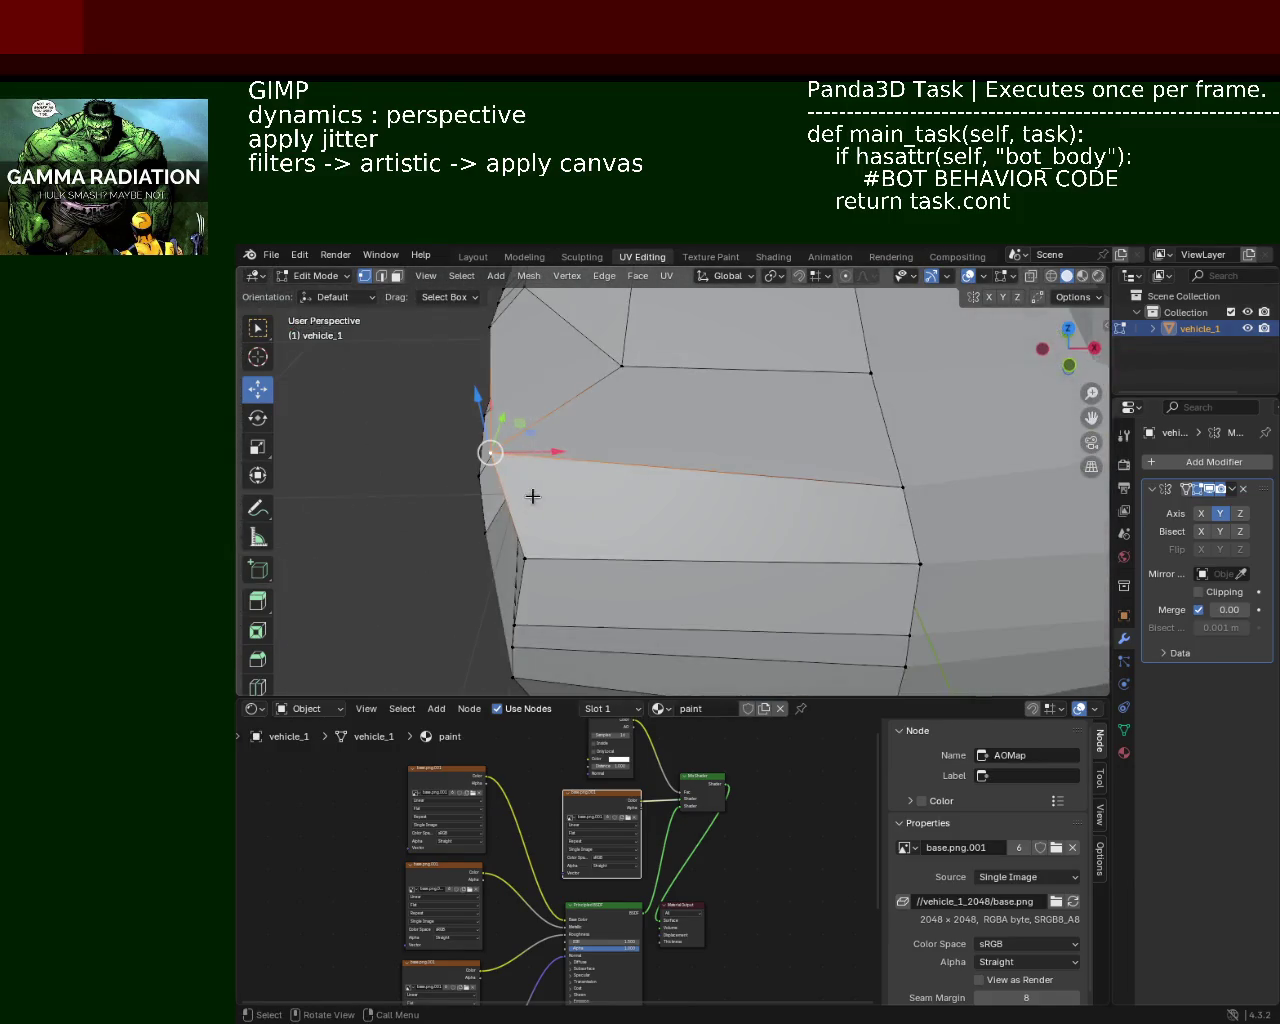
left_click_drag(547, 452, 618, 459)
left_click(640, 458)
left_click(900, 487)
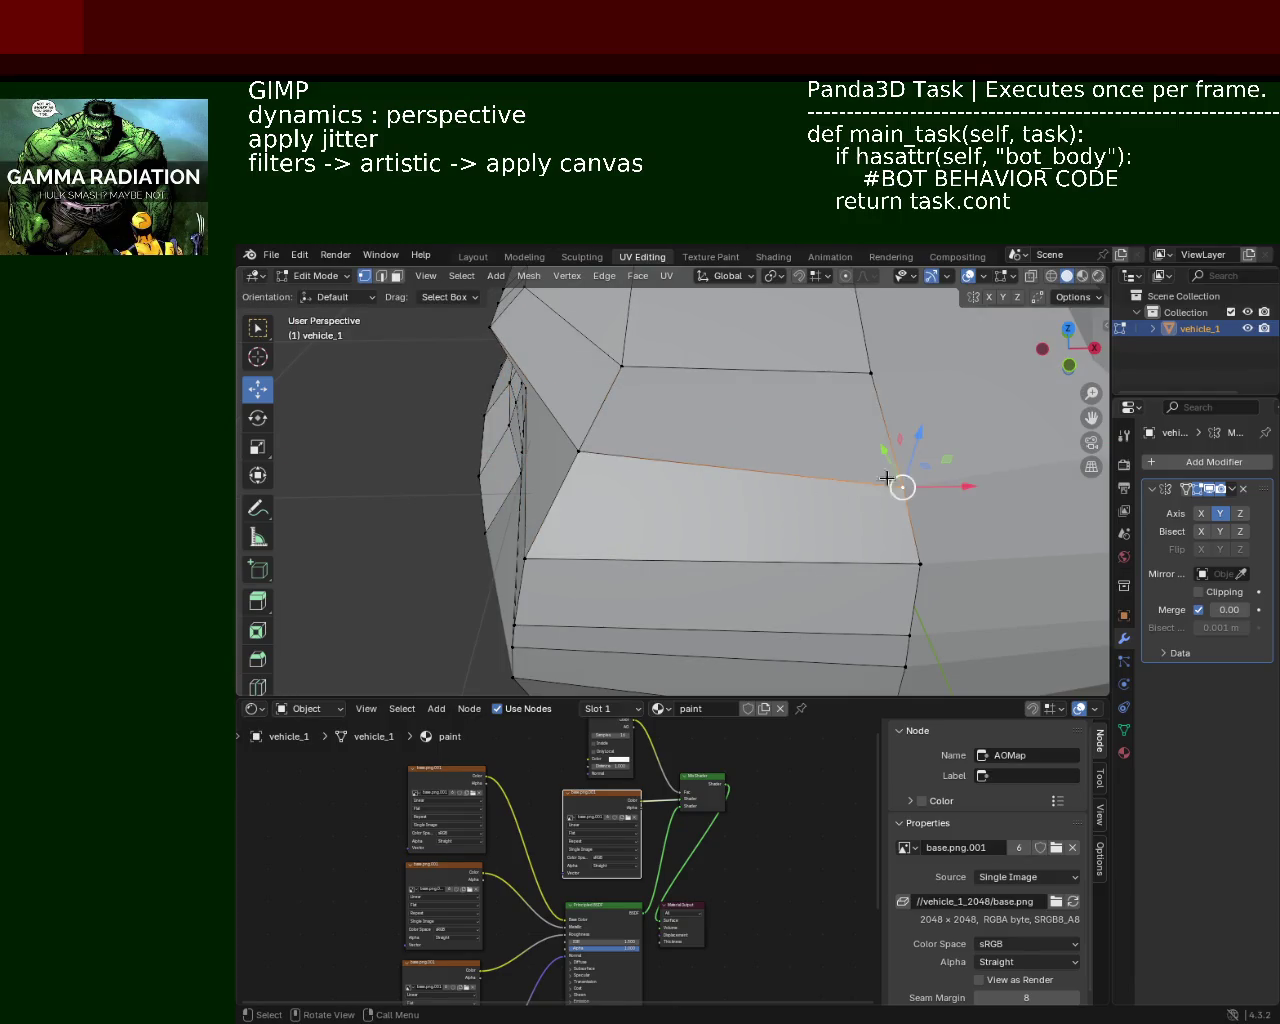
left_click_drag(902, 486, 913, 468)
mouse_move(734, 449)
middle_mouse_down()
mouse_move(657, 443)
mouse_move(754, 449)
middle_mouse_up()
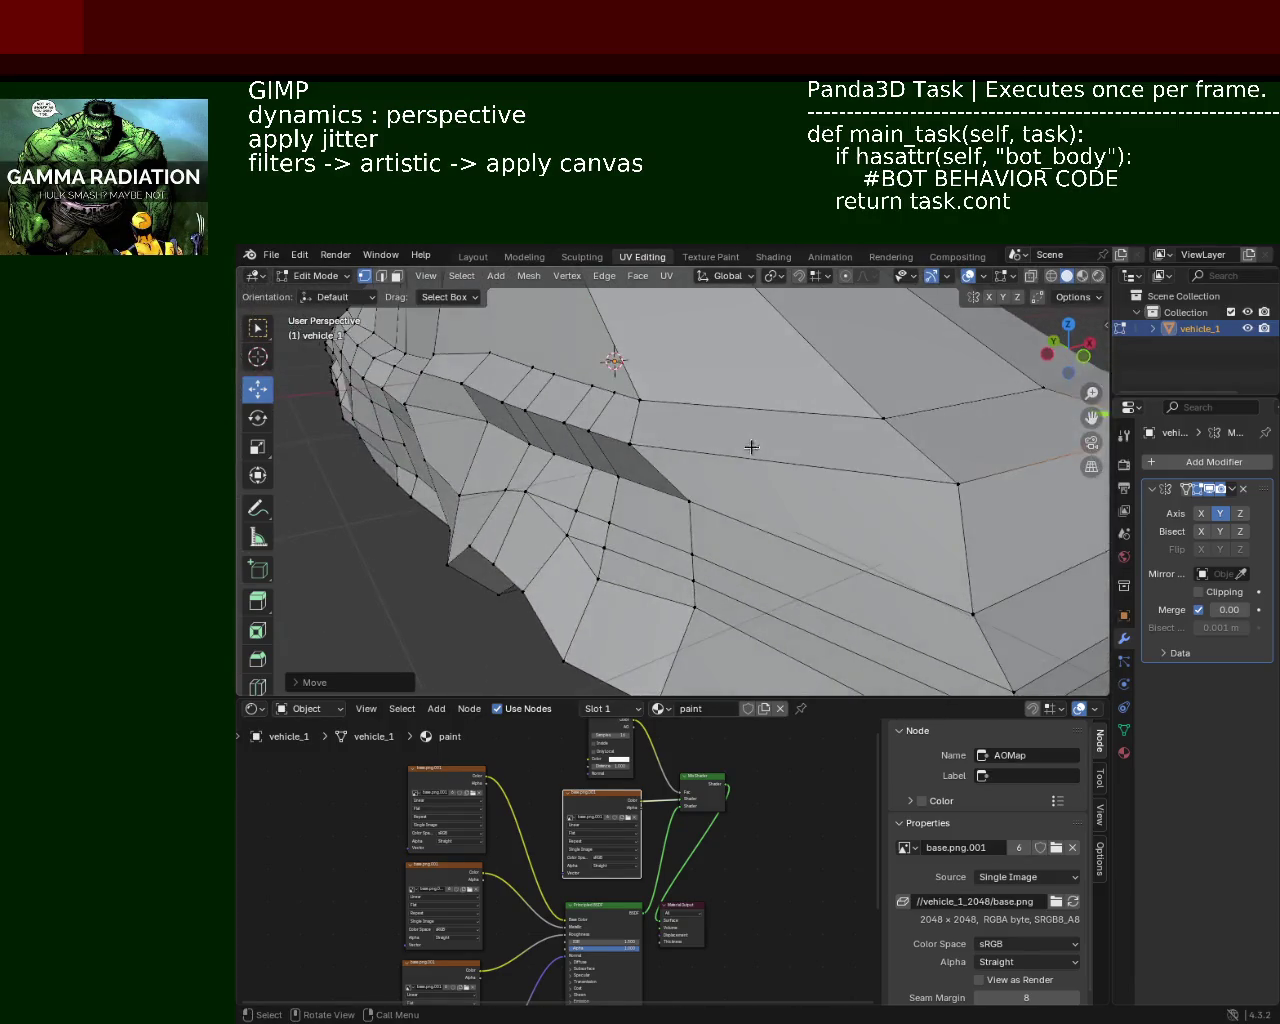
left_click(612, 437)
mouse_move(563, 427)
middle_mouse_down()
mouse_move(640, 430)
mouse_move(700, 394)
mouse_move(694, 520)
mouse_move(643, 503)
middle_mouse_up()
Step: Select five edges on the side panel and dissolve them
key("2")
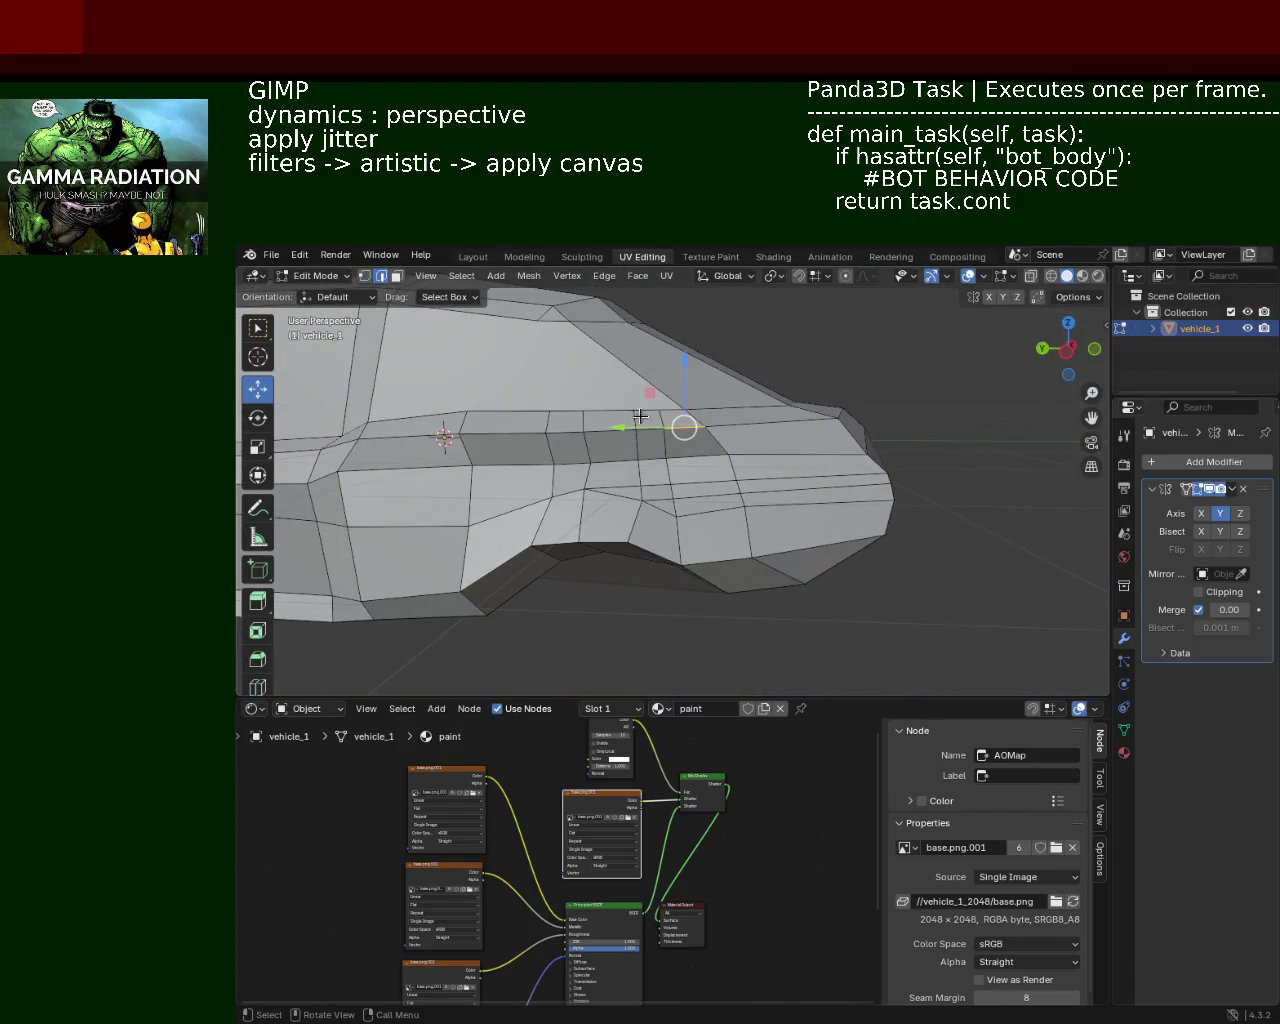
left_click(656, 417, "shift")
left_click(672, 465, "shift")
left_click(675, 488, "shift")
left_click(676, 498, "shift")
left_click(676, 530, "shift")
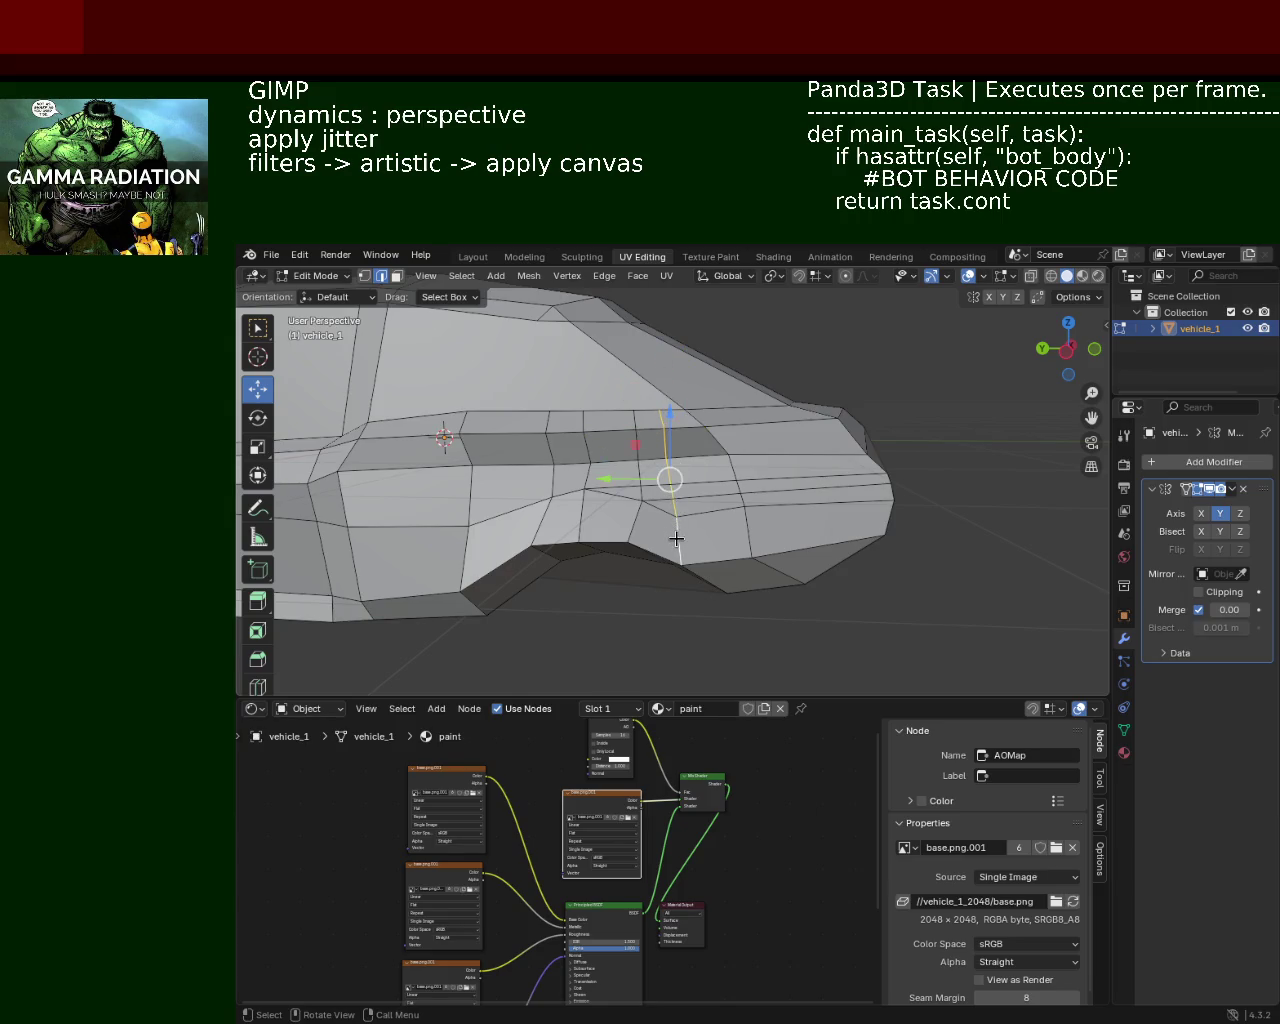
key("x")
left_click(677, 540)
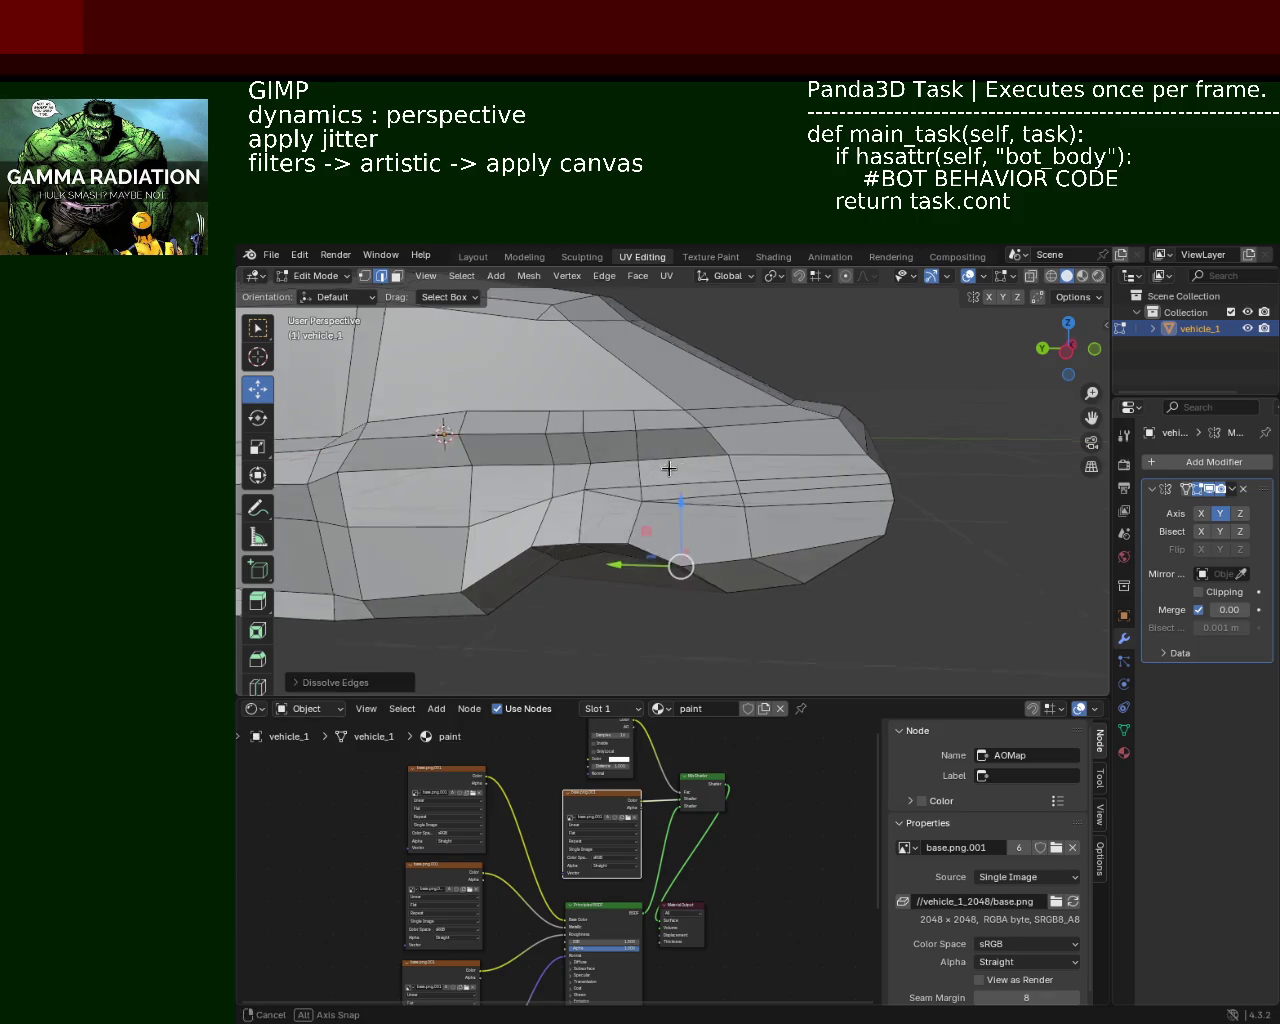
Step: Dissolve another set of selected side-panel edges
scroll(668, 463, "up", 1)
scroll(650, 470, "up", 1)
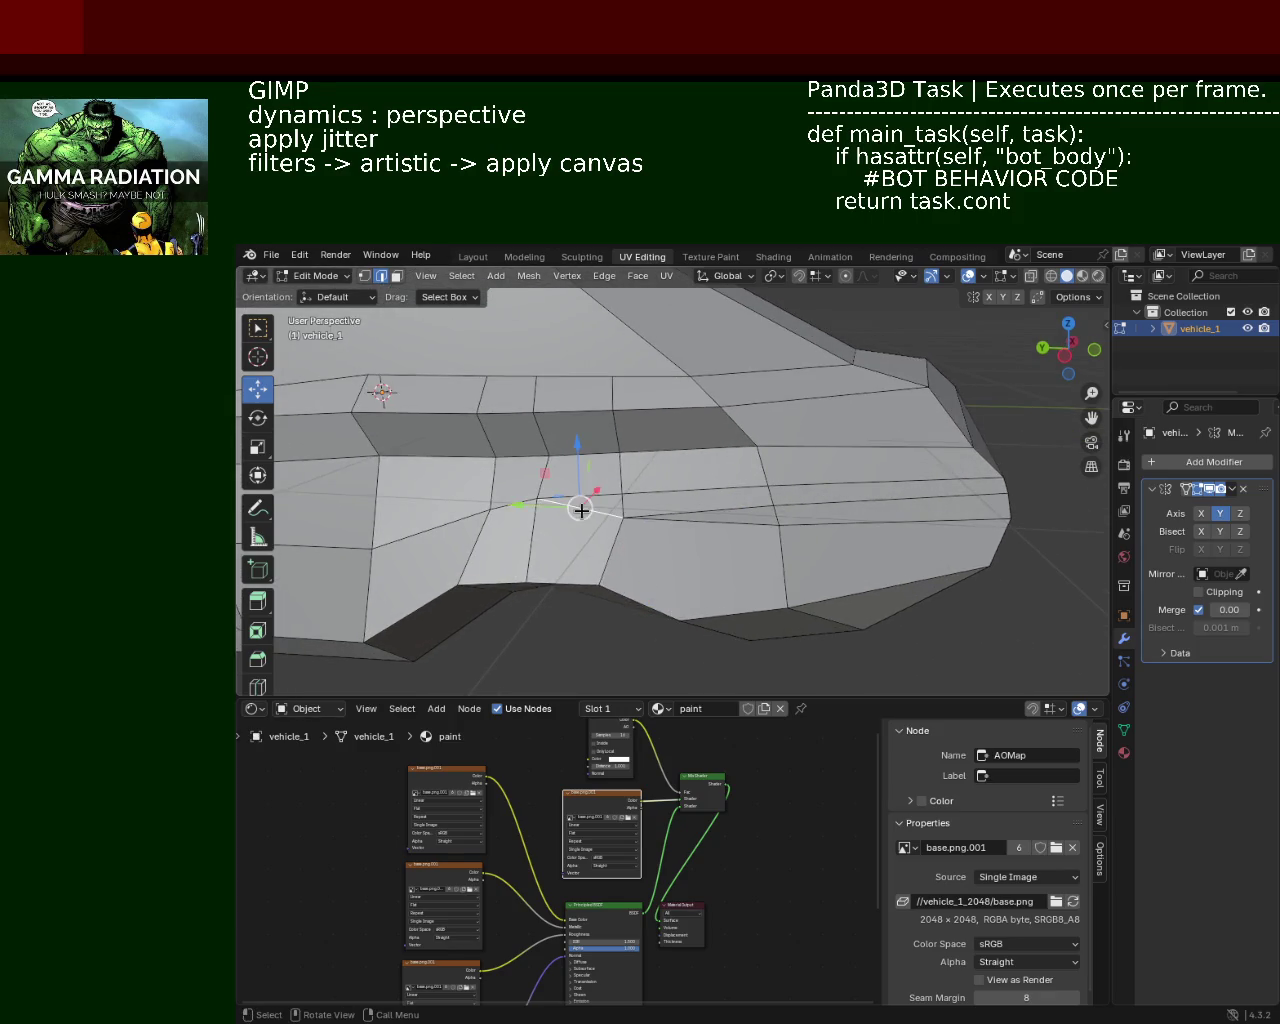
key("x")
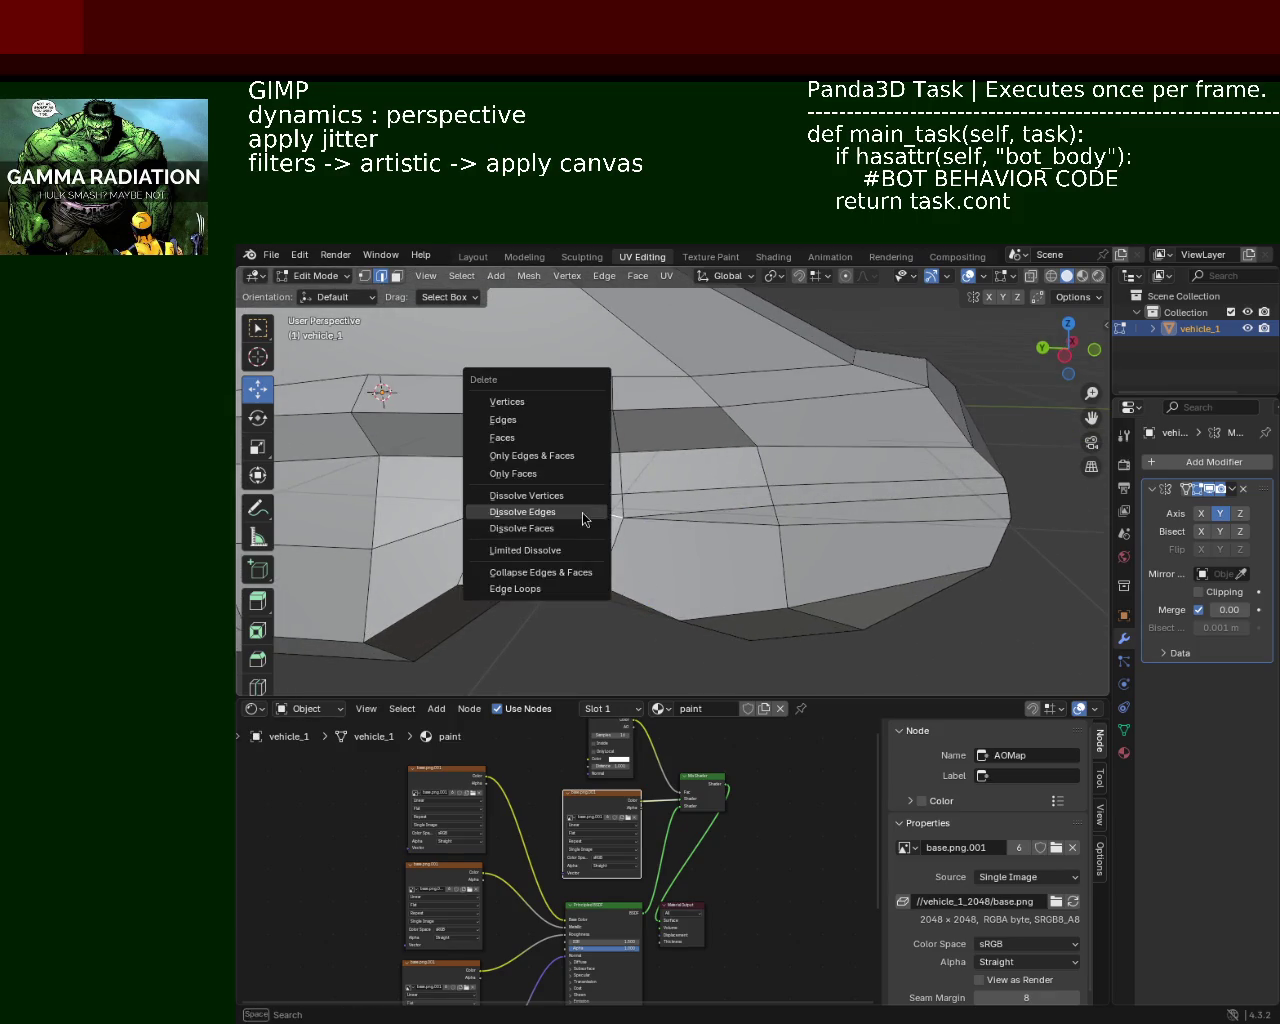
left_click(581, 510)
middle_click_drag(581, 510, 735, 503)
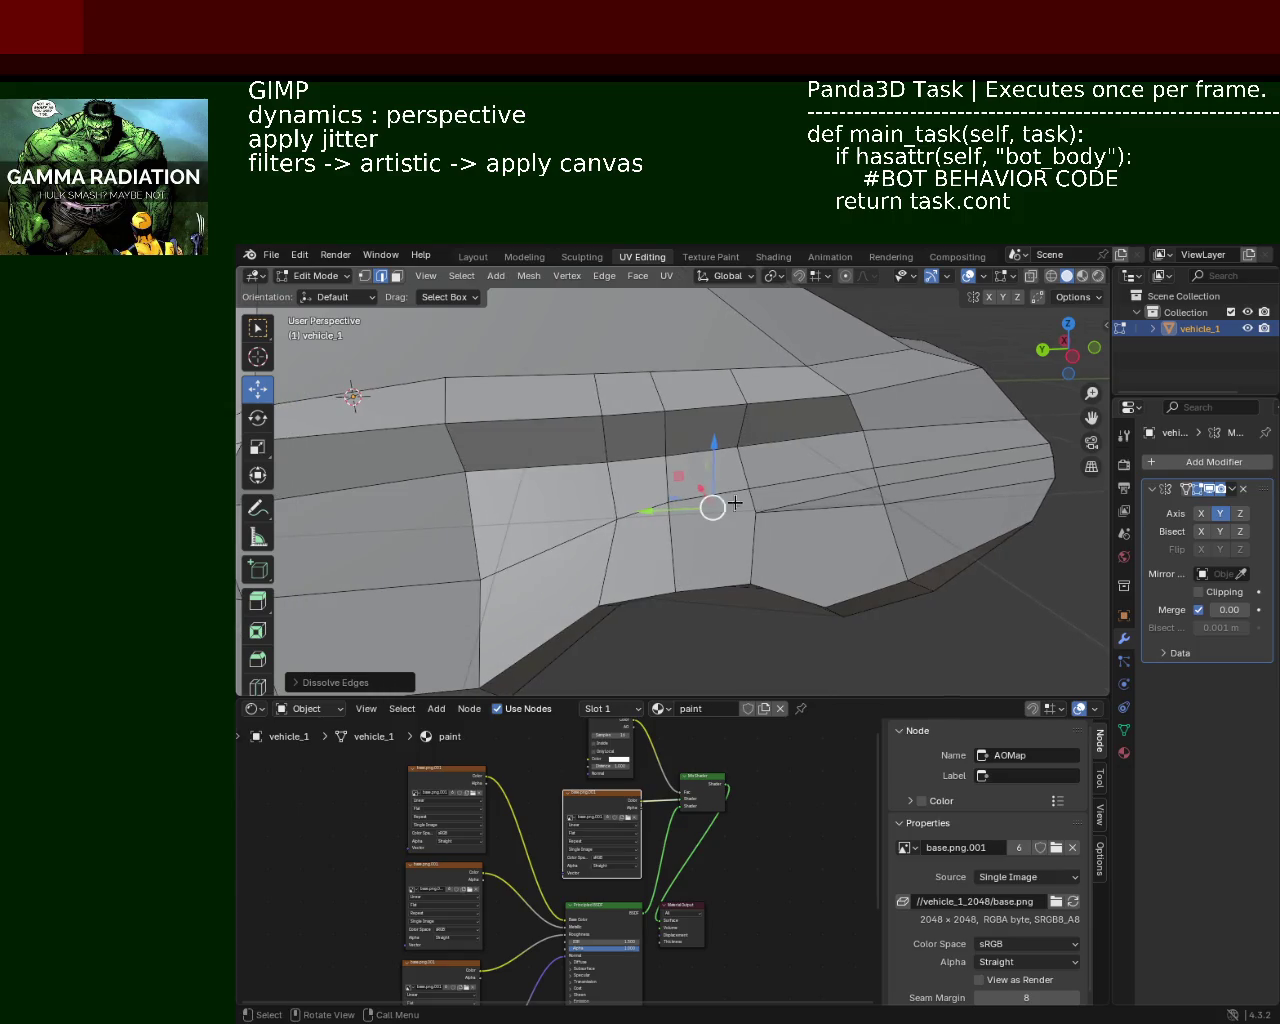
Step: Dissolve the remaining redundant side edges one at a time
left_click(821, 498)
key("x")
left_click(821, 498)
left_click(930, 483)
key("x")
left_click(895, 478)
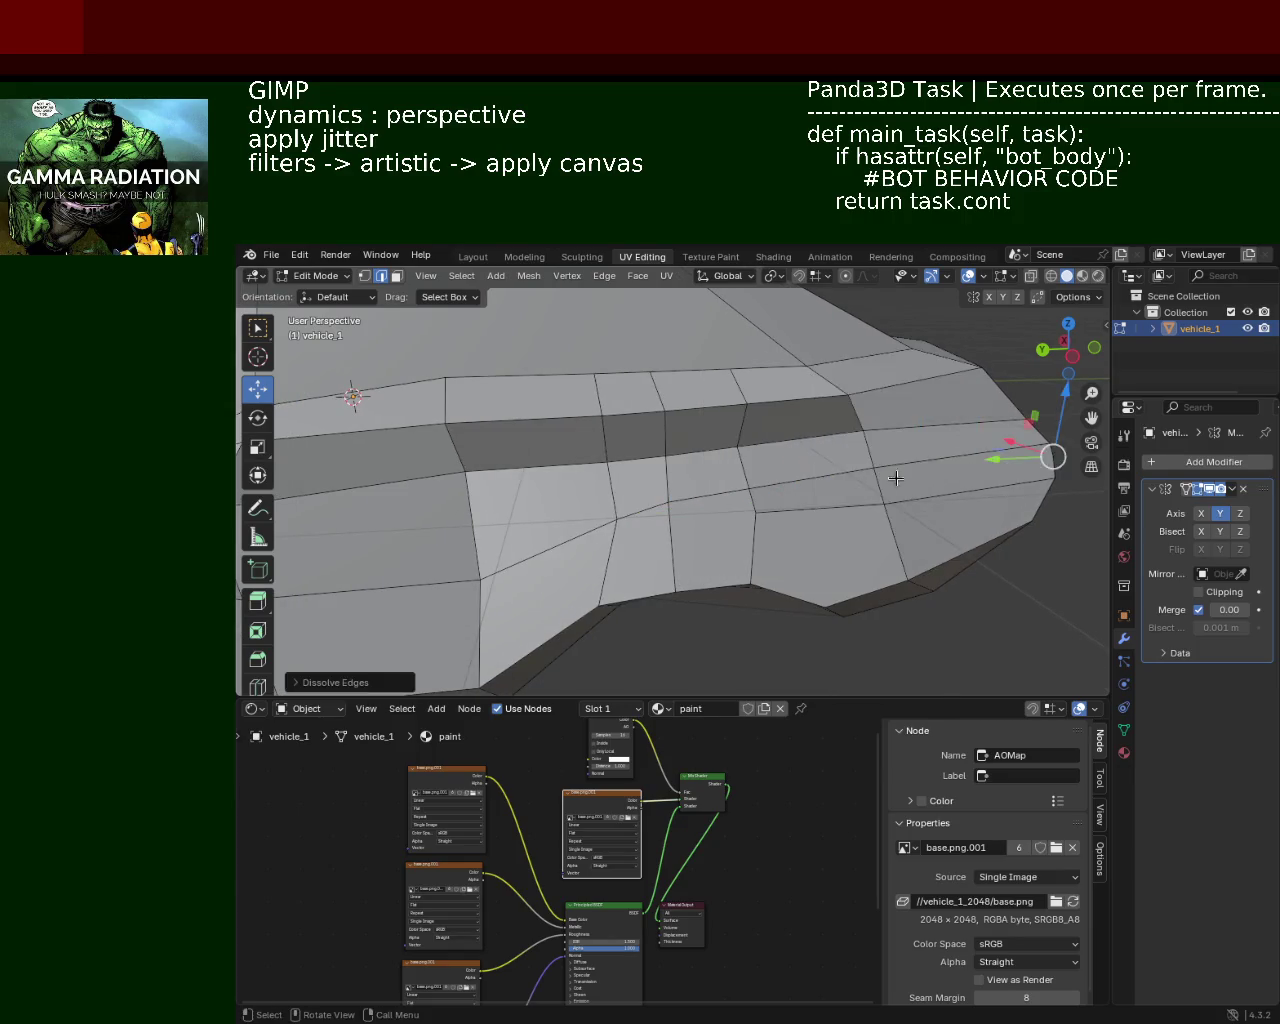
mouse_move(895, 478)
middle_mouse_down()
mouse_move(754, 509)
mouse_move(853, 549)
mouse_move(960, 468)
middle_mouse_up()
left_click(760, 540)
key("x")
left_click(760, 540)
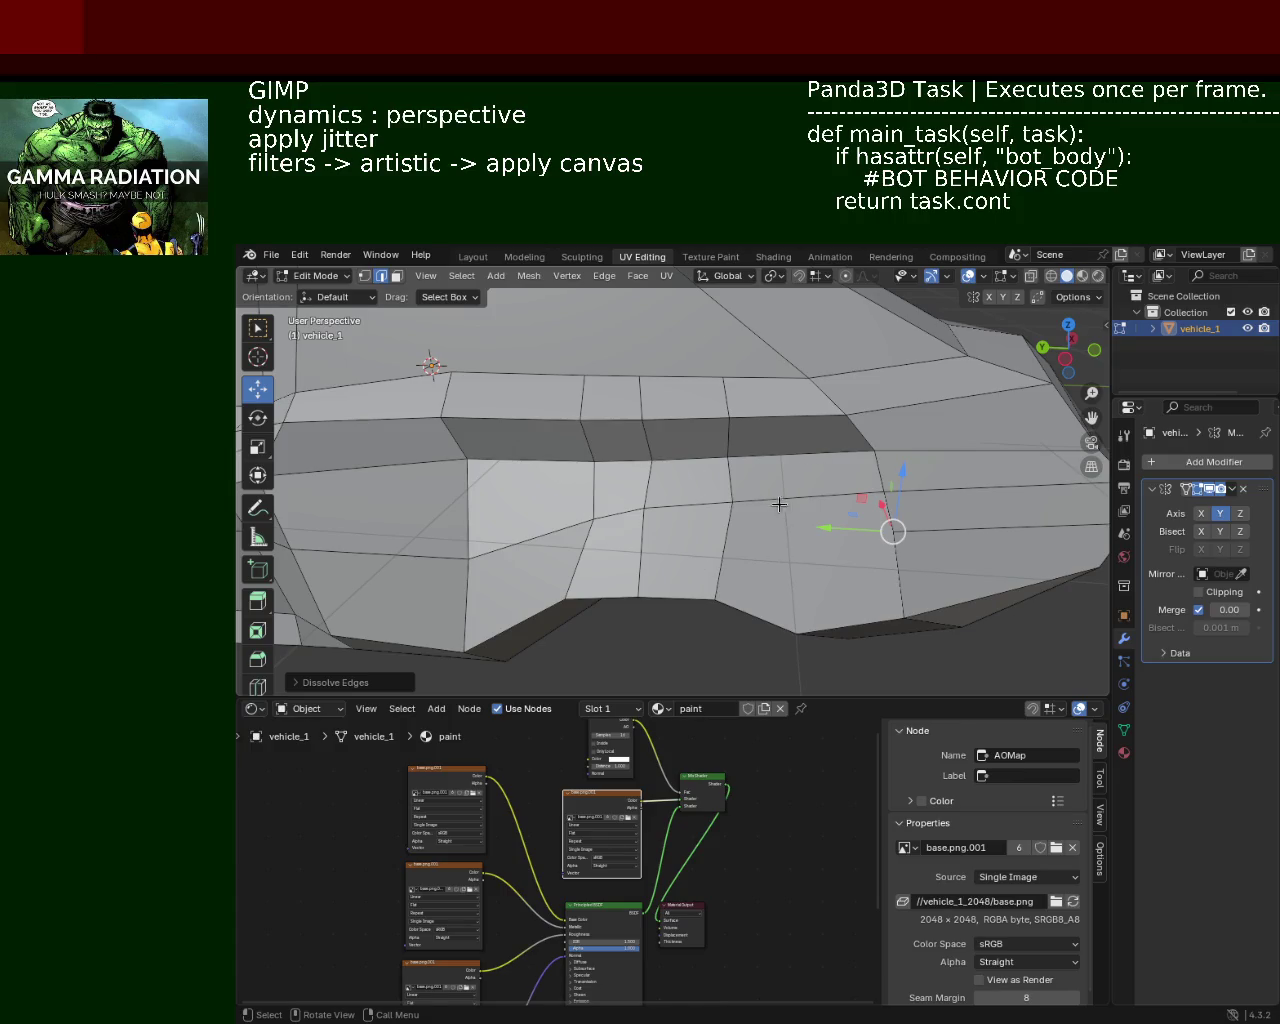
mouse_move(738, 576)
middle_mouse_down()
mouse_move(829, 583)
mouse_move(679, 451)
middle_mouse_up()
left_click(364, 280)
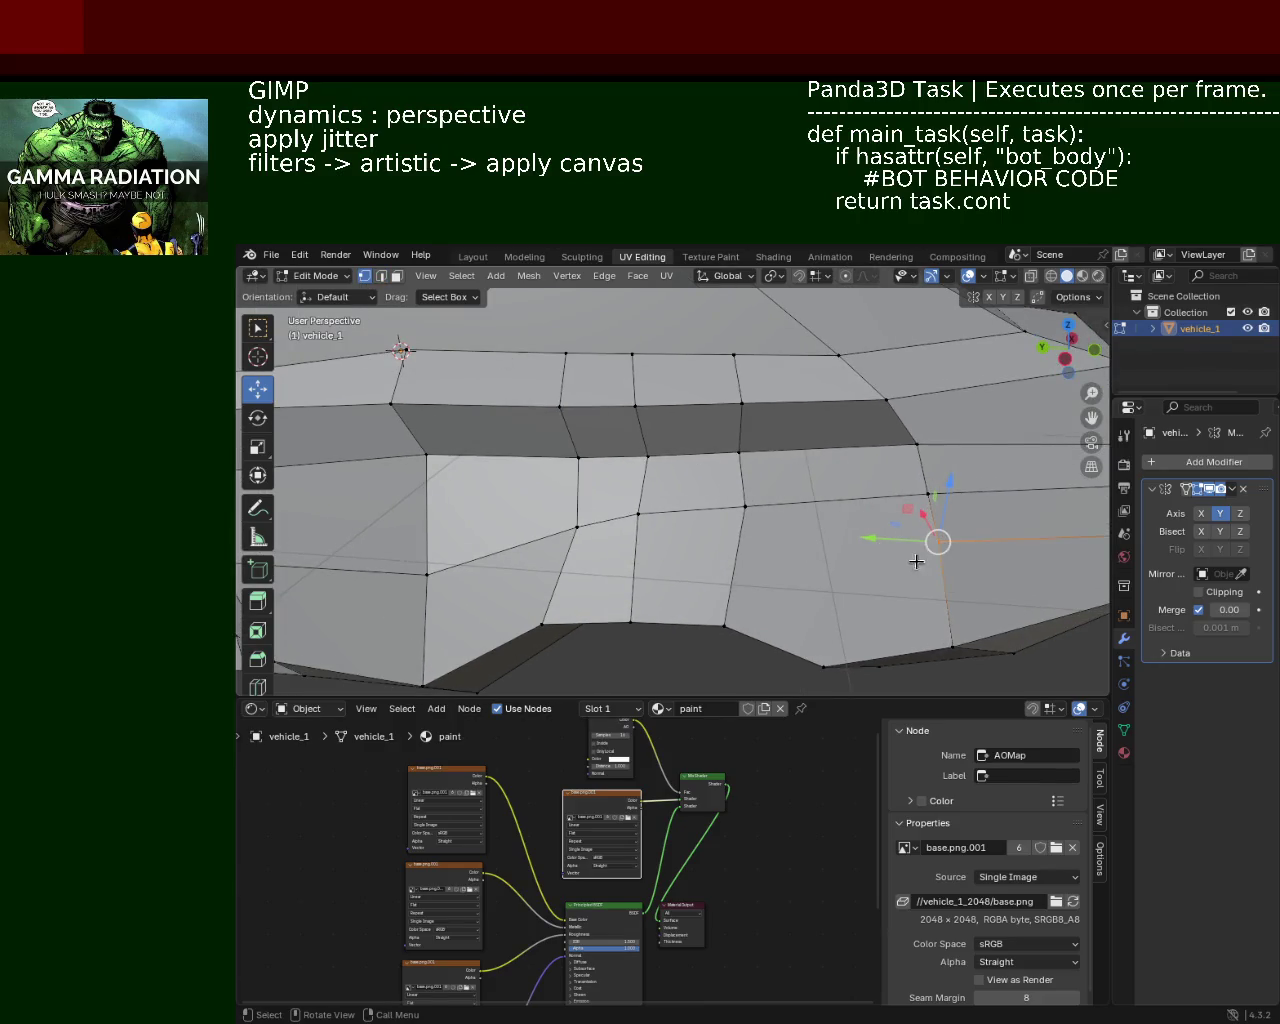
left_click(752, 520, "shift")
left_click(752, 520)
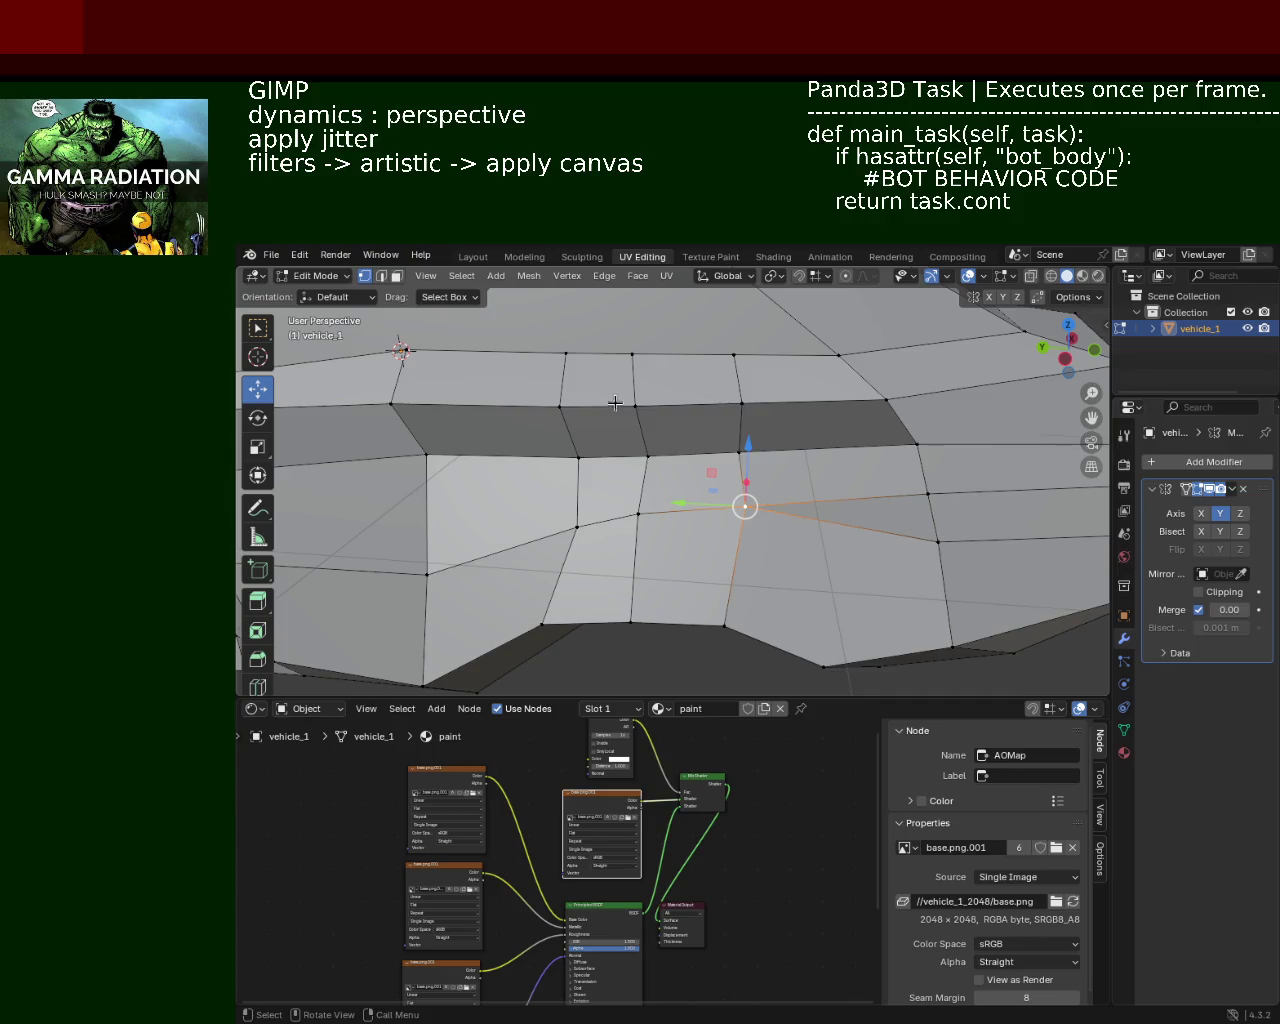
mouse_move(652, 413)
middle_mouse_down()
mouse_move(703, 525)
mouse_move(663, 471)
middle_mouse_up()
left_click(658, 556)
left_click(603, 527, "shift")
left_click_drag(681, 536, 695, 540)
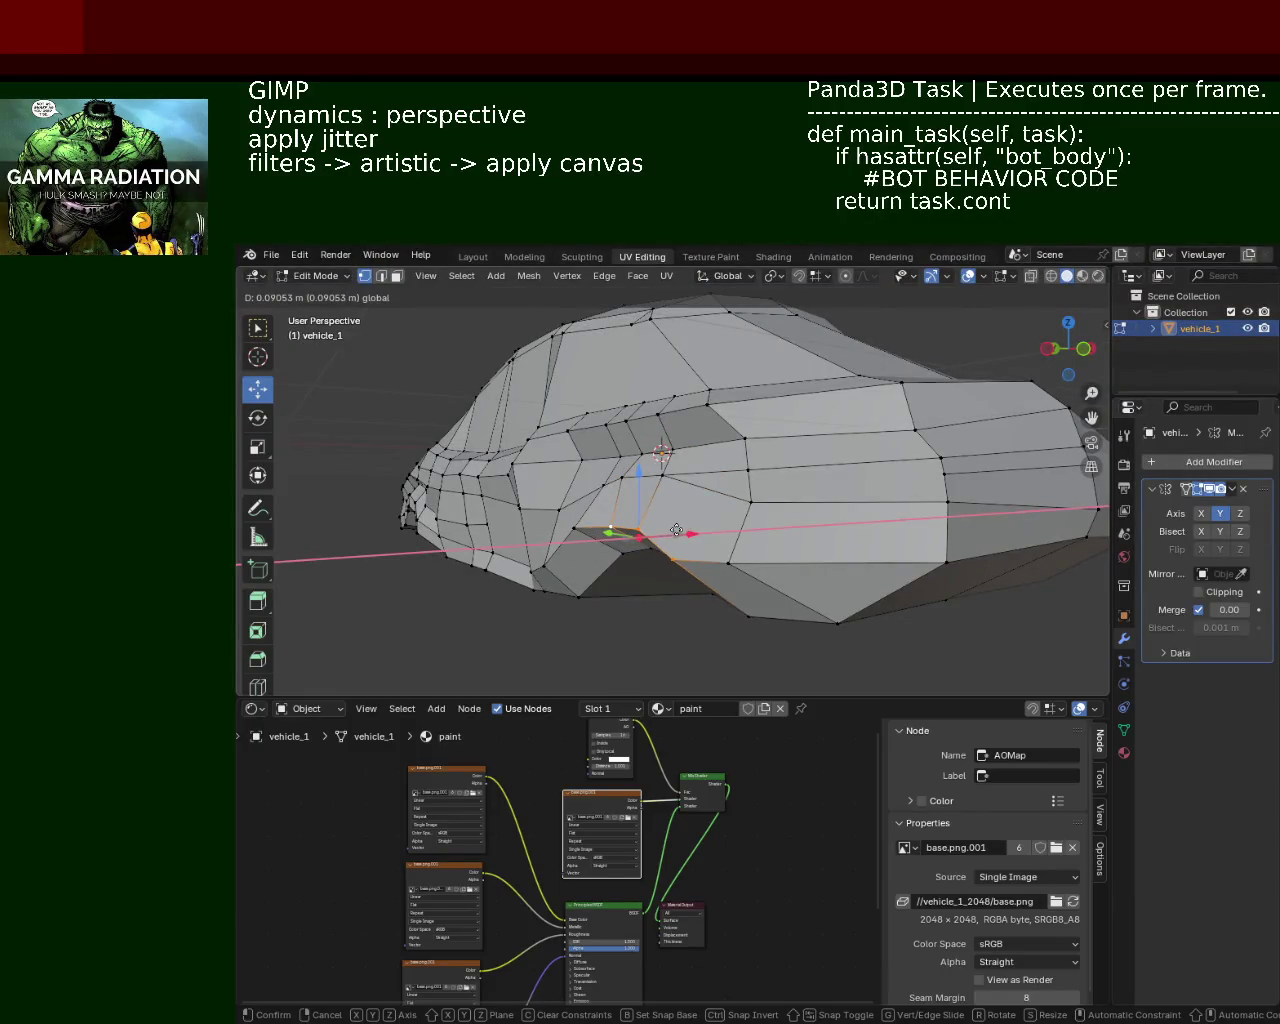
middle_click_drag(695, 540, 805, 475)
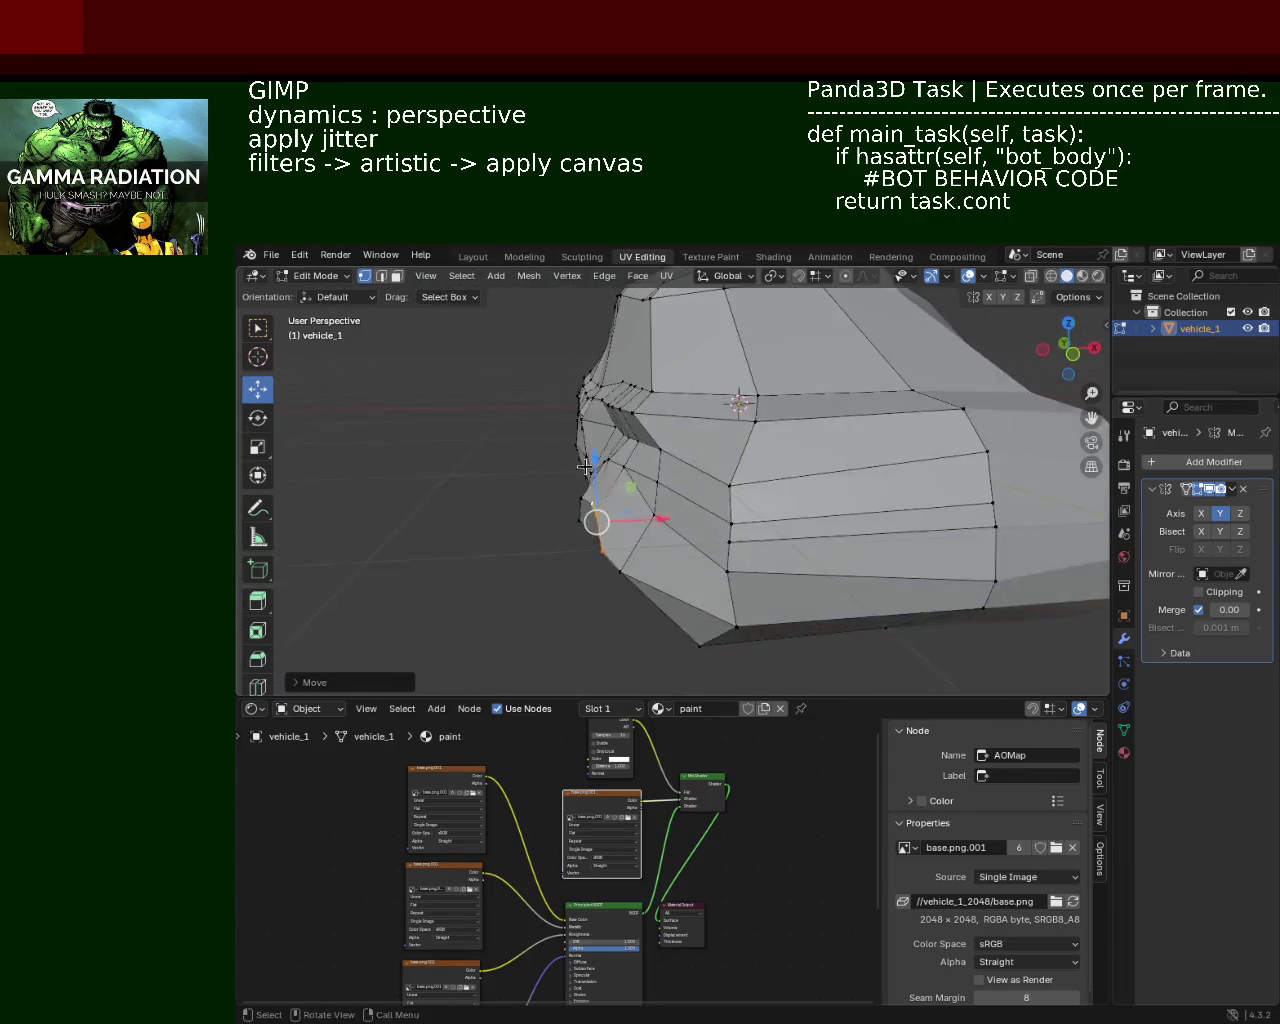
left_click(380, 276)
key("x")
left_click(815, 447)
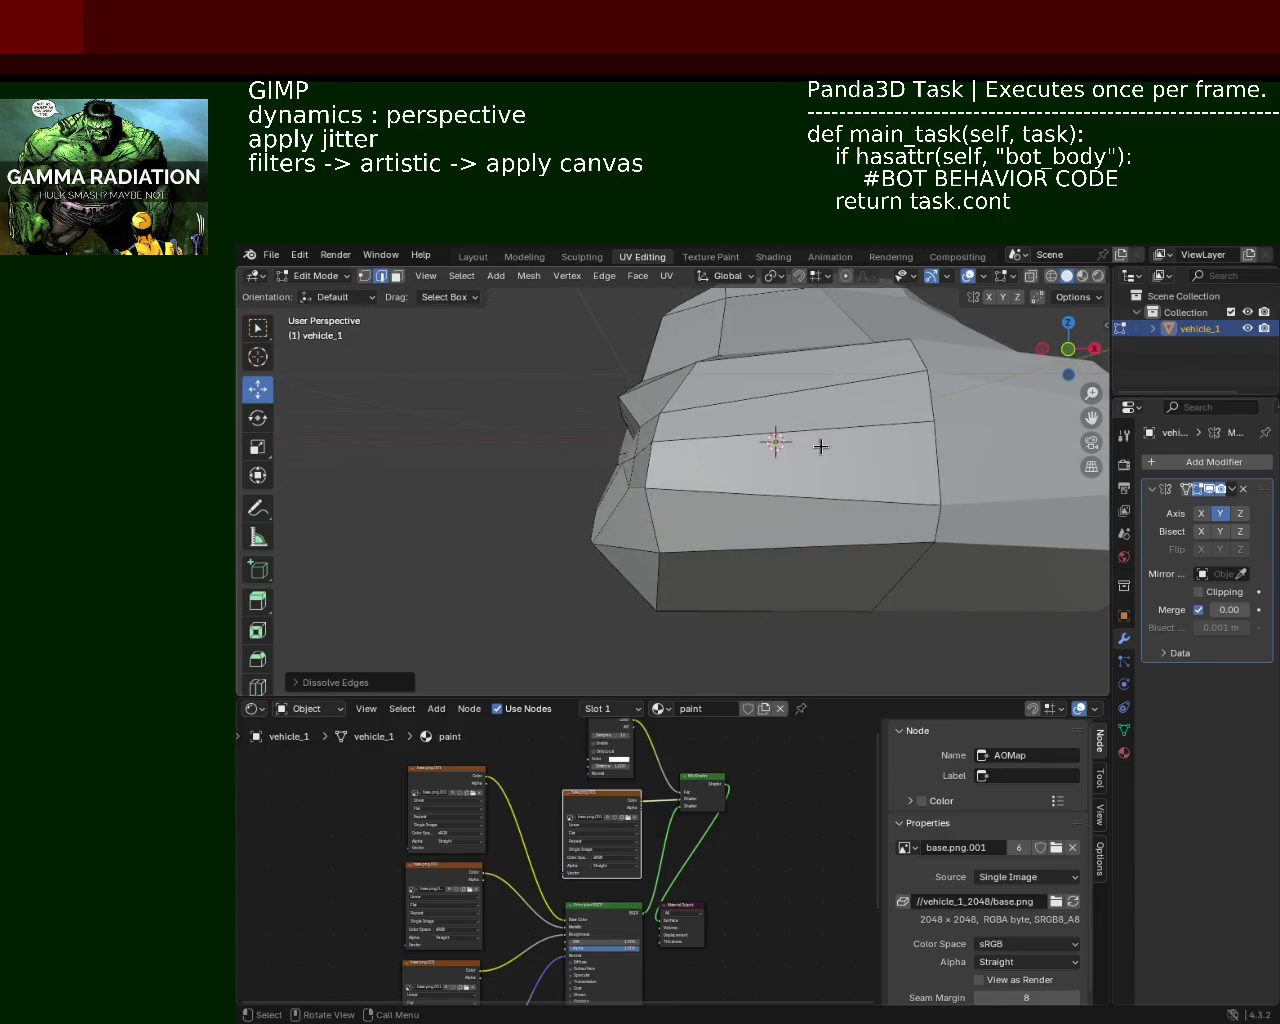
middle_click_drag(820, 446, 988, 438)
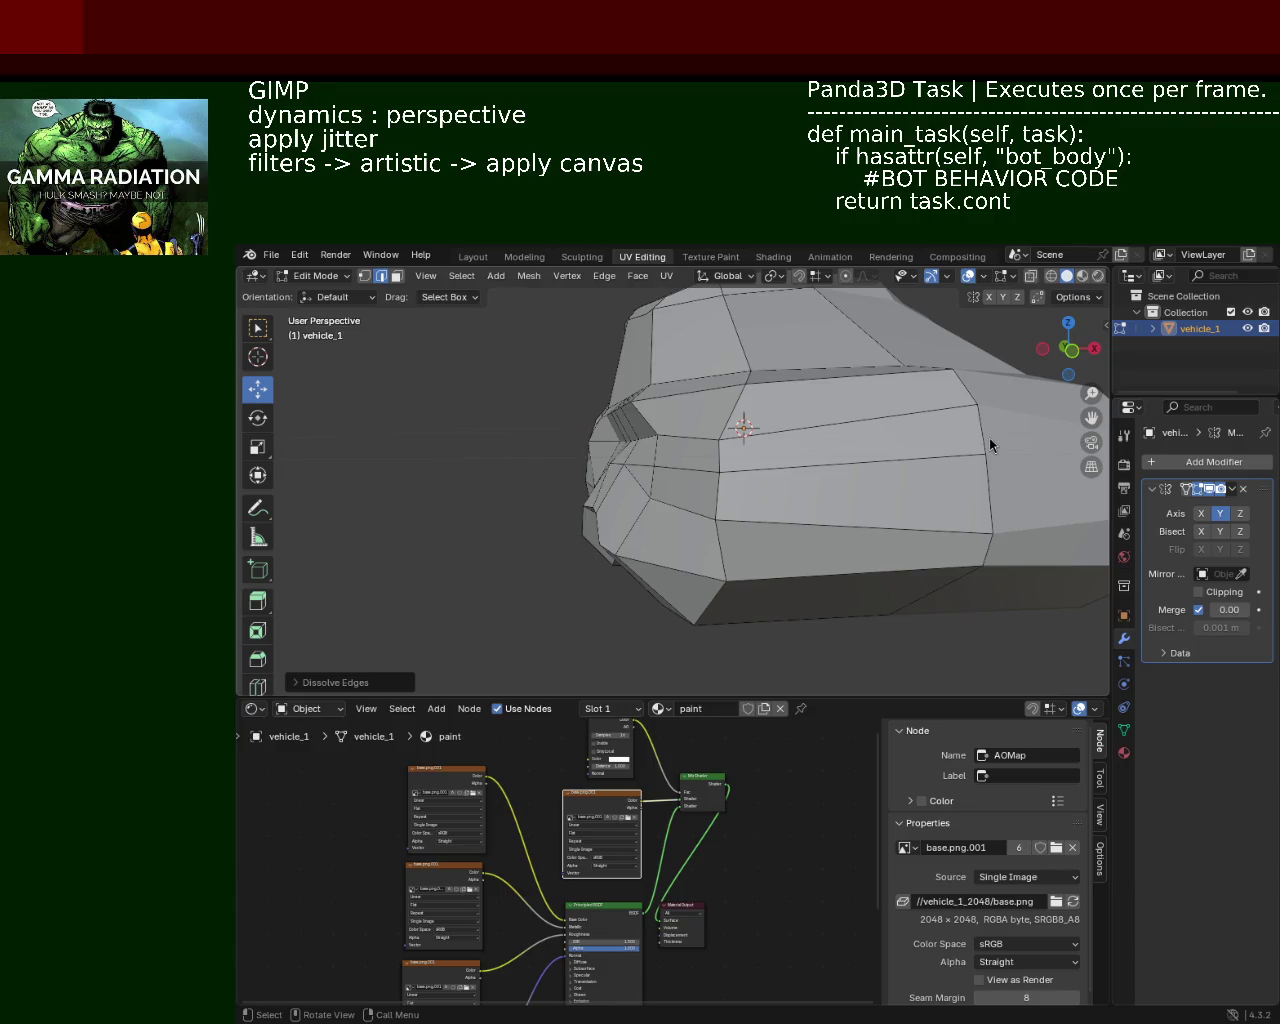
mouse_move(710, 487)
middle_mouse_down()
mouse_move(857, 499)
mouse_move(891, 517)
mouse_move(711, 491)
mouse_move(676, 476)
mouse_move(711, 455)
mouse_move(679, 457)
middle_mouse_up()
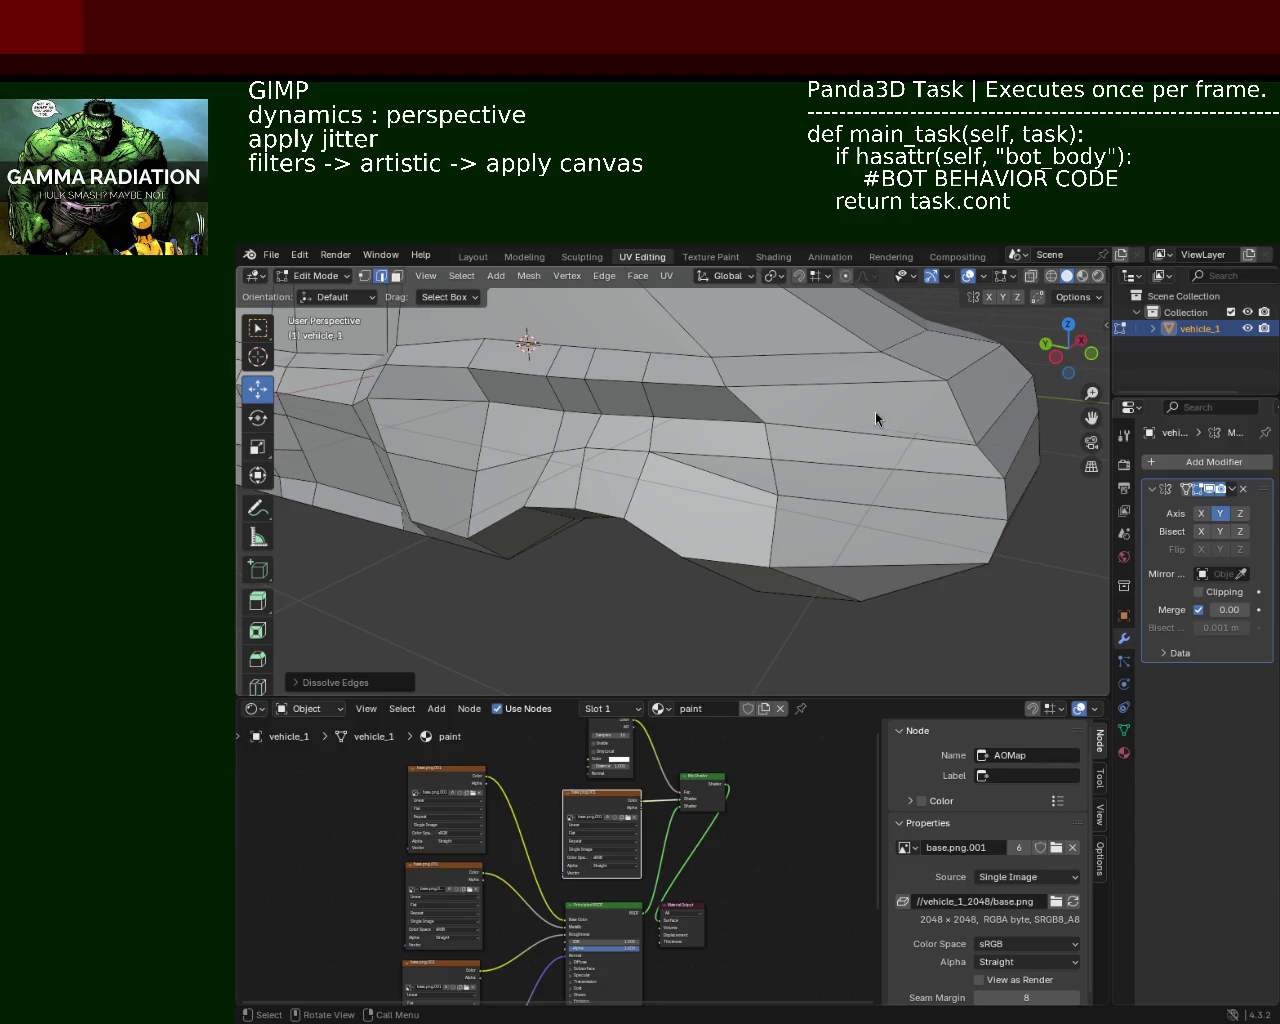
mouse_move(776, 522)
middle_mouse_down()
mouse_move(706, 443)
mouse_move(814, 429)
mouse_move(597, 466)
mouse_move(514, 380)
mouse_move(840, 453)
mouse_move(654, 426)
mouse_move(597, 446)
mouse_move(702, 467)
middle_mouse_up()
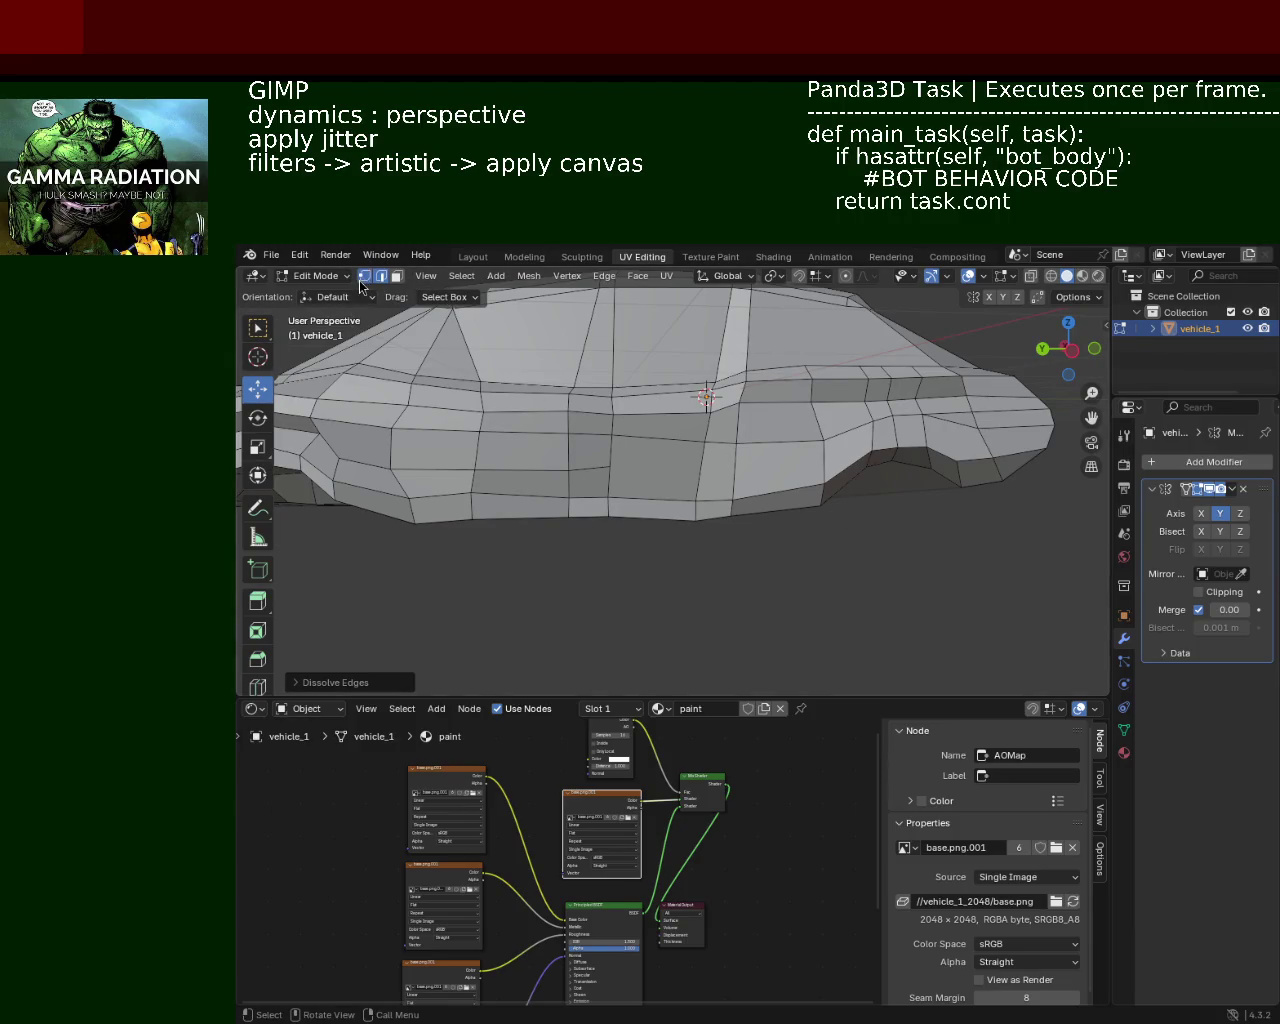
Step: In vertex mode, lower a path of vertices along the side body vertically
key("1")
left_click(871, 449)
left_click(609, 466, "ctrl")
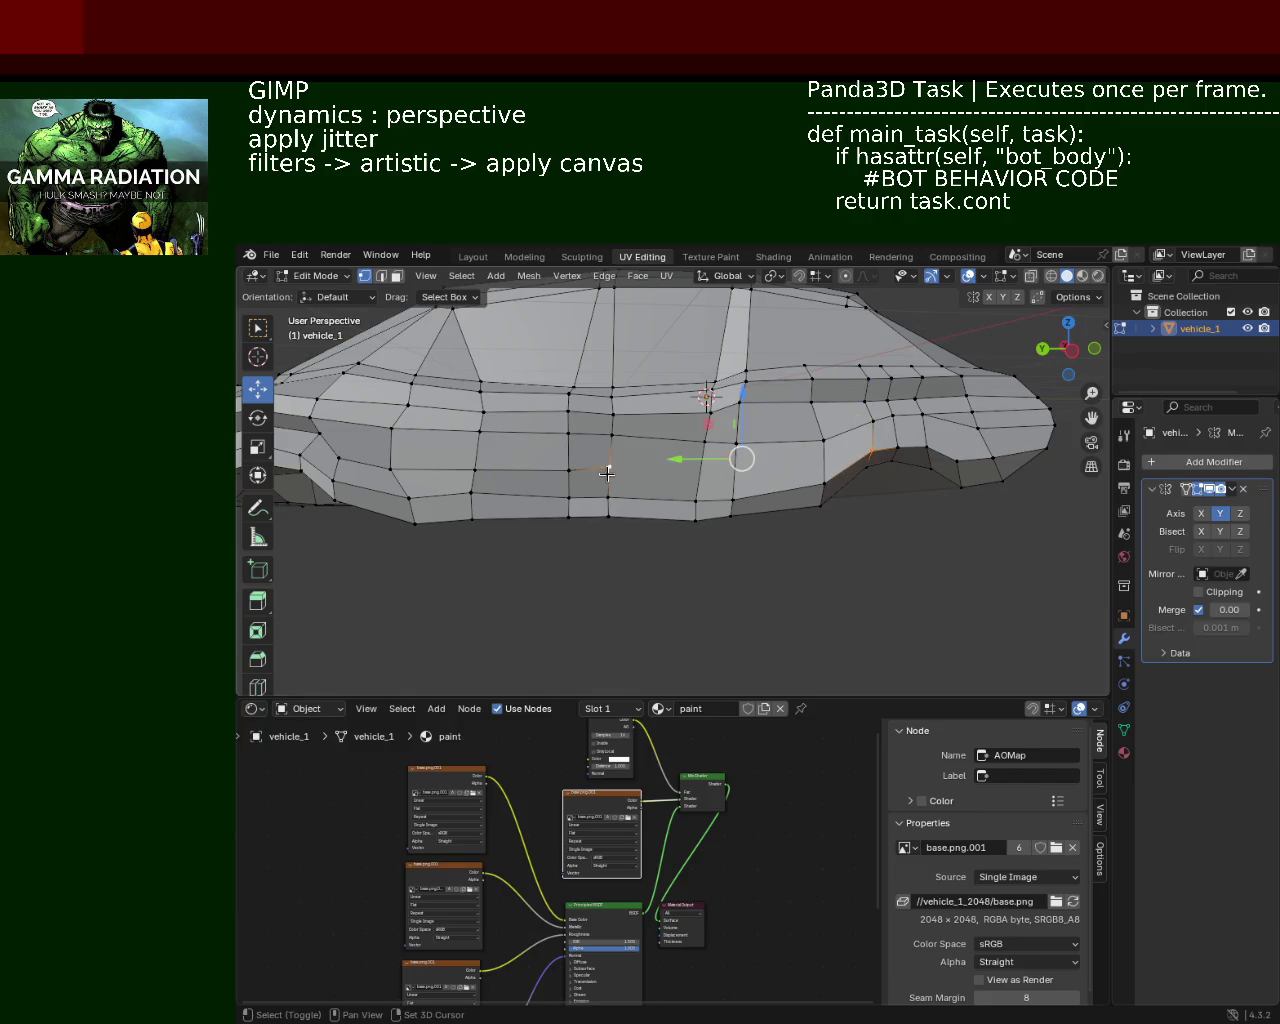
left_click(824, 453)
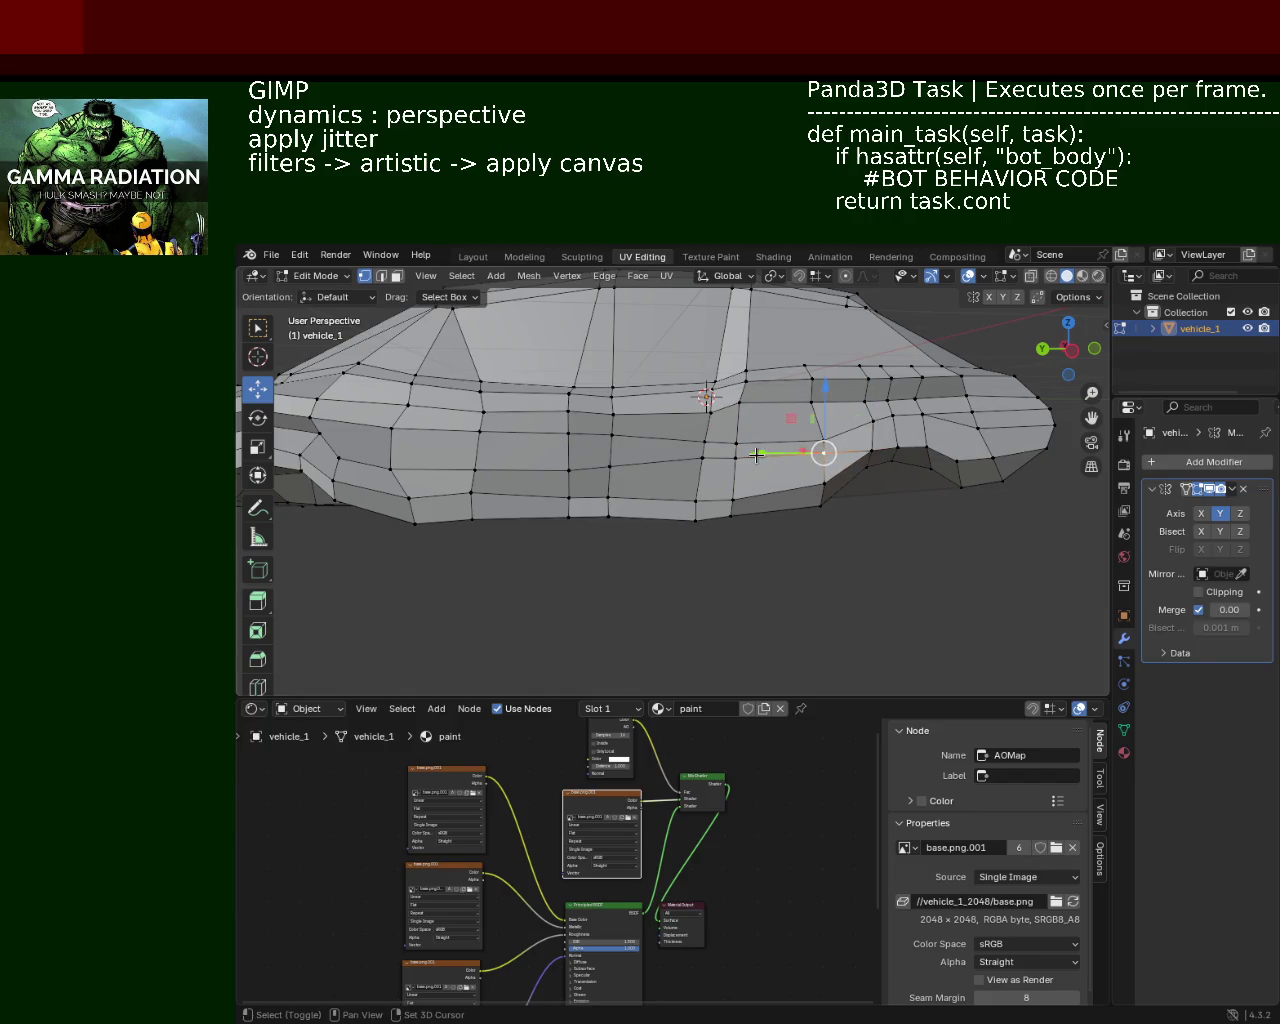
left_click(702, 458)
left_click(824, 453, "ctrl")
left_click_drag(752, 408, 750, 418)
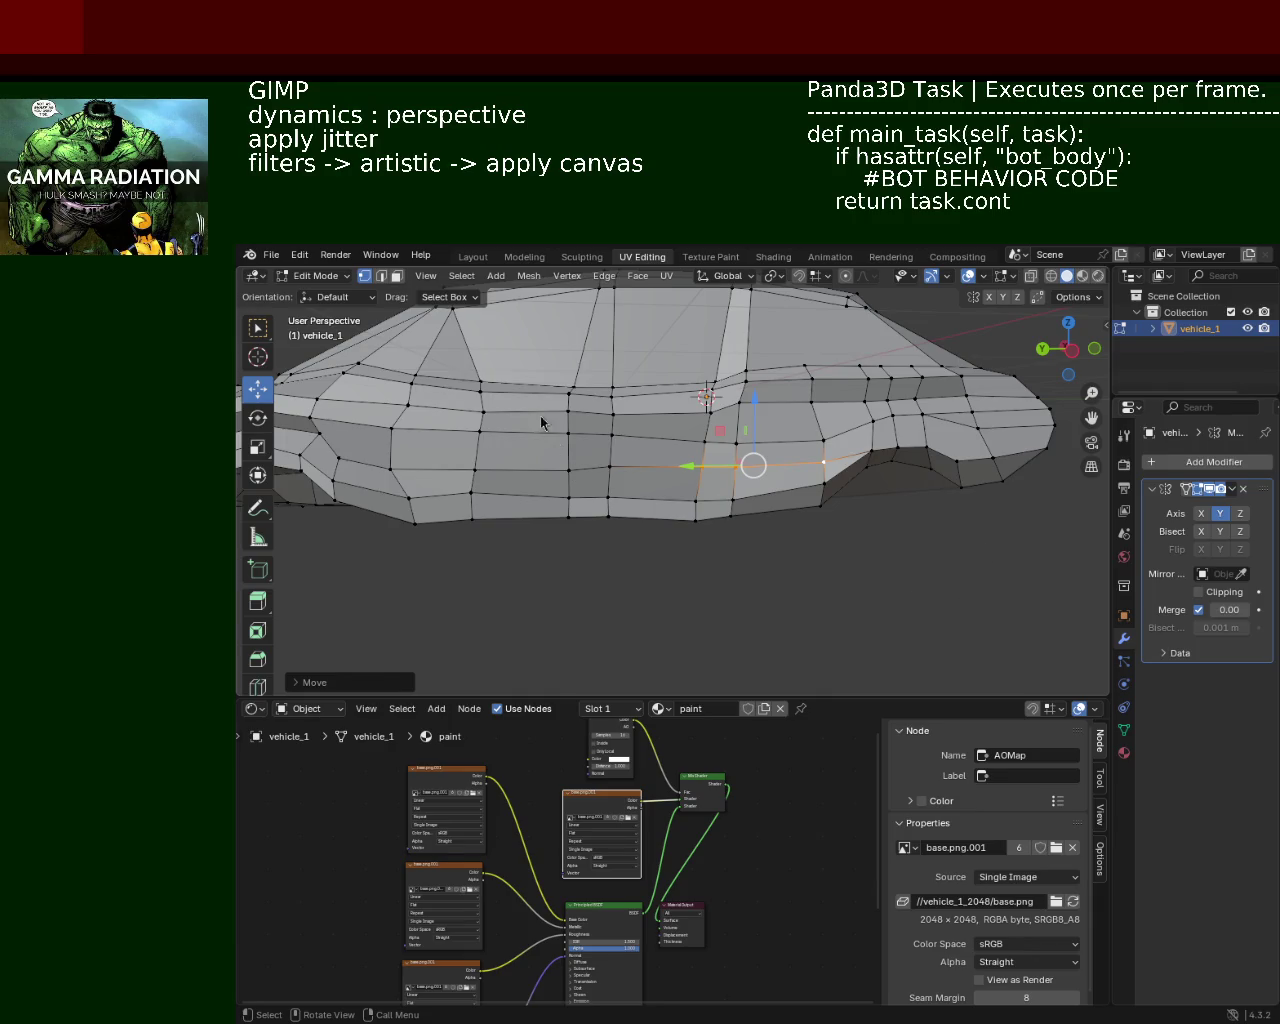
Step: Slide two side vertices along the X axis
middle_click_drag(646, 447, 849, 457)
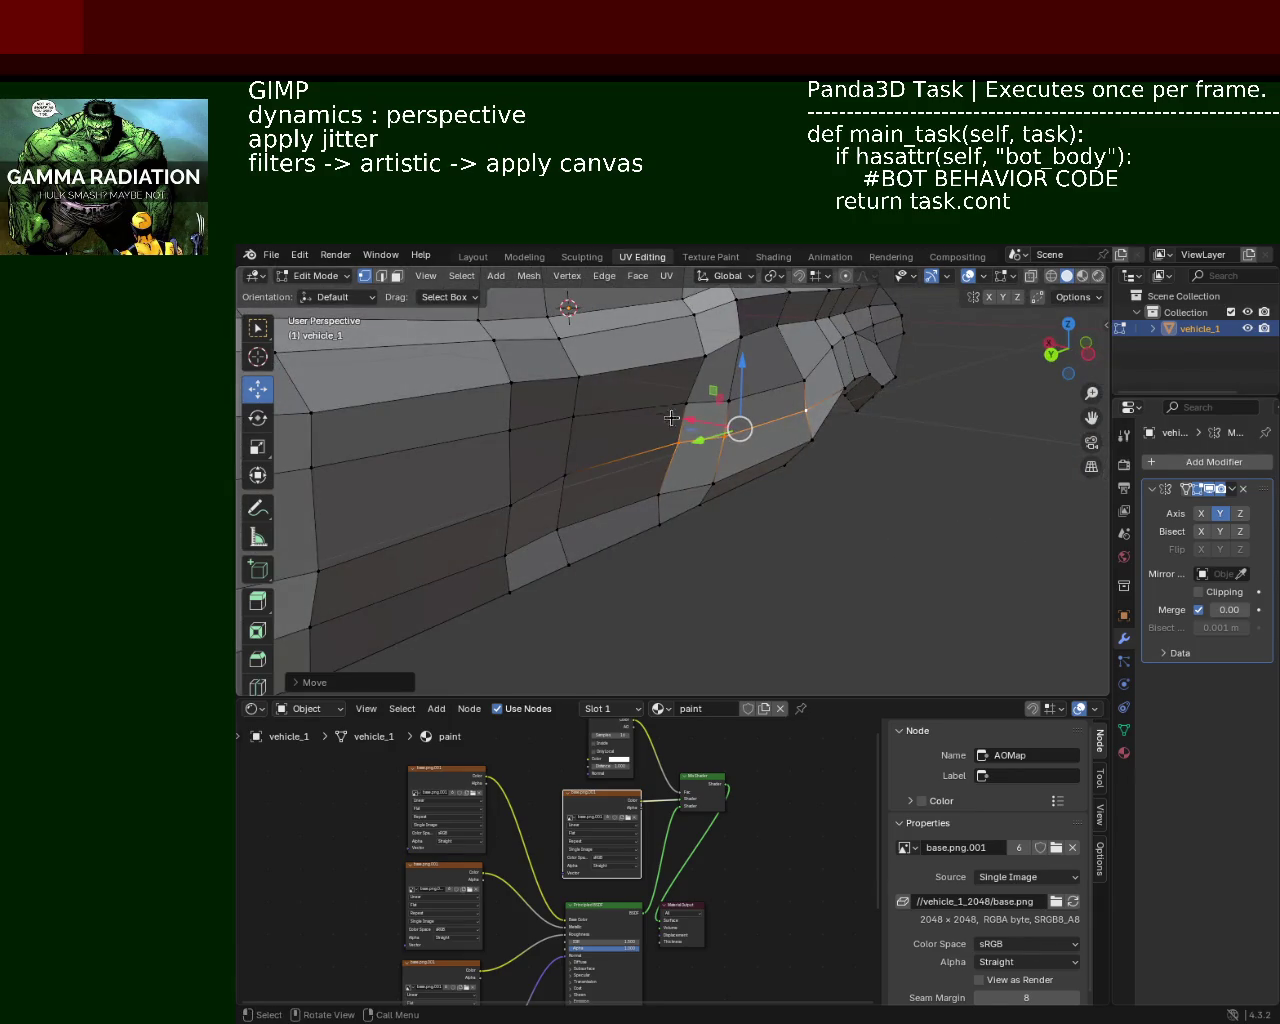
left_click(669, 407)
left_click(805, 410)
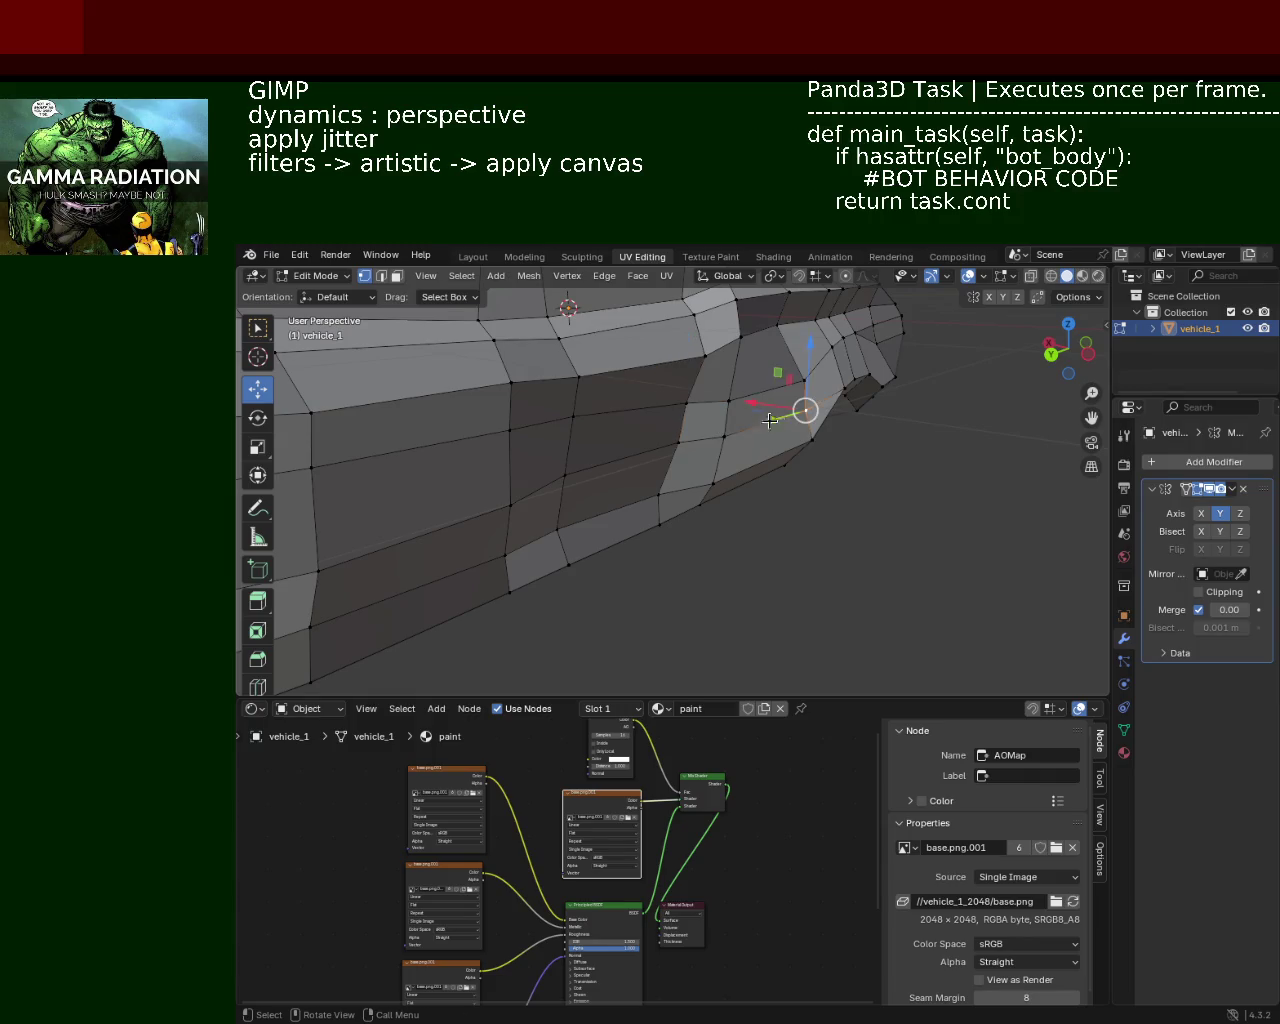
left_click(679, 440, "shift")
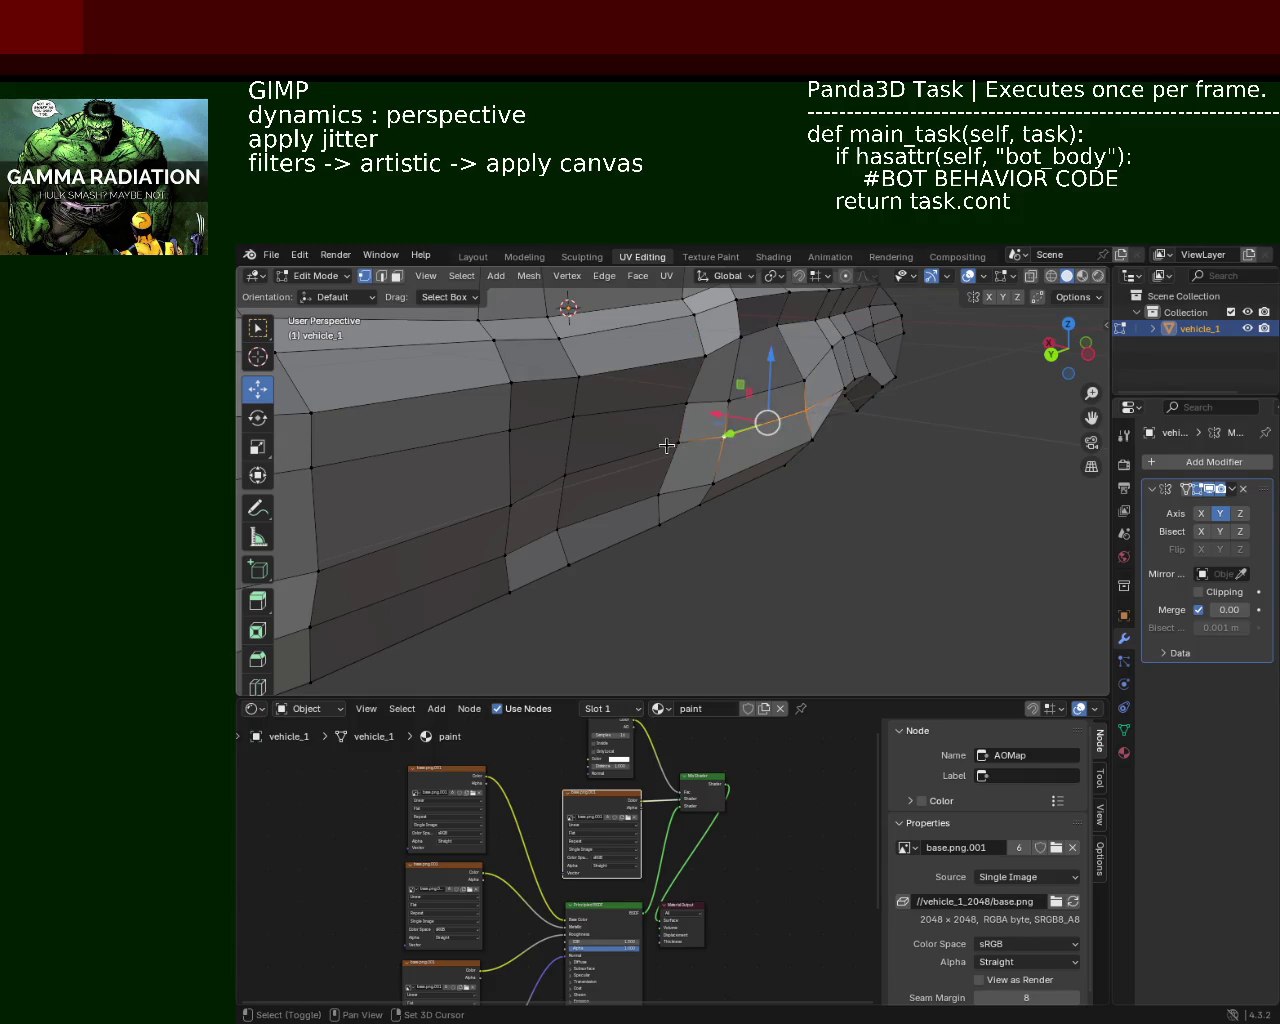
left_click_drag(700, 420, 690, 412)
left_click(690, 412)
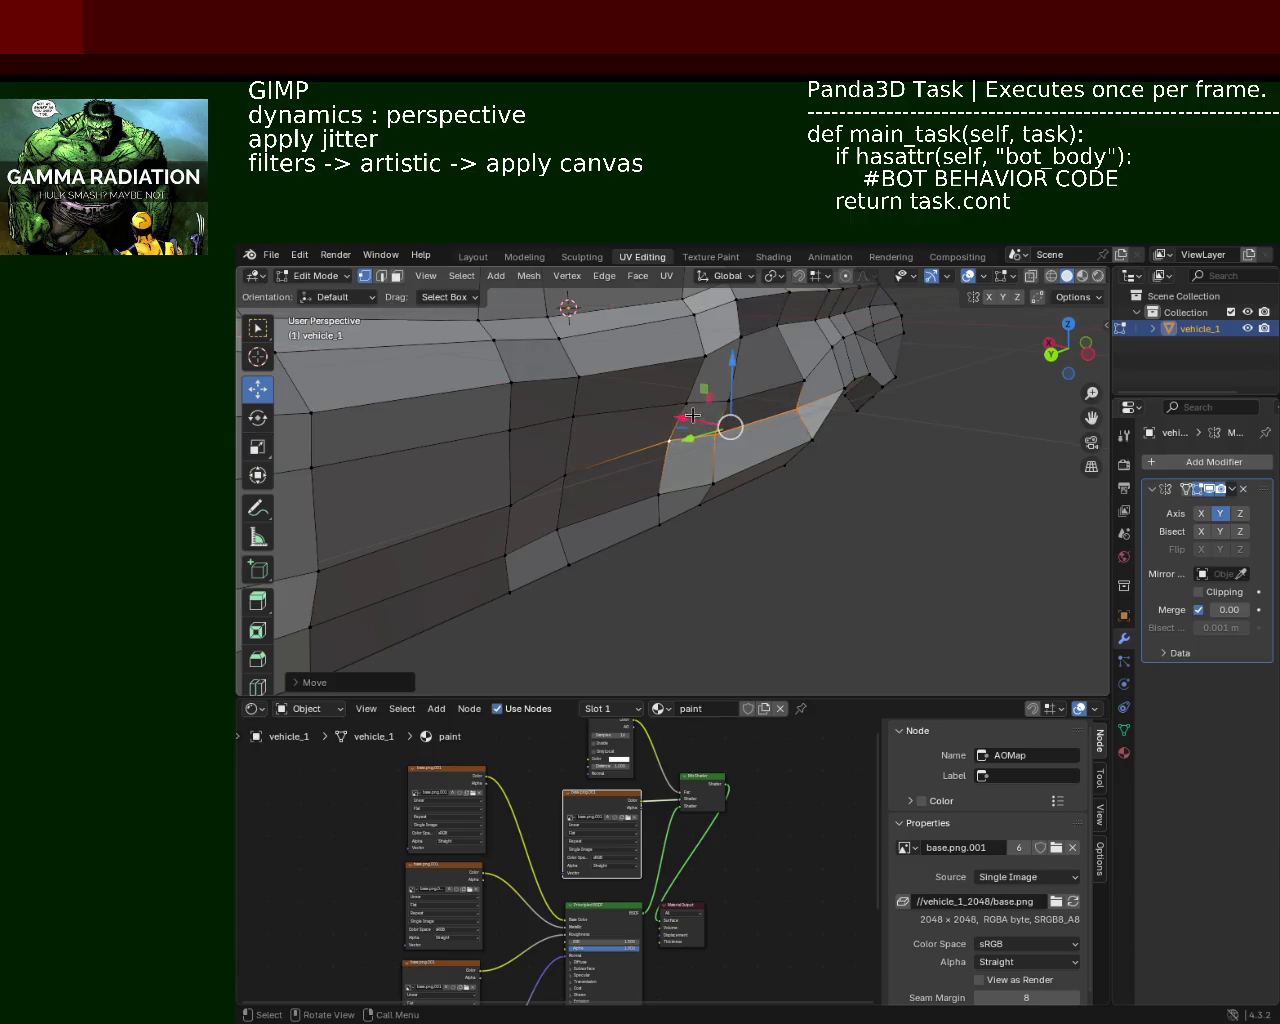
Step: Move an edge loop on the side panel along one axis
middle_click_drag(692, 415, 722, 451)
left_click(674, 460, "alt")
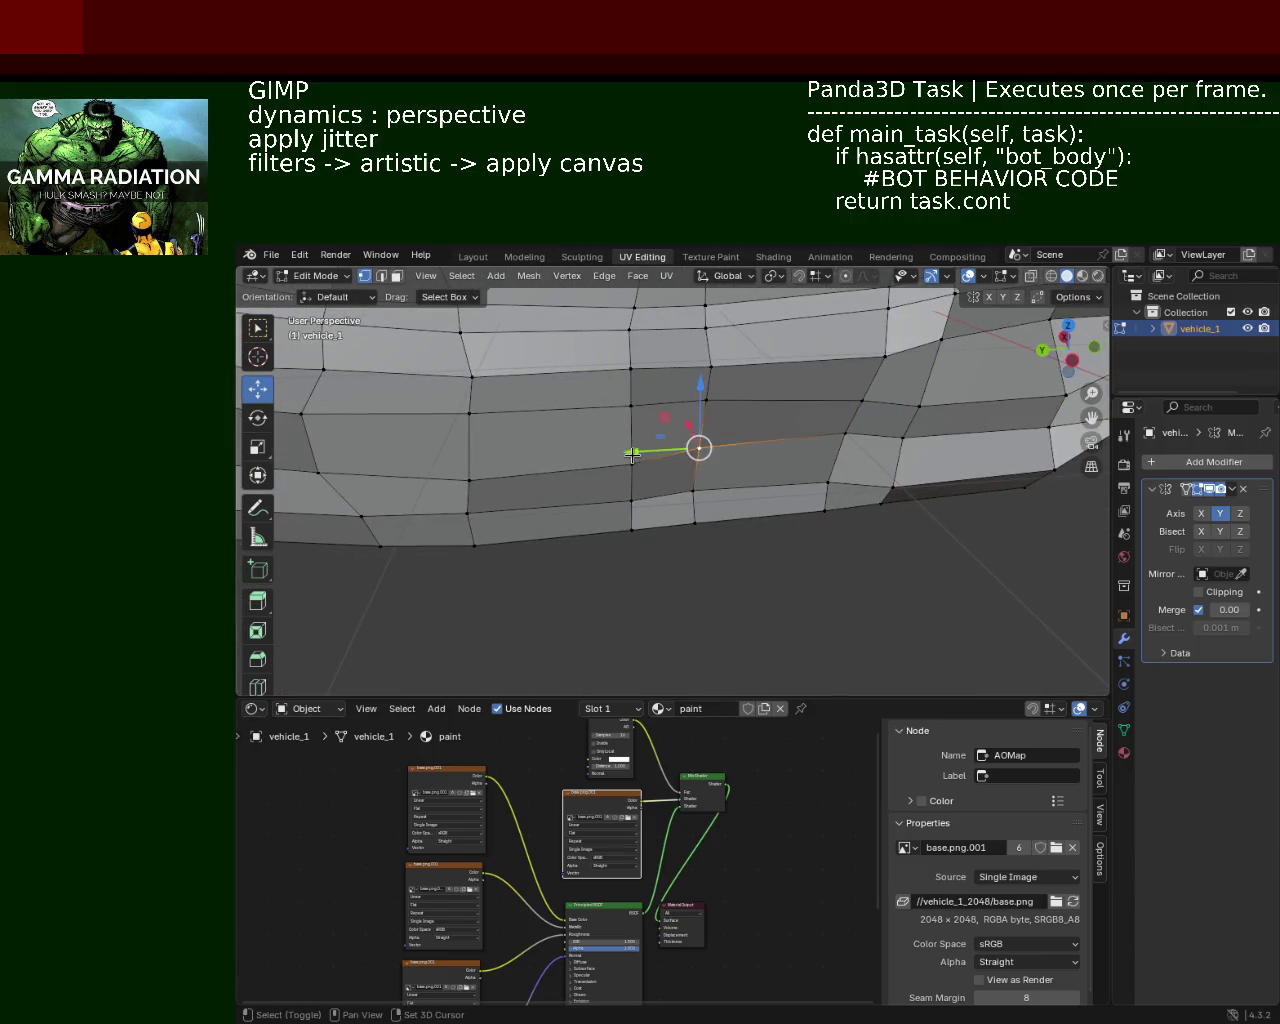
left_click(514, 491, "alt+shift")
middle_click_drag(514, 491, 604, 446)
left_click_drag(604, 446, 614, 429)
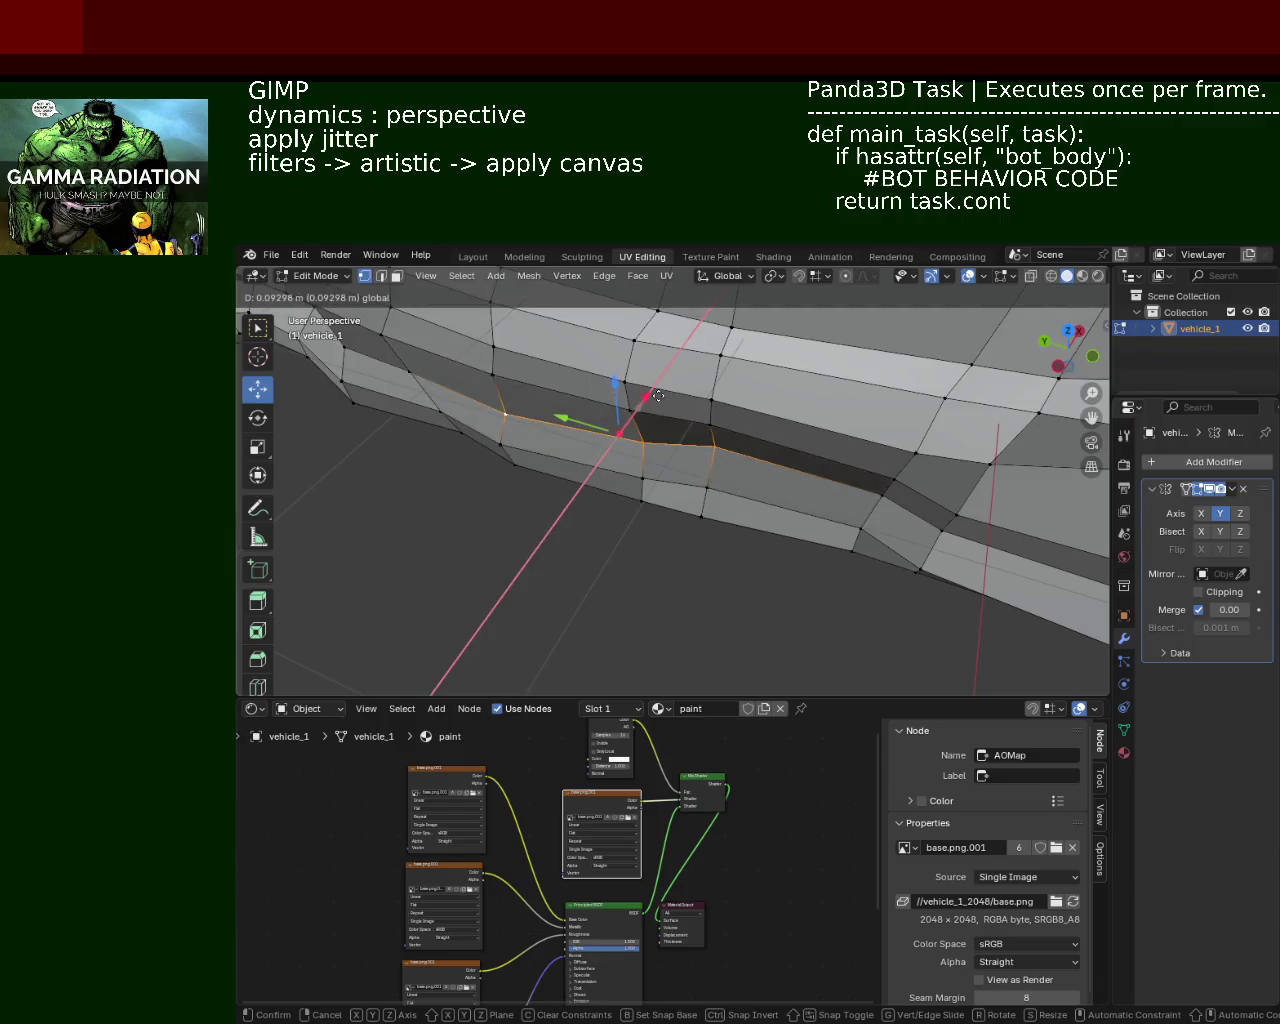
Step: Shift a vertex near the wheel arch to the left
mouse_move(614, 429)
middle_mouse_down()
mouse_move(725, 465)
mouse_move(683, 427)
mouse_move(780, 443)
mouse_move(786, 457)
mouse_move(771, 460)
mouse_move(819, 440)
mouse_move(623, 434)
mouse_move(686, 464)
middle_mouse_up()
left_click(686, 464)
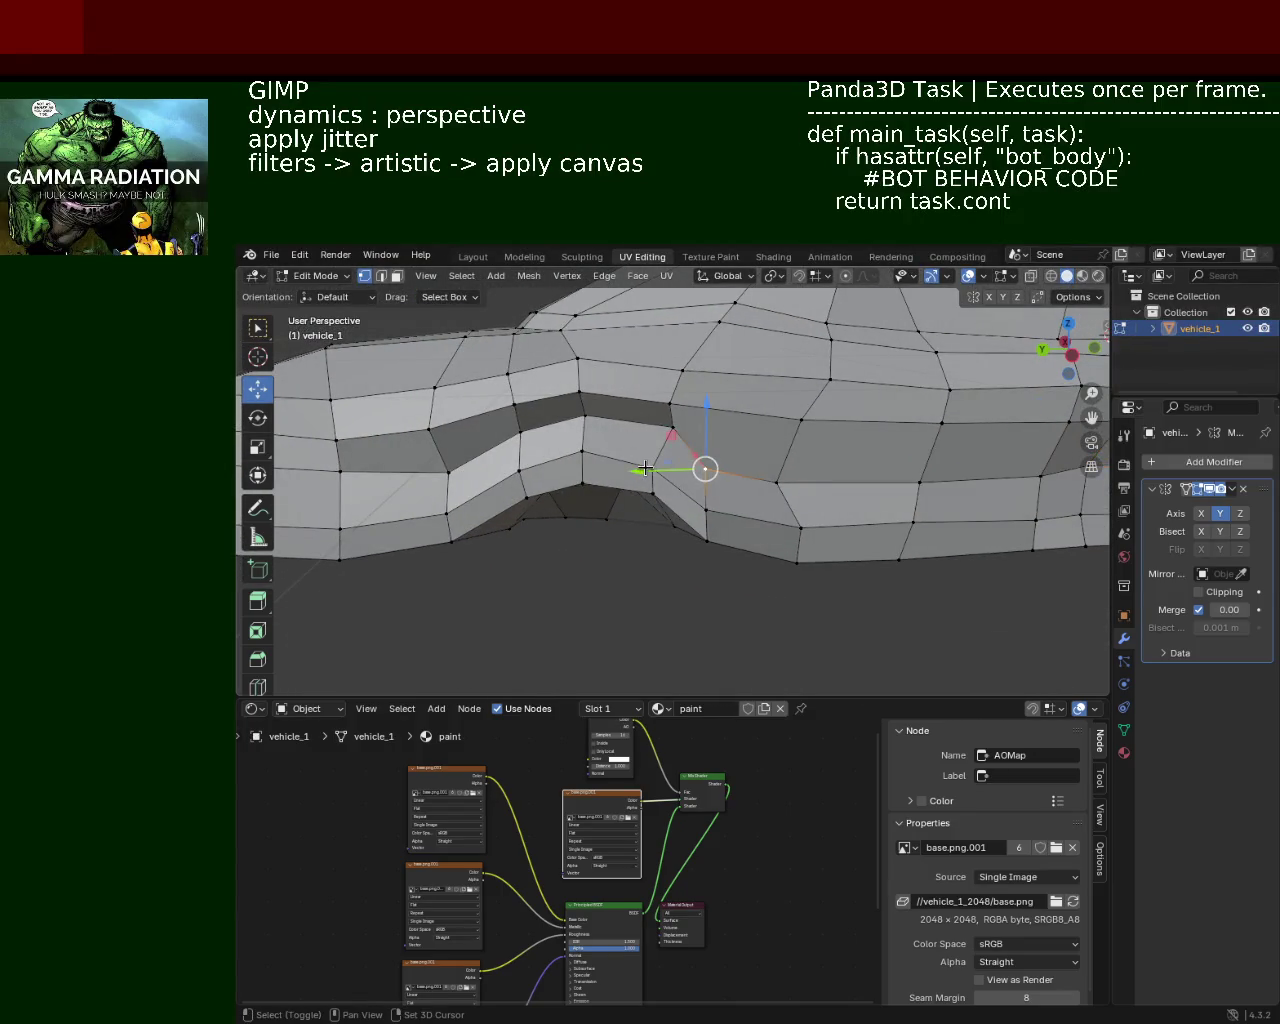
left_click_drag(645, 468, 646, 468)
mouse_move(584, 441)
middle_mouse_down()
mouse_move(640, 465)
mouse_move(792, 462)
middle_mouse_up()
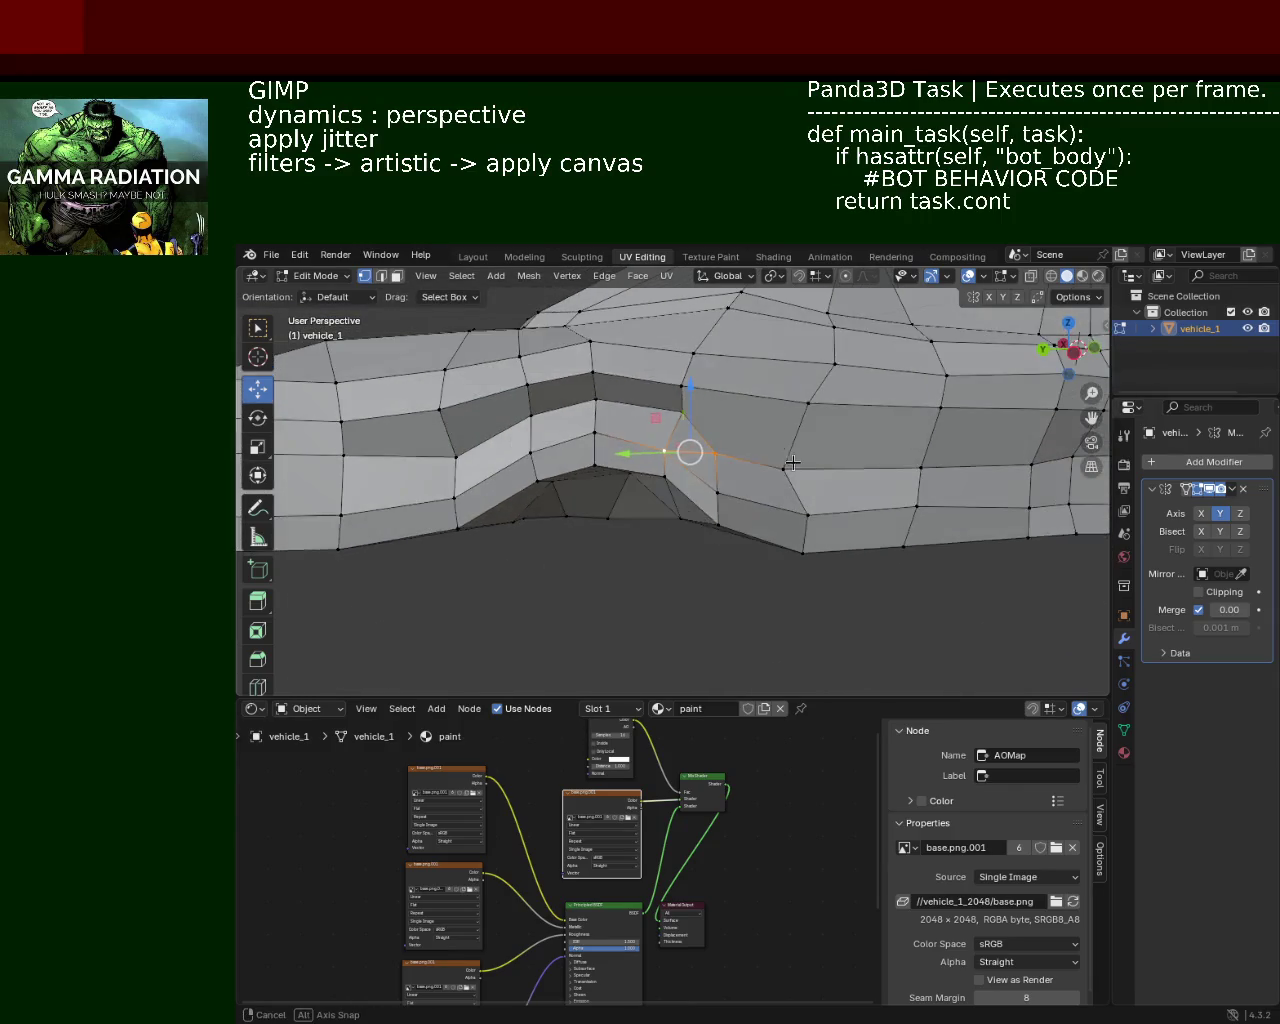
middle_click_drag(489, 452, 706, 455, "shift")
Step: Lower an upper side edge and the next vertex to its right along Z
left_click(850, 381)
left_click(790, 393, "shift")
key("g")
key("z")
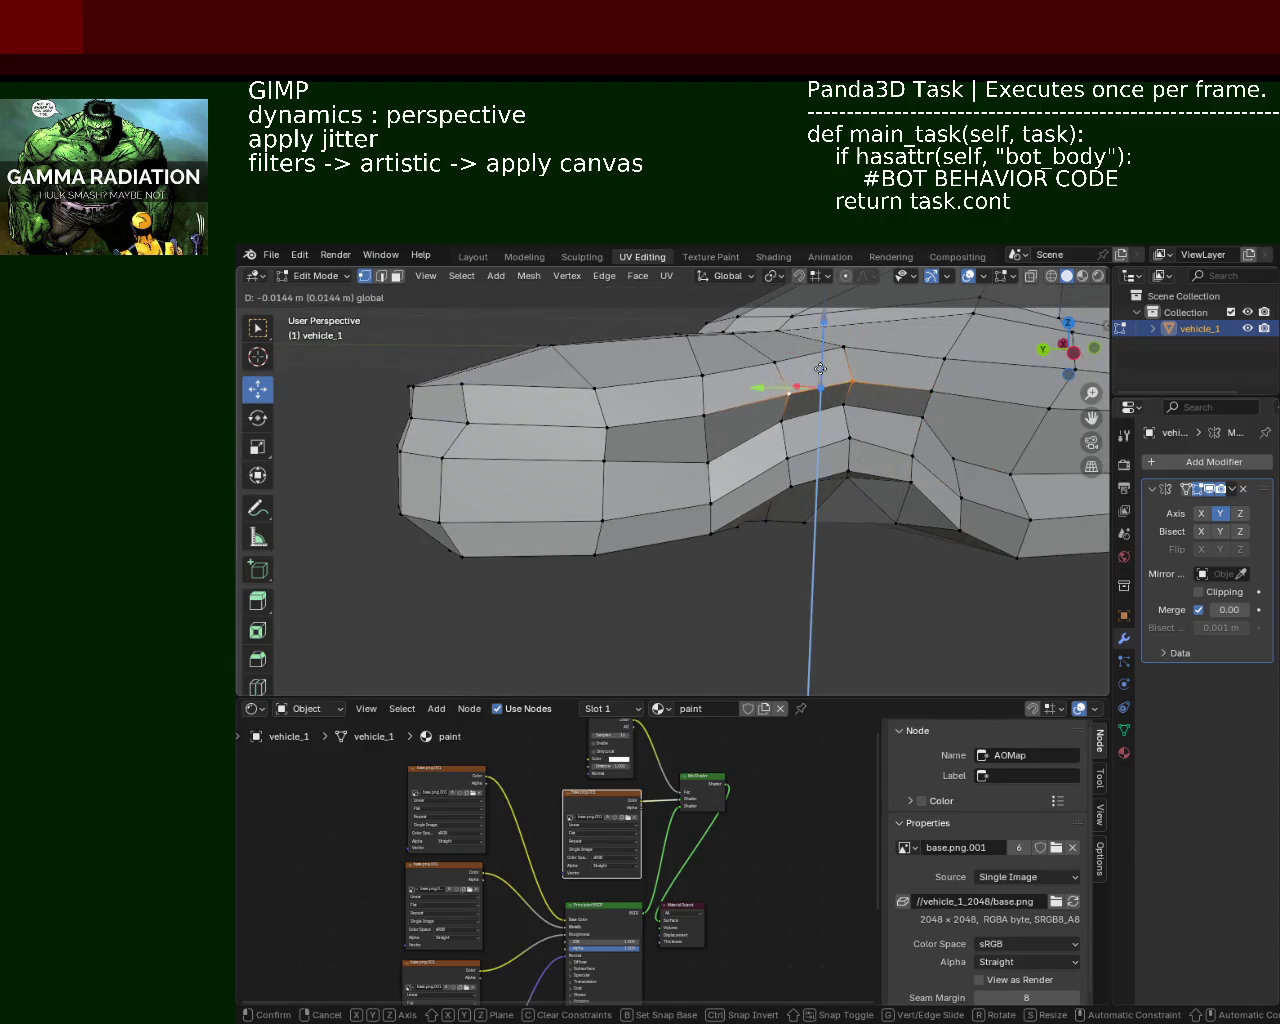
left_click(820, 369)
left_click(925, 380)
mouse_move(930, 370)
middle_mouse_down("shift")
mouse_move(441, 371)
mouse_move(707, 408)
middle_mouse_up("shift")
key("g")
key("z")
left_click(441, 371)
Step: Move a side vertex near the wheel arch along the X axis
left_click(478, 414)
mouse_move(478, 414)
middle_mouse_down()
mouse_move(707, 423)
mouse_move(678, 378)
mouse_move(571, 343)
middle_mouse_up()
left_click(571, 343)
left_click_drag(540, 346, 548, 346)
mouse_move(548, 346)
middle_mouse_down()
mouse_move(673, 405)
mouse_move(643, 439)
mouse_move(701, 406)
mouse_move(674, 449)
mouse_move(655, 448)
mouse_move(771, 557)
mouse_move(790, 491)
middle_mouse_up()
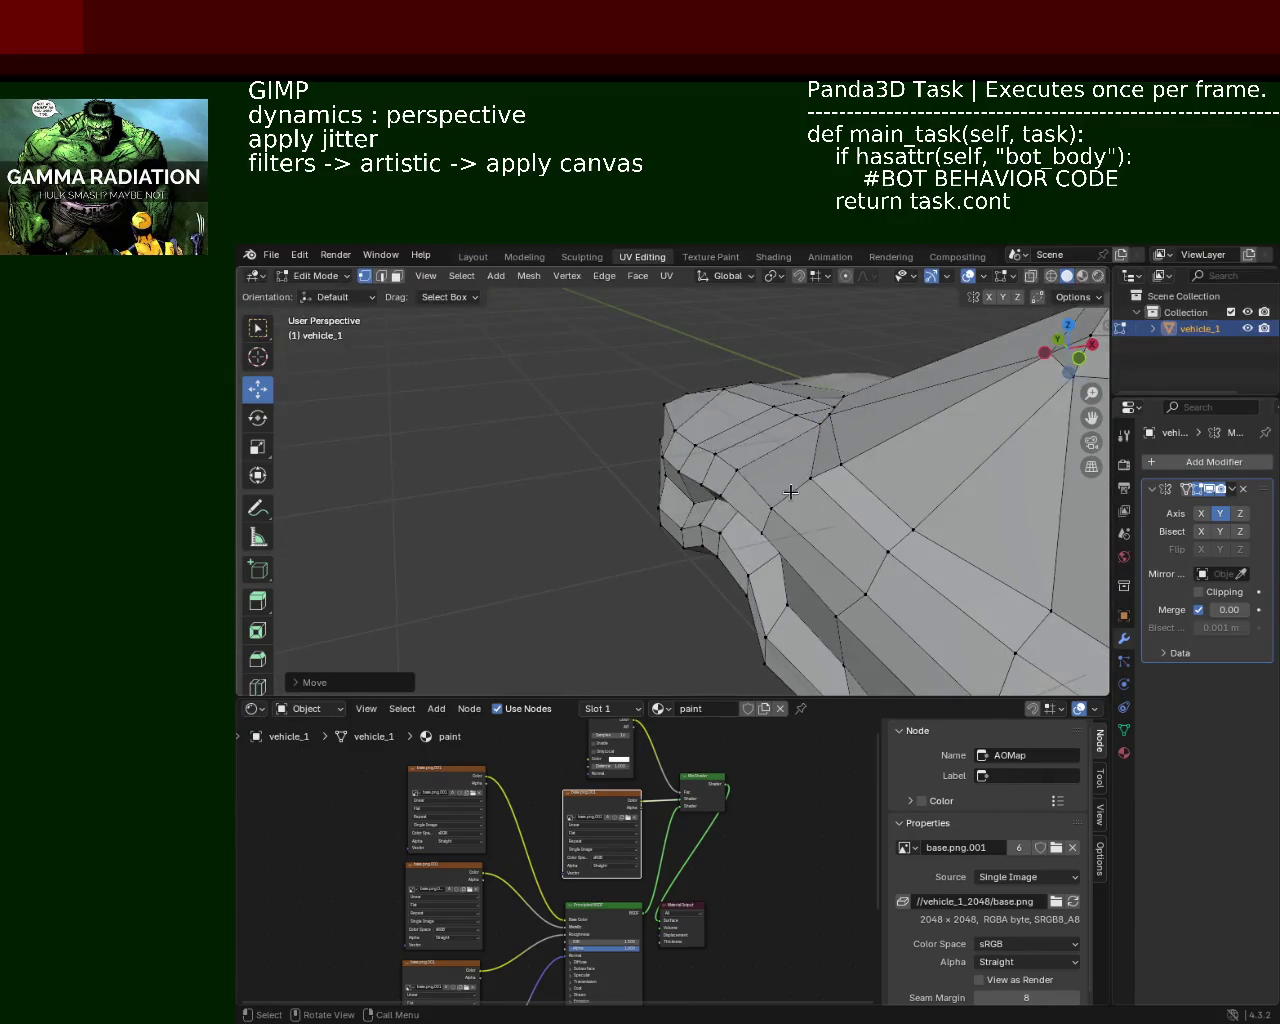
Step: Push a hood vertex at the car's front along the Y axis
left_click(790, 491)
scroll(790, 491, "up", 3)
mouse_move(871, 486)
middle_mouse_down()
mouse_move(687, 474)
mouse_move(646, 423)
middle_mouse_up()
left_click(618, 409)
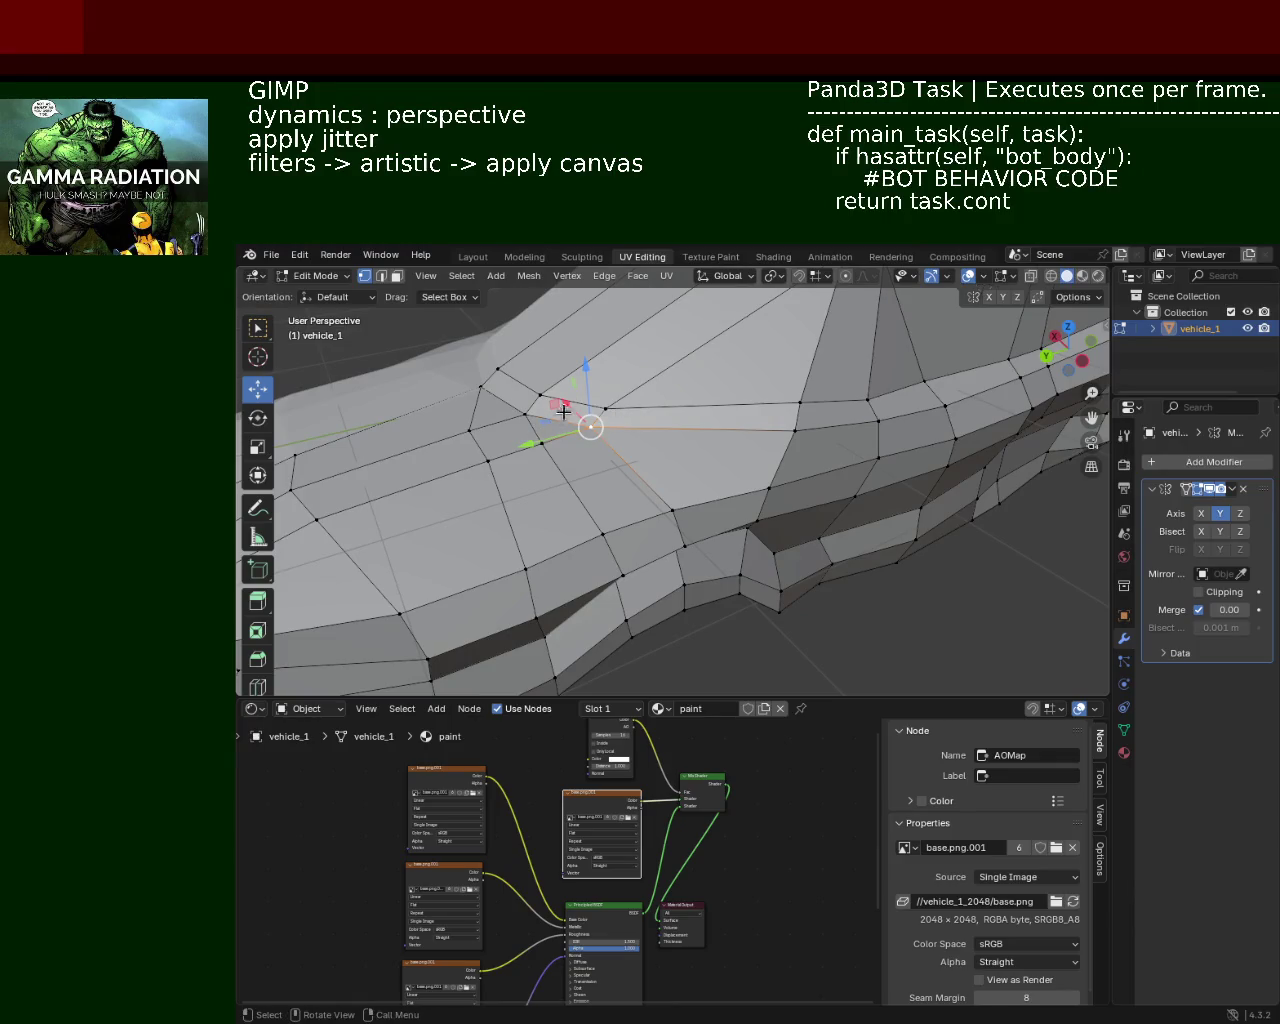
mouse_move(562, 416)
left_mouse_down()
mouse_move(546, 395)
mouse_move(600, 420)
mouse_move(650, 384)
left_mouse_up()
mouse_move(563, 423)
middle_mouse_down()
mouse_move(701, 407)
mouse_move(684, 461)
mouse_move(680, 434)
mouse_move(691, 523)
mouse_move(704, 460)
middle_mouse_up()
Step: Dissolve the stray edge on the hood in edge select mode
left_click(380, 276)
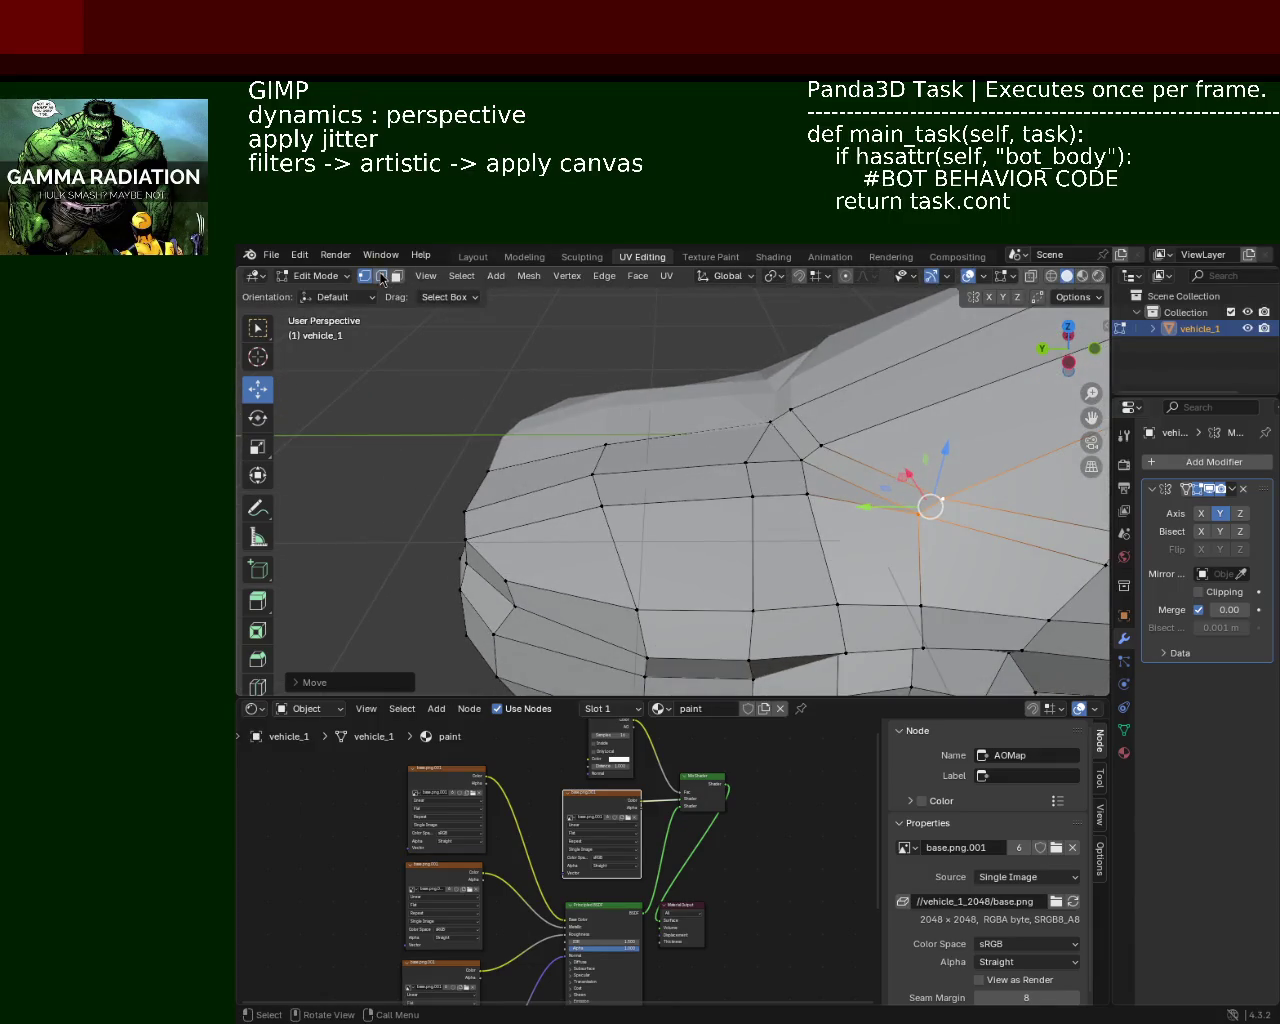
left_click(745, 440)
key("x")
left_click(703, 441)
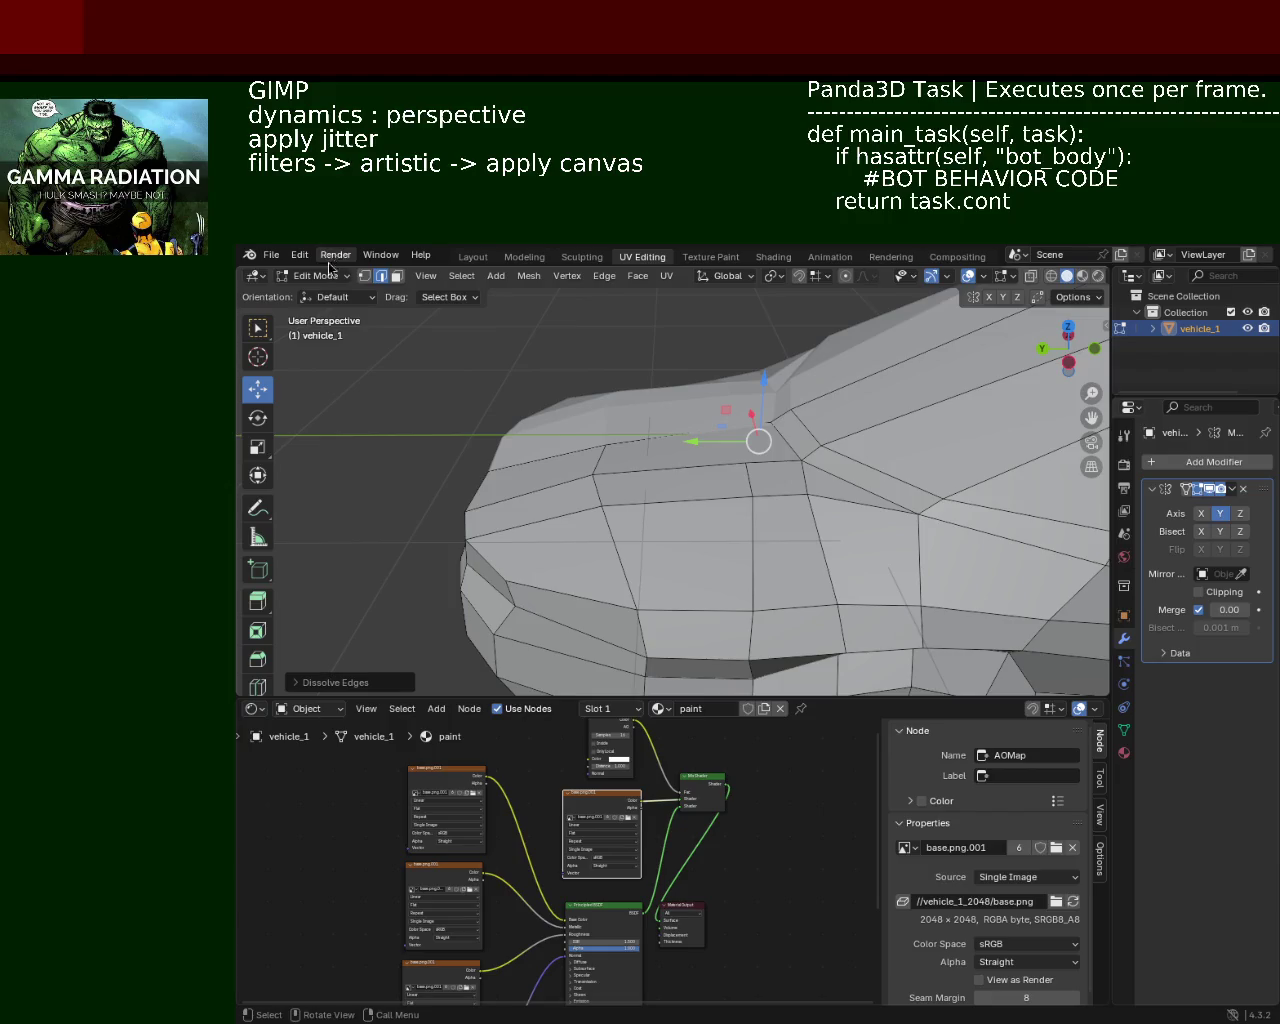
Step: Slide a hood vertex along X, then pick an edge above the wheel arch
left_click(364, 276)
left_click(605, 444)
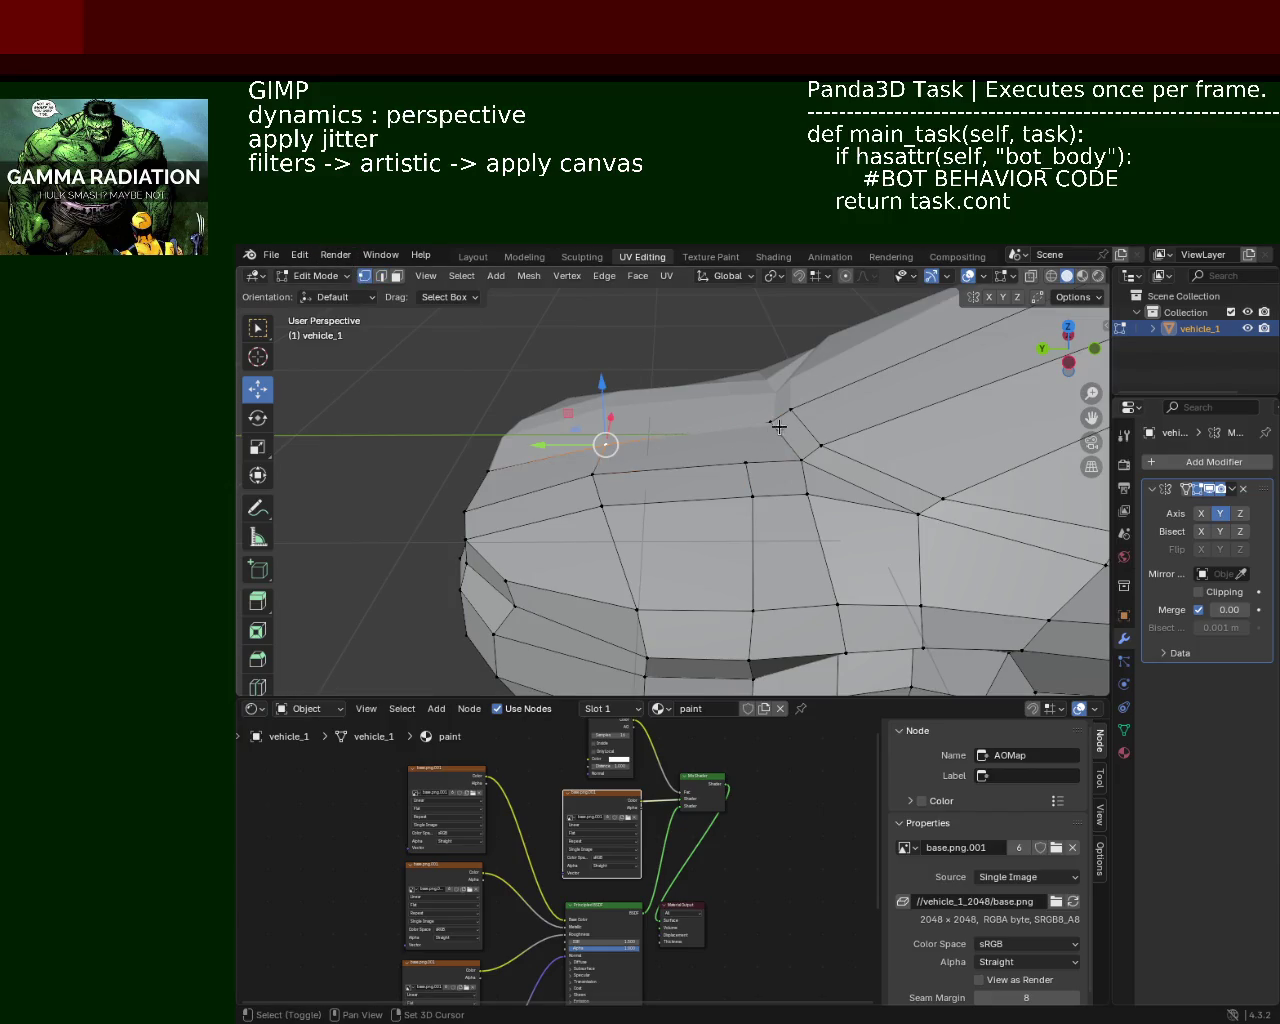
left_click(687, 431)
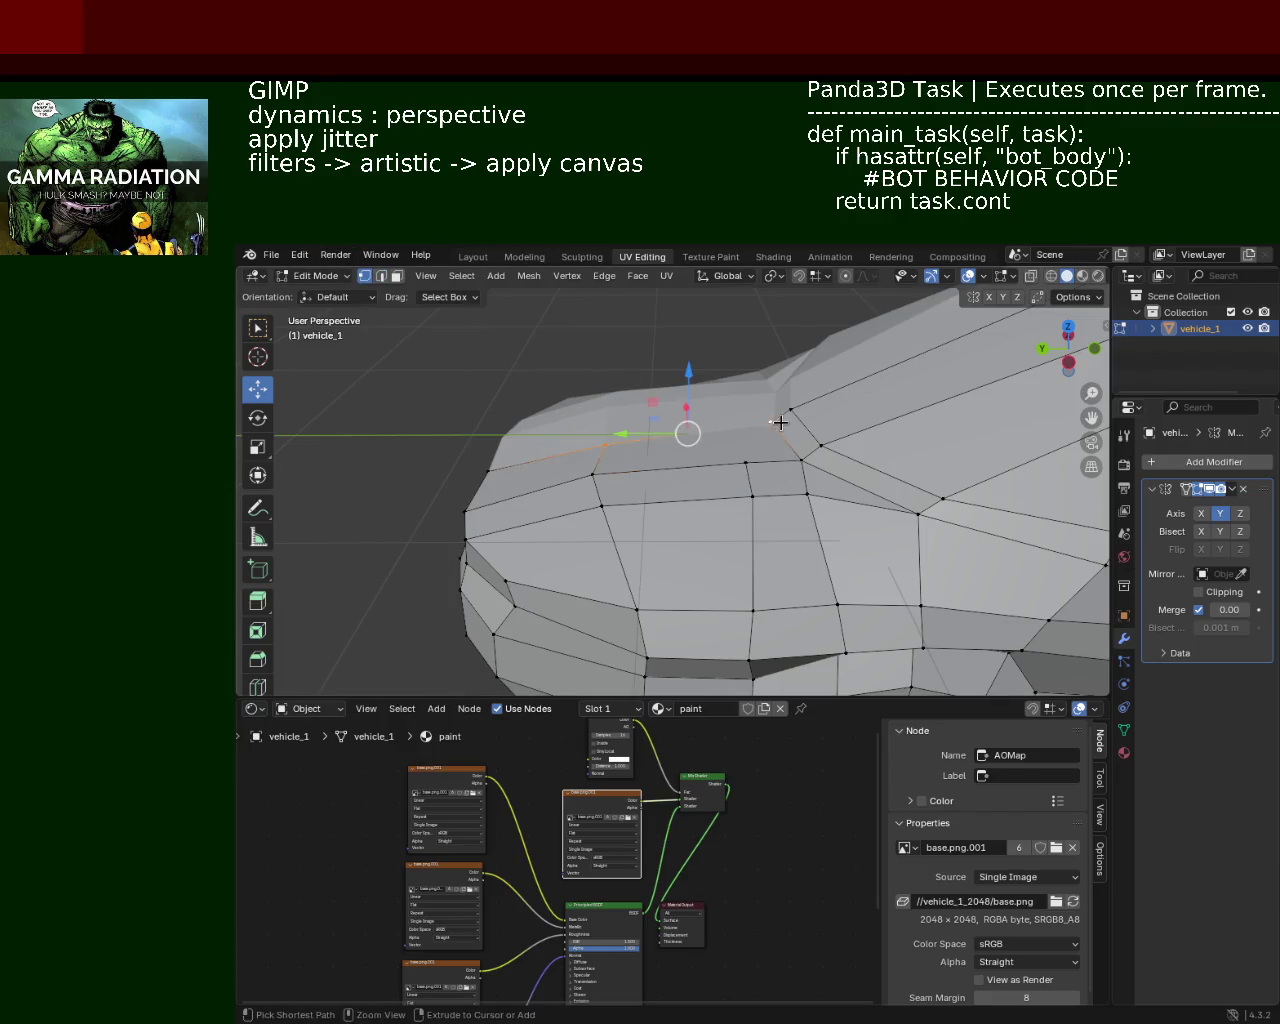
left_click(744, 461)
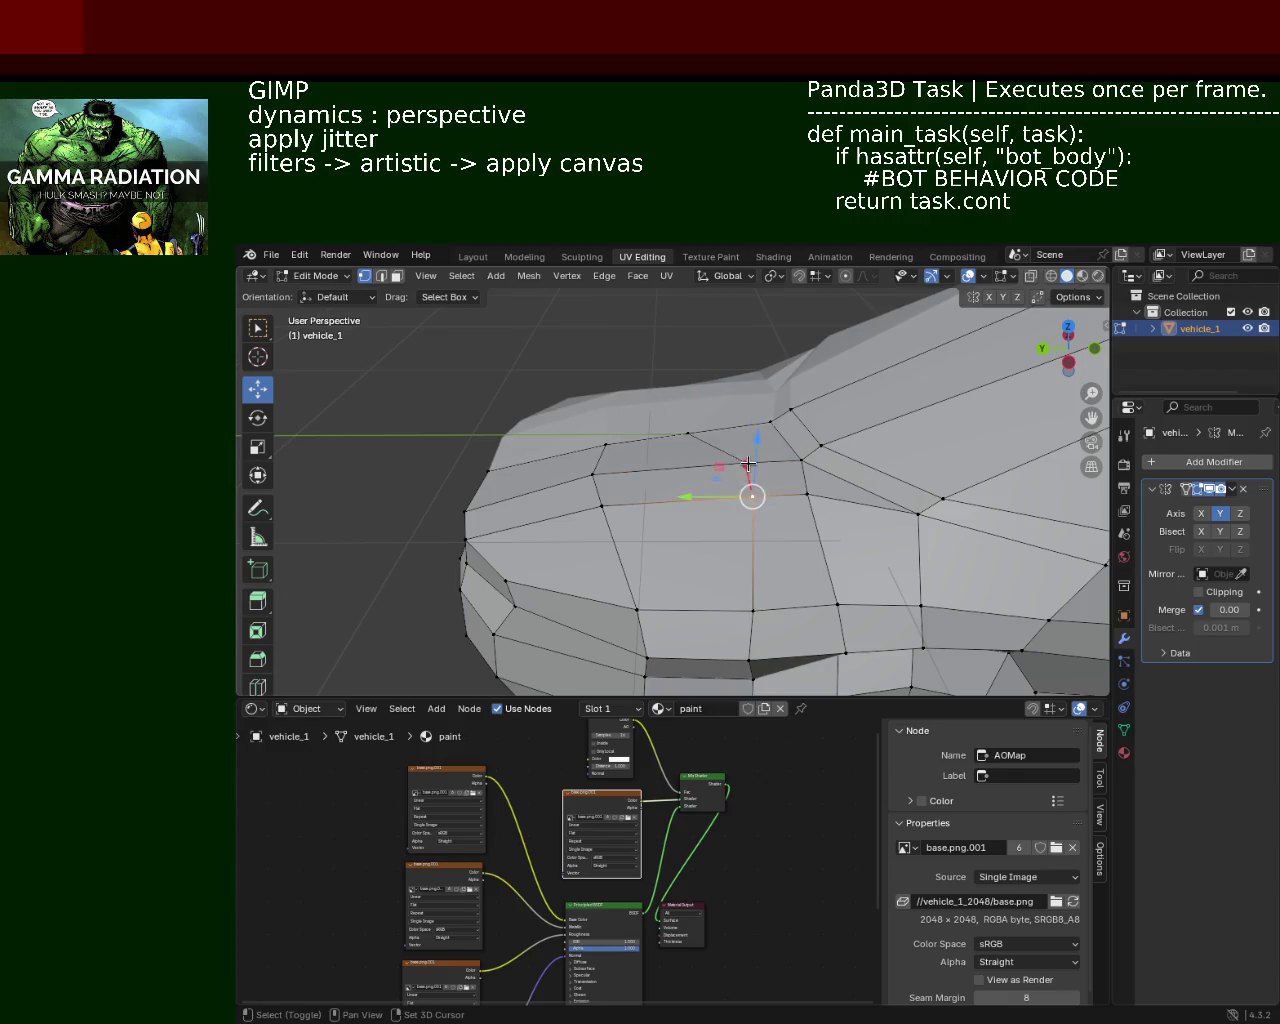
left_click_drag(713, 480, 668, 484)
mouse_move(640, 470)
middle_mouse_down()
mouse_move(709, 416)
mouse_move(694, 363)
mouse_move(676, 441)
mouse_move(623, 471)
mouse_move(663, 474)
mouse_move(543, 446)
mouse_move(526, 460)
mouse_move(529, 489)
mouse_move(606, 513)
mouse_move(711, 377)
mouse_move(754, 363)
mouse_move(754, 374)
mouse_move(499, 424)
mouse_move(624, 434)
mouse_move(660, 390)
mouse_move(626, 354)
middle_mouse_up()
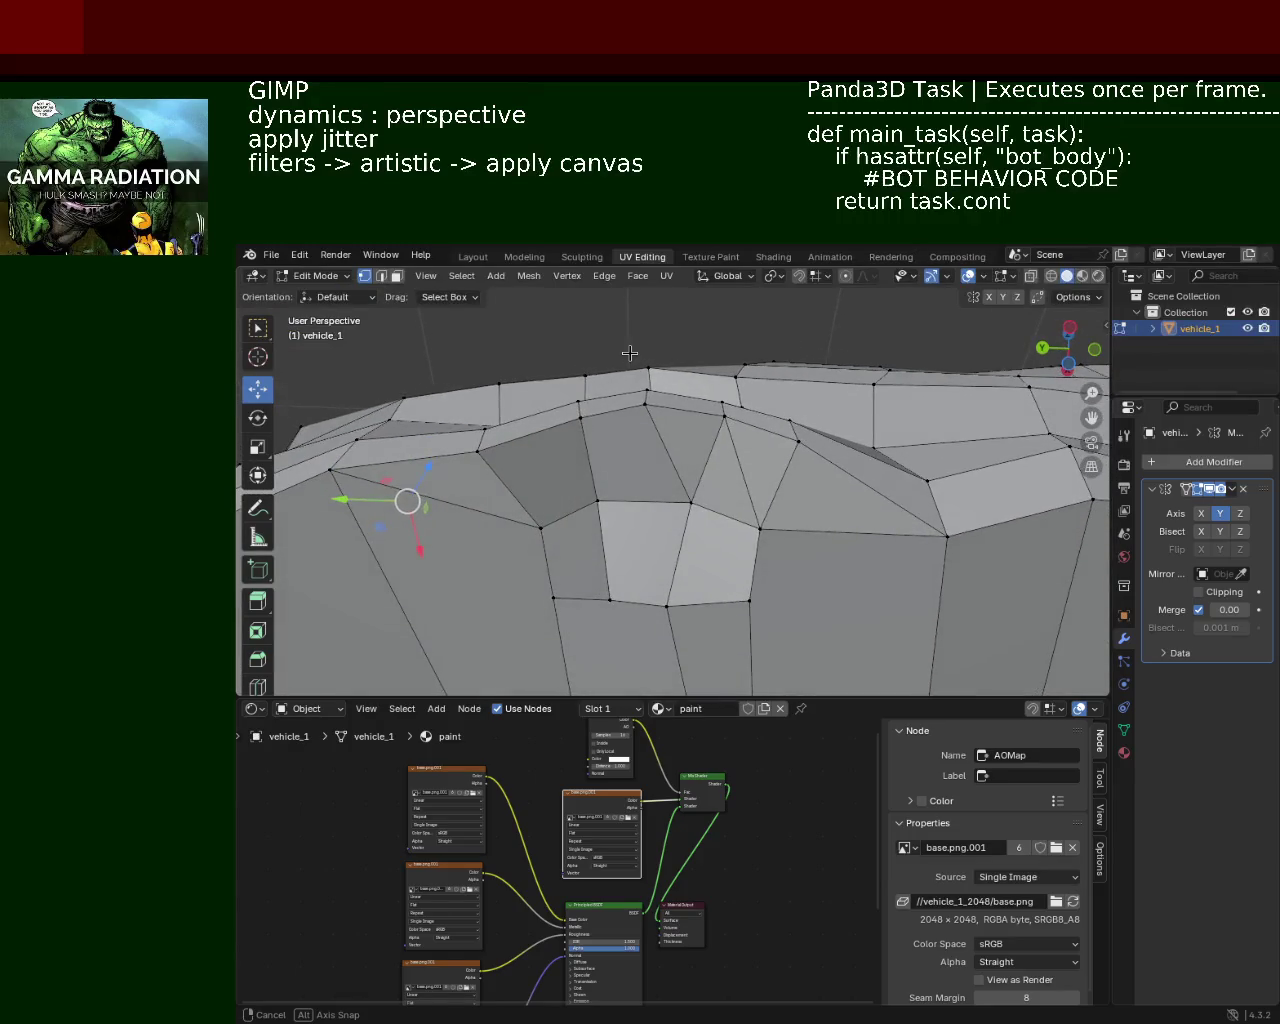
left_click(660, 590)
Step: Dissolve the vertical edge and another edge above the wheel arch
left_click(640, 401, "alt")
left_click(668, 597, "alt+shift")
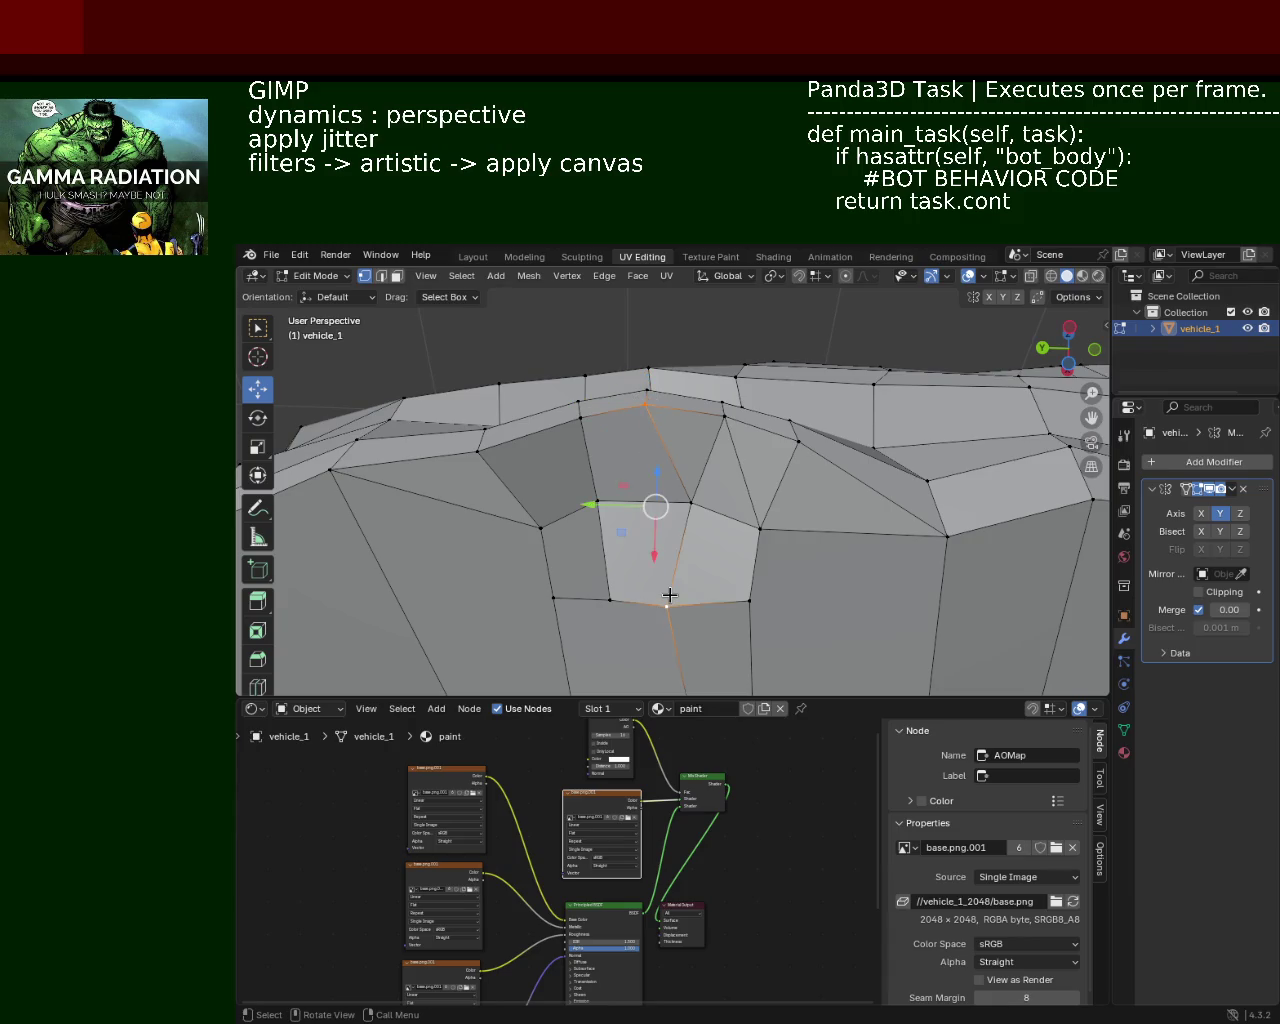
left_click(677, 503)
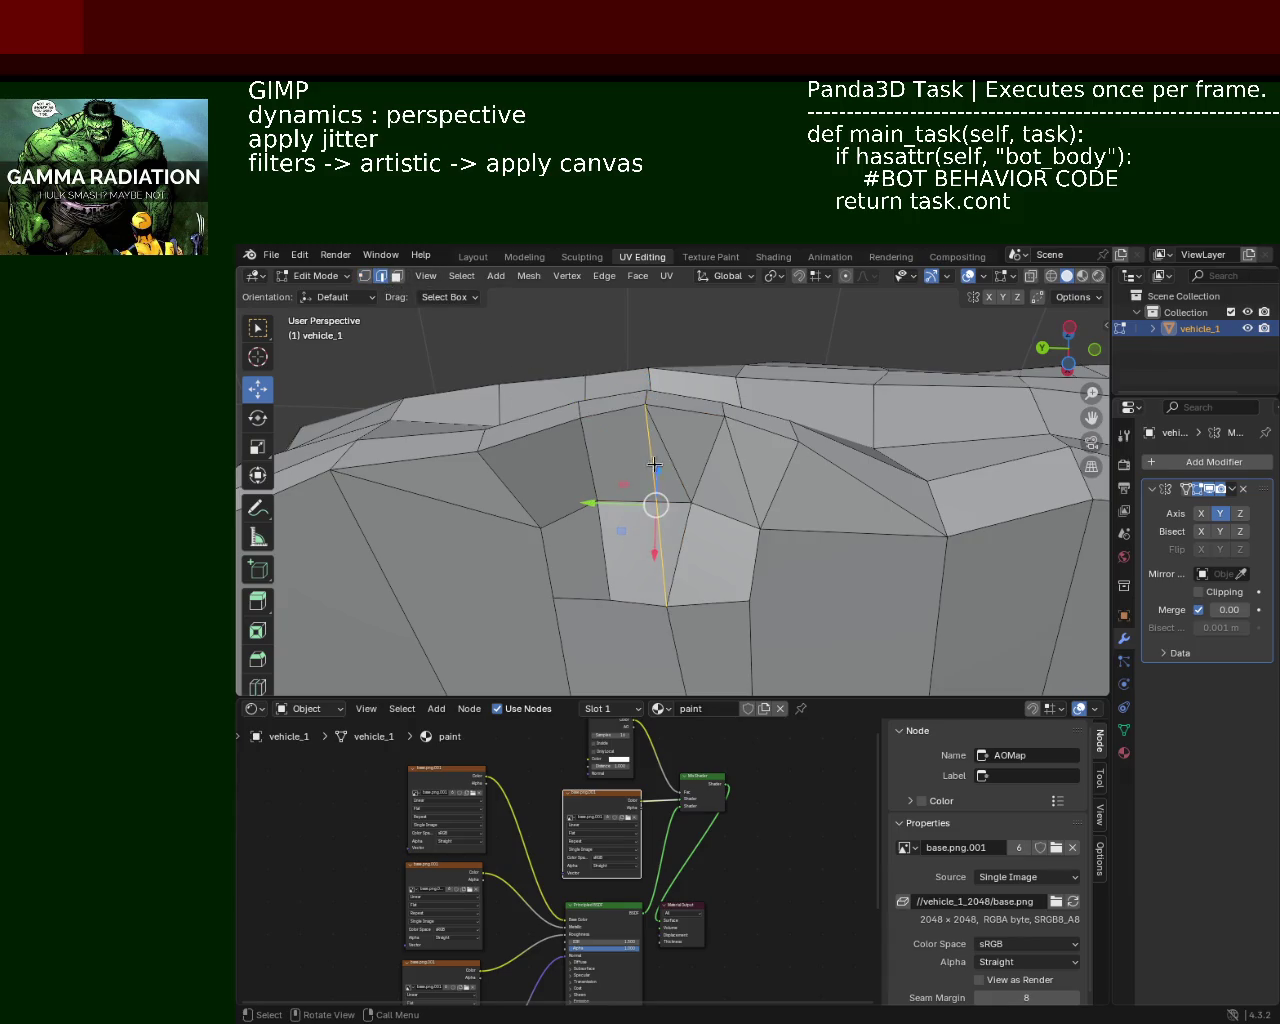
key("x")
left_click(683, 544)
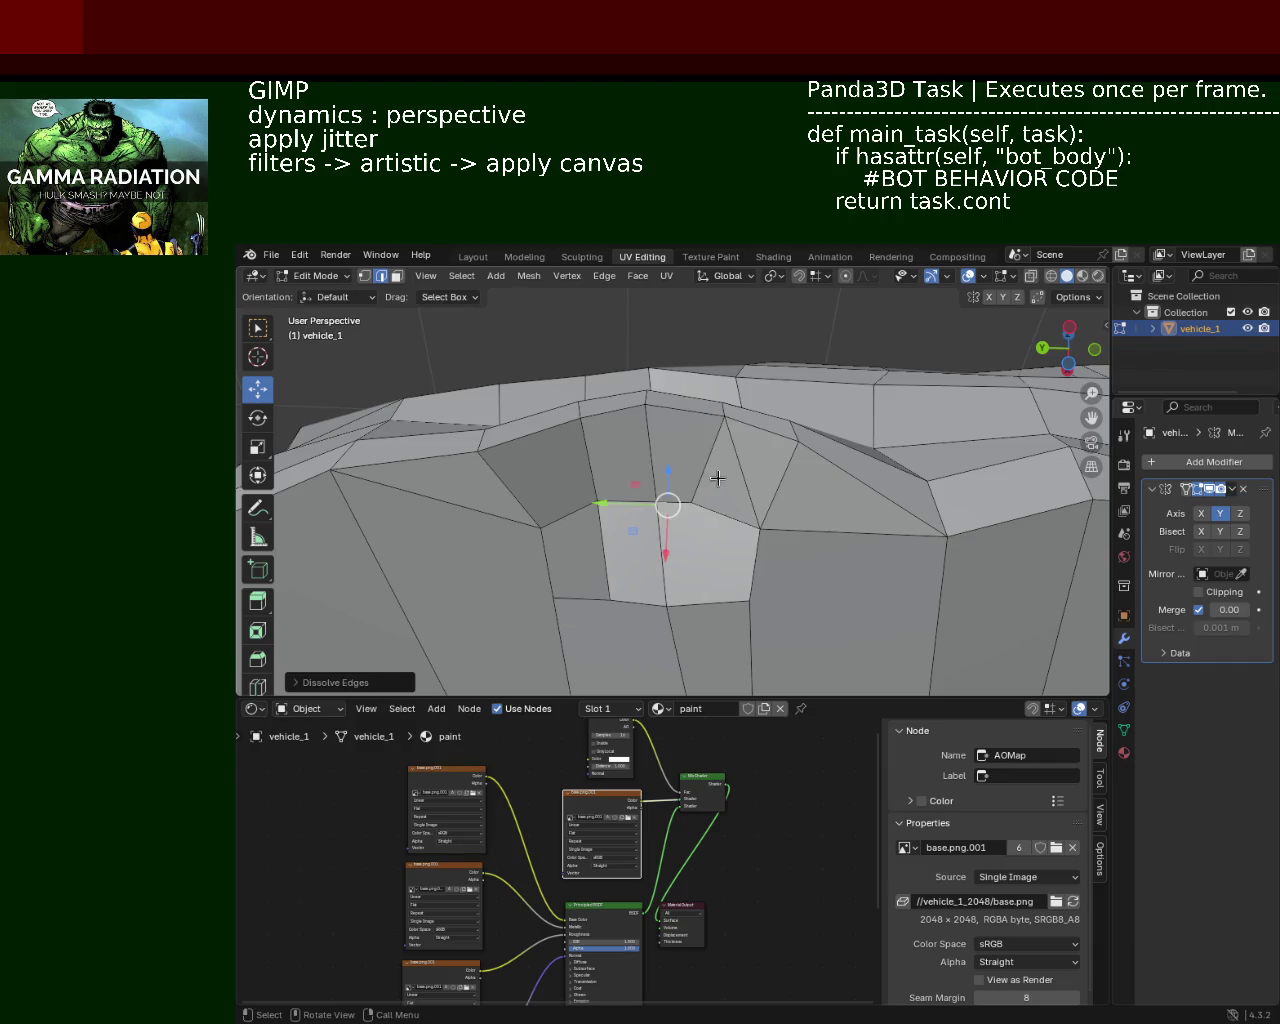
key("x")
left_click(717, 478)
middle_click_drag(717, 478, 709, 523)
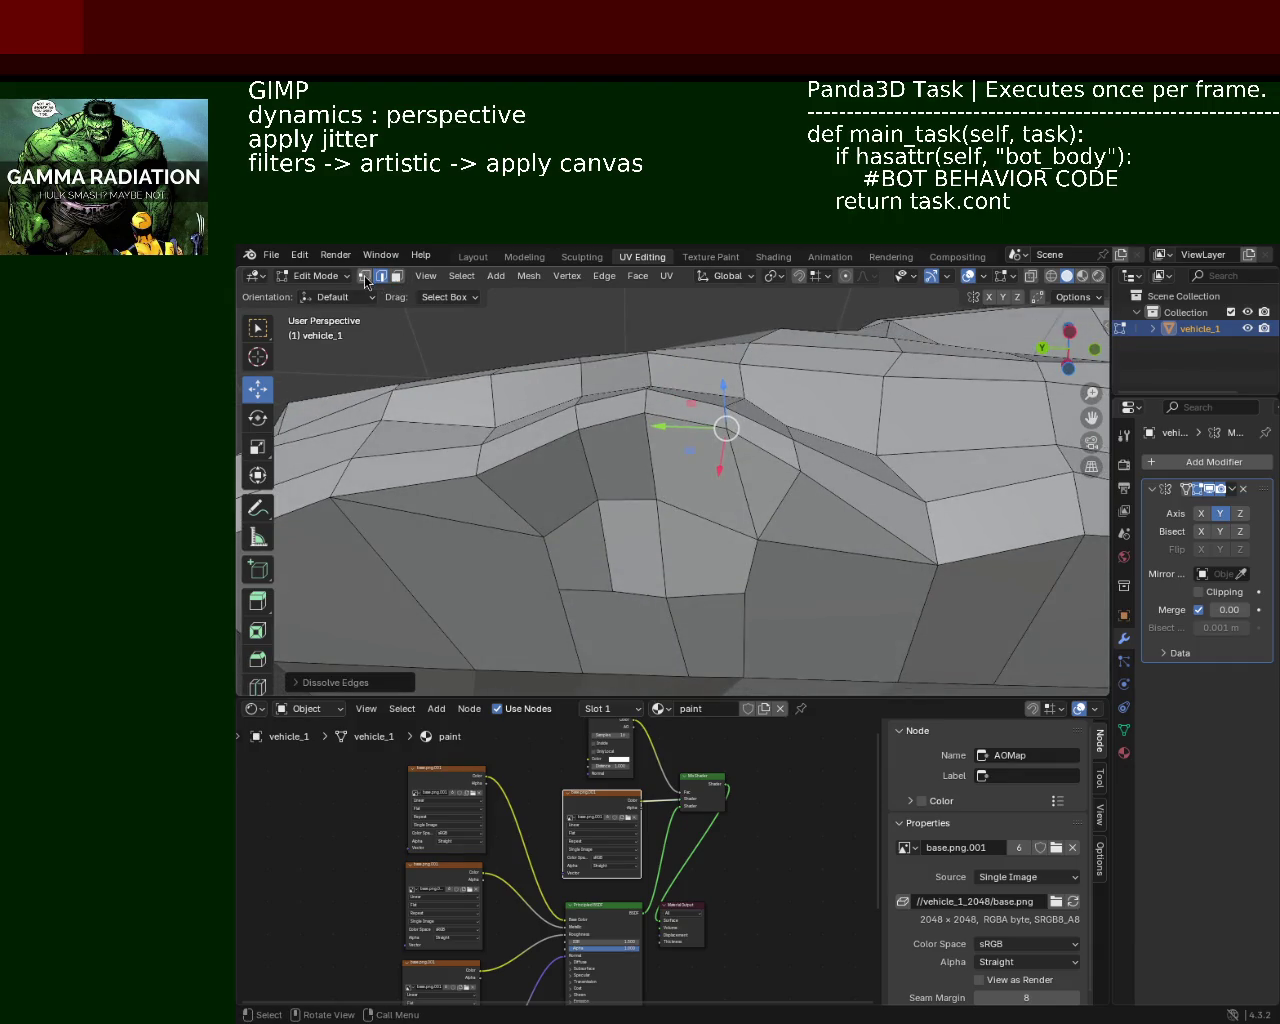
Step: Move the vertex below the wheel arch to the right along X
left_click(365, 283)
left_click(738, 590, "ctrl")
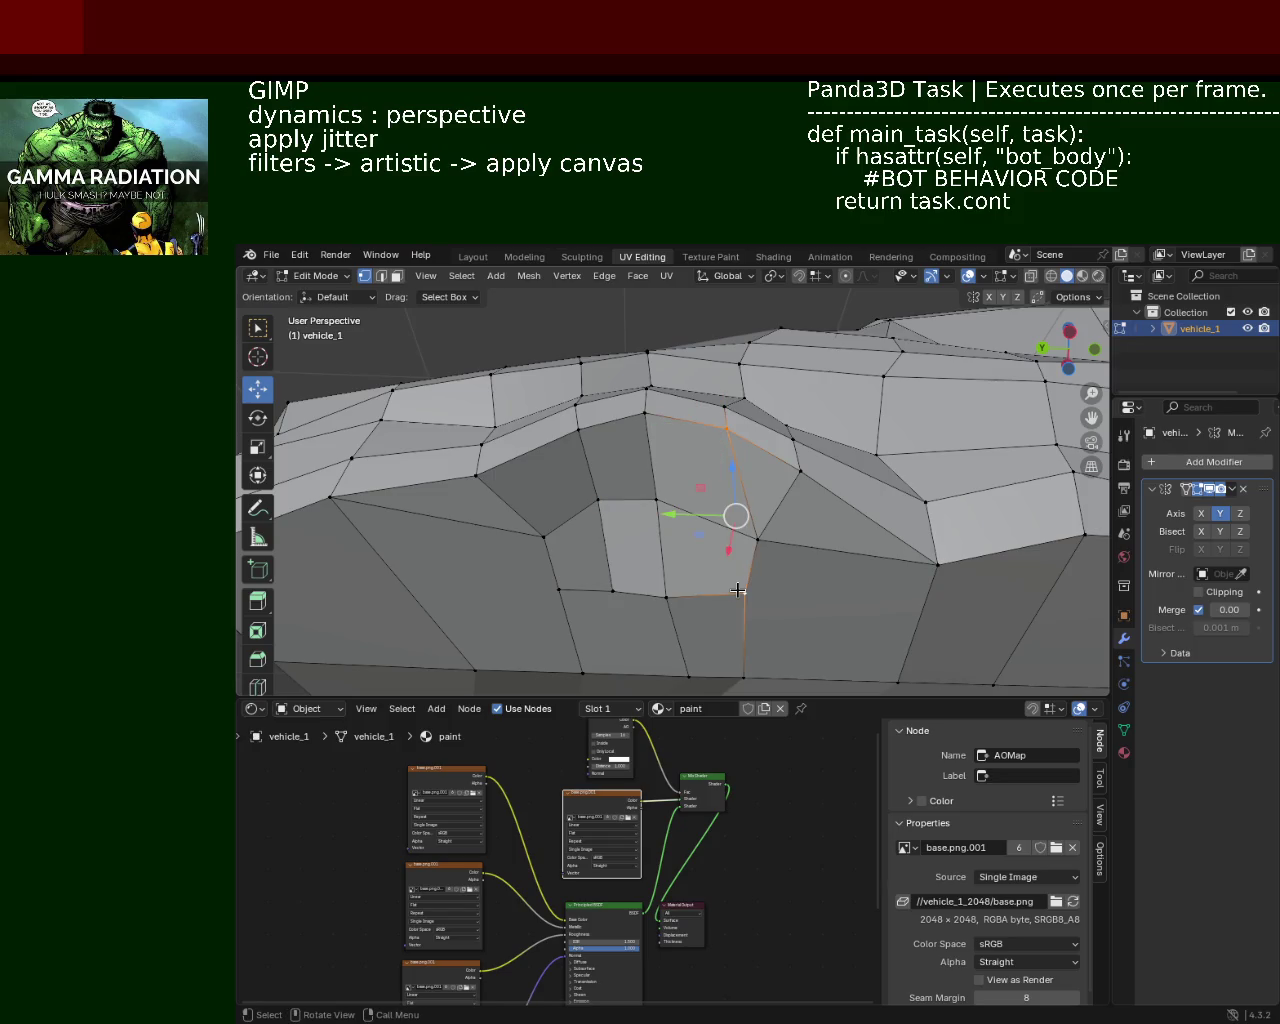
middle_click_drag(757, 557, 783, 545)
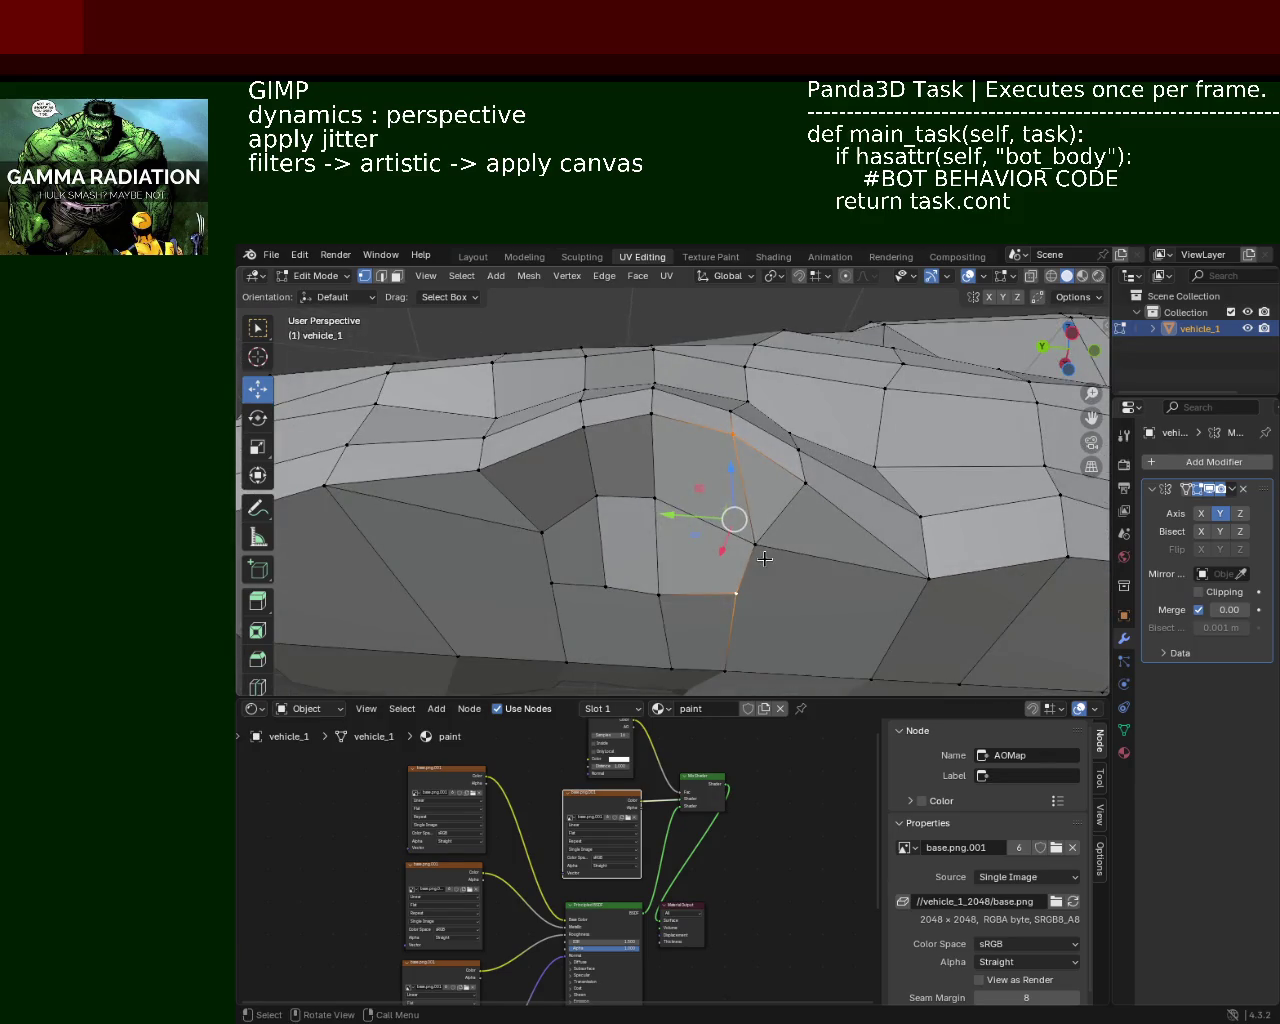
left_click(764, 555)
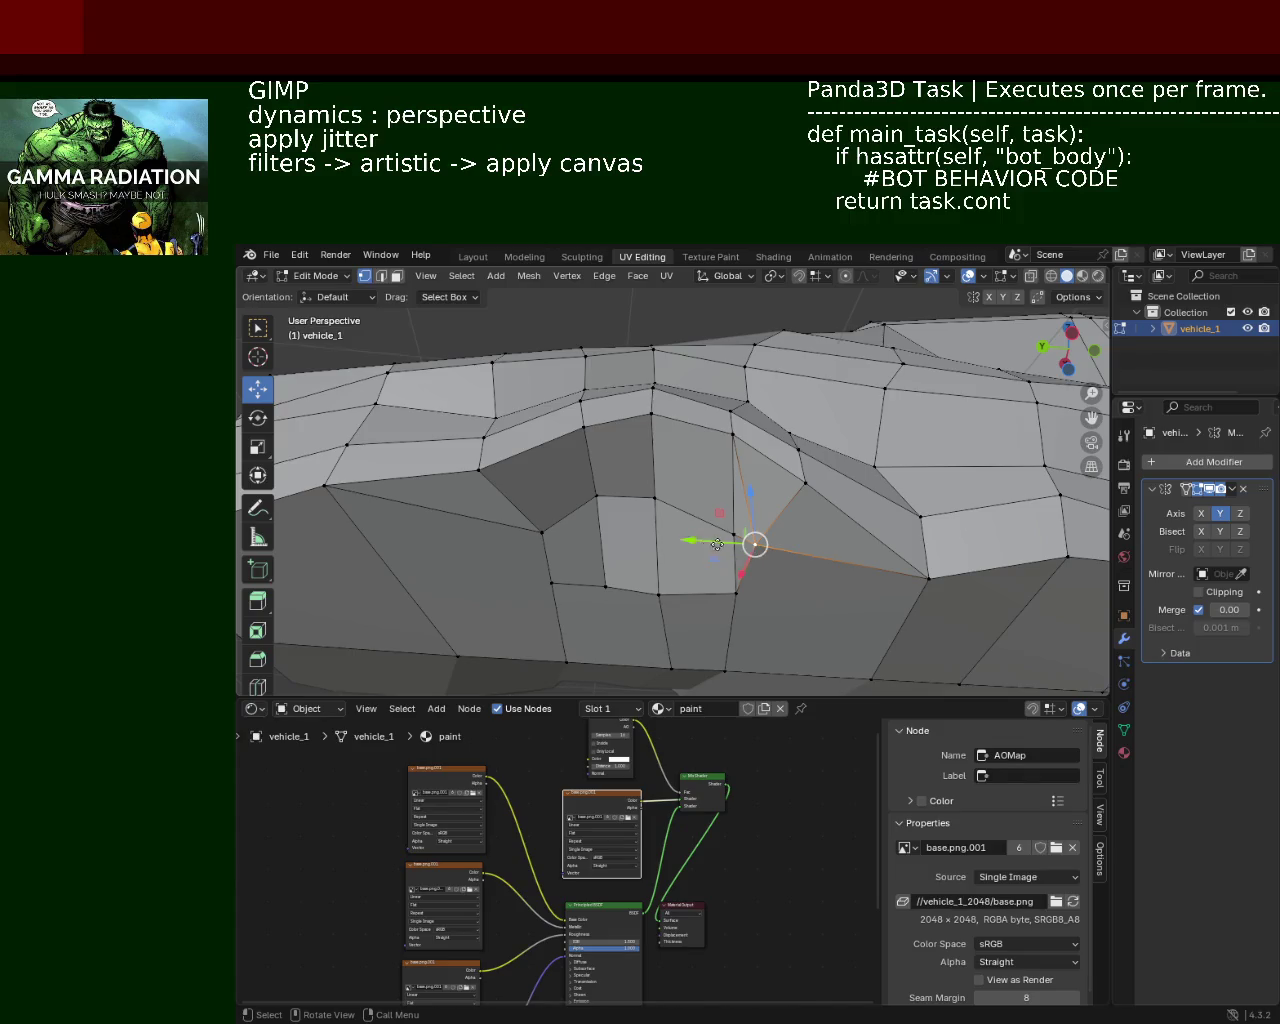
left_click_drag(715, 543, 744, 543)
Step: Dissolve three more edges around the arch, including one on the lower panel
left_click(388, 277)
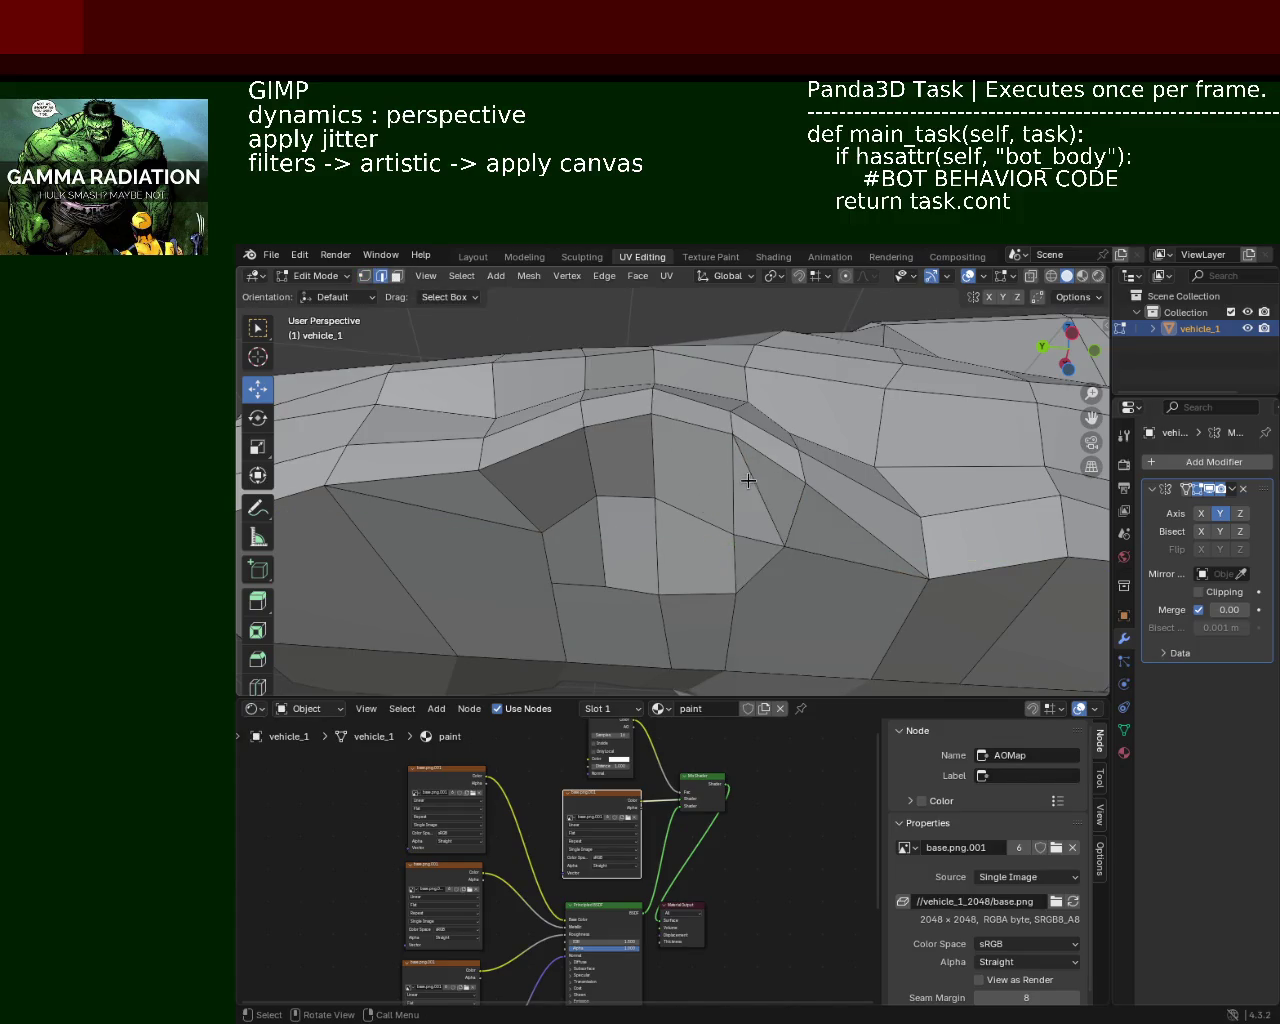
key("x")
left_click(745, 569)
mouse_move(745, 569)
middle_mouse_down()
mouse_move(771, 562)
mouse_move(730, 517)
middle_mouse_up()
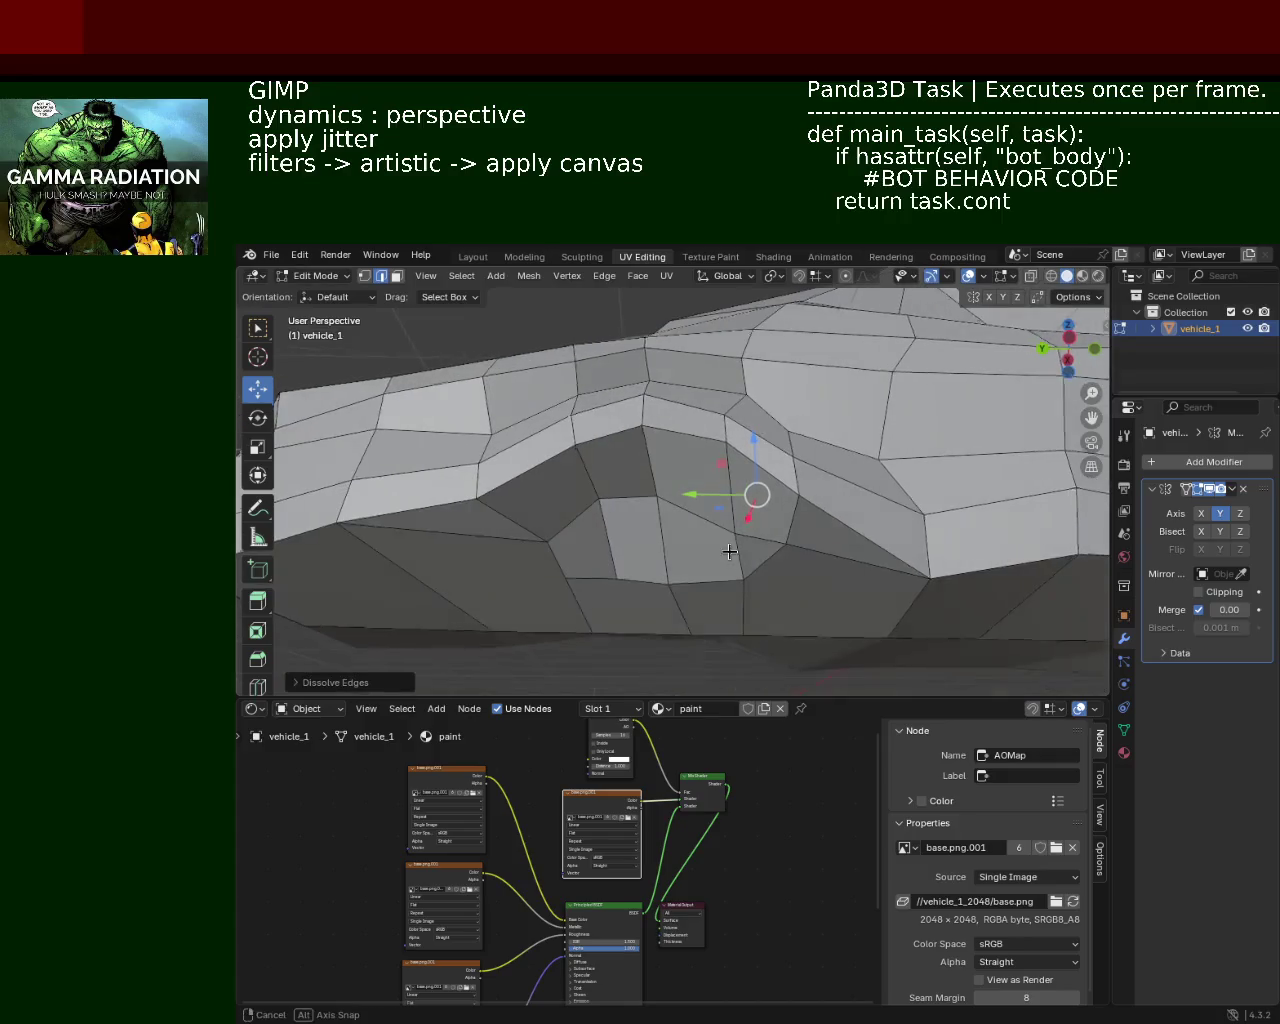
key("x")
left_click(771, 569)
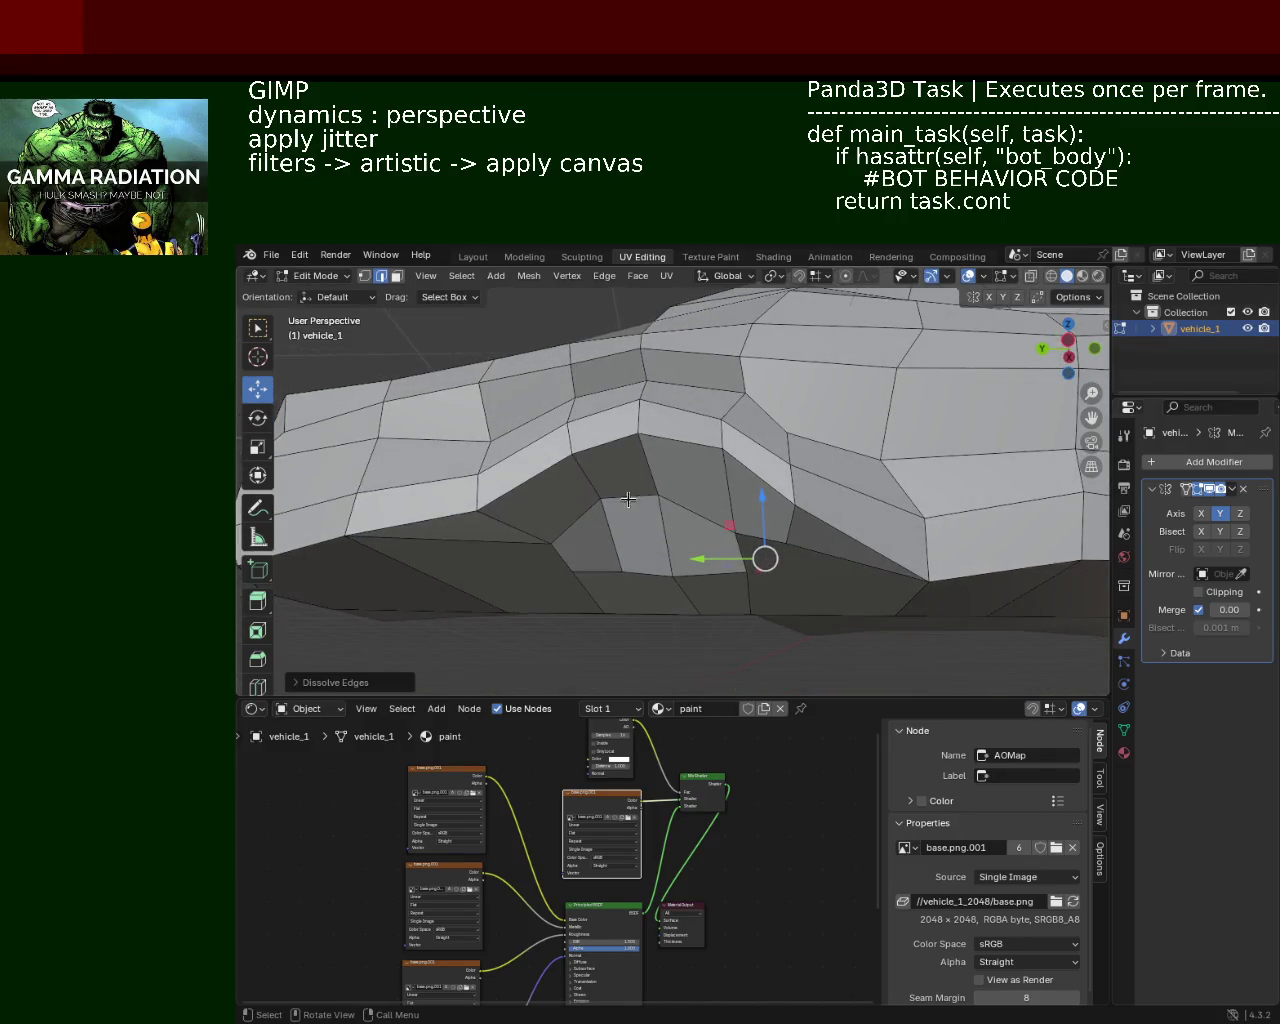
middle_click_drag(628, 499, 606, 555)
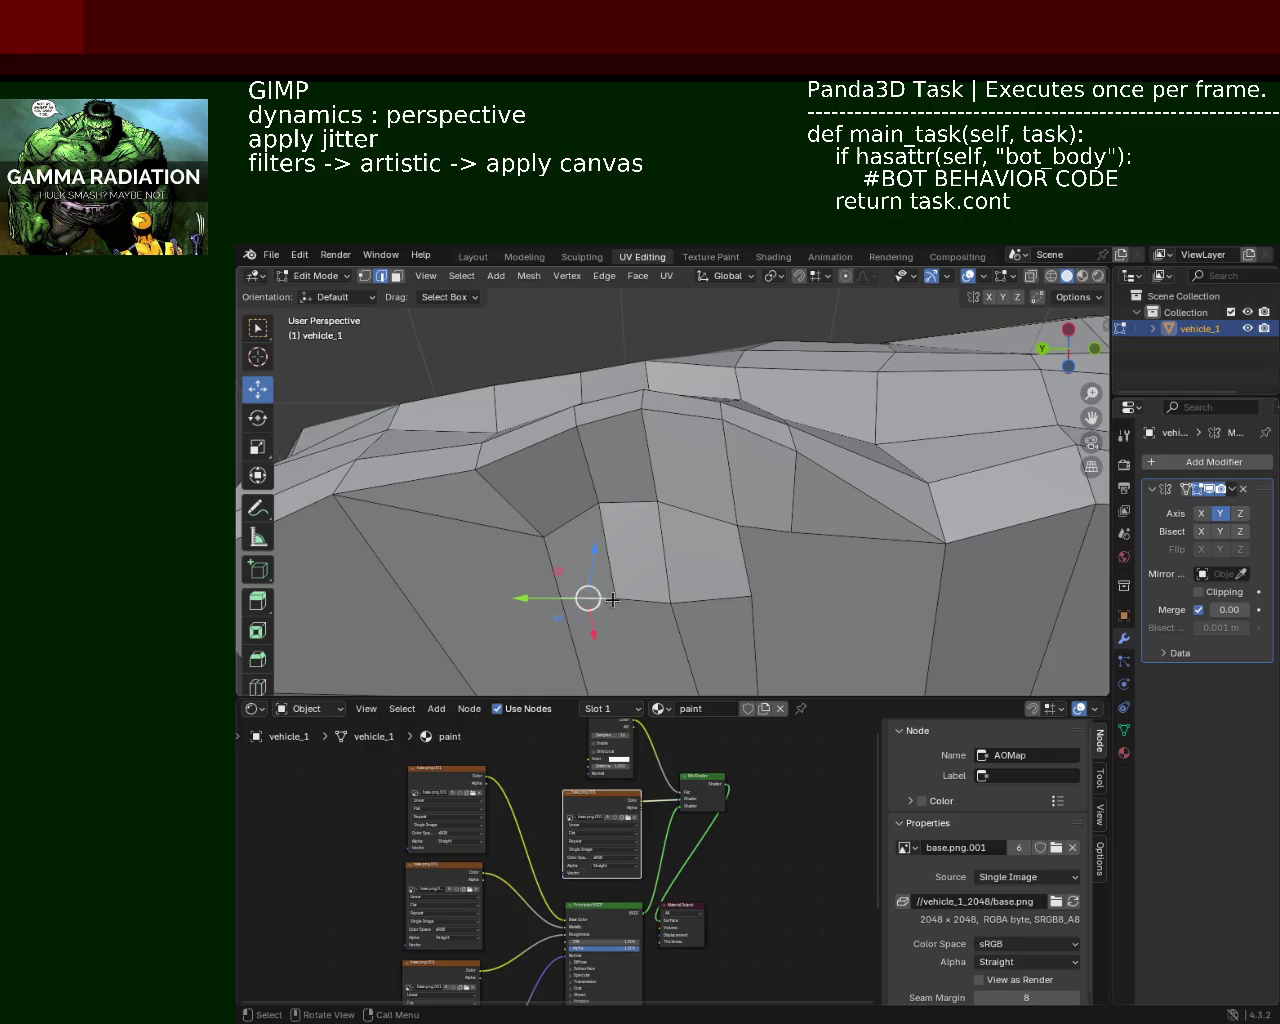
key("x")
left_click(718, 600)
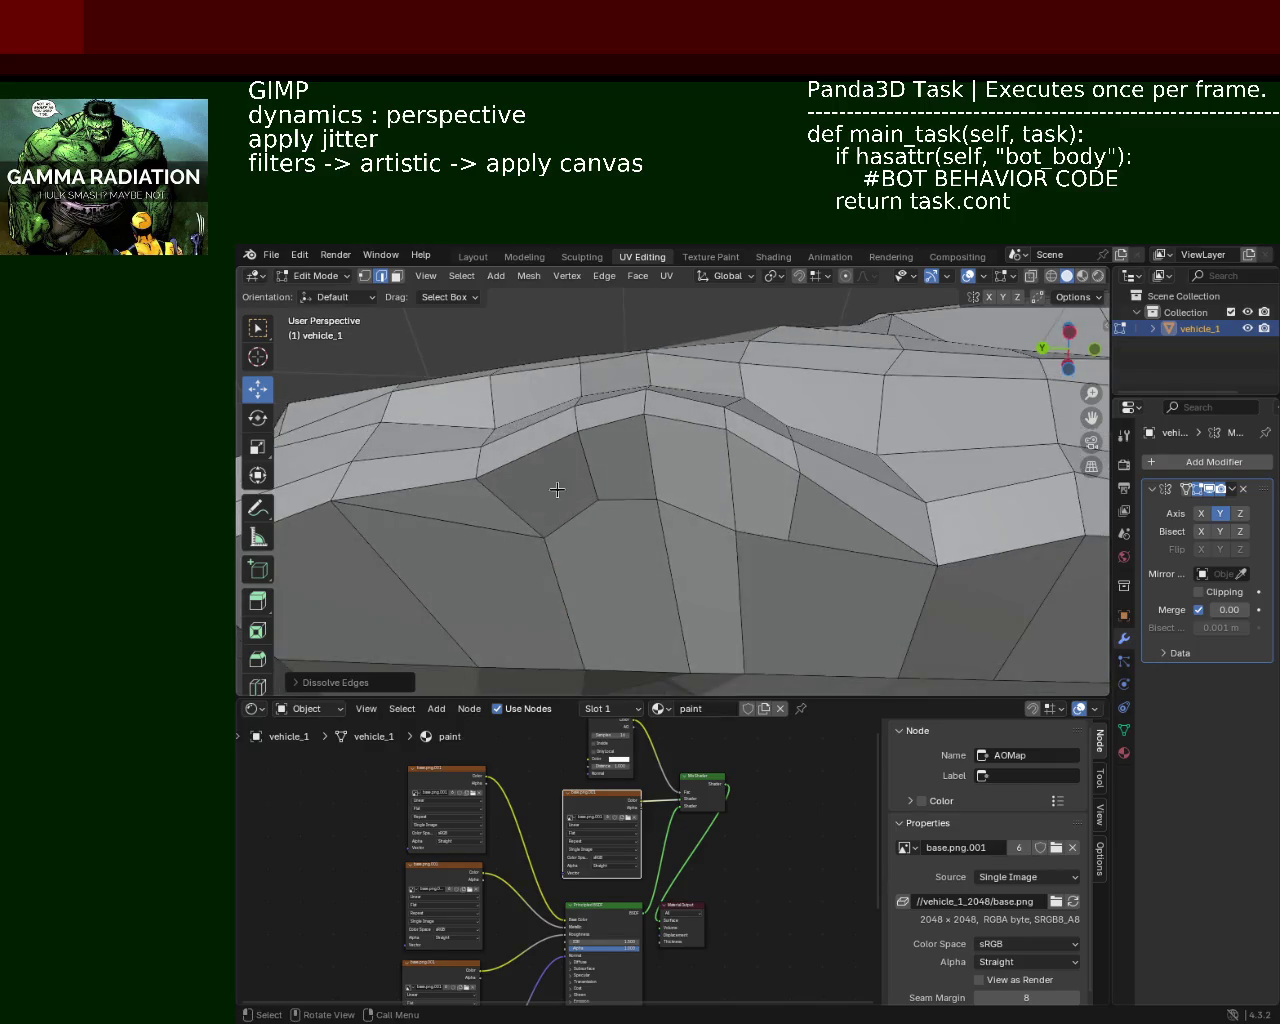
mouse_move(553, 491)
middle_mouse_down()
mouse_move(563, 435)
mouse_move(586, 517)
mouse_move(724, 484)
middle_mouse_up()
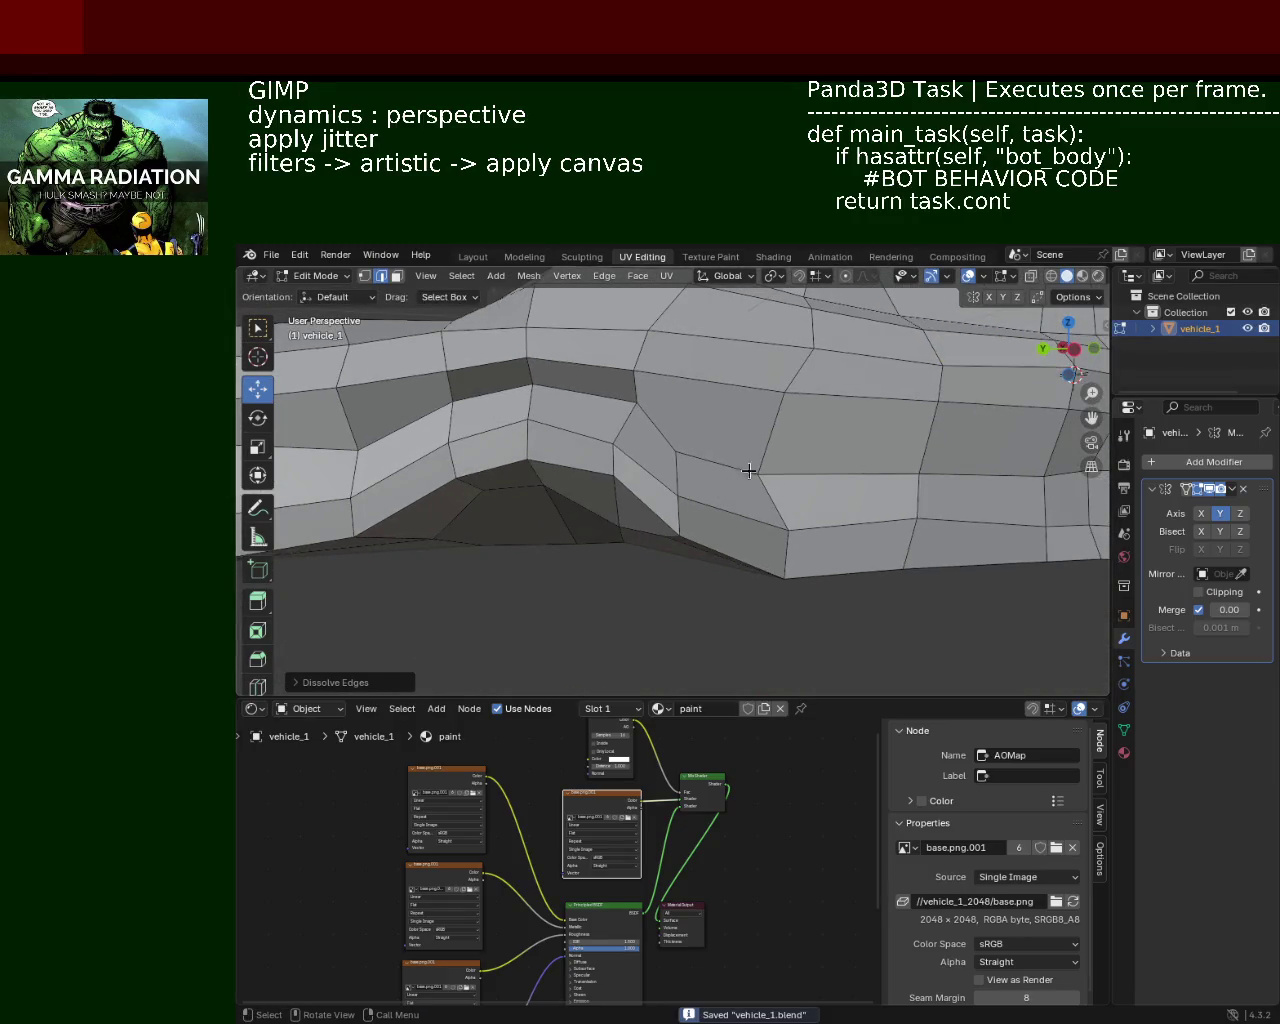